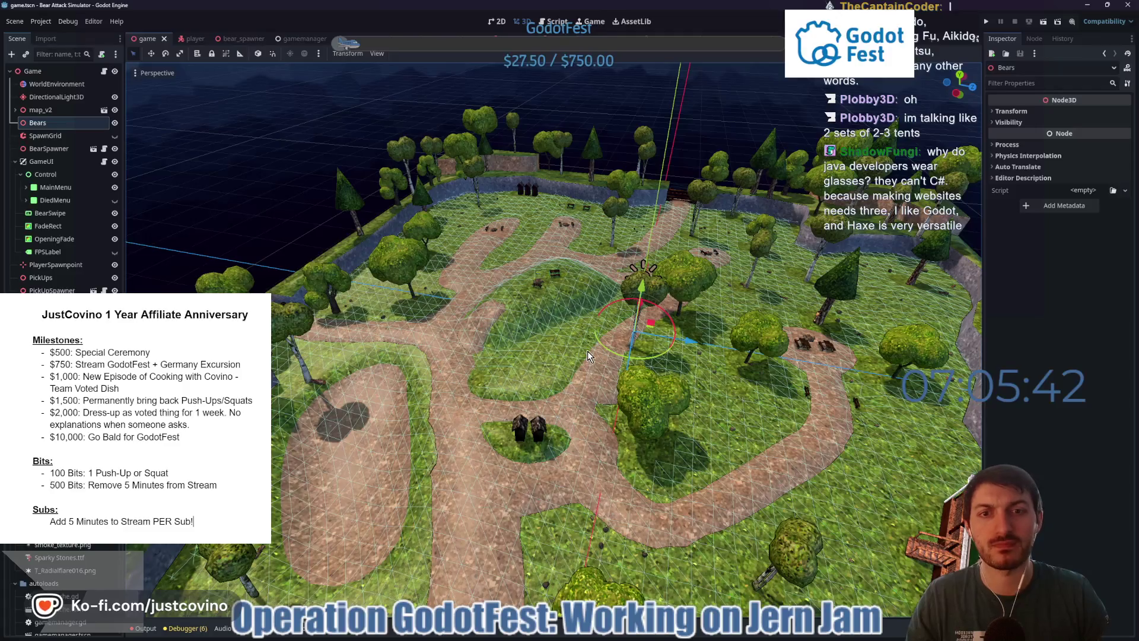
Step: Sketch red marks, arrows and circles over the park map, then clear them all
scroll(763, 418, "up", 3)
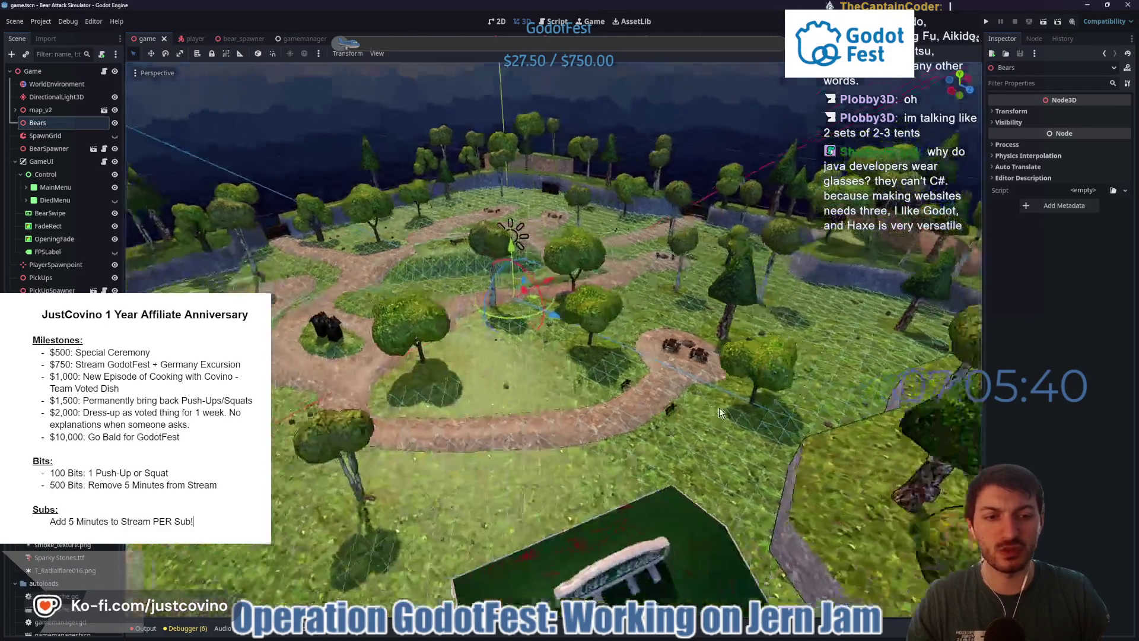
scroll(703, 408, "down", 3)
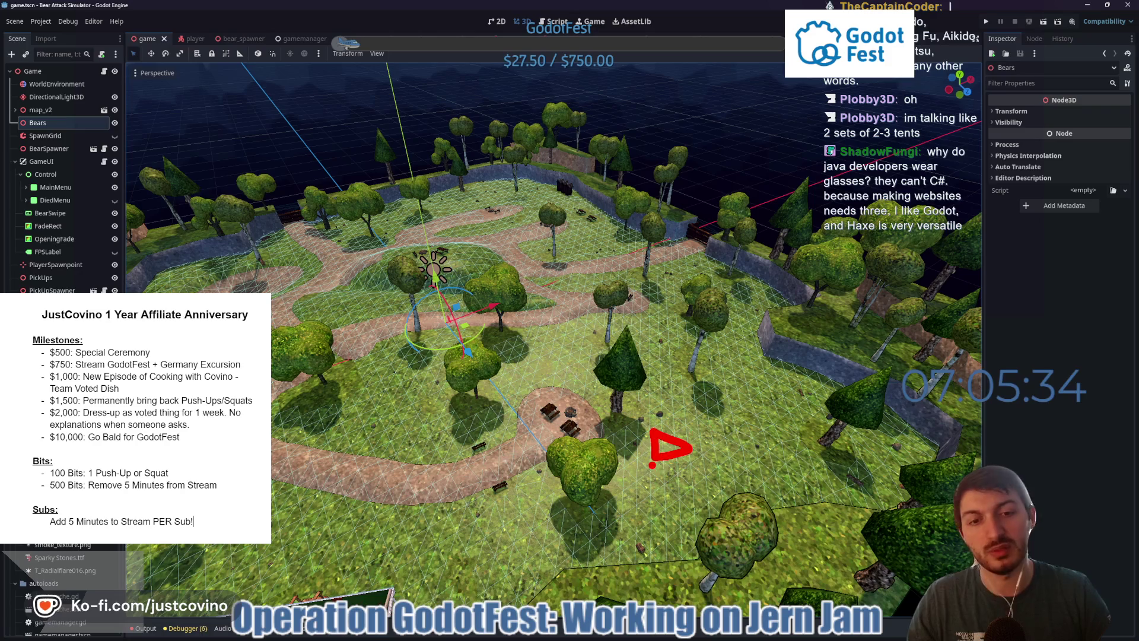
left_click_drag(652, 464, 634, 491)
mouse_move(763, 419)
left_mouse_down()
mouse_move(789, 436)
mouse_move(715, 454)
left_mouse_up()
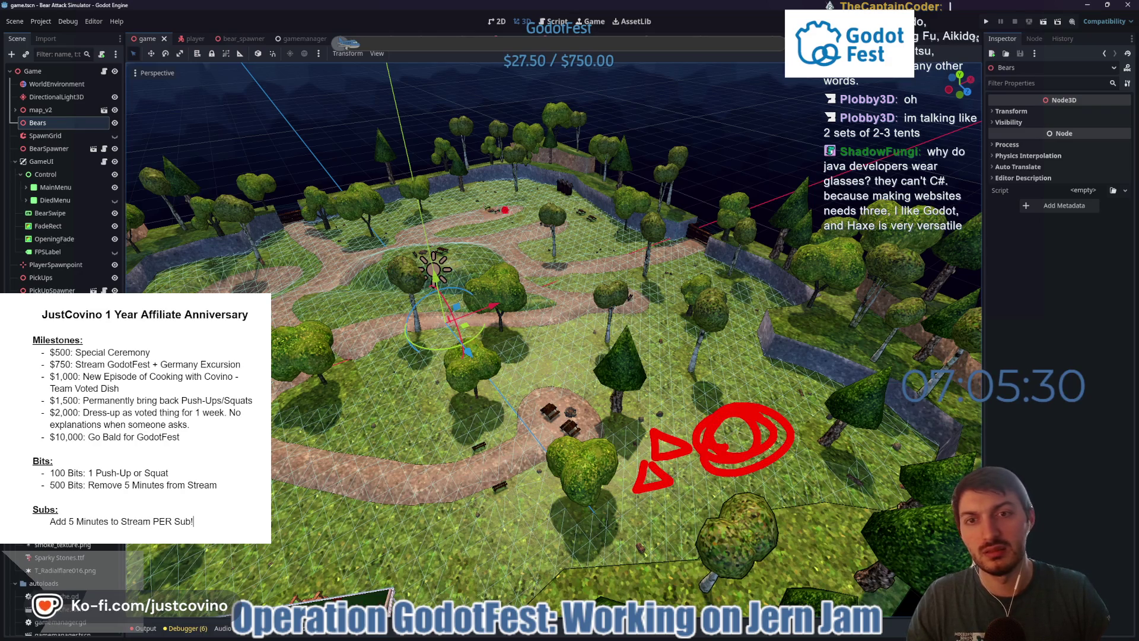
left_click_drag(526, 210, 545, 224)
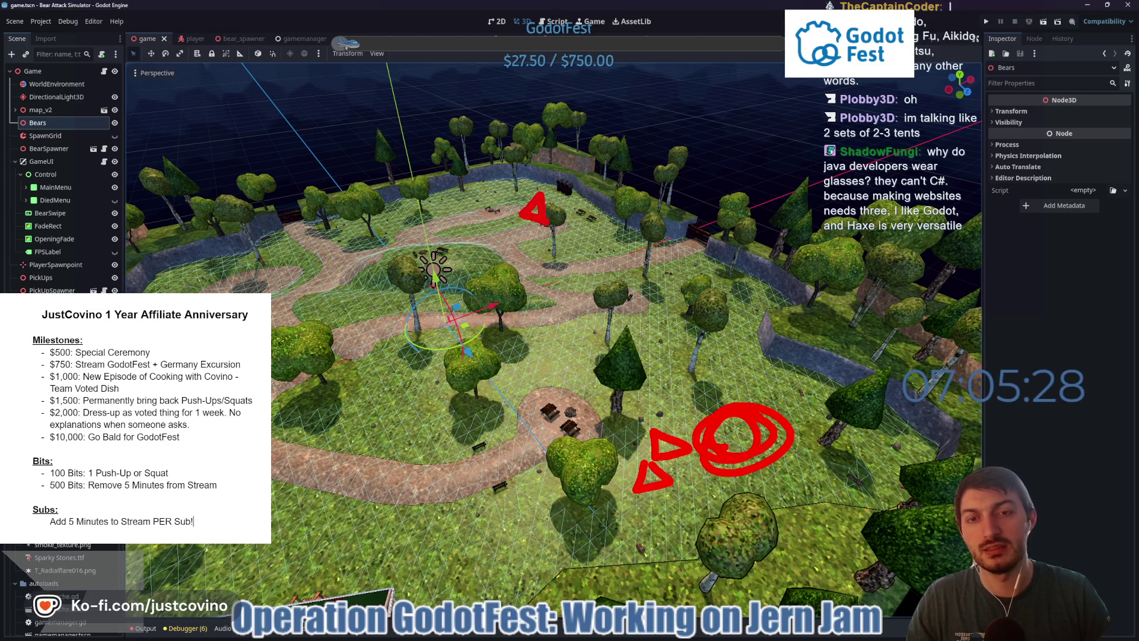
left_click_drag(560, 187, 571, 191)
left_click_drag(483, 206, 498, 214)
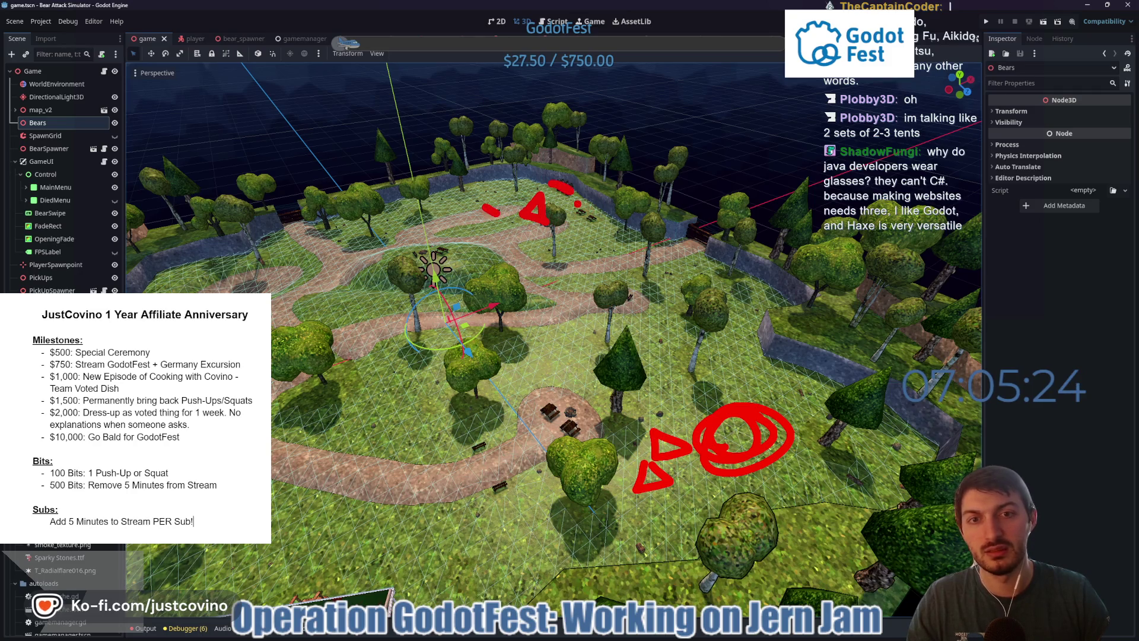
left_click_drag(578, 204, 598, 222)
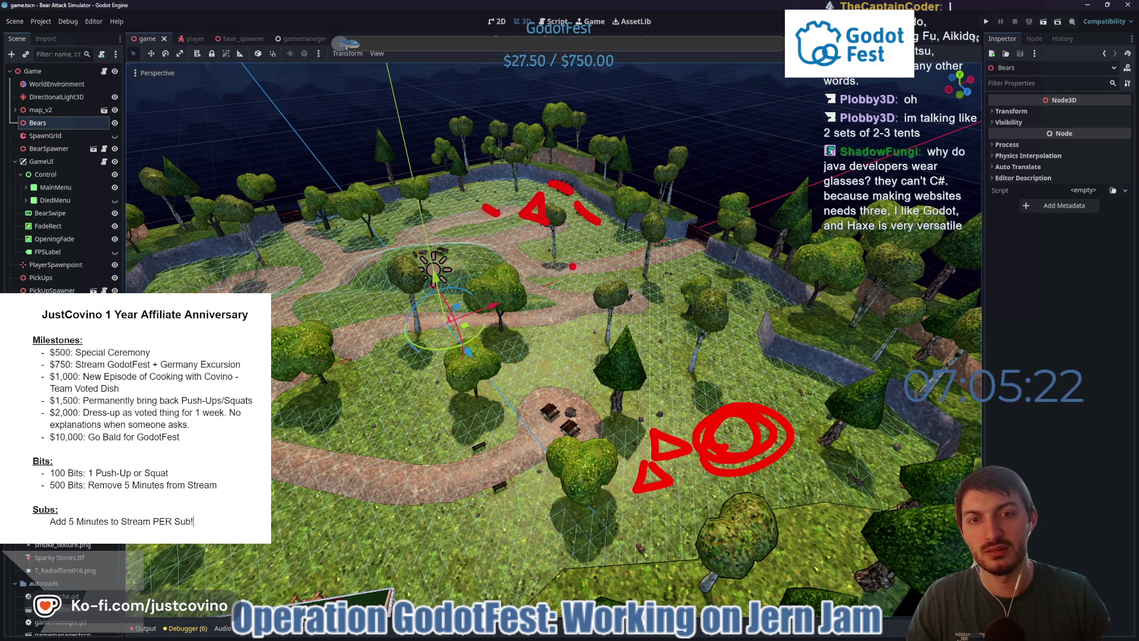
left_click_drag(544, 295, 452, 343)
mouse_move(498, 223)
left_mouse_down()
mouse_move(261, 332)
mouse_move(427, 232)
left_mouse_up()
key("Escape")
Step: Fly the view down low over the dirt clearing and outline it in blue
key("w")
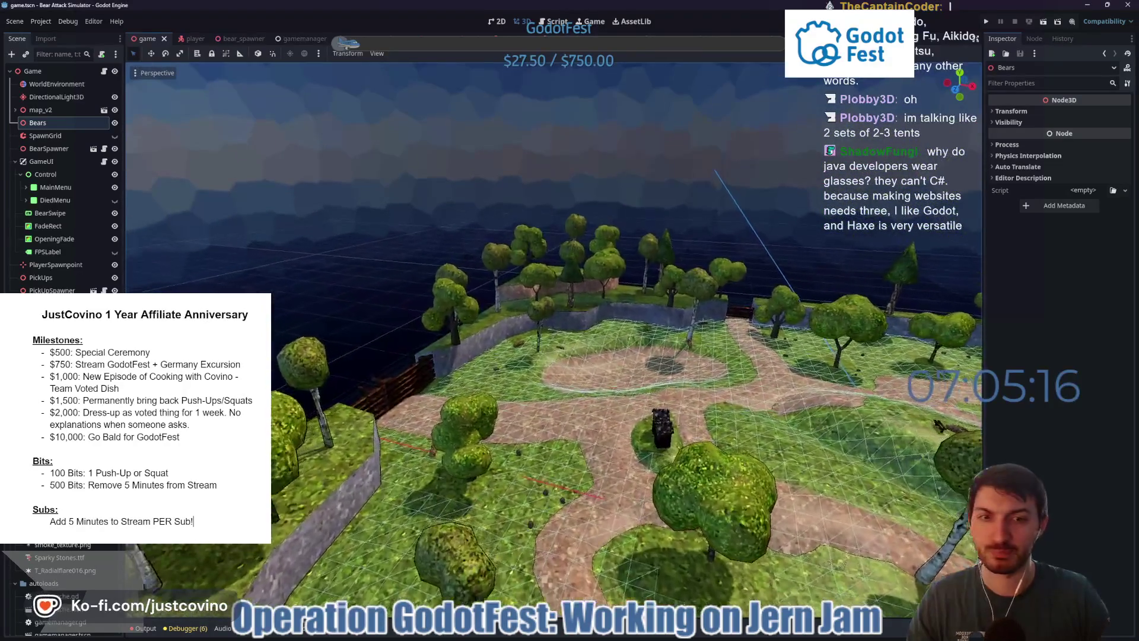
key("w")
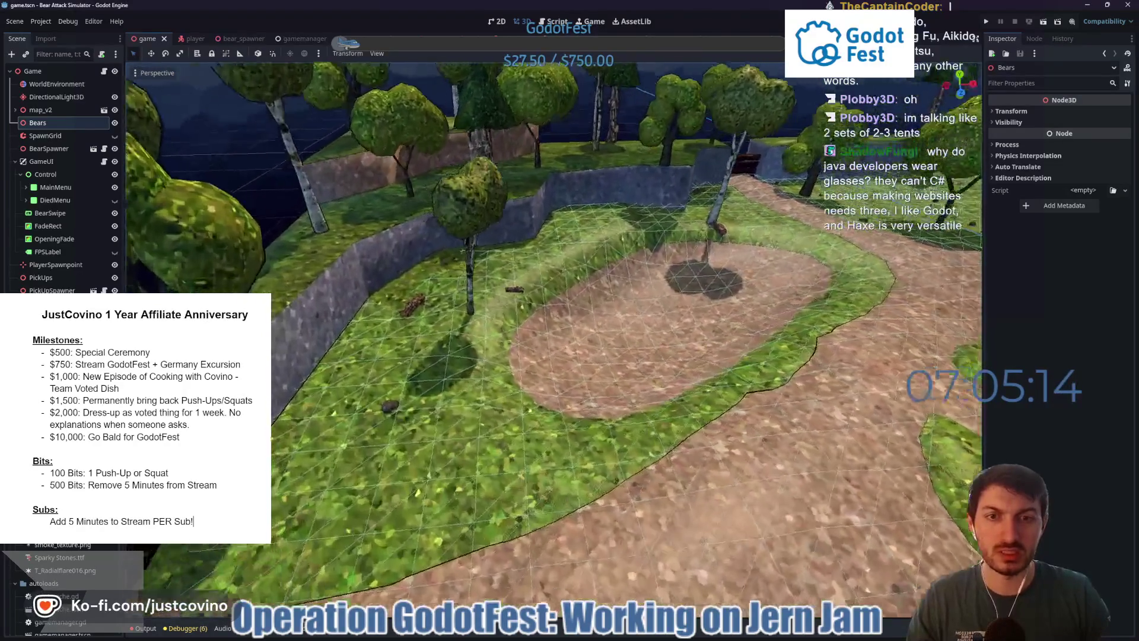
key("w")
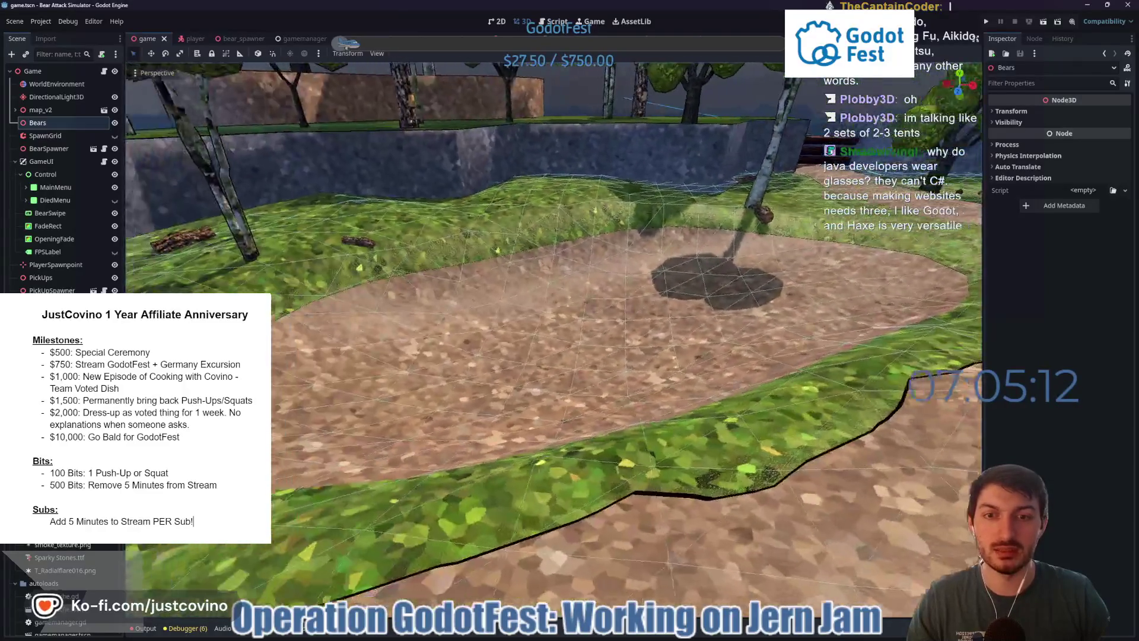
key("s")
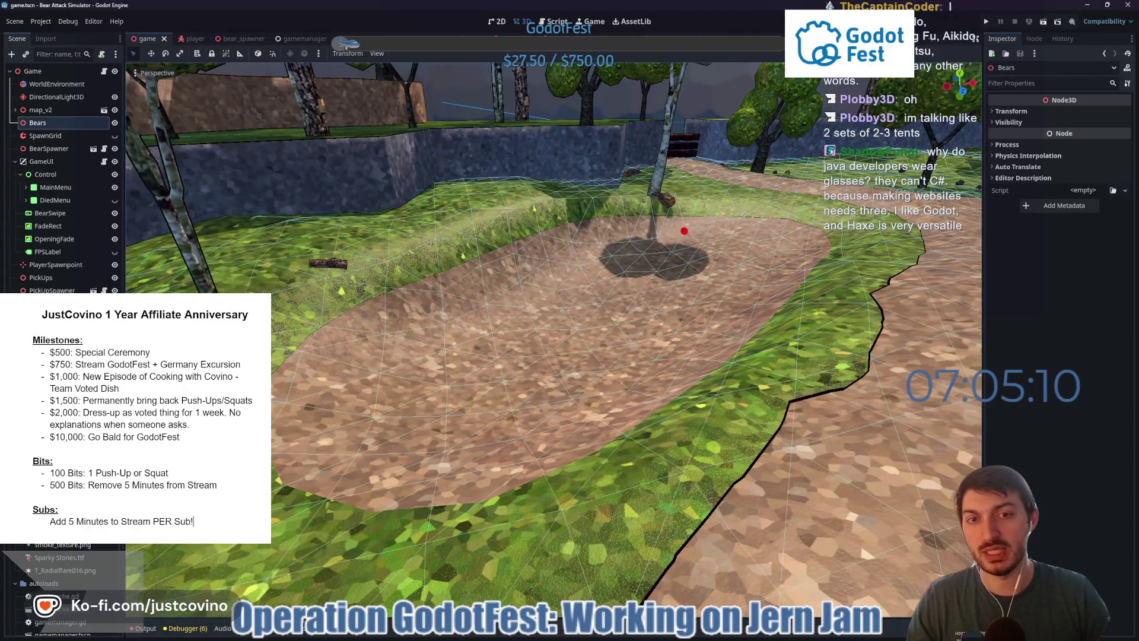
mouse_move(617, 234)
left_mouse_down()
mouse_move(297, 415)
mouse_move(587, 407)
mouse_move(791, 237)
mouse_move(616, 234)
left_mouse_up()
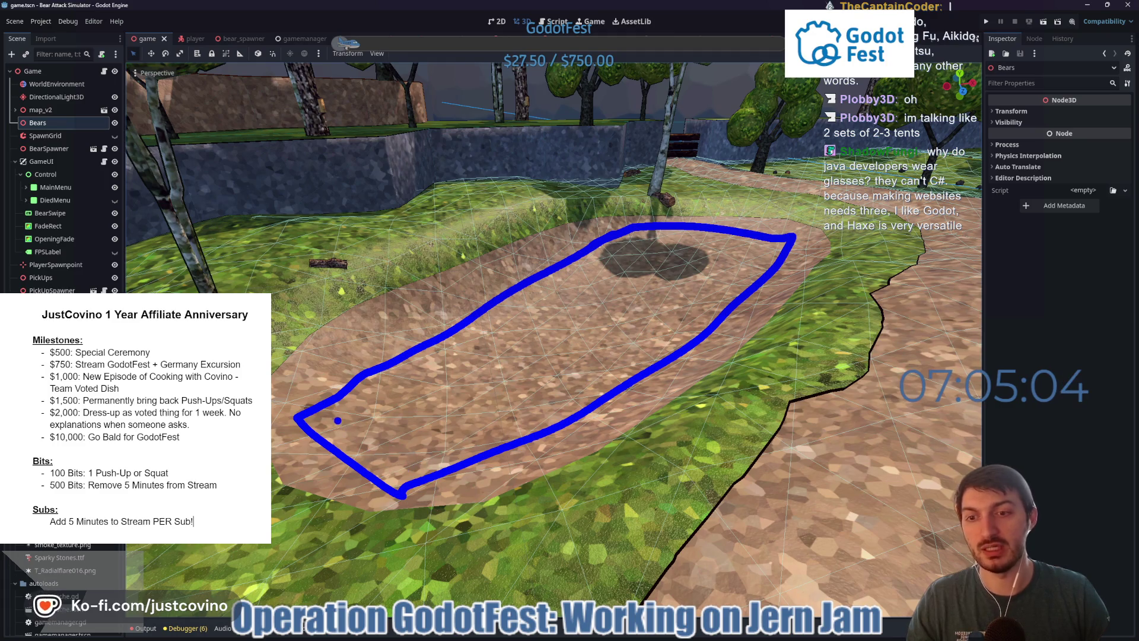
Step: Fill the clearing with blue loops, erase them, and zoom back out over the park
mouse_move(347, 431)
left_mouse_down()
mouse_move(415, 371)
mouse_move(593, 300)
mouse_move(670, 292)
left_mouse_up()
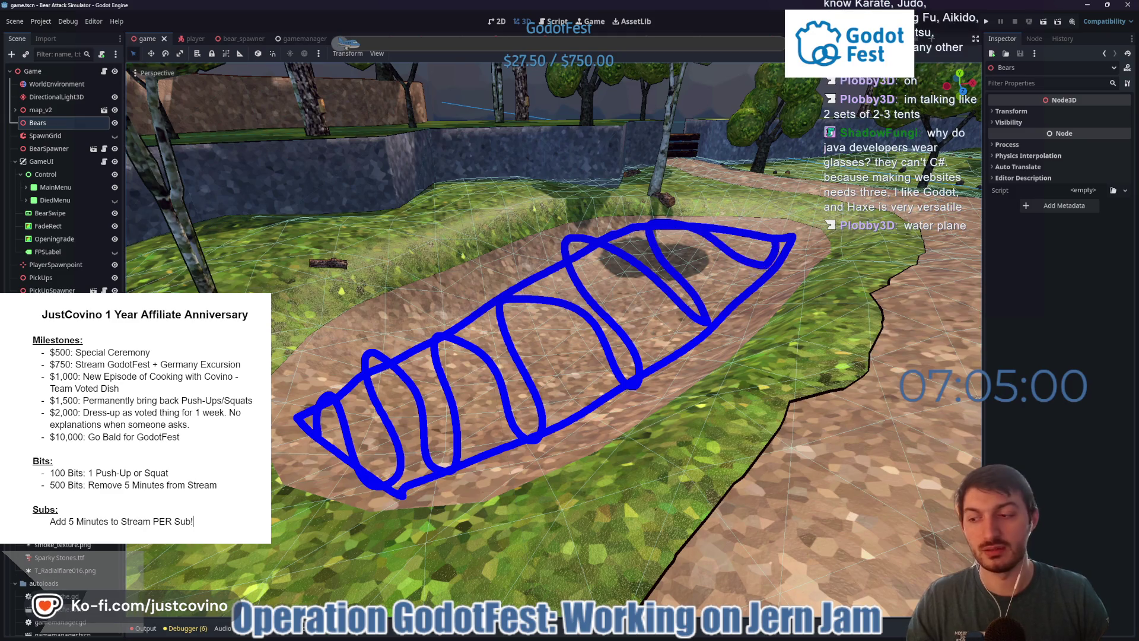
key("Escape")
scroll(553, 340, "down", 10)
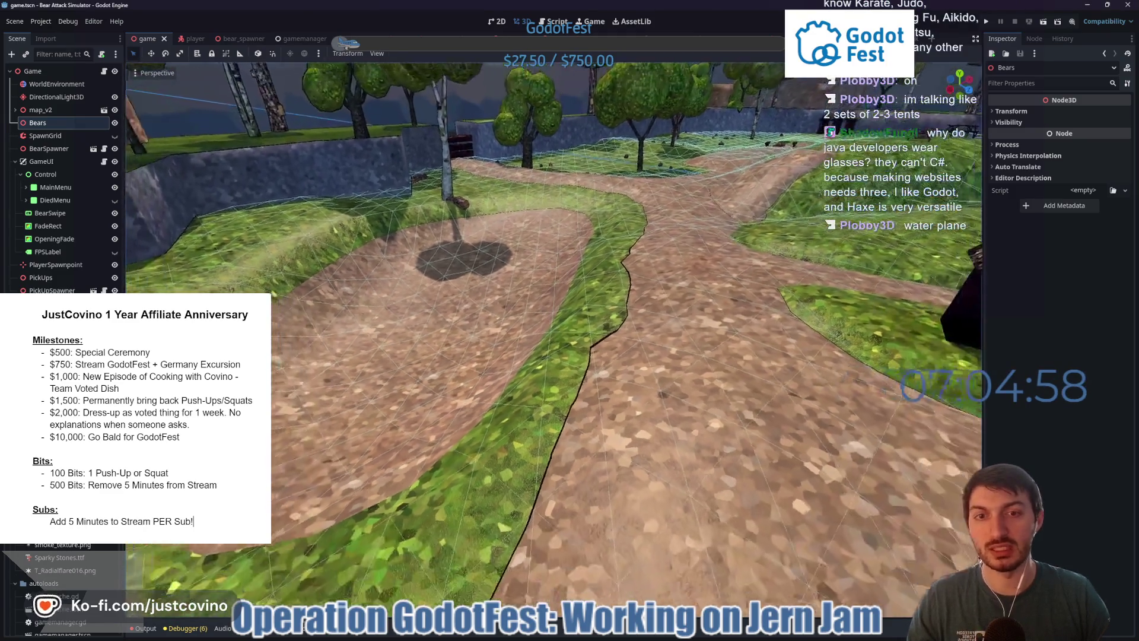
scroll(561, 394, "down", 5)
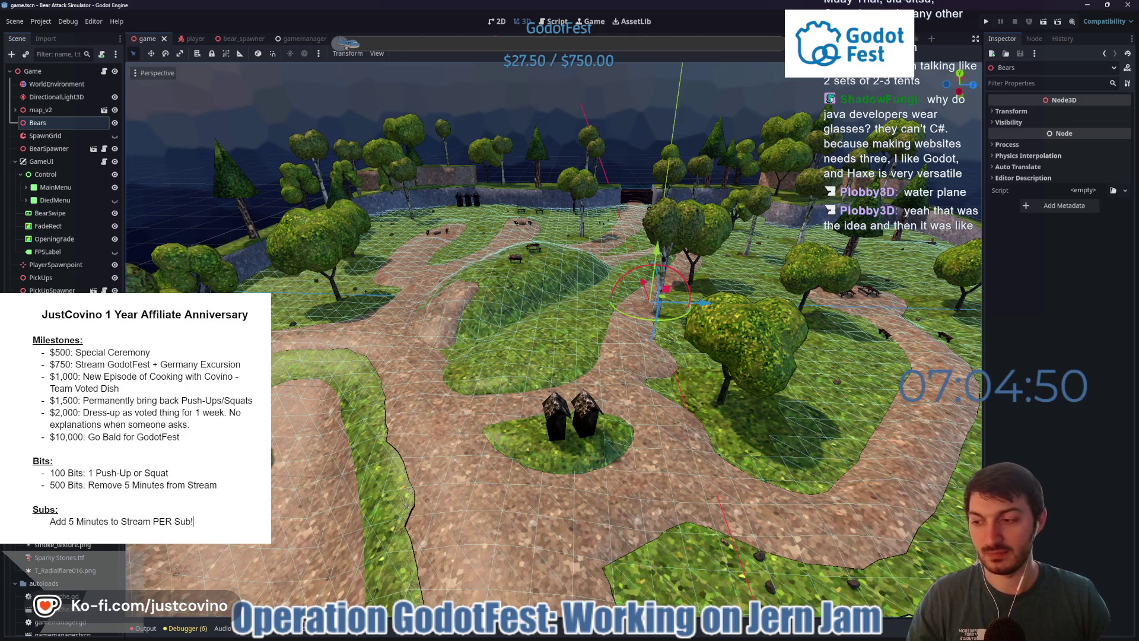
key("w")
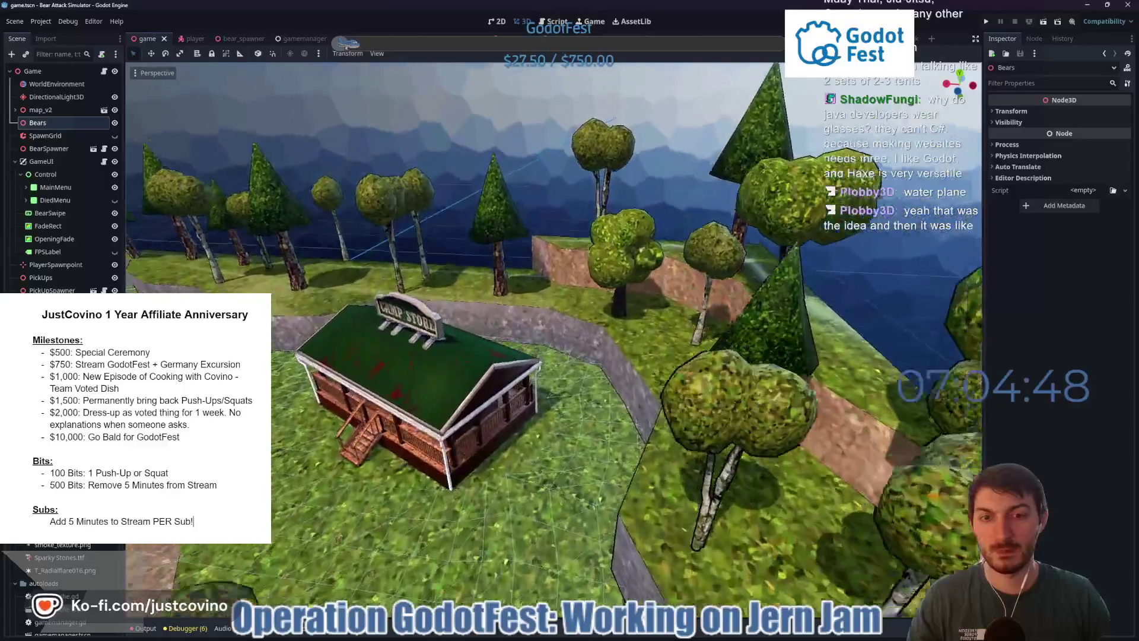
key("f")
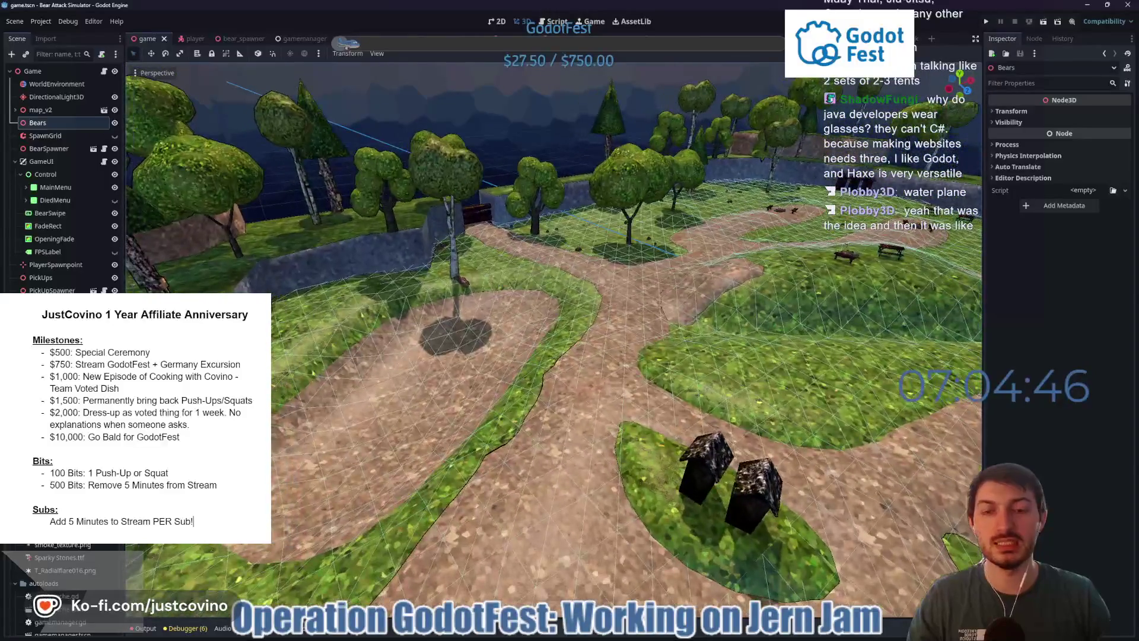
key("s")
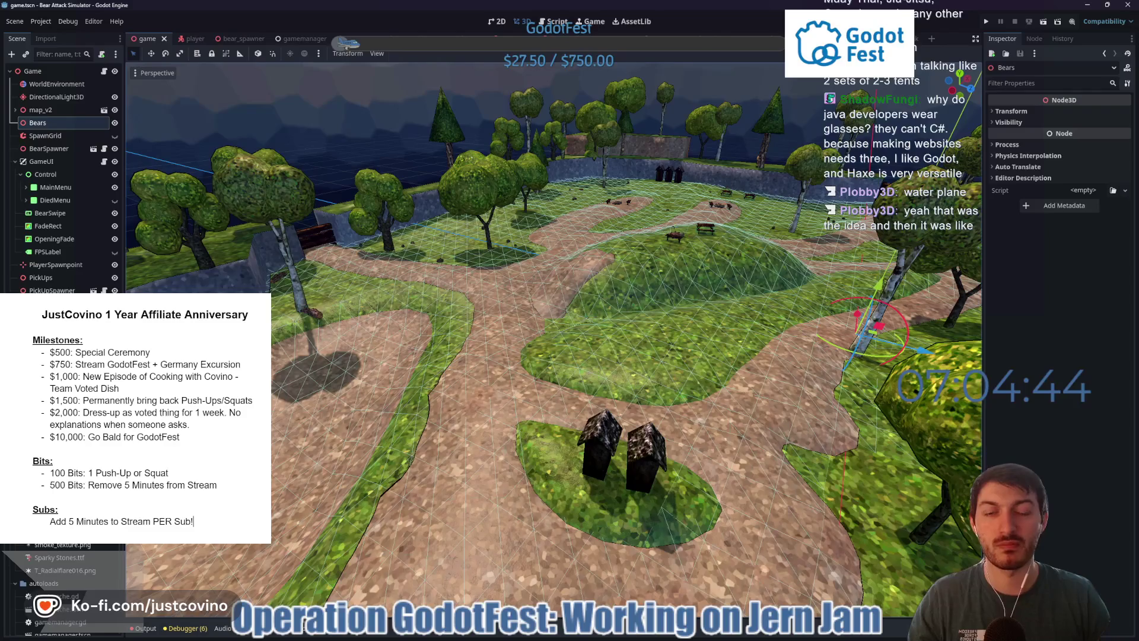
key("a")
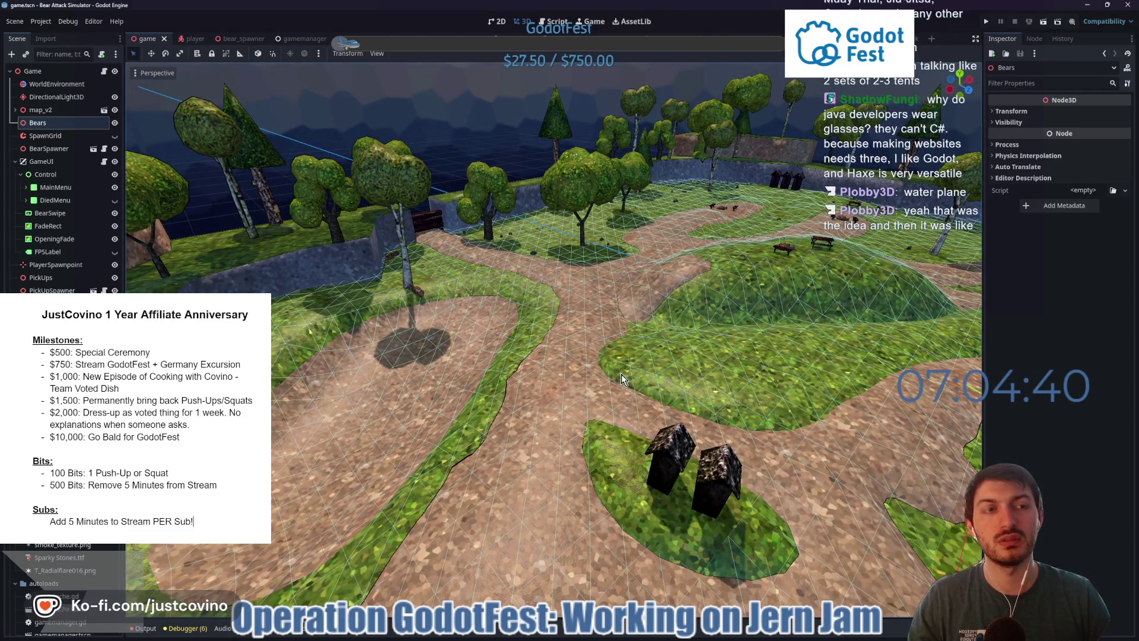
key("w")
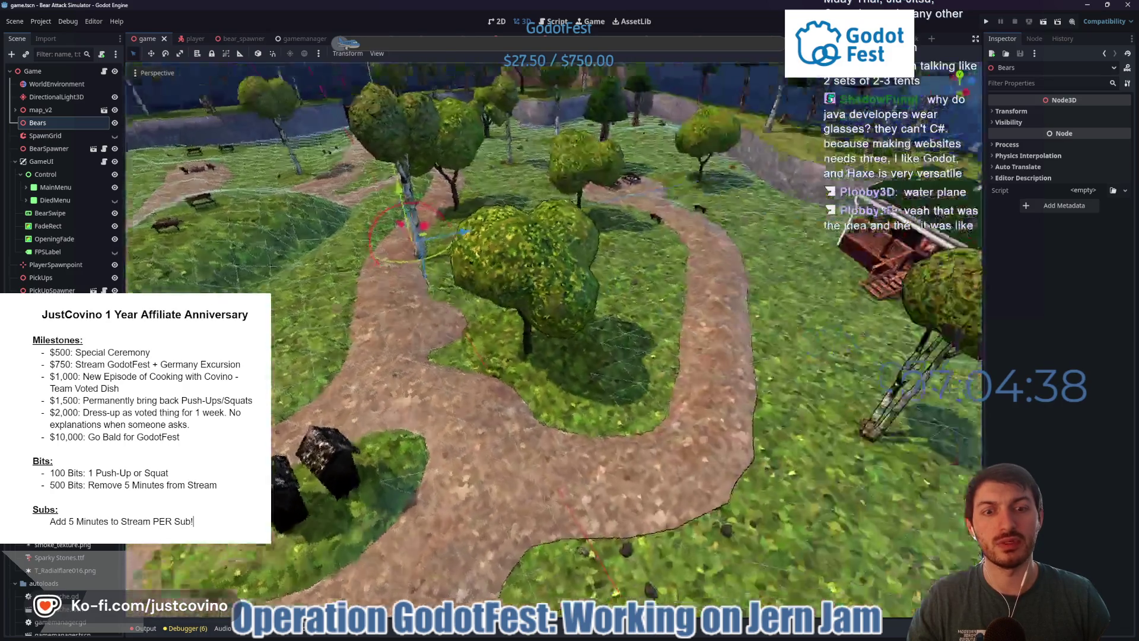
key("w")
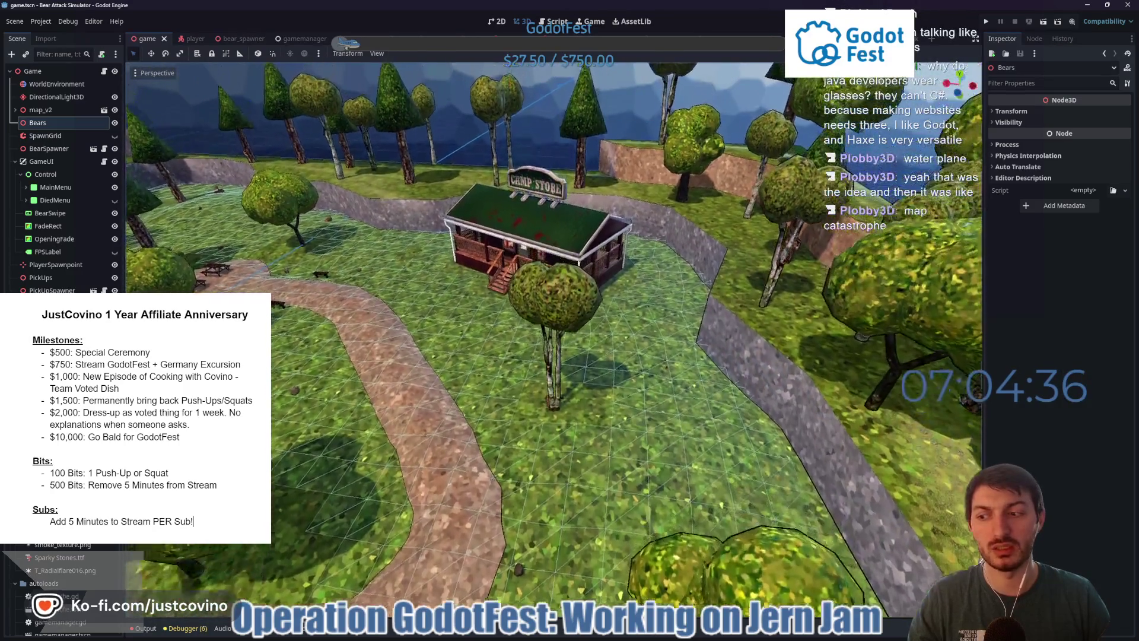
key("w")
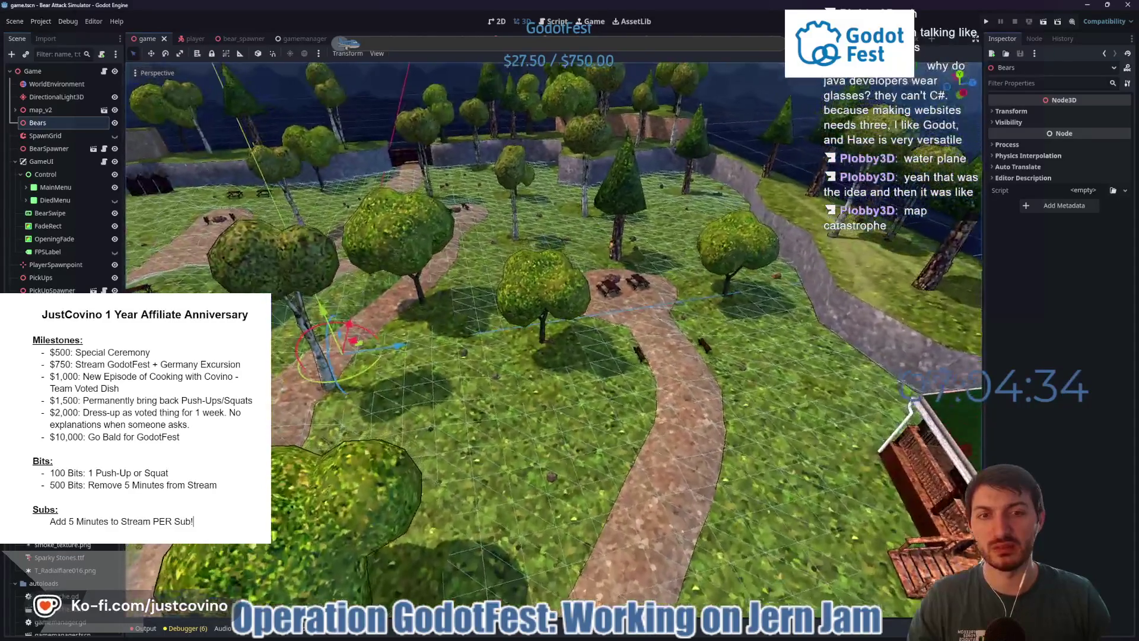
key("s")
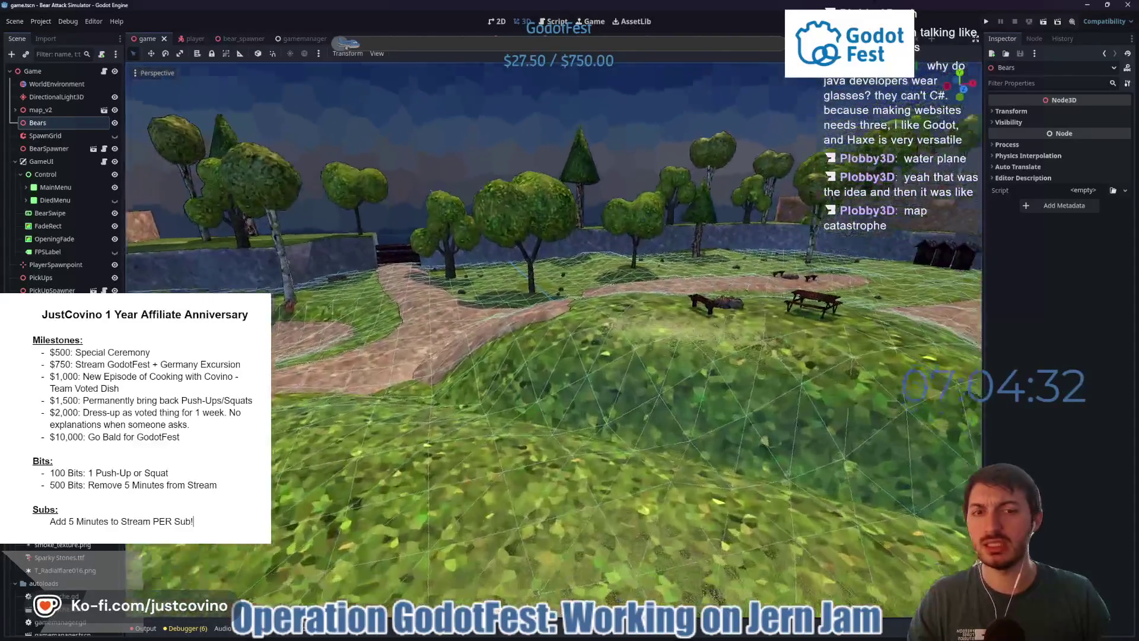
key("w")
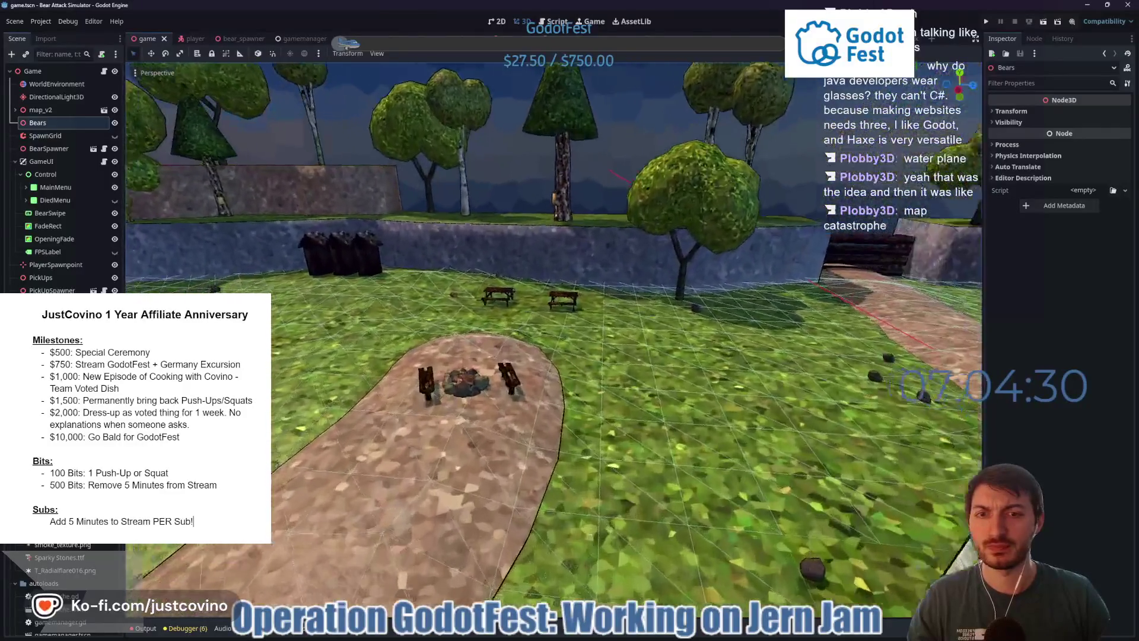
key("s")
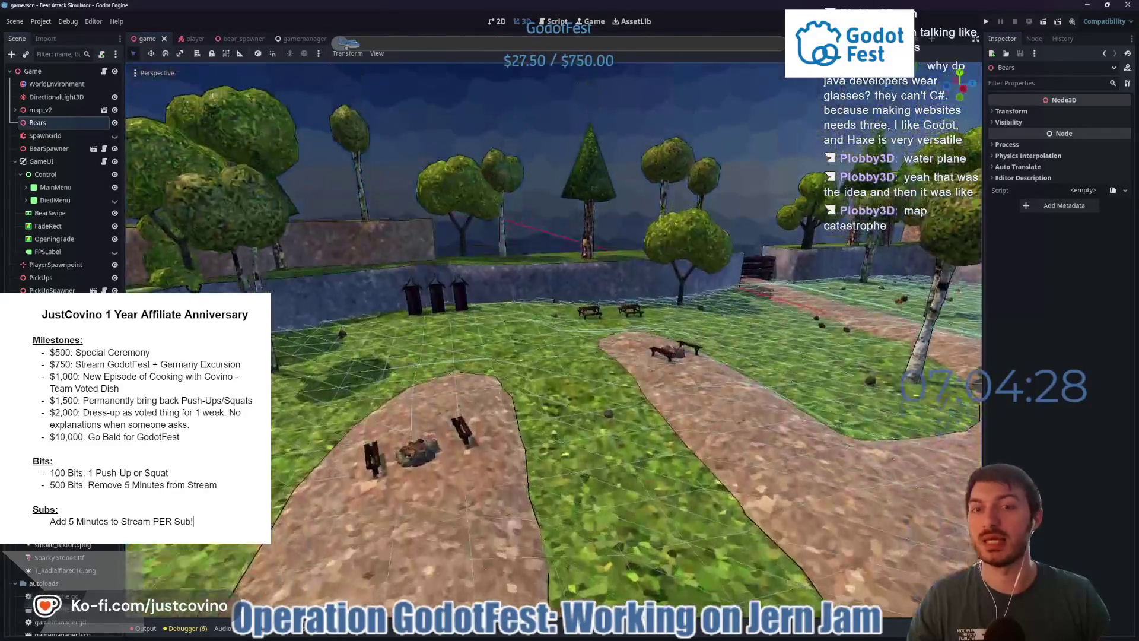
key("w")
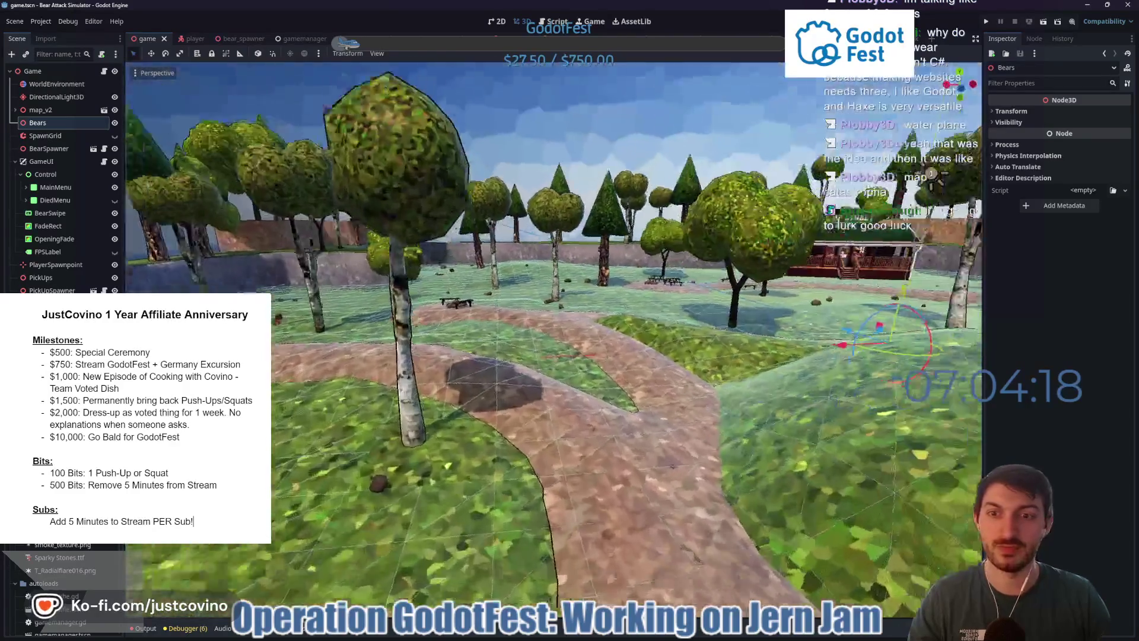
key("w")
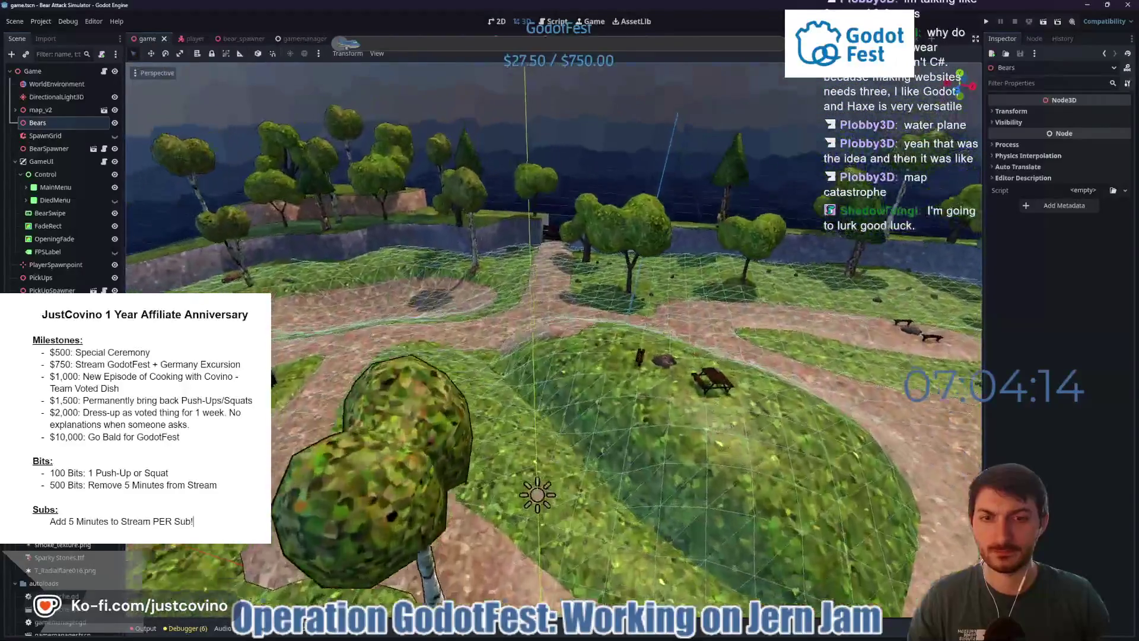
key("w")
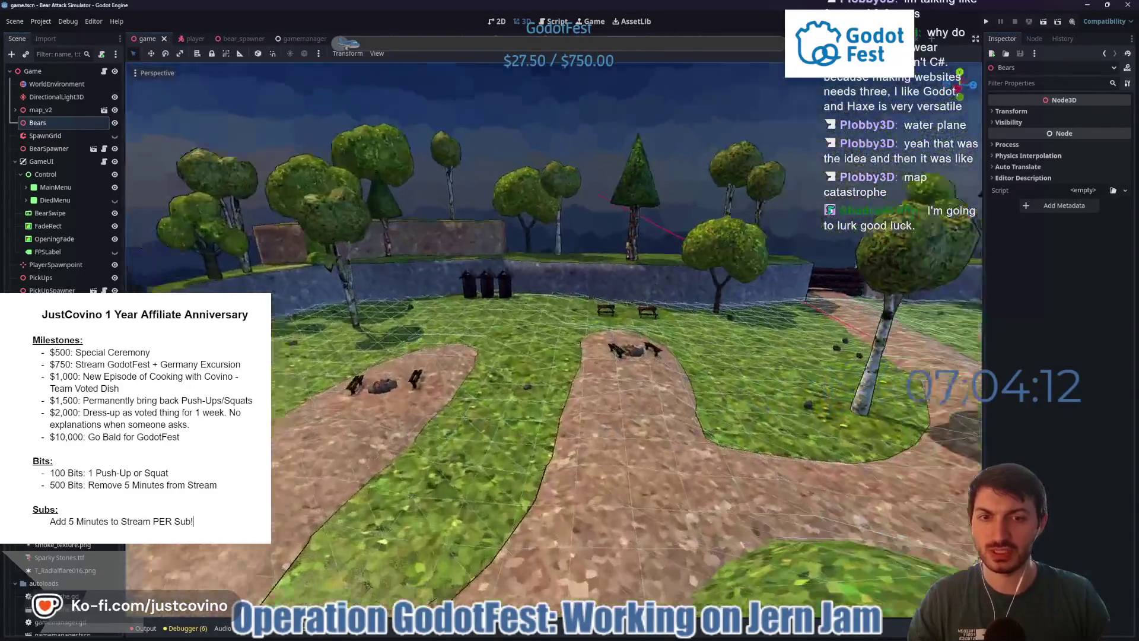
key("w")
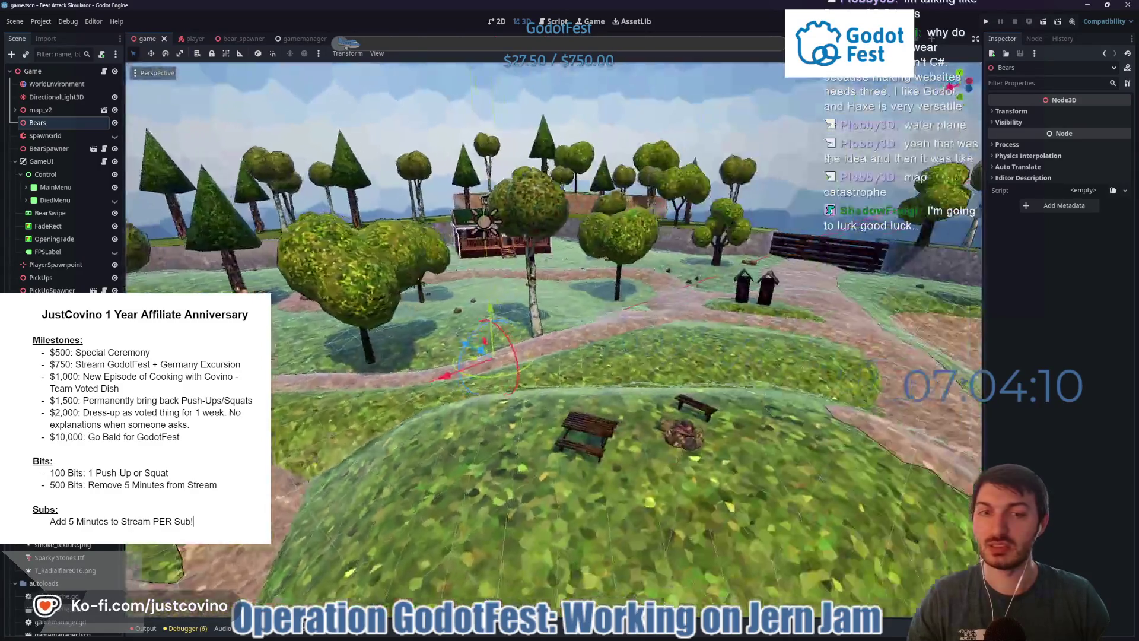
key("s")
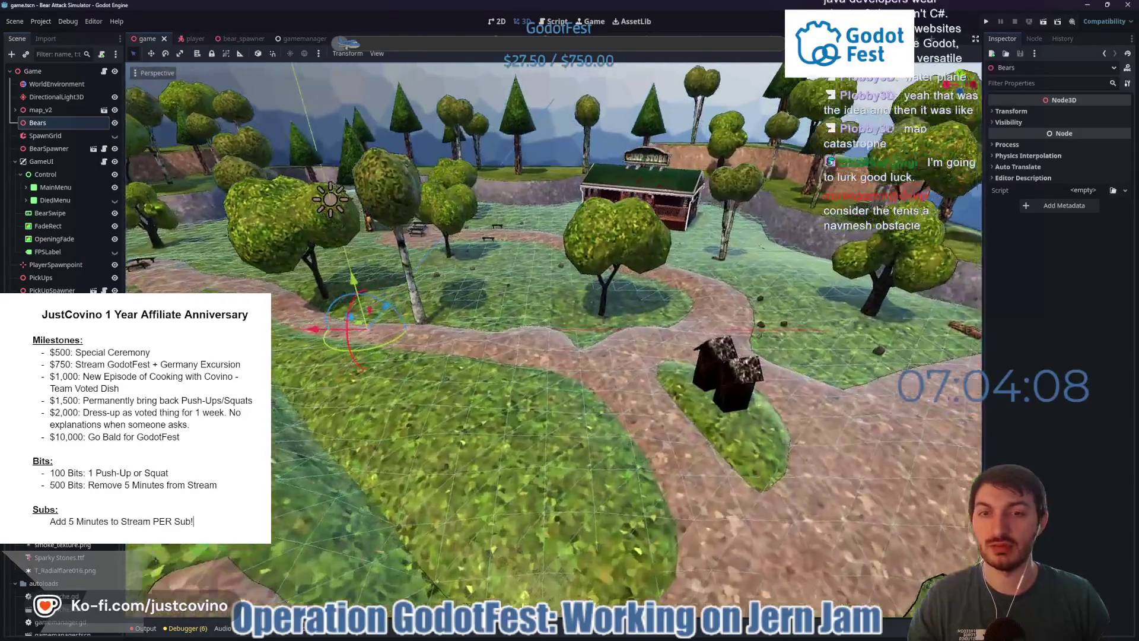
key("w")
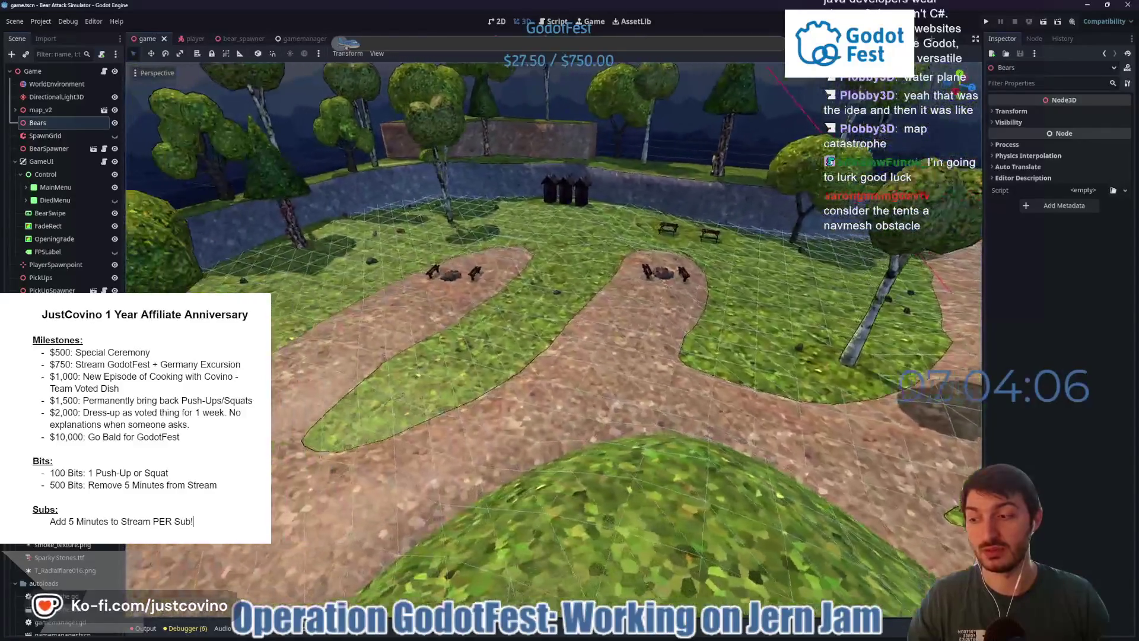
key("s")
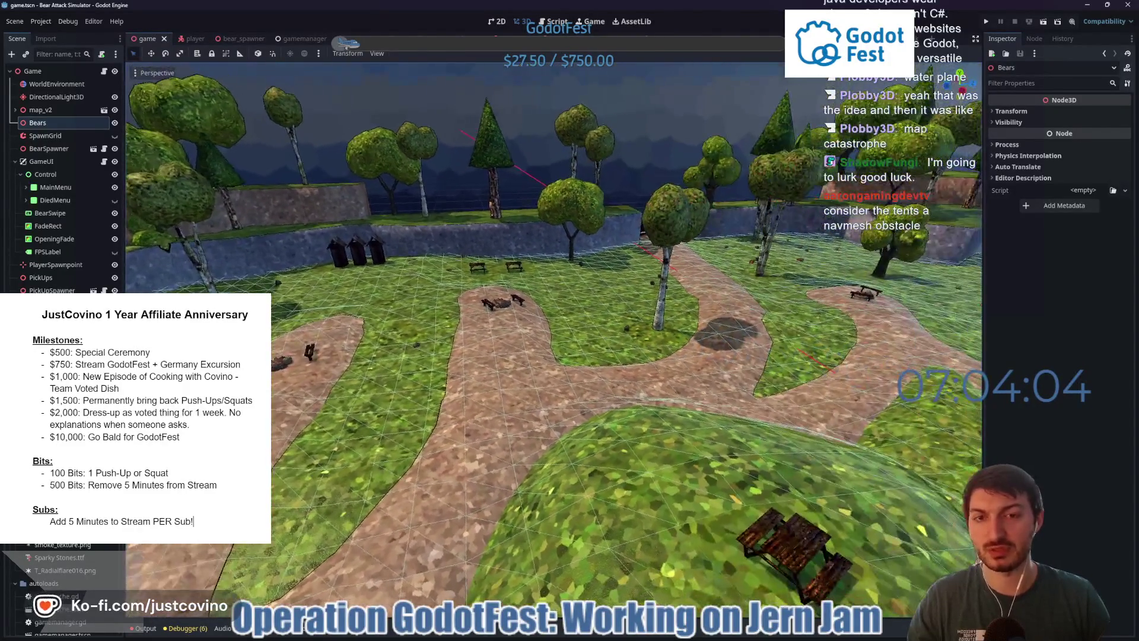
key("a")
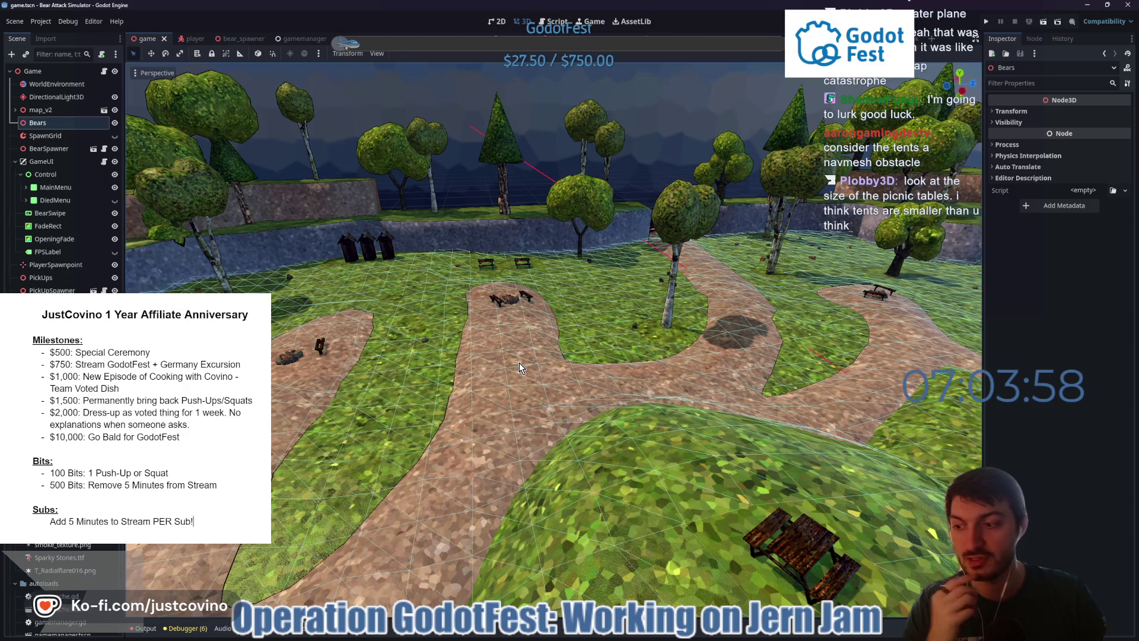
left_click_drag(518, 362, 492, 338)
left_click_drag(524, 427, 629, 393)
left_click_drag(617, 445, 549, 454)
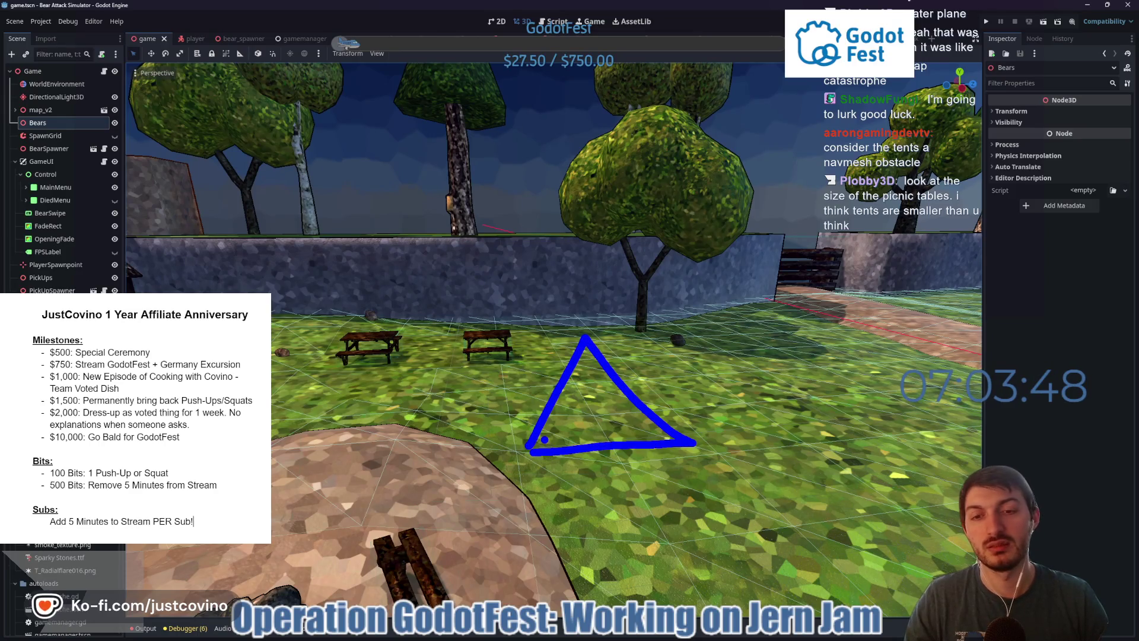
left_click_drag(463, 353, 516, 316)
left_click_drag(509, 357, 466, 355)
key("Escape")
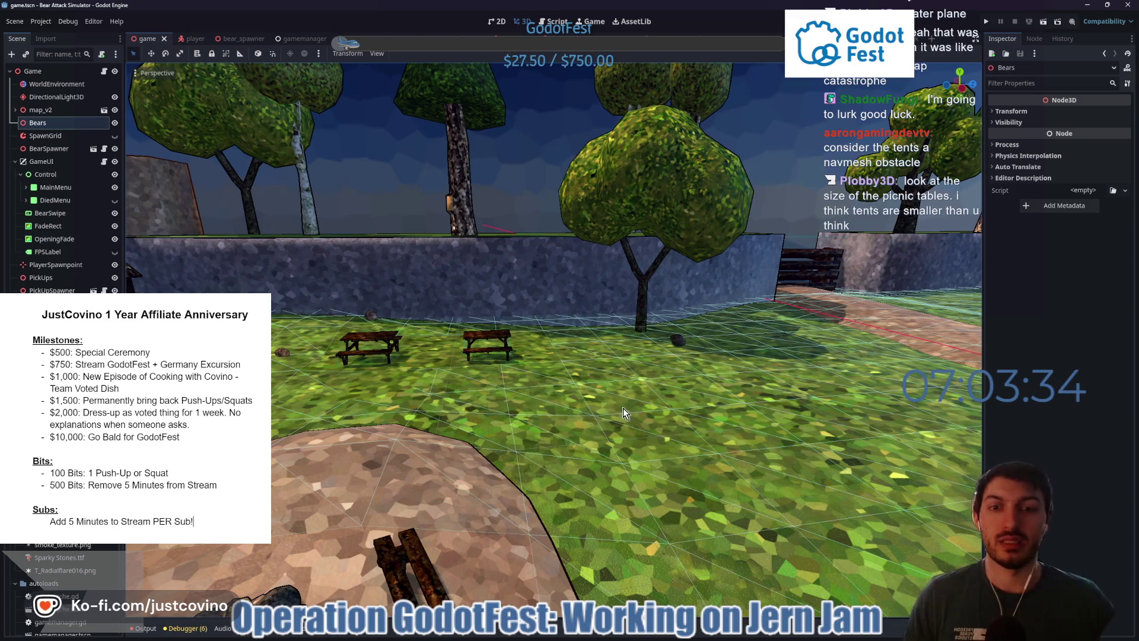
mouse_move(576, 389)
left_mouse_down()
mouse_move(576, 356)
mouse_move(598, 365)
left_mouse_up()
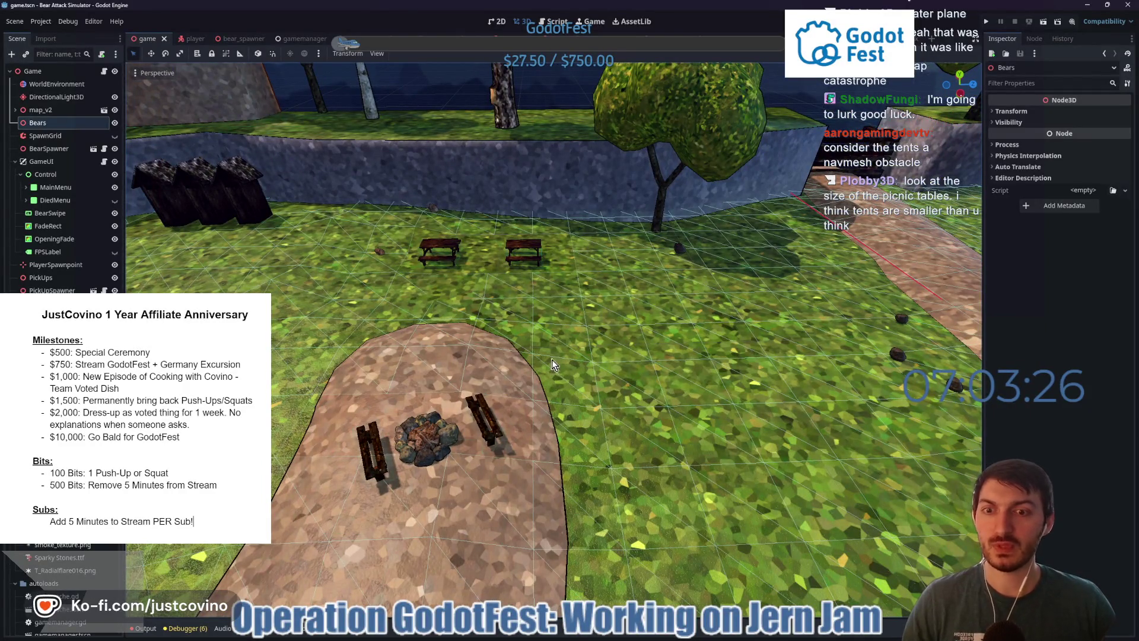
left_click_drag(623, 356, 641, 350)
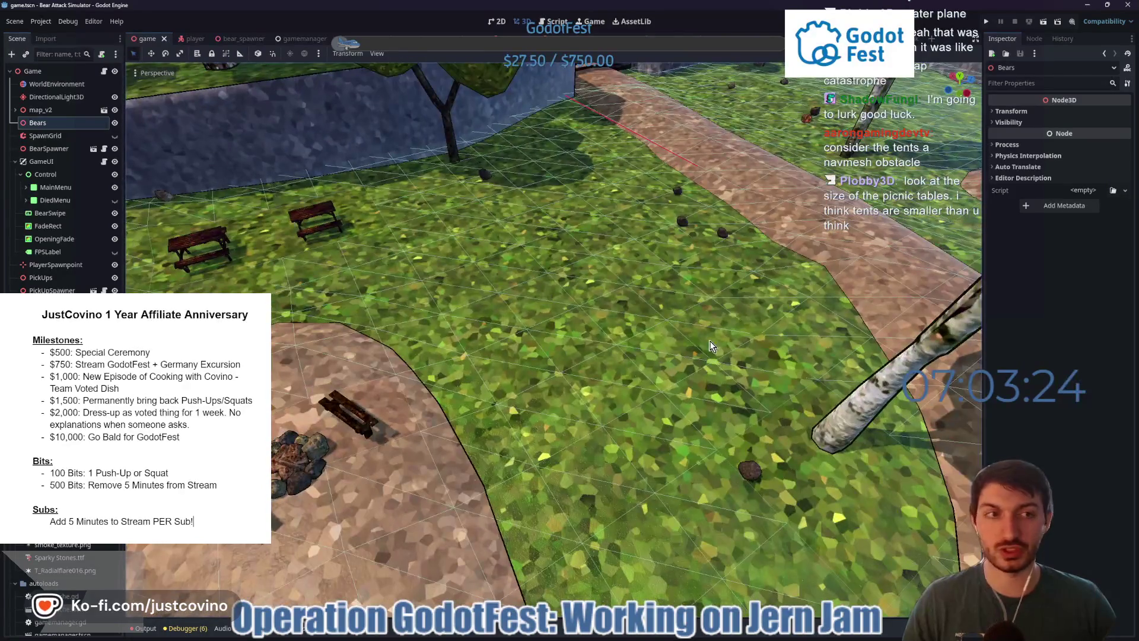
Step: Expand map_v2 and select the Nav NavigationRegion3D to display its navigation mesh
left_click(15, 111)
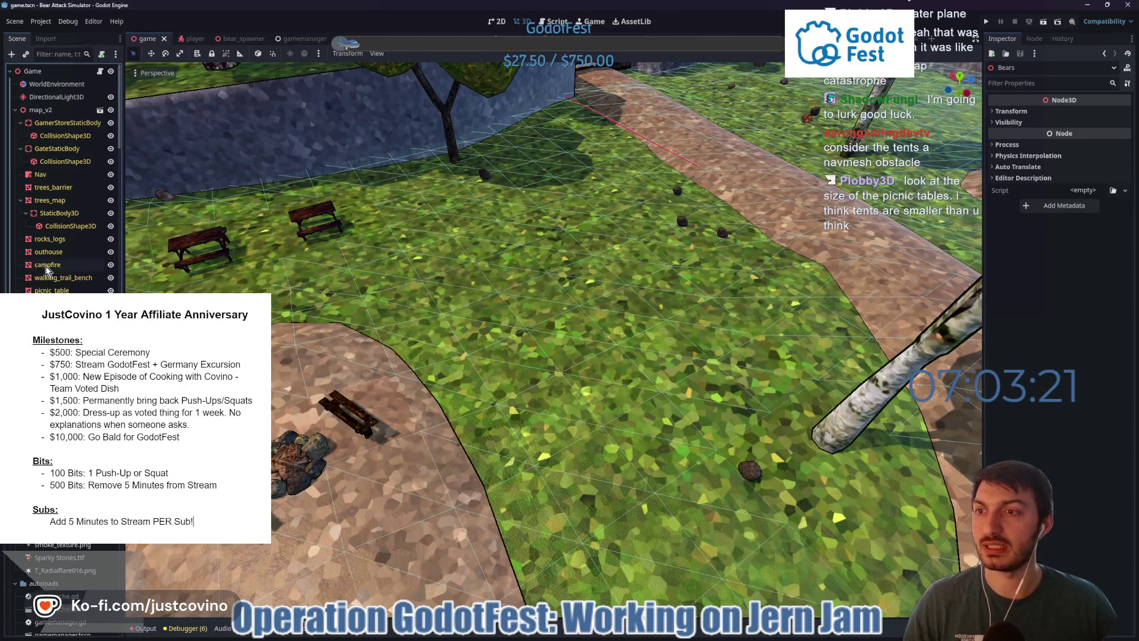
left_click(39, 175)
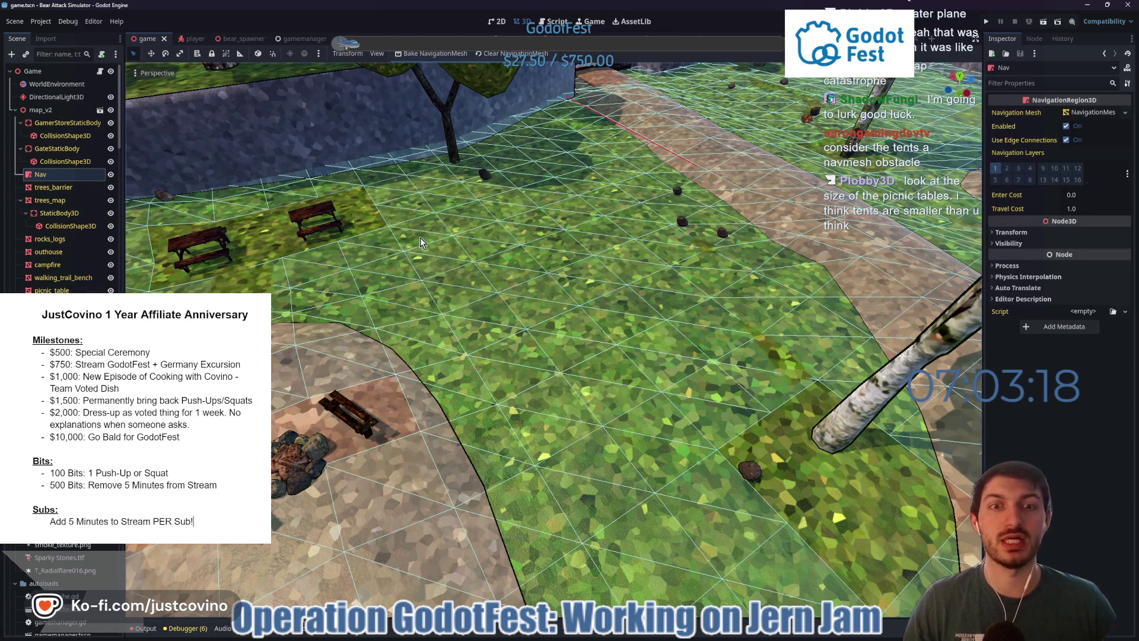
mouse_move(549, 295)
left_mouse_down()
mouse_move(522, 267)
mouse_move(498, 296)
mouse_move(513, 328)
left_mouse_up()
mouse_move(443, 346)
left_mouse_down()
mouse_move(551, 325)
mouse_move(427, 234)
mouse_move(403, 324)
left_mouse_up()
key("Escape")
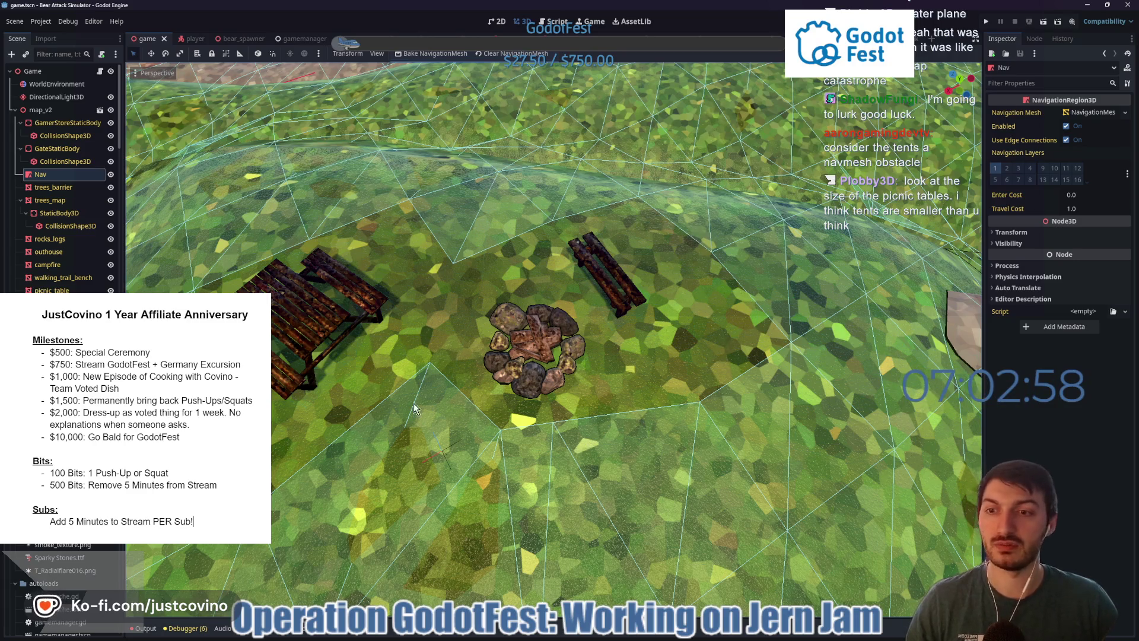
Step: Fly past the campfire, tents, cabin, bench and picnic tables to inspect the navmesh
left_click_drag(332, 308, 332, 237)
key("w")
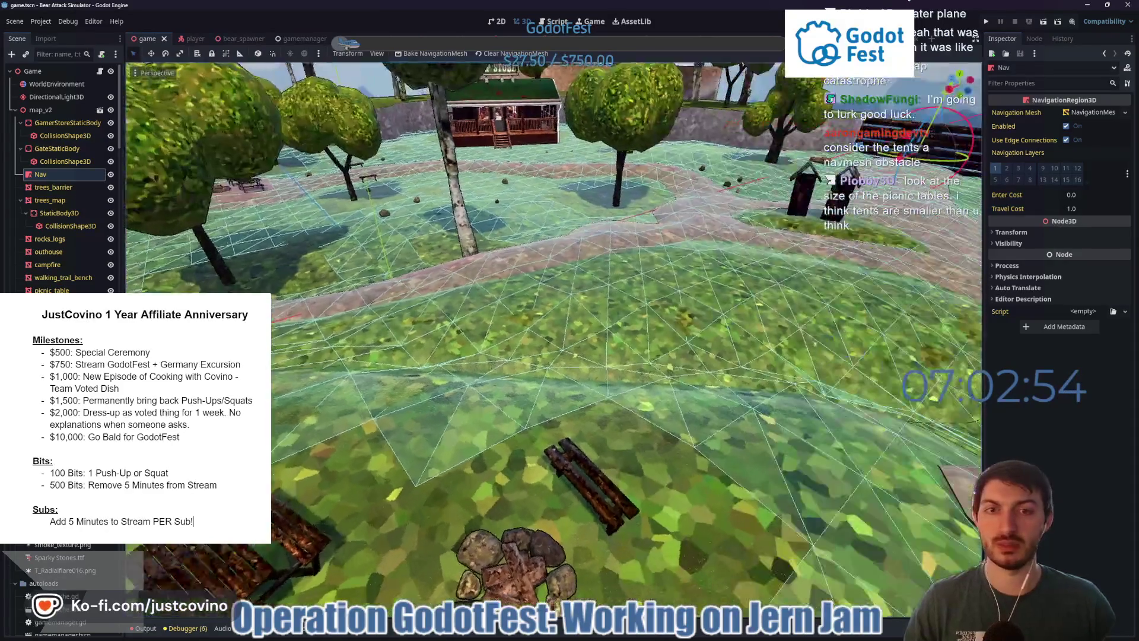
key("s")
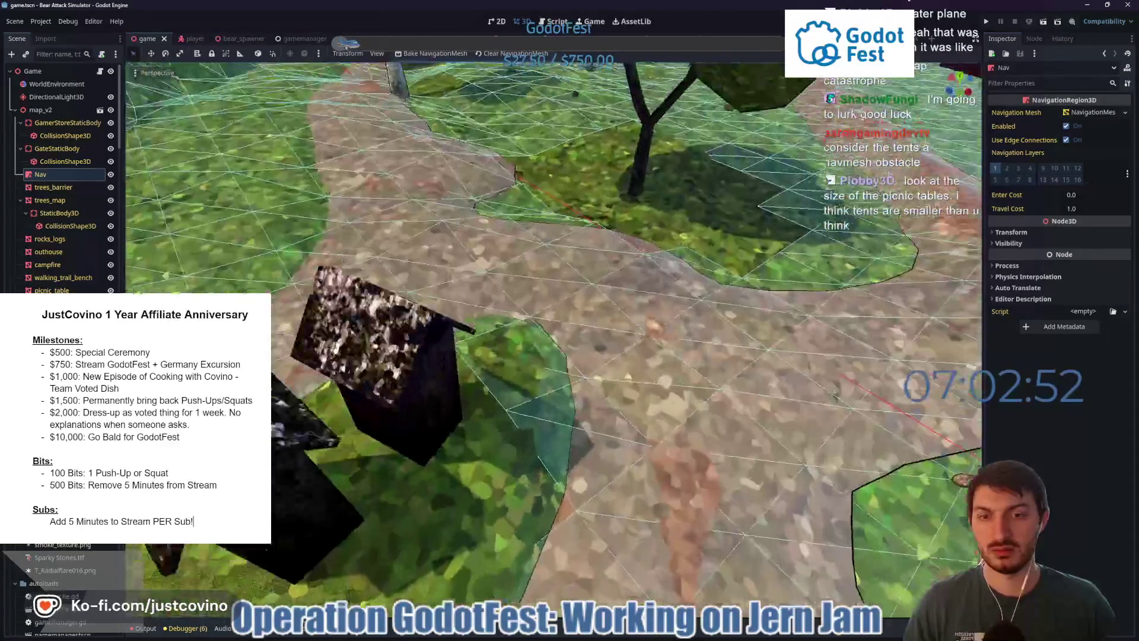
key("w")
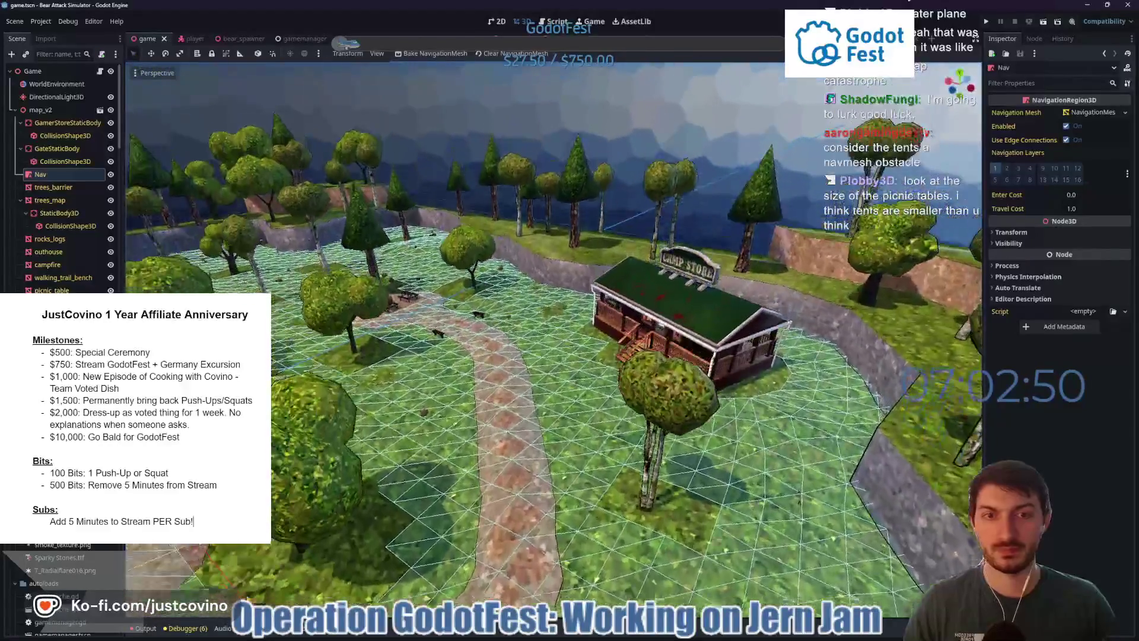
key("w")
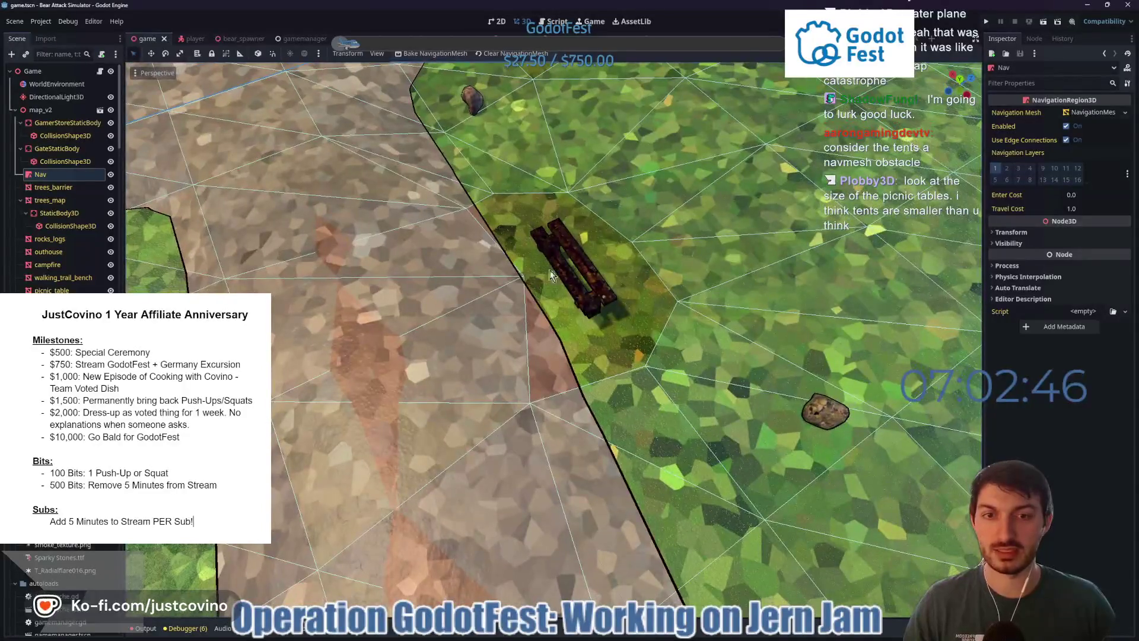
key("s")
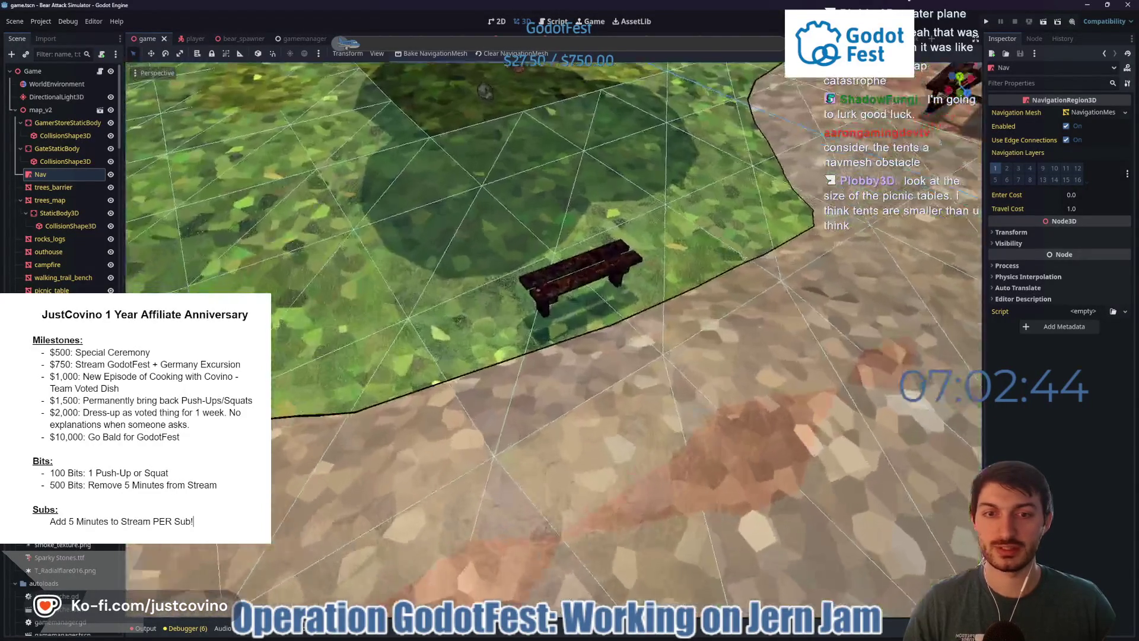
key("d")
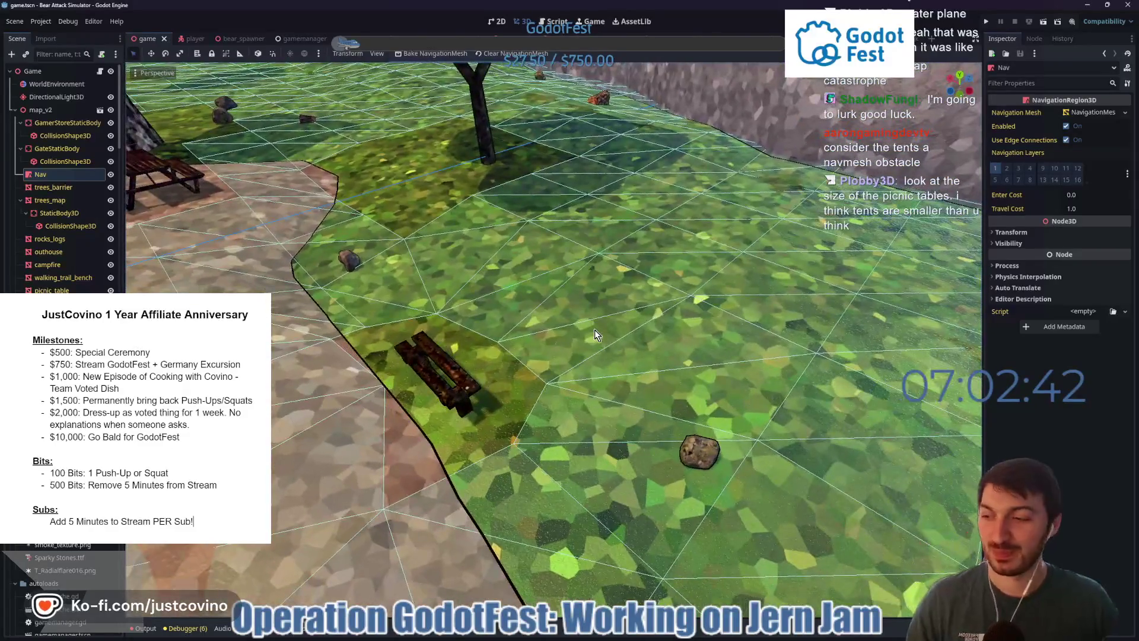
left_click(353, 39)
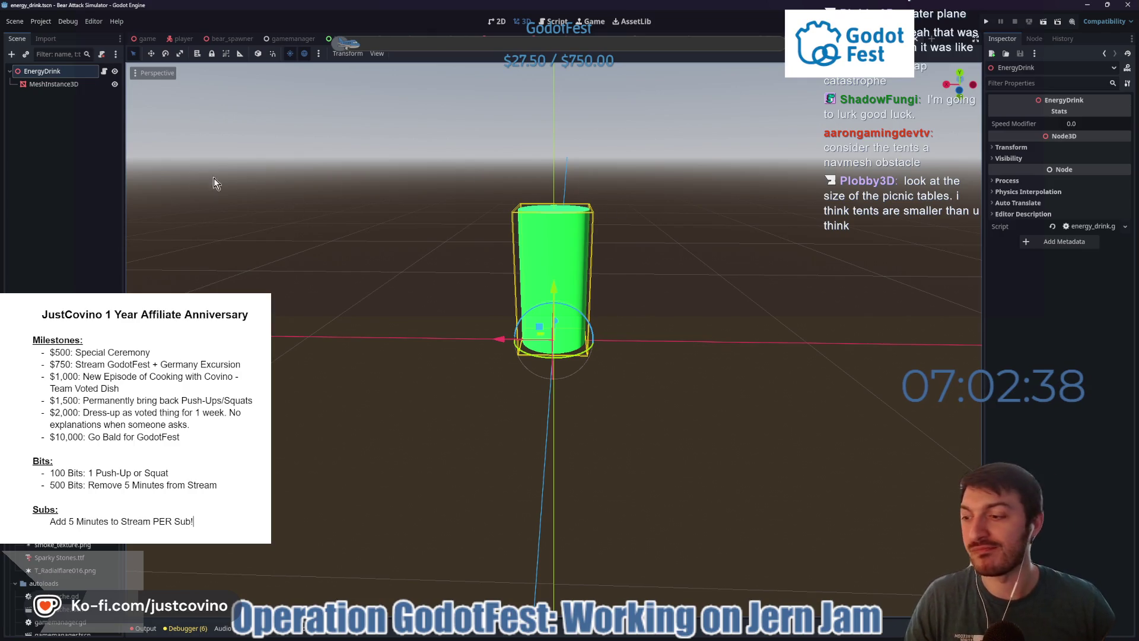
Step: Check the can's MeshInstance3D material, then open the EnergyDrink node's energy_drink.gd script
left_click(53, 83)
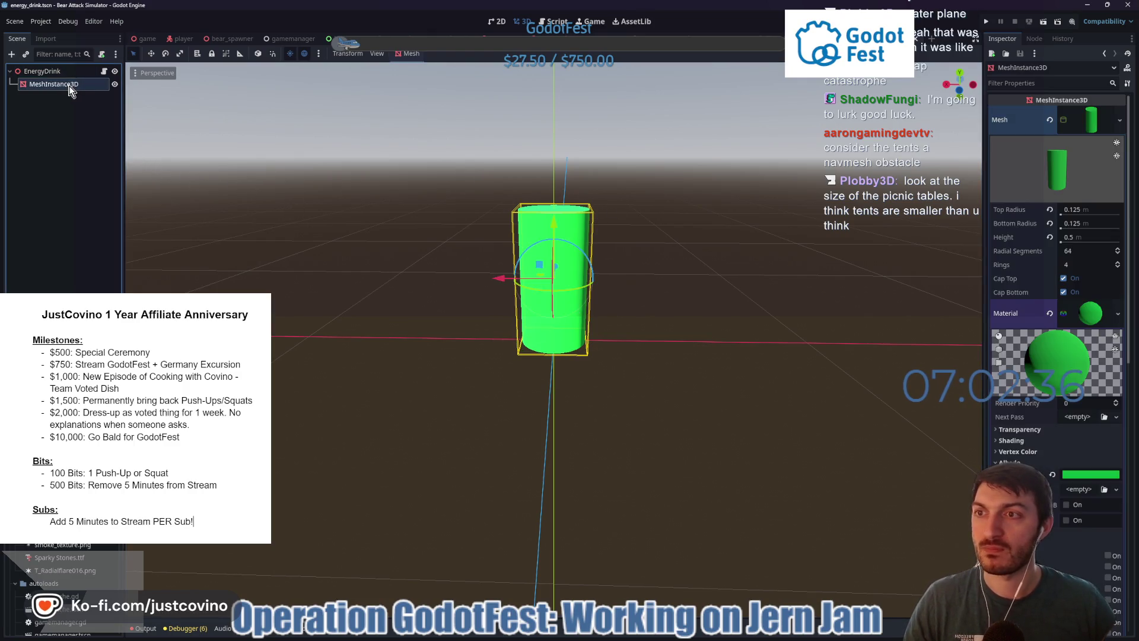
left_click(1100, 315)
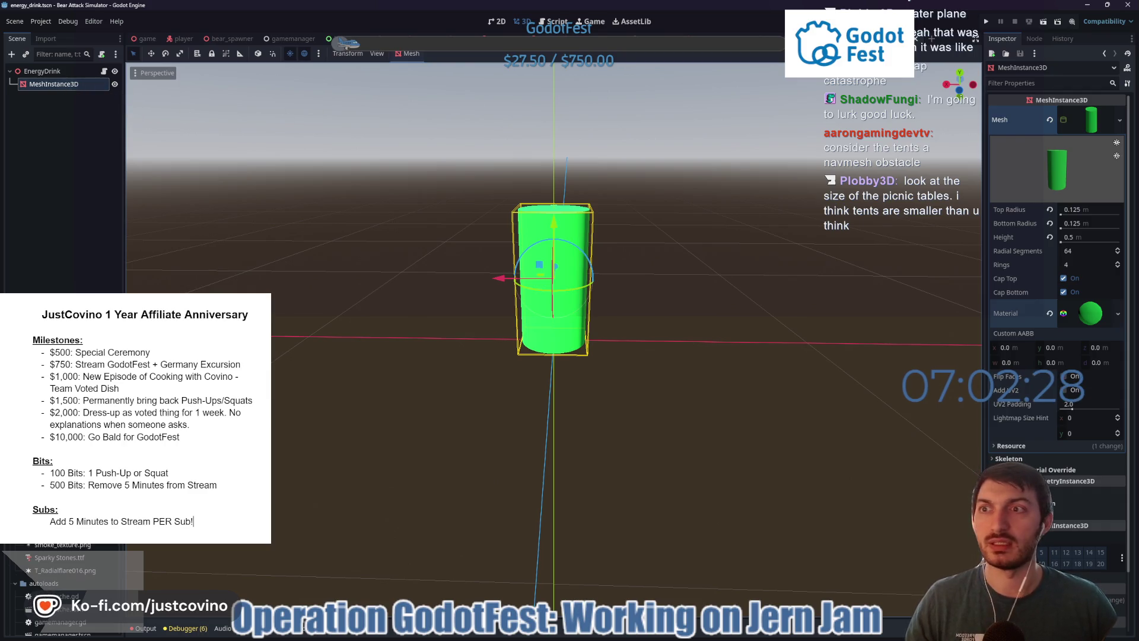
left_click(42, 71)
left_click(104, 71)
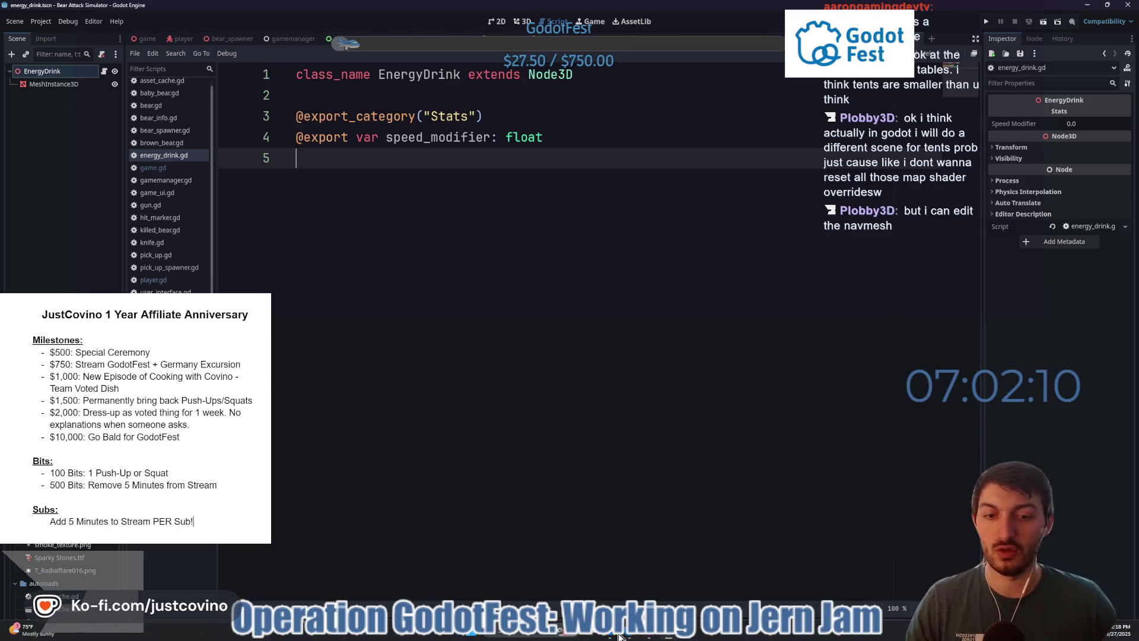
Step: Commit the six changed files as 'new spawn points for pickups', push to origin, and open the repo folder
left_click(657, 636)
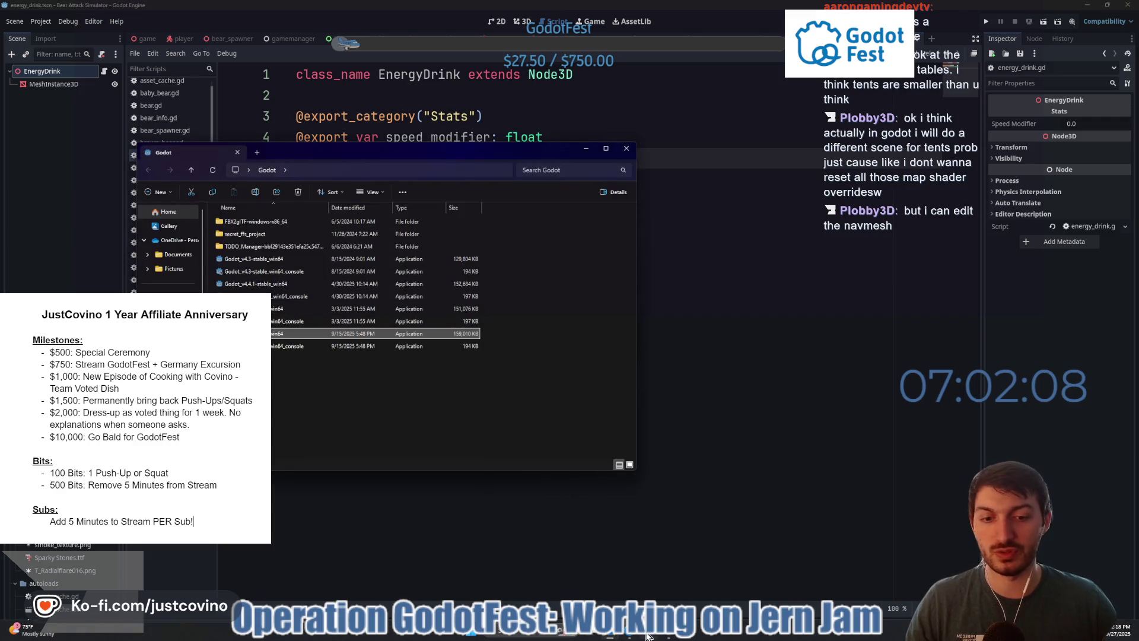
left_click(677, 636)
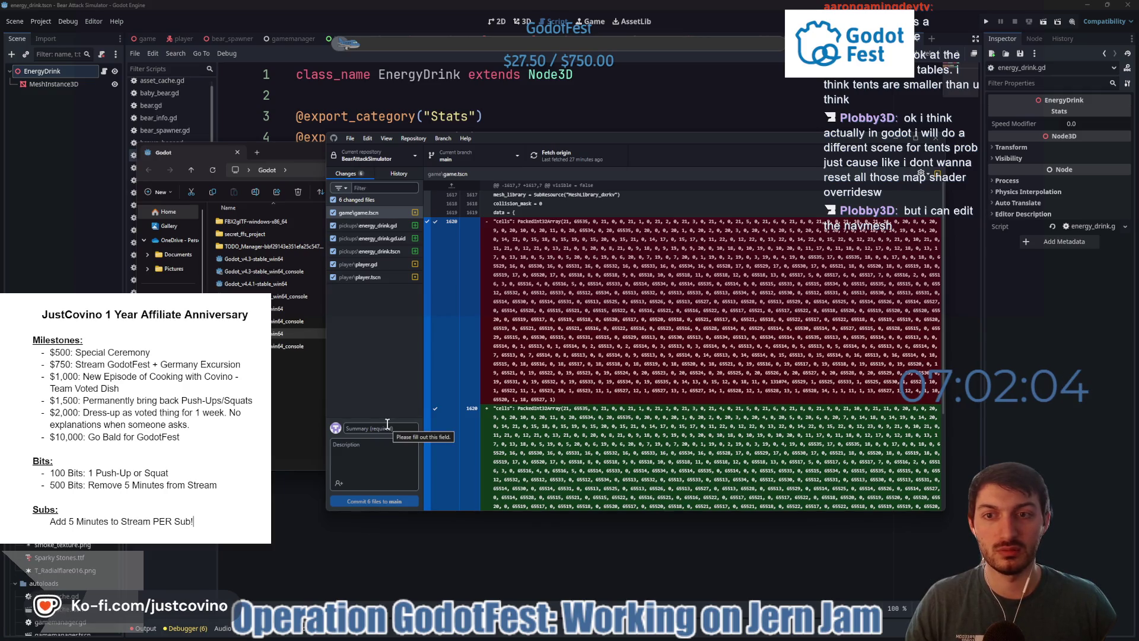
scroll(590, 353, "down", 5)
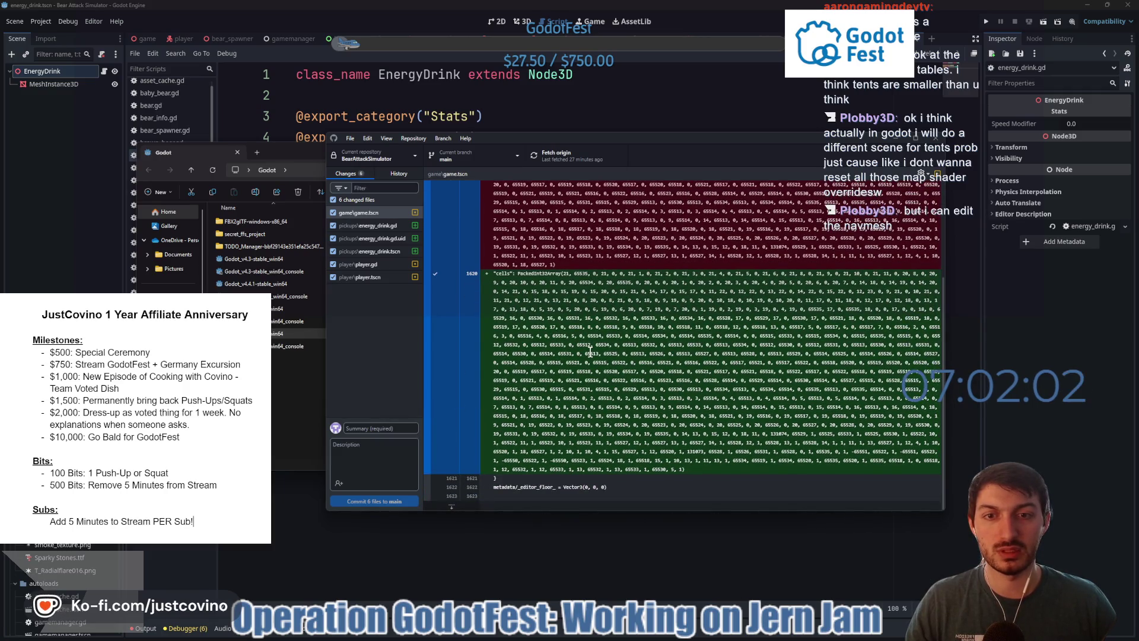
scroll(463, 380, "up", 5)
type("new spawn poi")
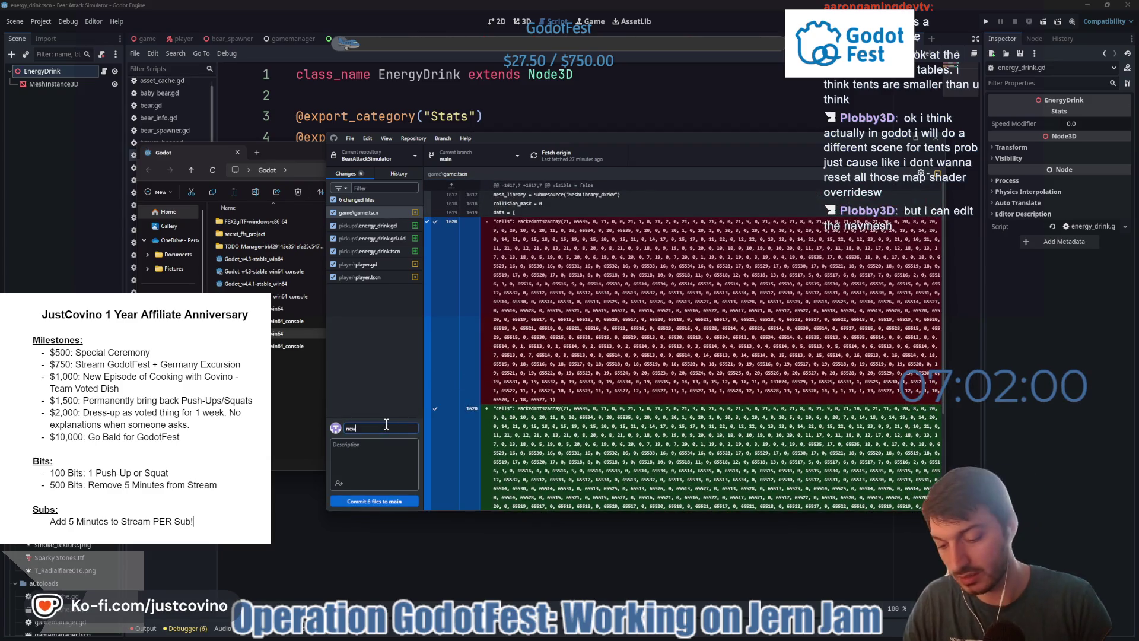
type("nts for pickups")
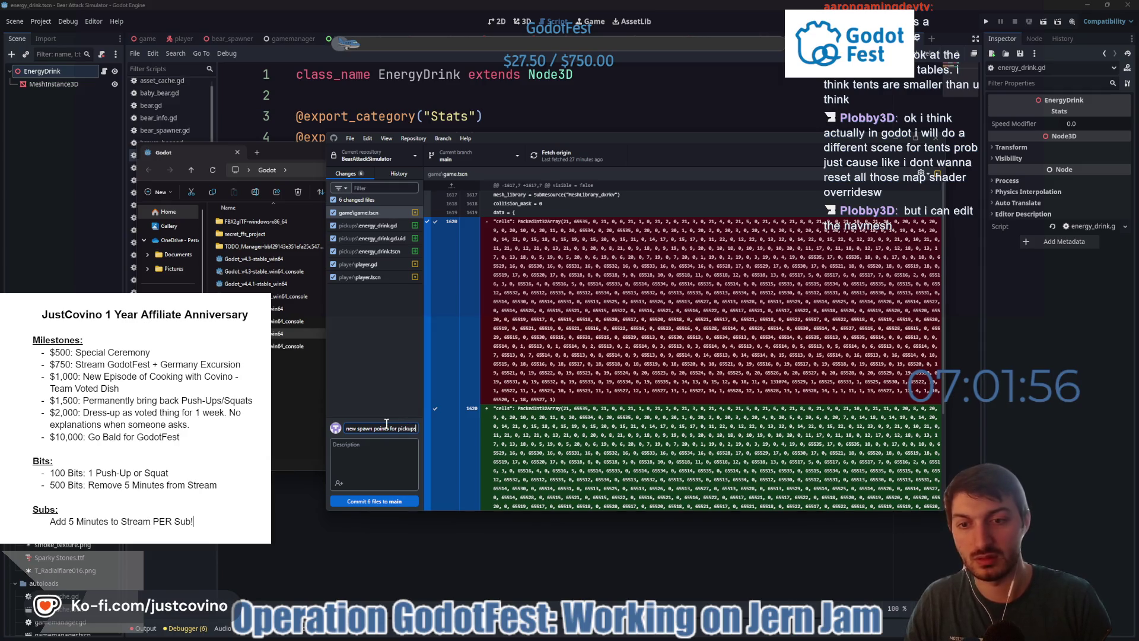
left_click(378, 500)
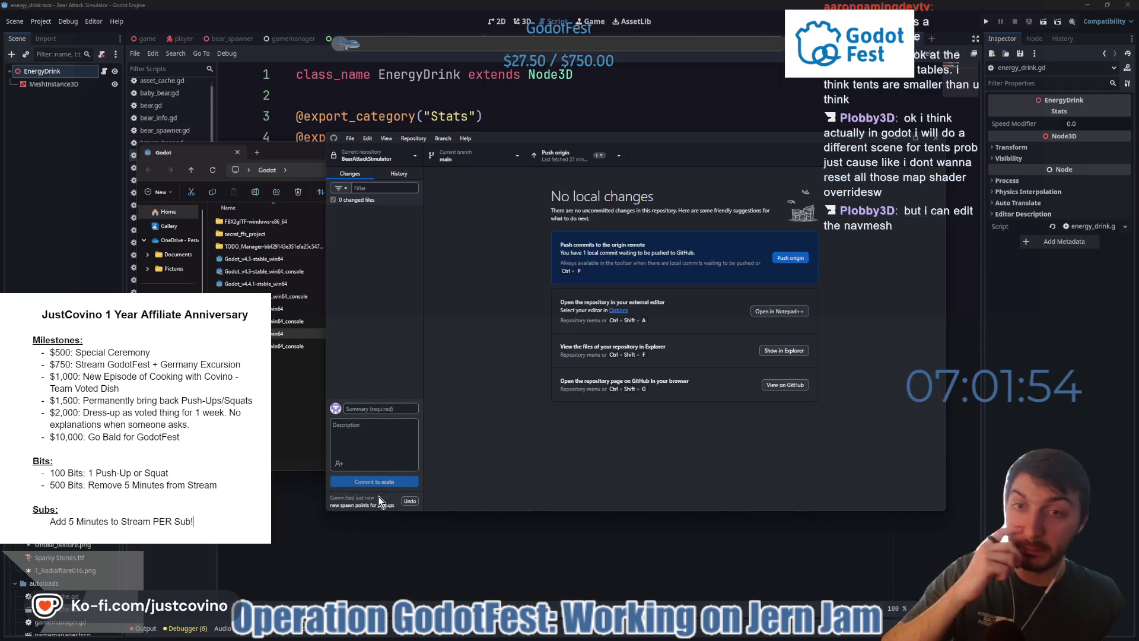
left_click(797, 257)
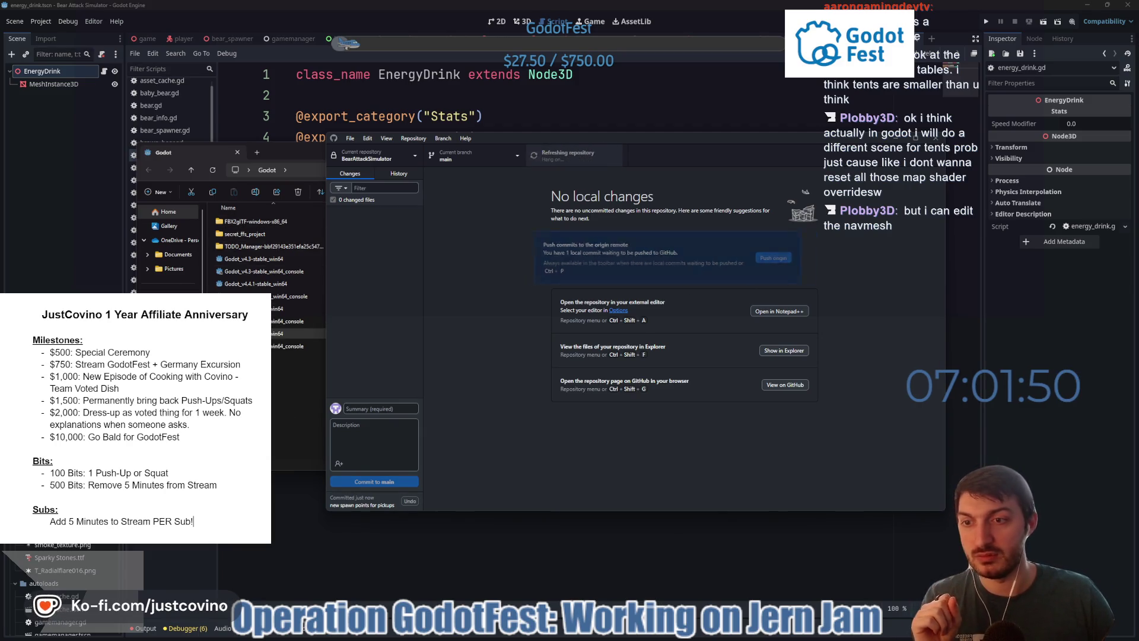
left_click(784, 297)
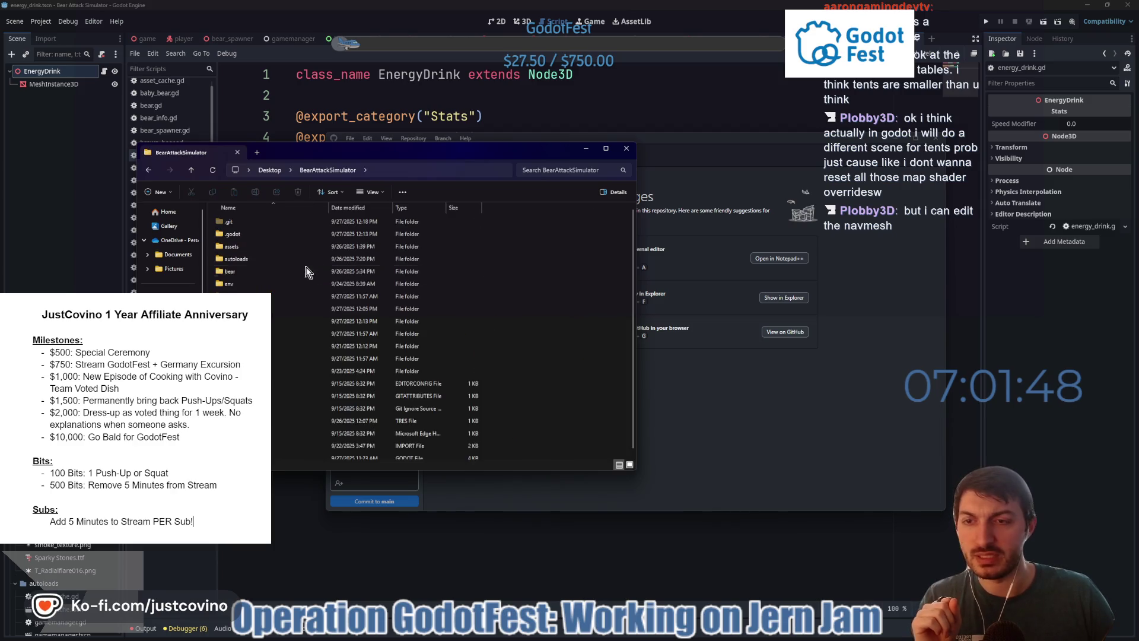
Step: Browse to assets/env/map and open map_v2.blend in Blender
double_click(236, 246)
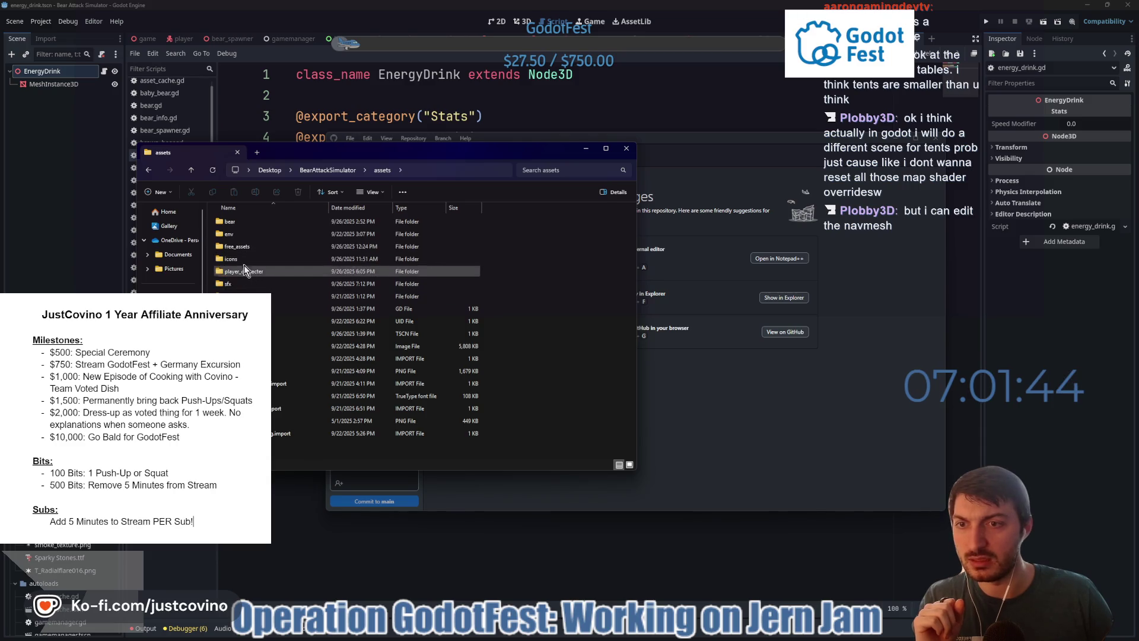
double_click(240, 234)
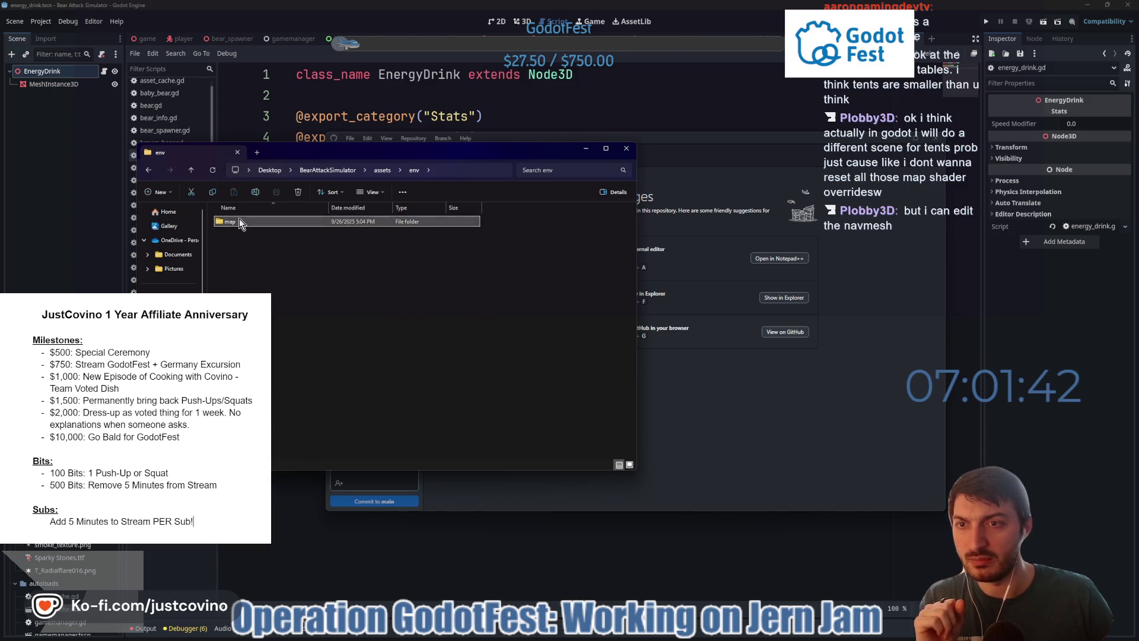
double_click(240, 222)
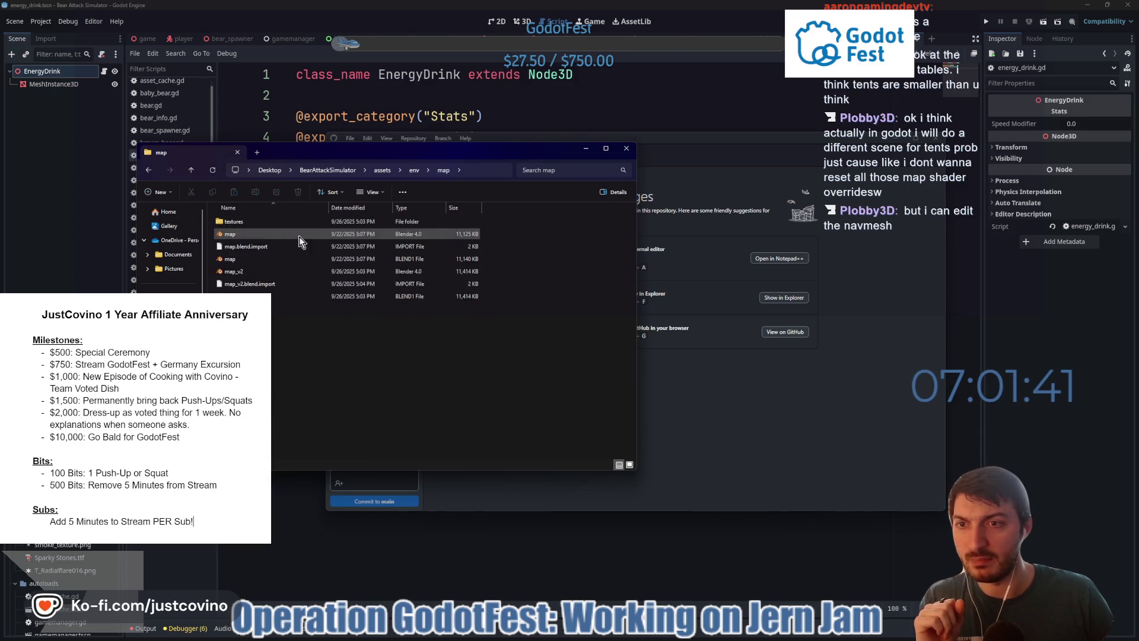
left_click(245, 272)
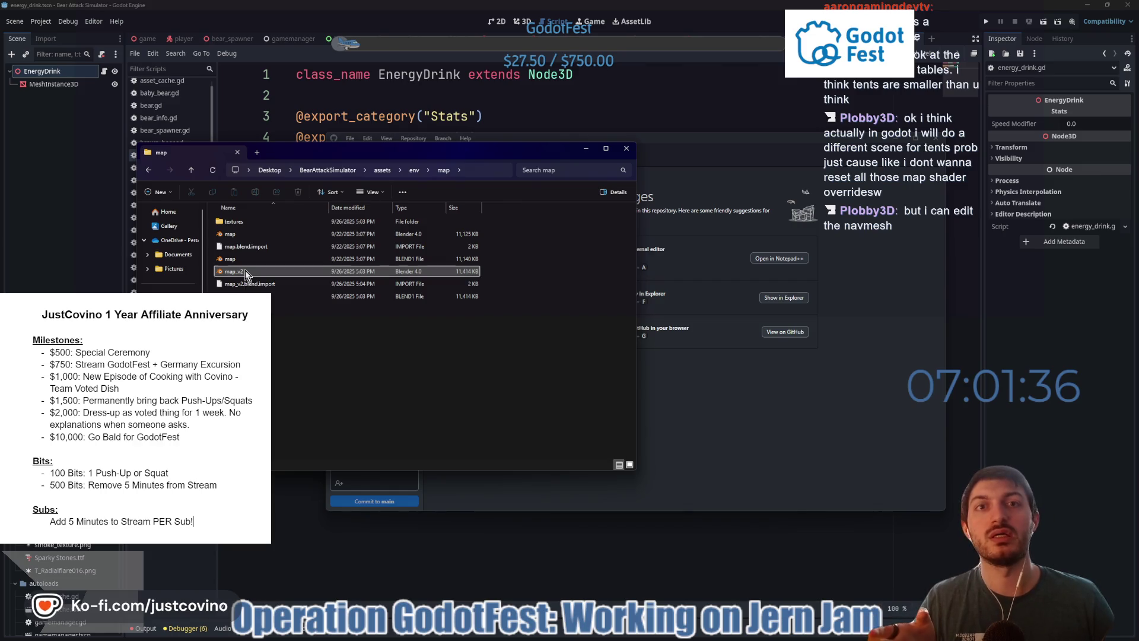
double_click(245, 272)
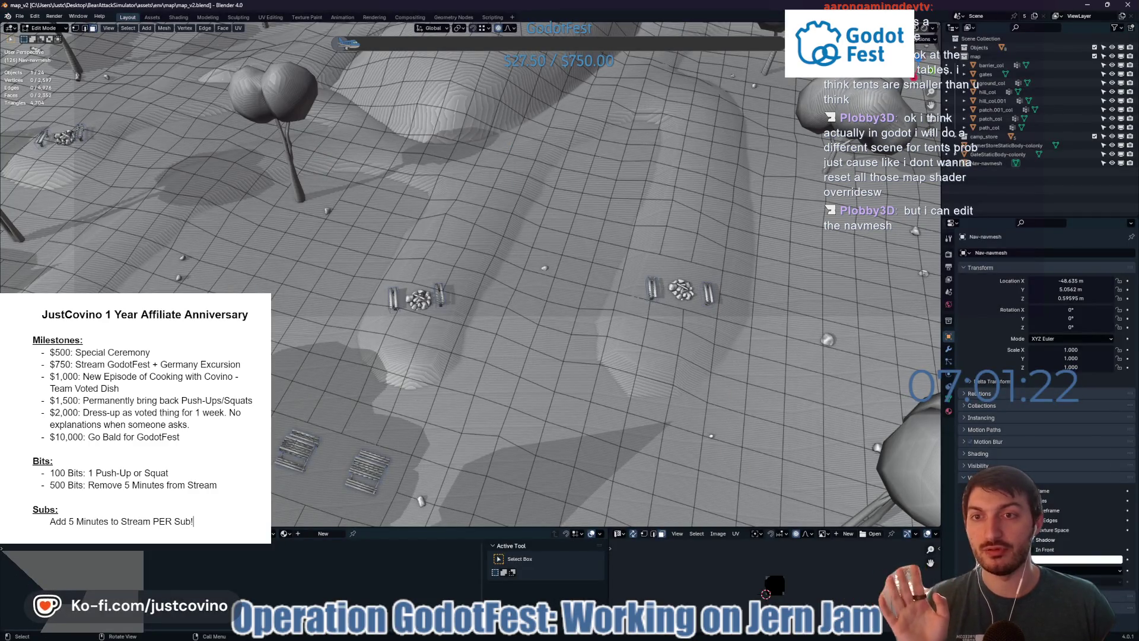
Step: Select the Nav-navmesh object and orbit to centre the benches and rock cluster
scroll(669, 318, "down", 6)
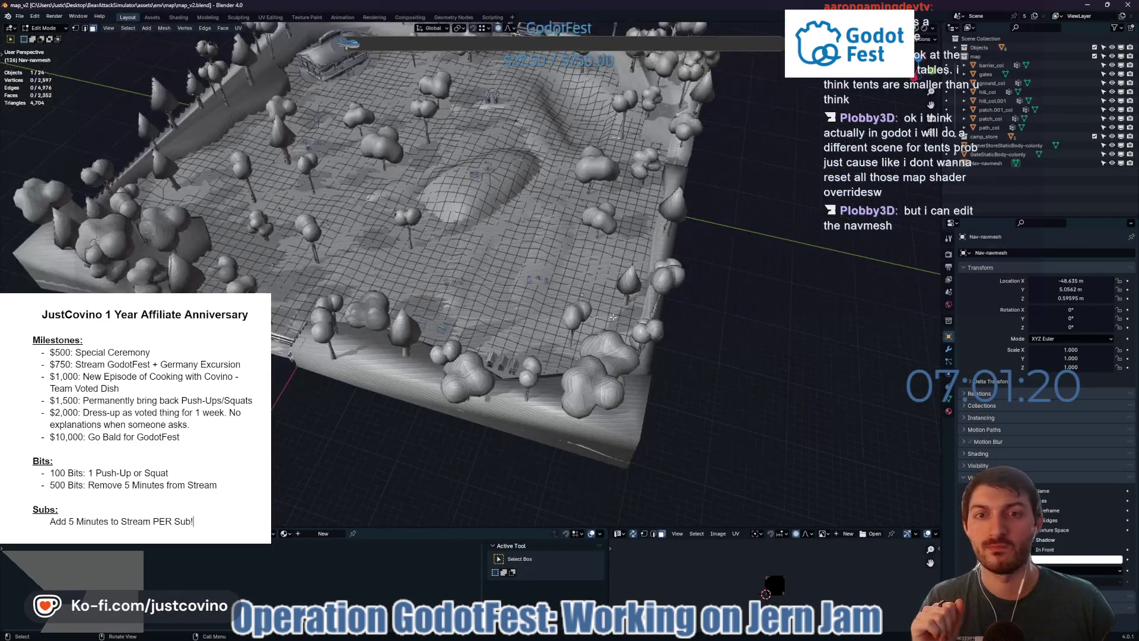
scroll(569, 309, "up", 5)
left_click_drag(569, 308, 715, 266)
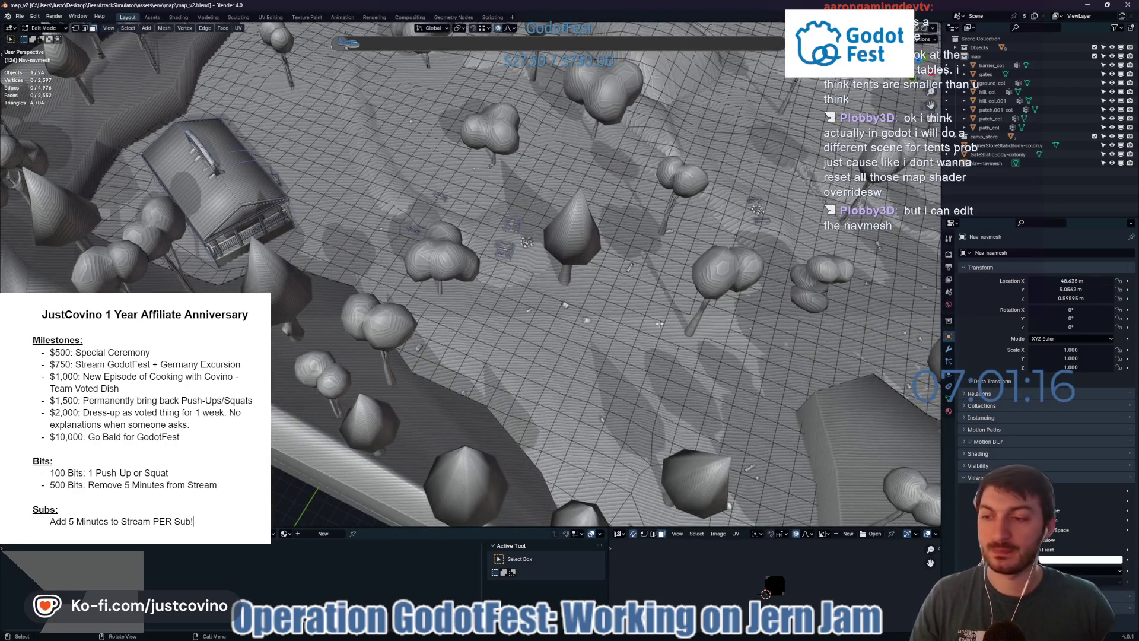
left_click(696, 248)
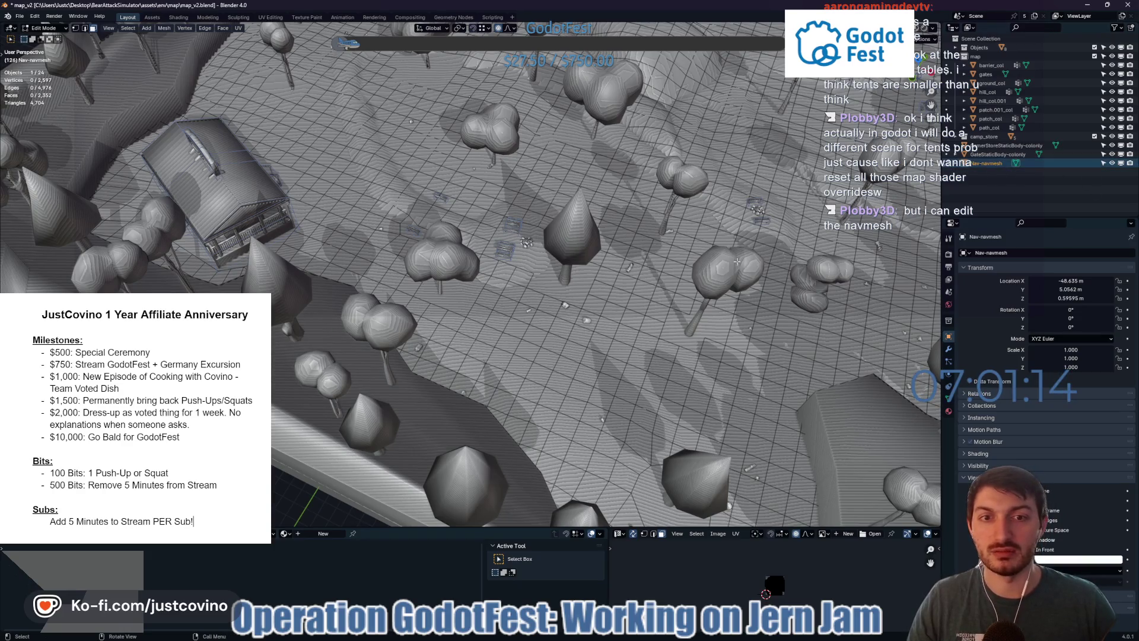
mouse_move(736, 275)
left_mouse_down()
mouse_move(629, 287)
mouse_move(641, 206)
mouse_move(697, 266)
left_mouse_up()
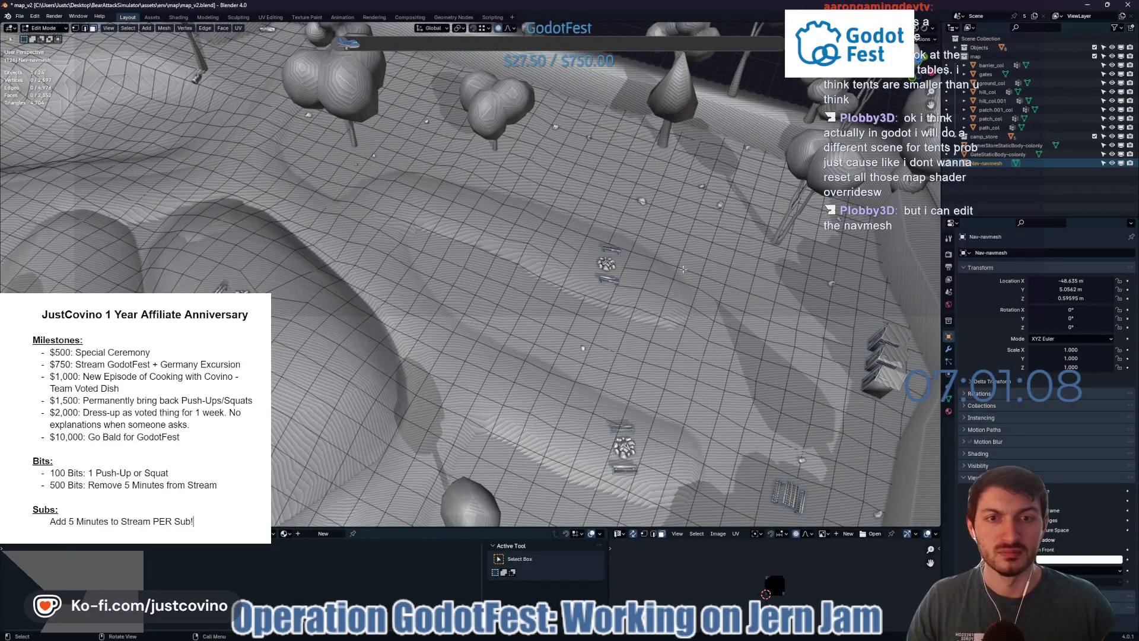
scroll(697, 265, "up", 5)
left_click_drag(683, 343, 493, 229)
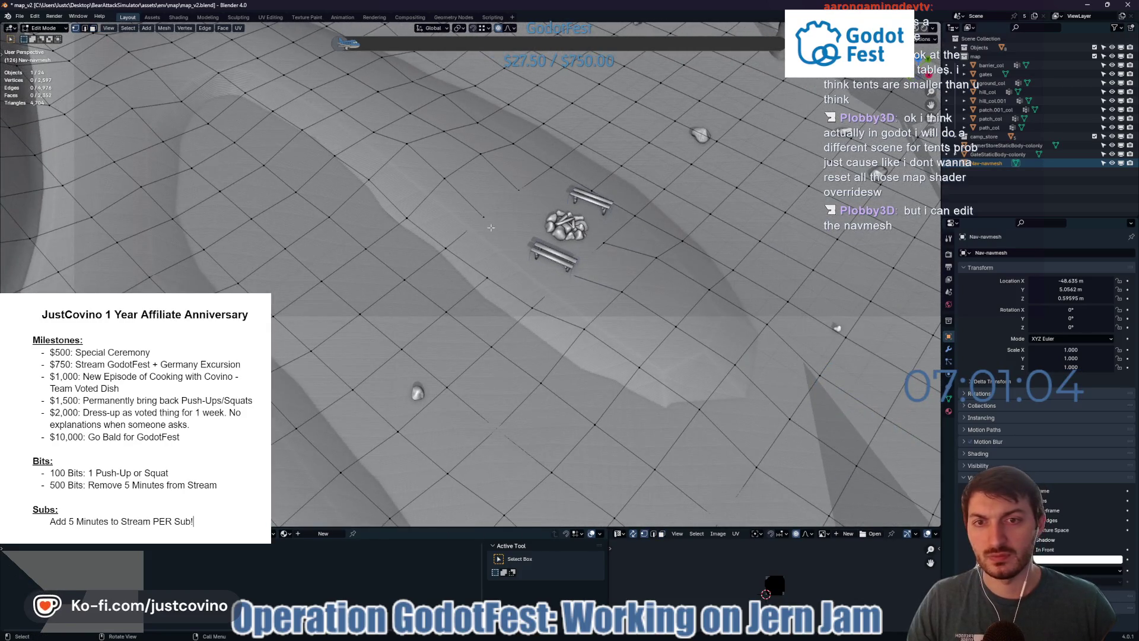
Step: Move a navmesh vertex vertically beside the benches and save map_v2.blend
key("g")
key("z")
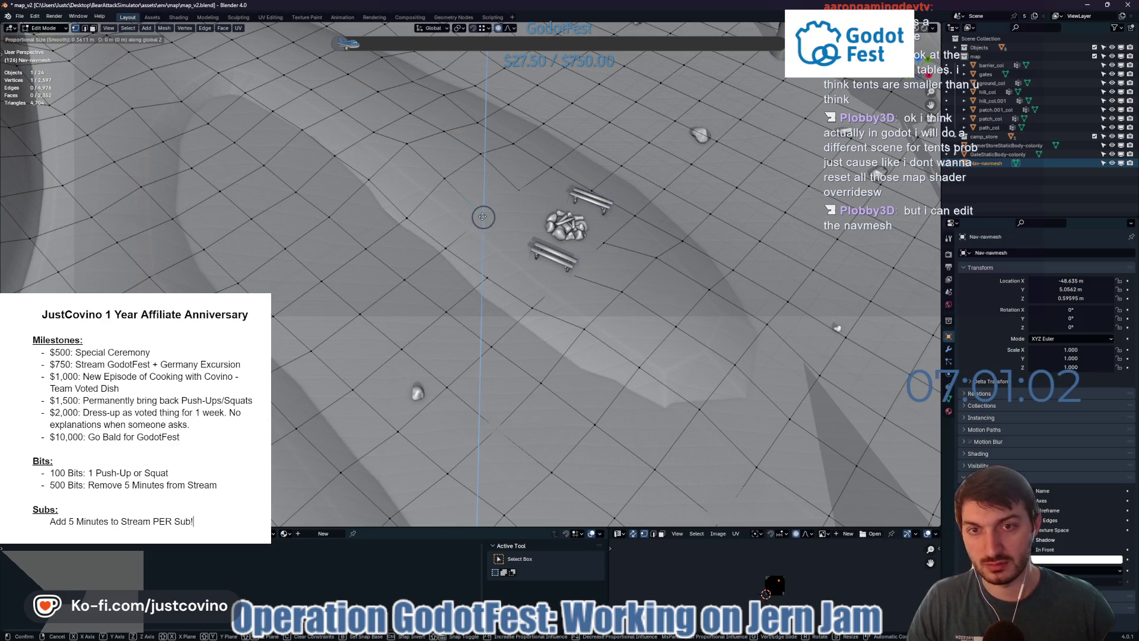
left_click(484, 215)
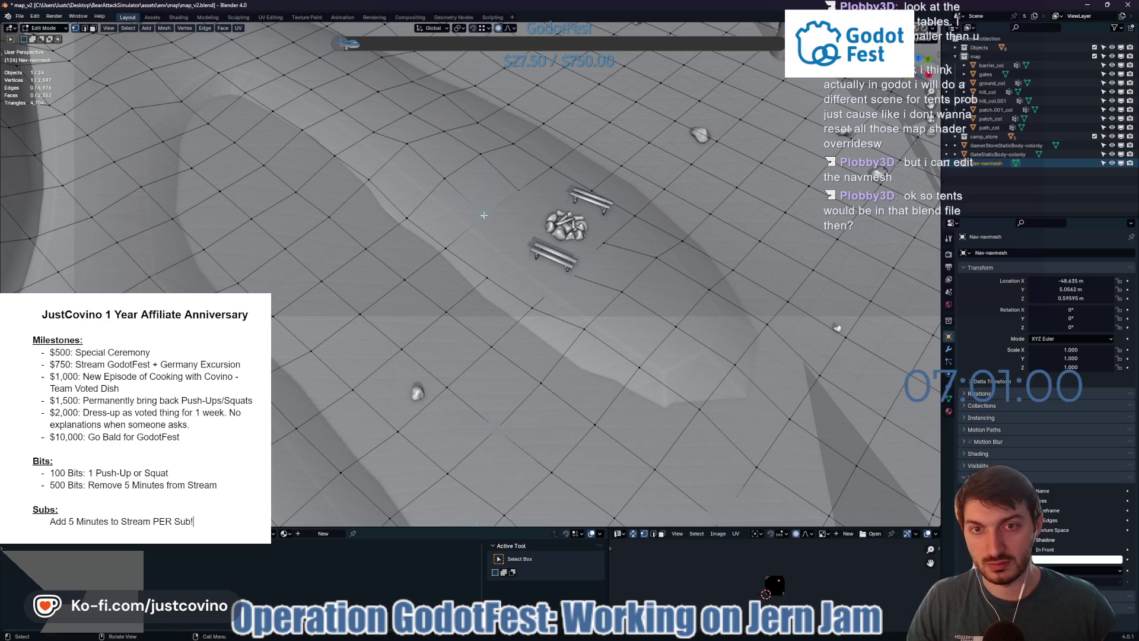
left_click(518, 188)
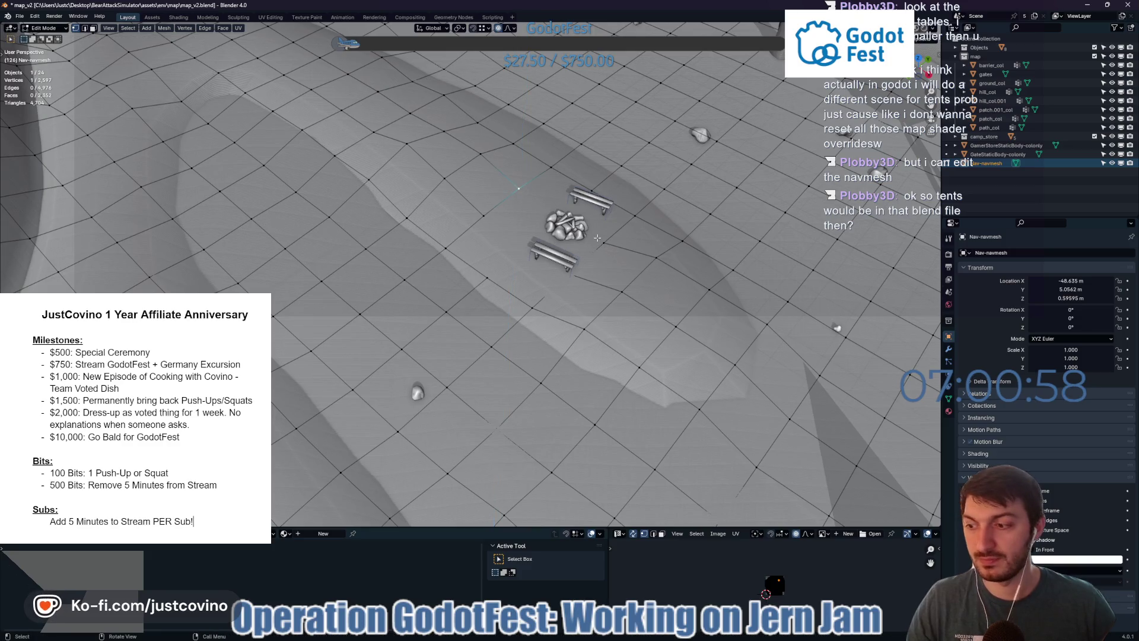
key("ctrl+s")
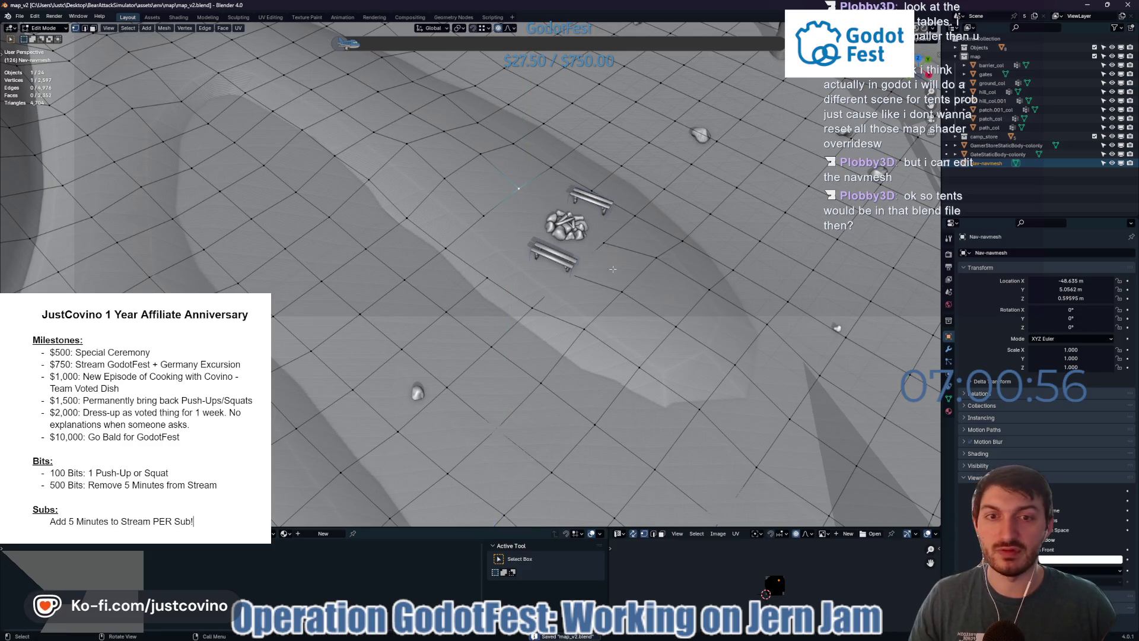
scroll(612, 262, "down", 8)
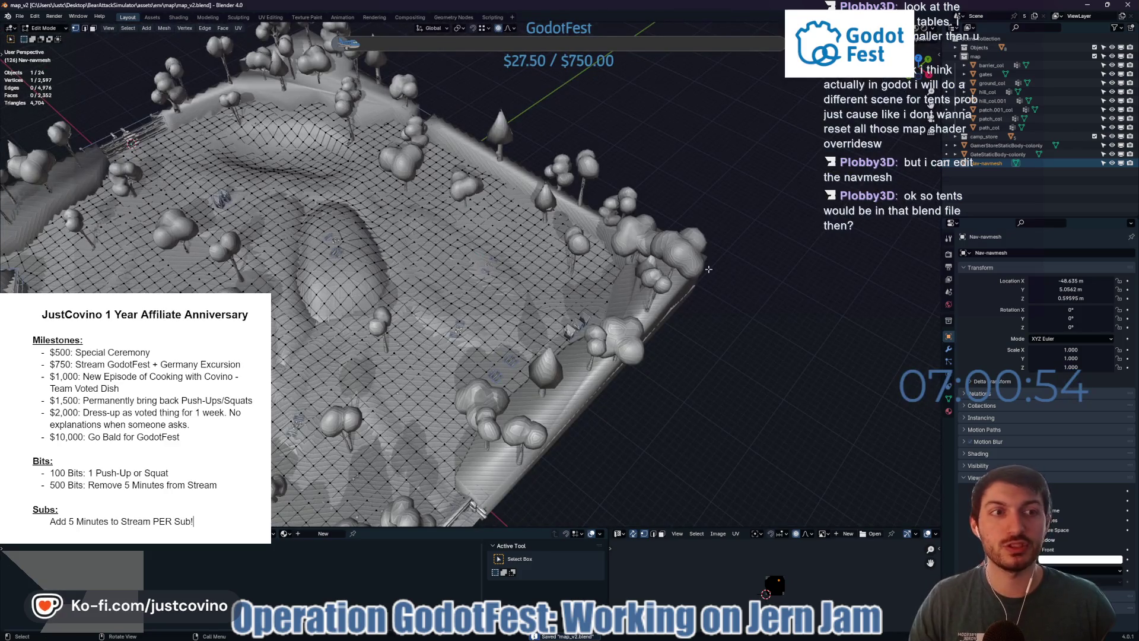
Step: Orbit and zoom the view onto the navmesh hill edge
right_click(553, 282)
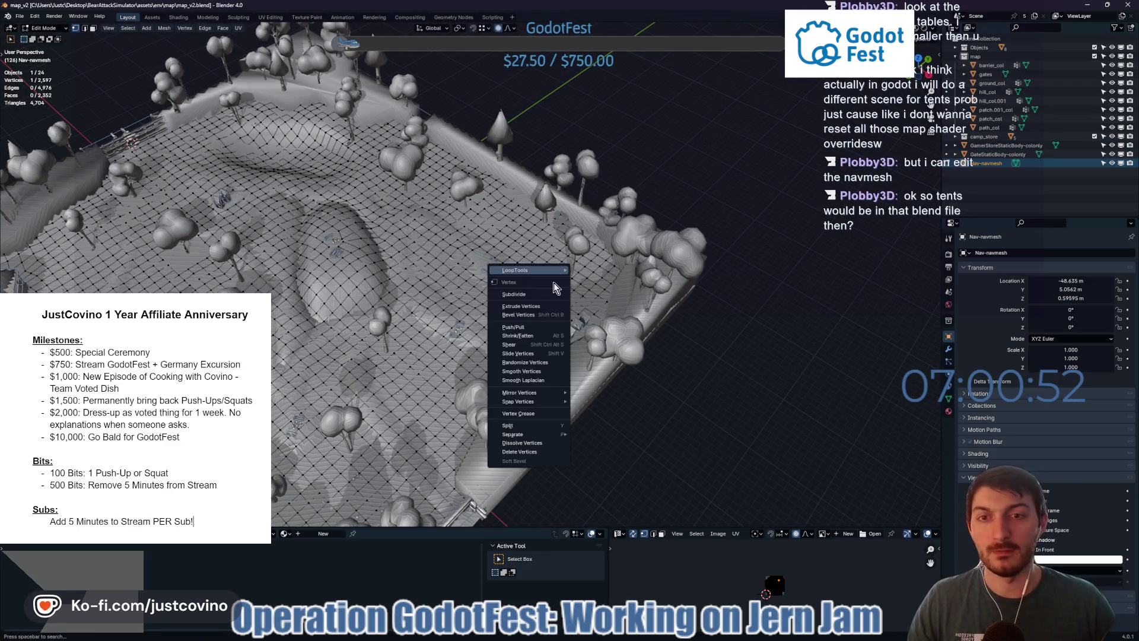
key("Escape")
mouse_move(538, 284)
left_mouse_down()
mouse_move(458, 282)
mouse_move(460, 308)
mouse_move(524, 263)
left_mouse_up()
scroll(546, 247, "up", 3)
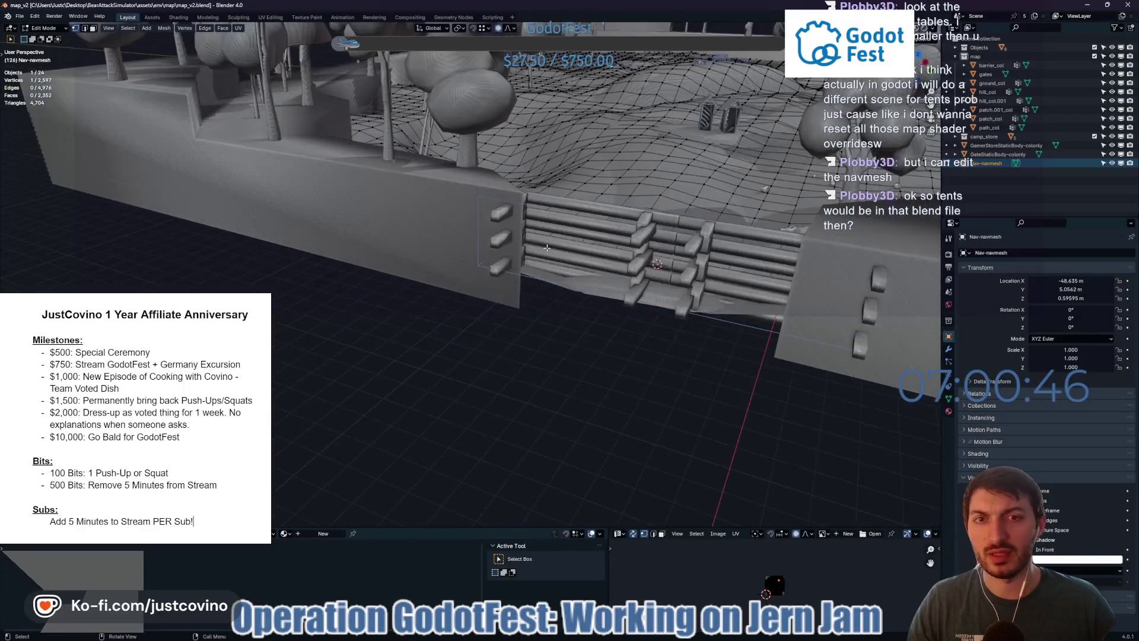
scroll(547, 248, "up", 2)
scroll(546, 247, "down", 8)
scroll(556, 360, "up", 3)
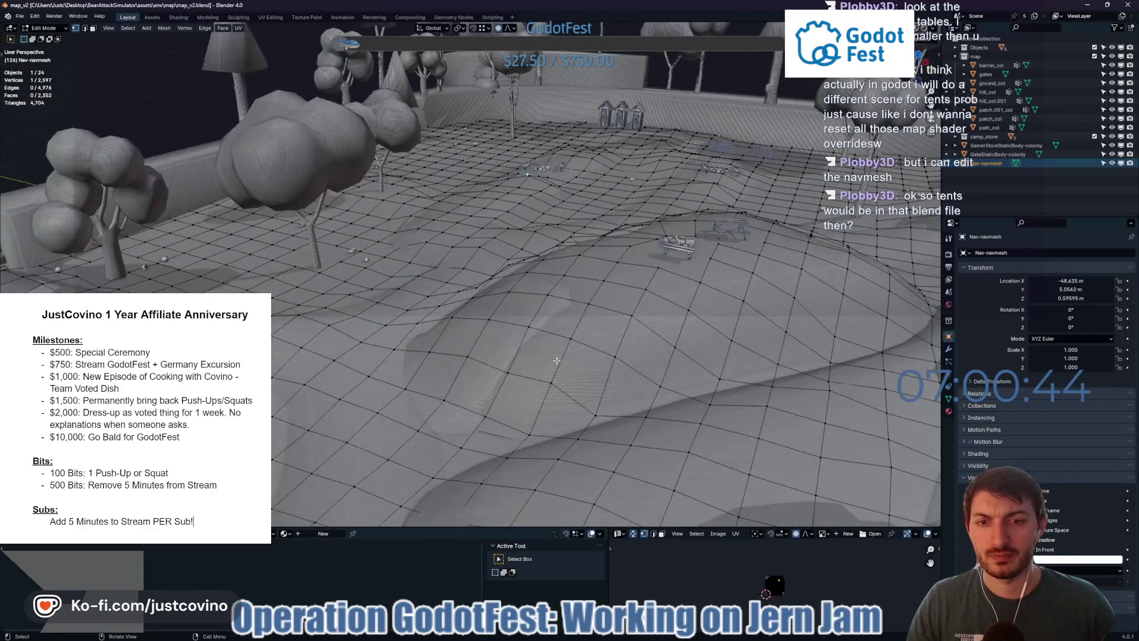
scroll(556, 360, "down", 4)
scroll(554, 358, "up", 3)
mouse_move(500, 408)
left_mouse_down()
mouse_move(536, 433)
mouse_move(593, 426)
left_mouse_up()
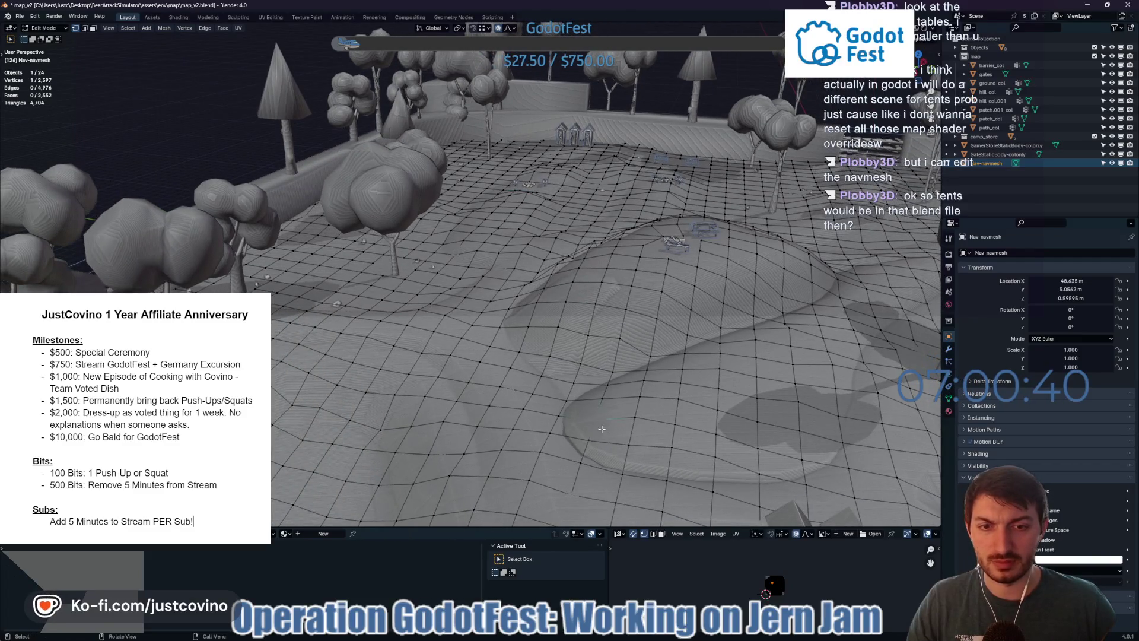
Step: Raise a hill-edge vertex slightly with smooth falloff, save the map, and return to Godot
key("g")
key("z")
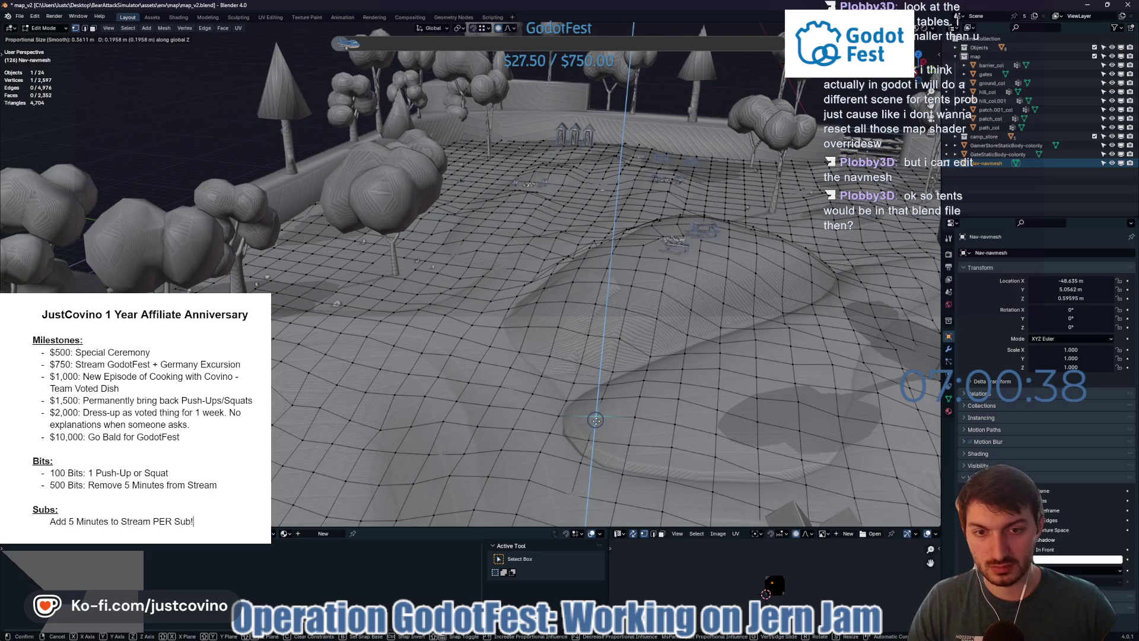
left_click(595, 420)
key("ctrl+s")
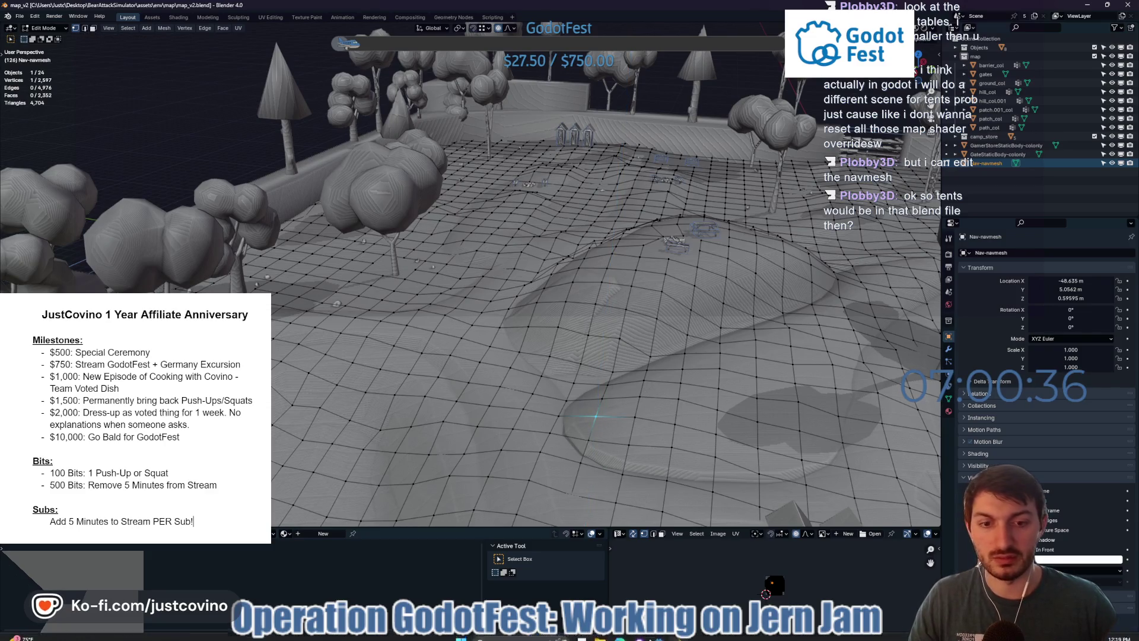
left_click(659, 637)
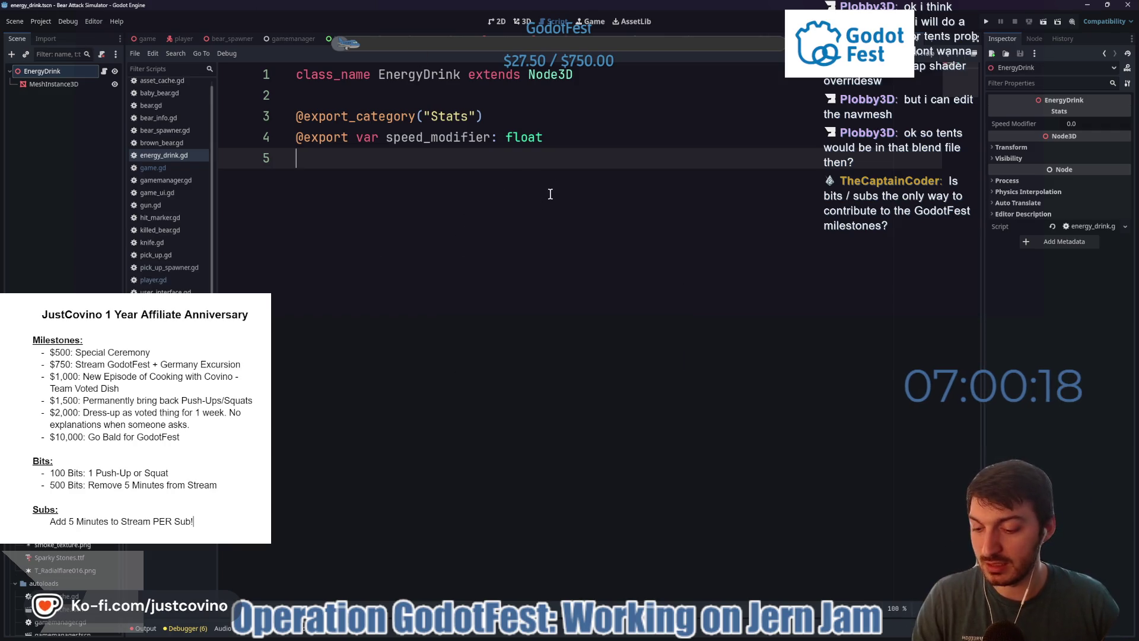
left_click(537, 159)
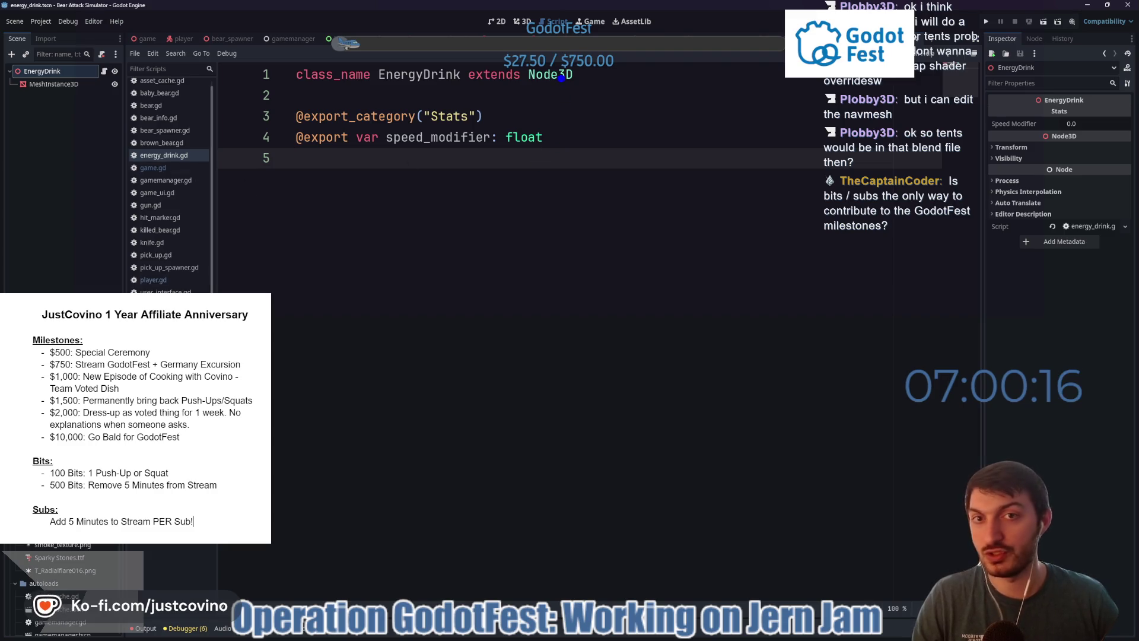
left_click_drag(521, 105, 568, 349)
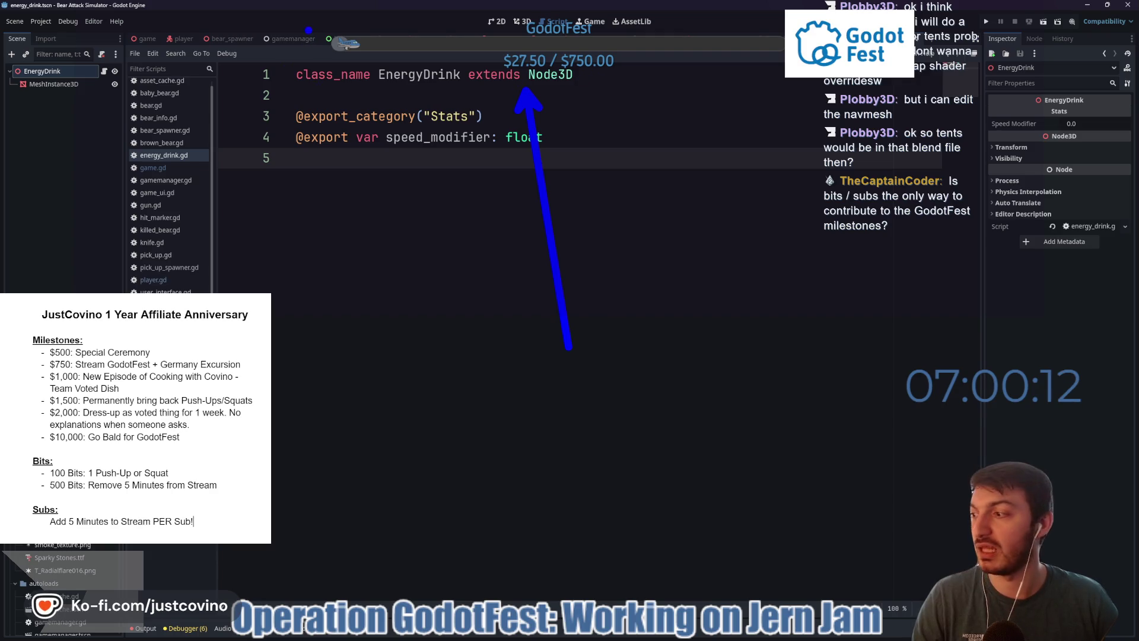
mouse_move(296, 28)
left_mouse_down()
mouse_move(293, 77)
mouse_move(674, 95)
mouse_move(1136, 90)
left_mouse_up()
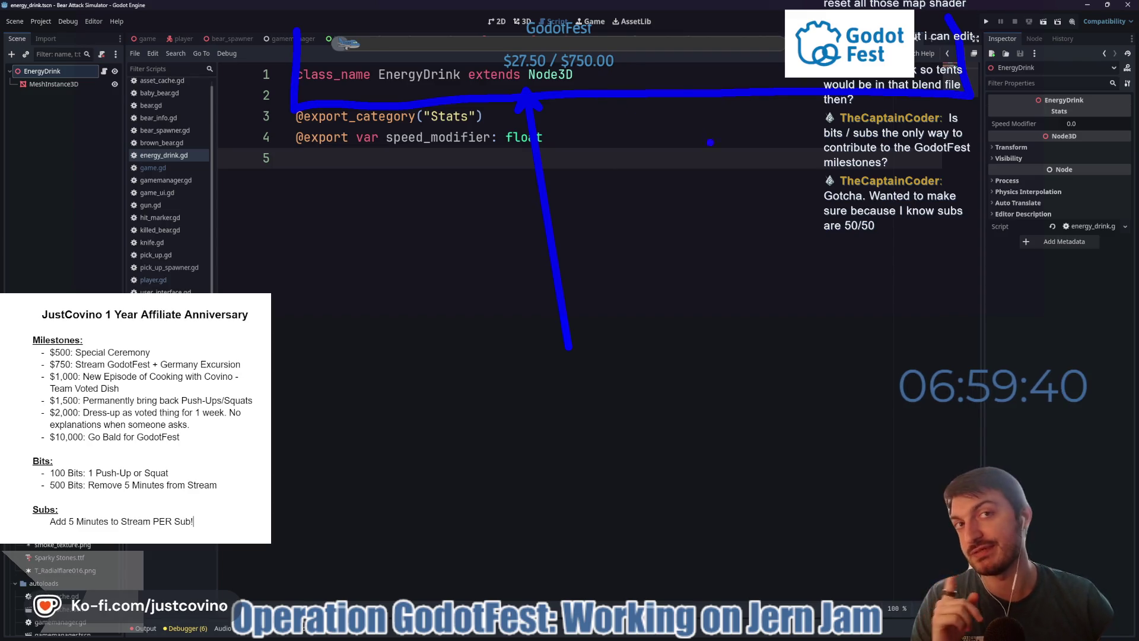
key("Escape")
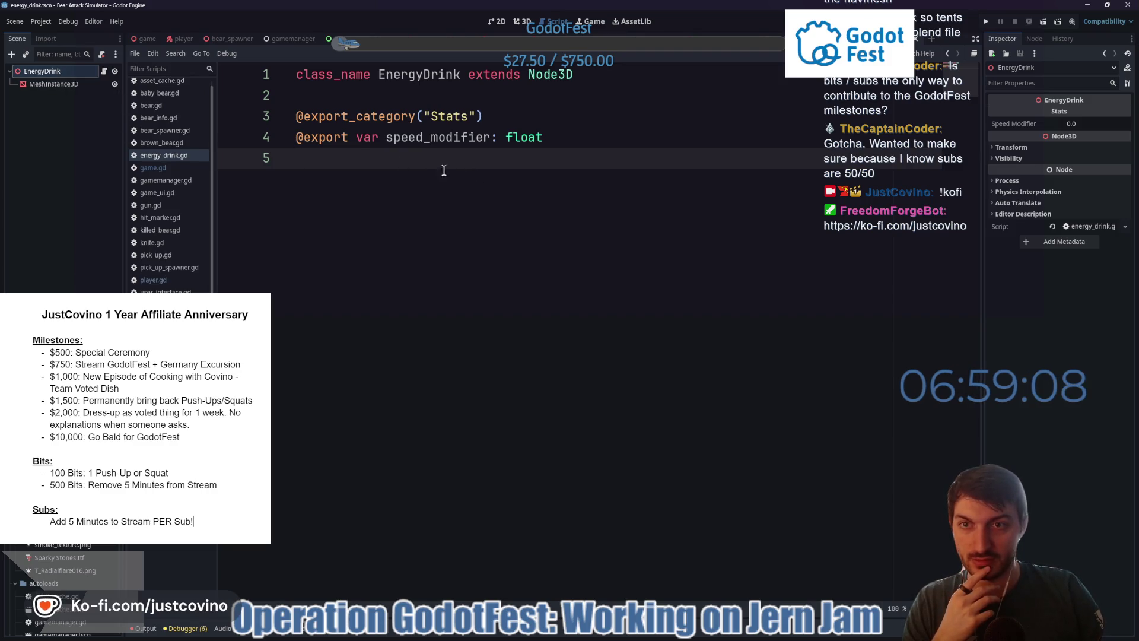
left_click(30, 75)
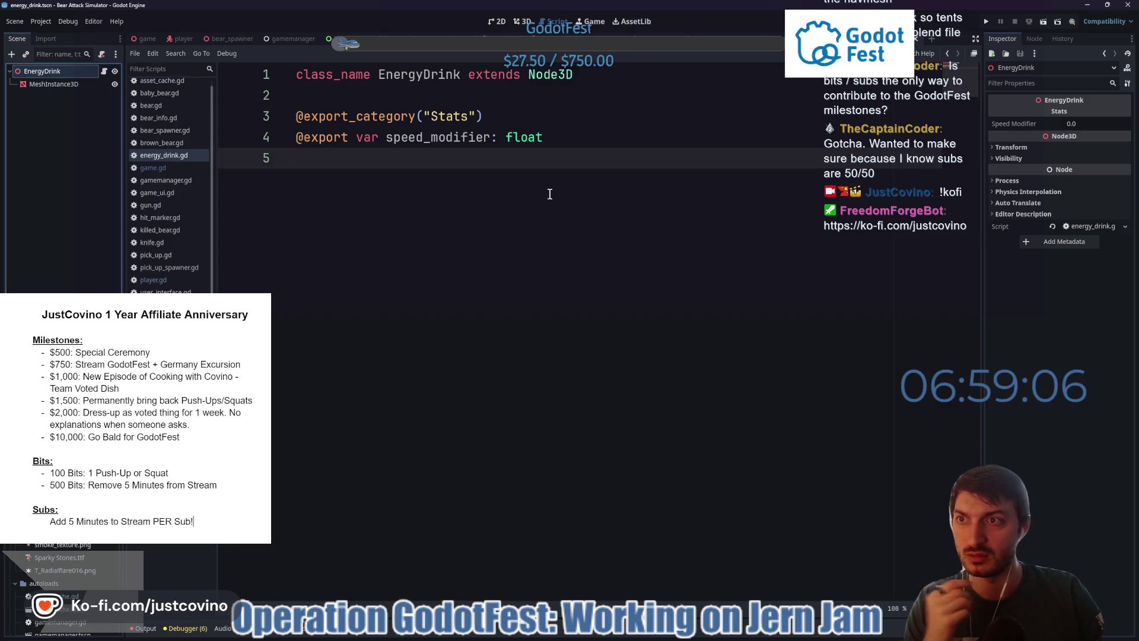
Step: Add a Timer child node under EnergyDrink by searching 'timer' in Create New Node
key("ctrl+a")
type("mesh")
key("ctrl+a")
type("timer")
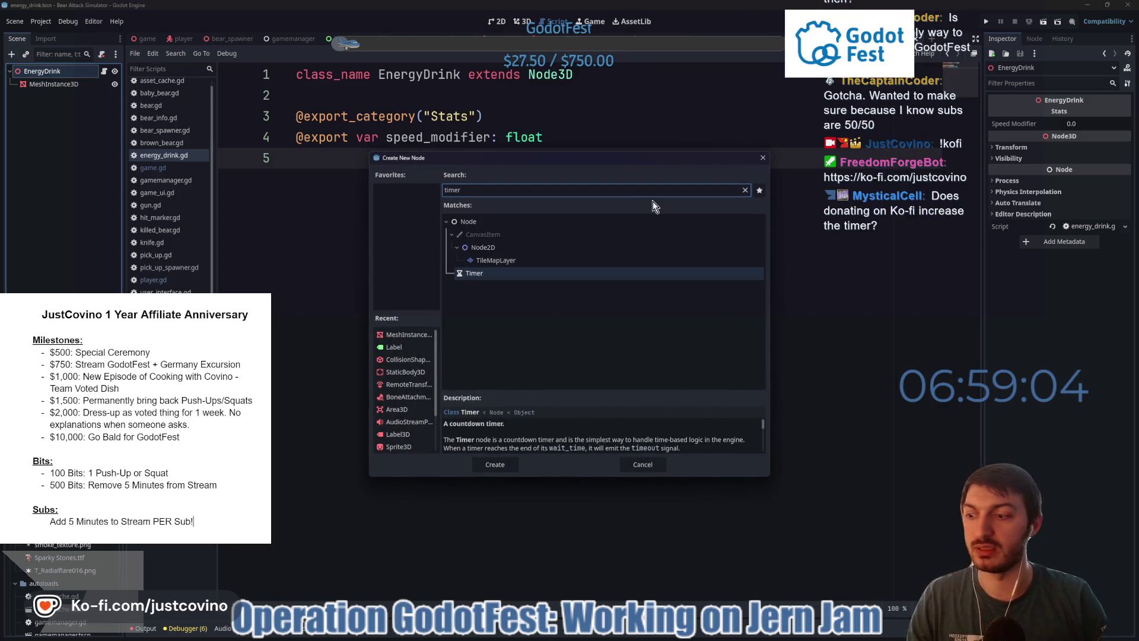
key("Return")
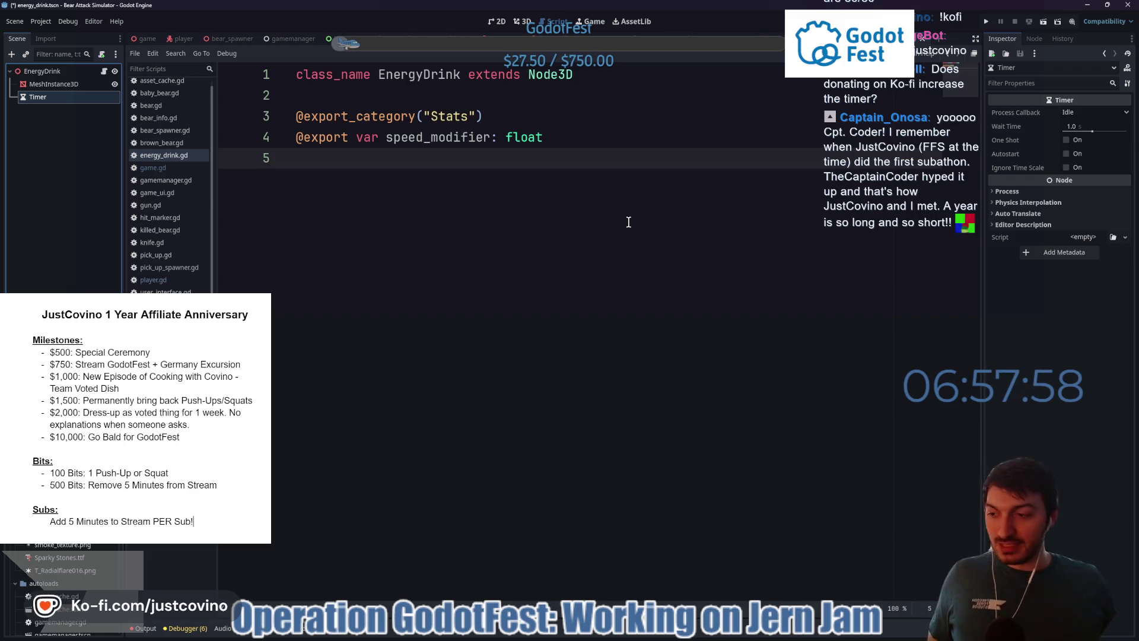
left_click(502, 159)
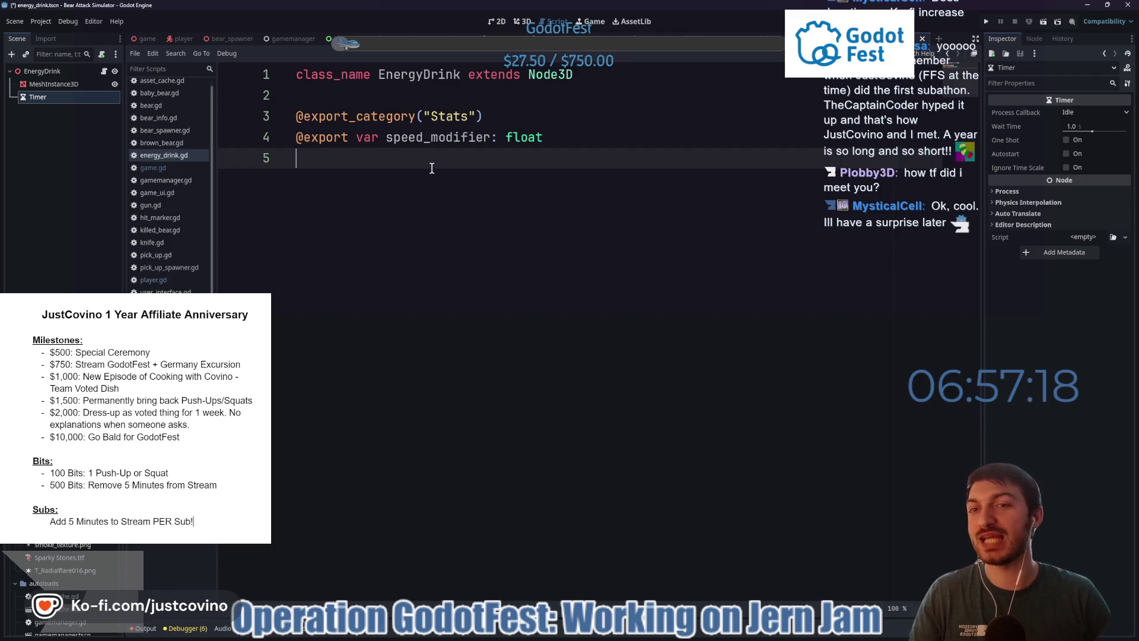
Step: Insert a blank line after the exports in energy_drink.gd and begin renaming the Timer node
key("Return")
double_click(69, 97)
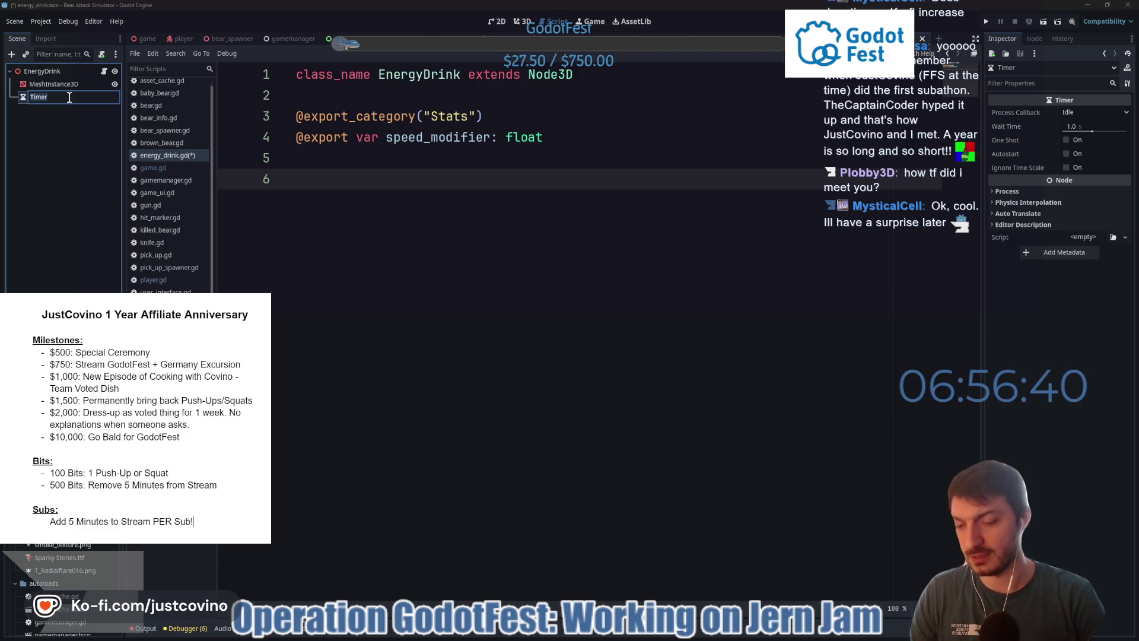
Step: Rename the timer node to EndTimer and add a "Nodes" export category to the script
type("ndT")
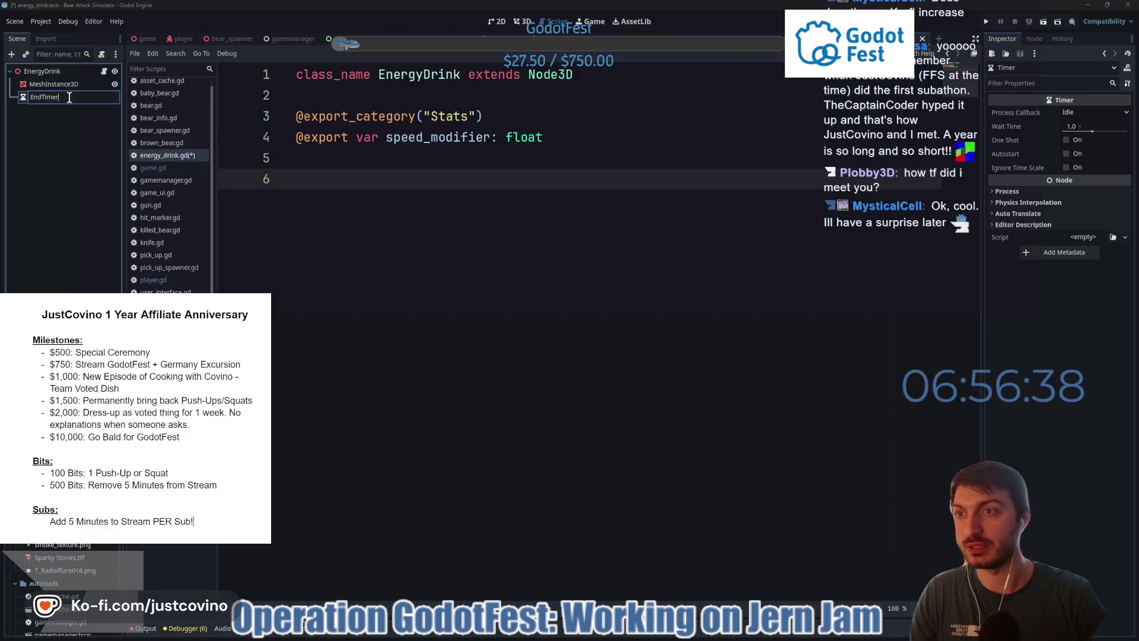
key("Return")
left_click(344, 168)
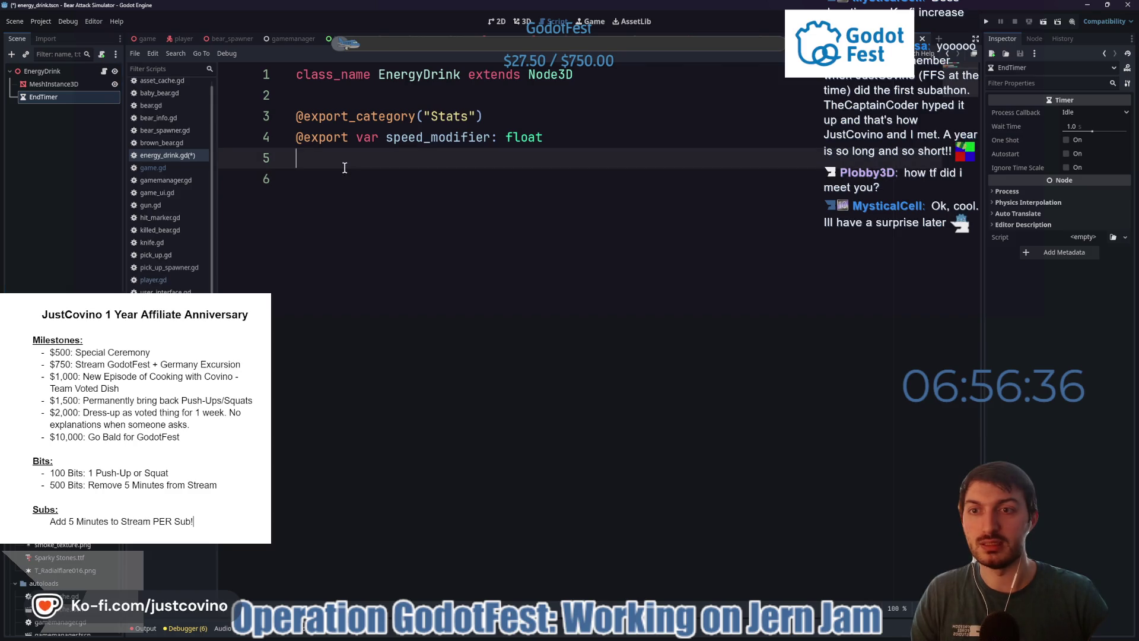
key("Return")
type("@export_")
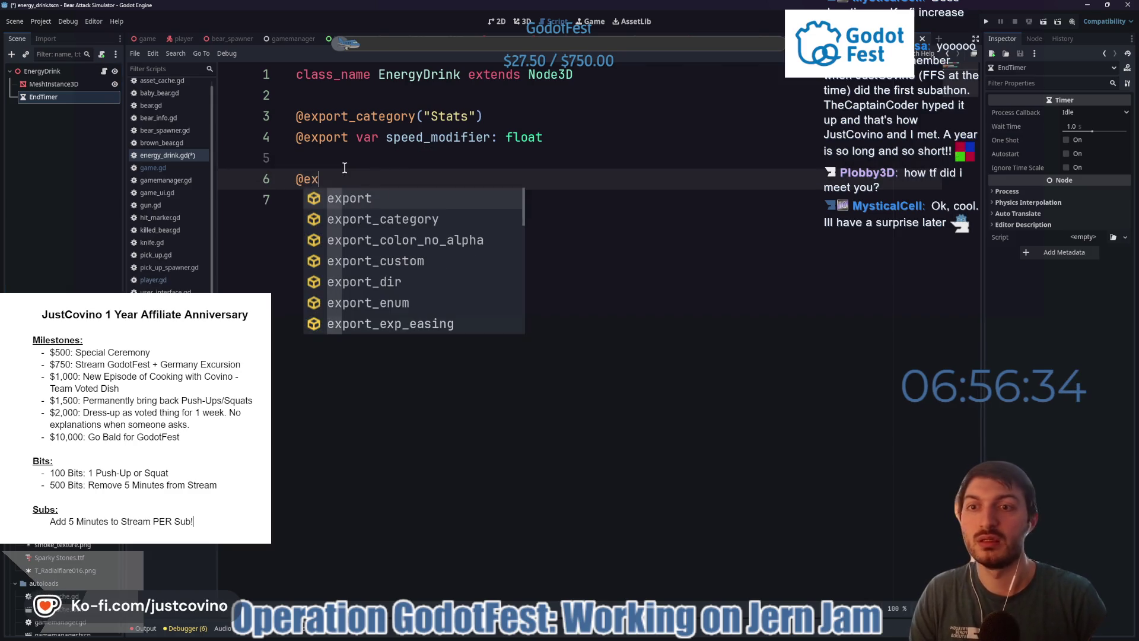
key("Return")
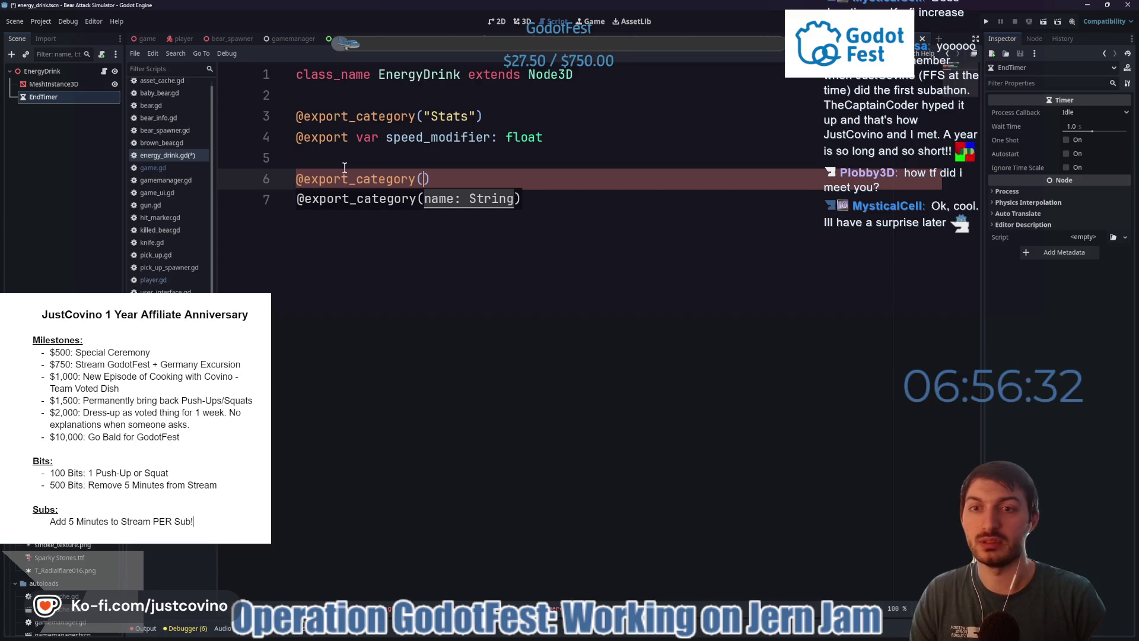
type("\"Nodes")
left_click(544, 170)
key("Return")
type("@export end_ti")
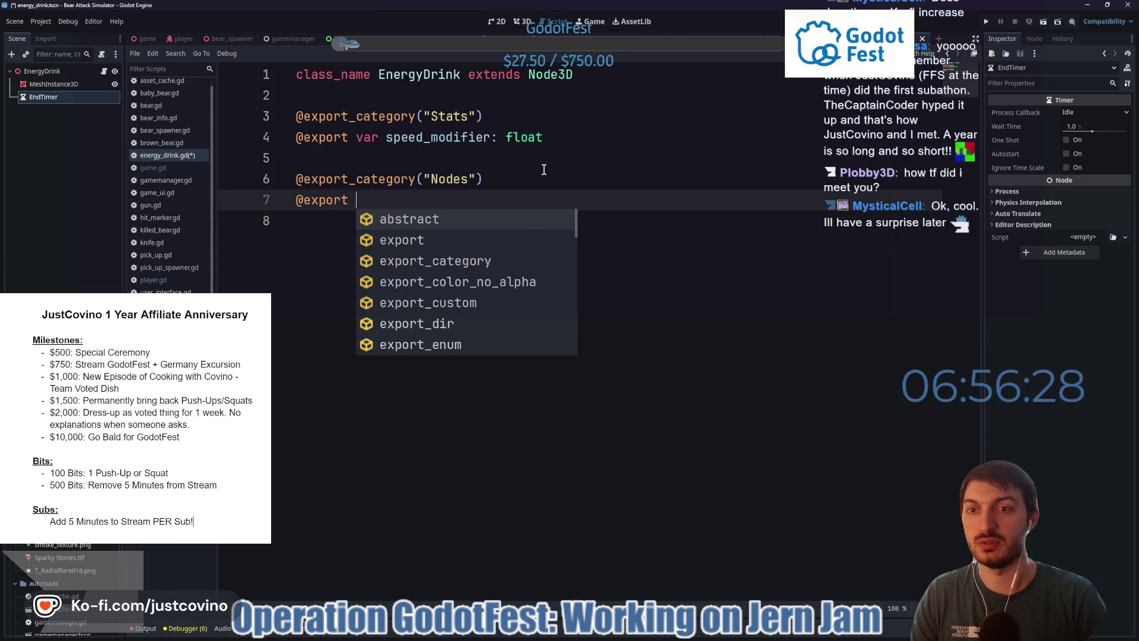
type("mer: Timer")
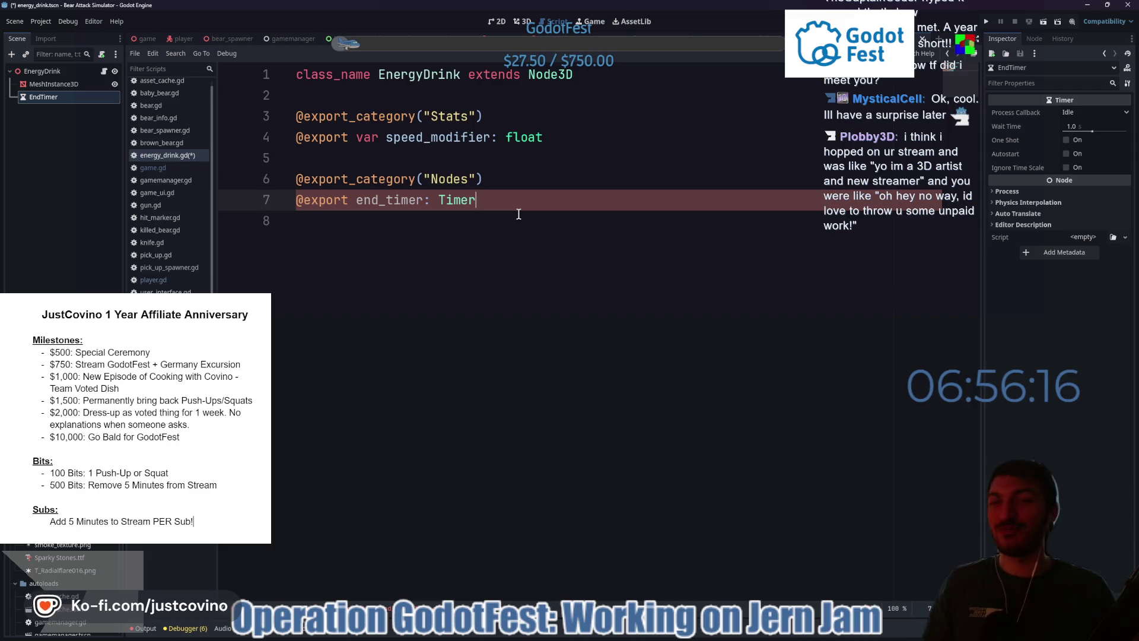
left_click(355, 200)
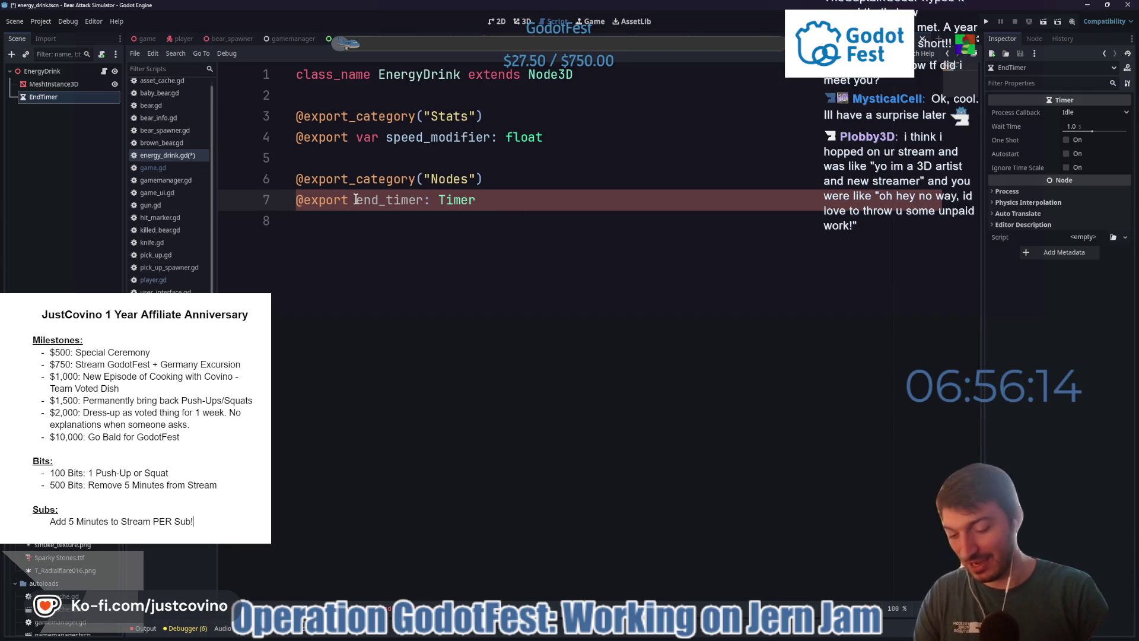
type("var")
left_click(575, 206)
key("ctrl+s")
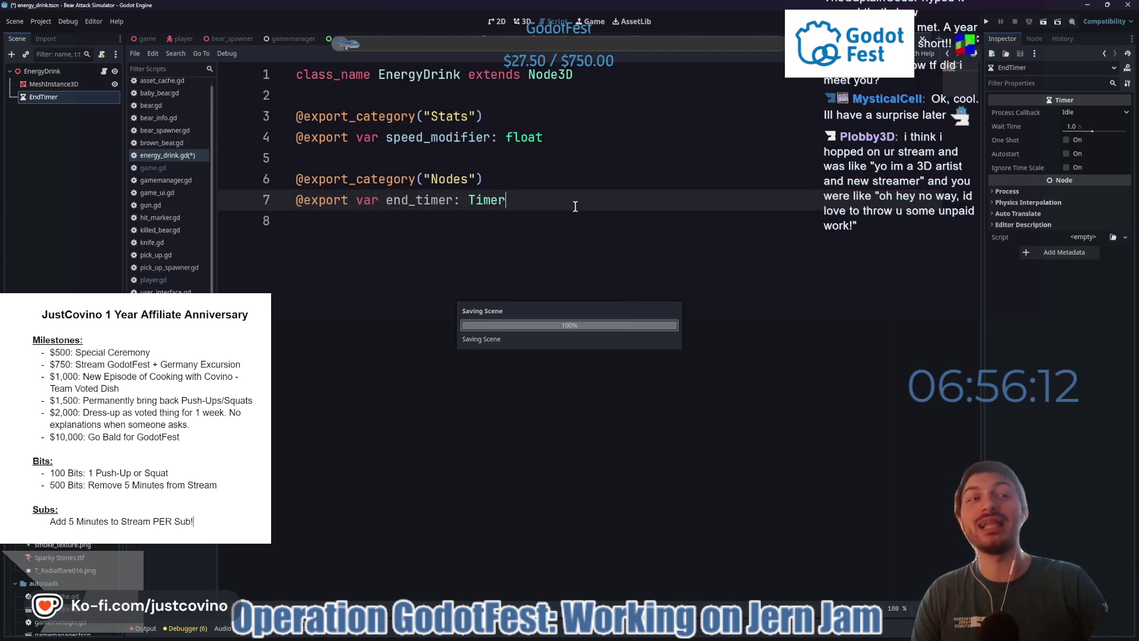
Step: Assign the EndTimer node to the EnergyDrink root's End Timer export
left_click(42, 71)
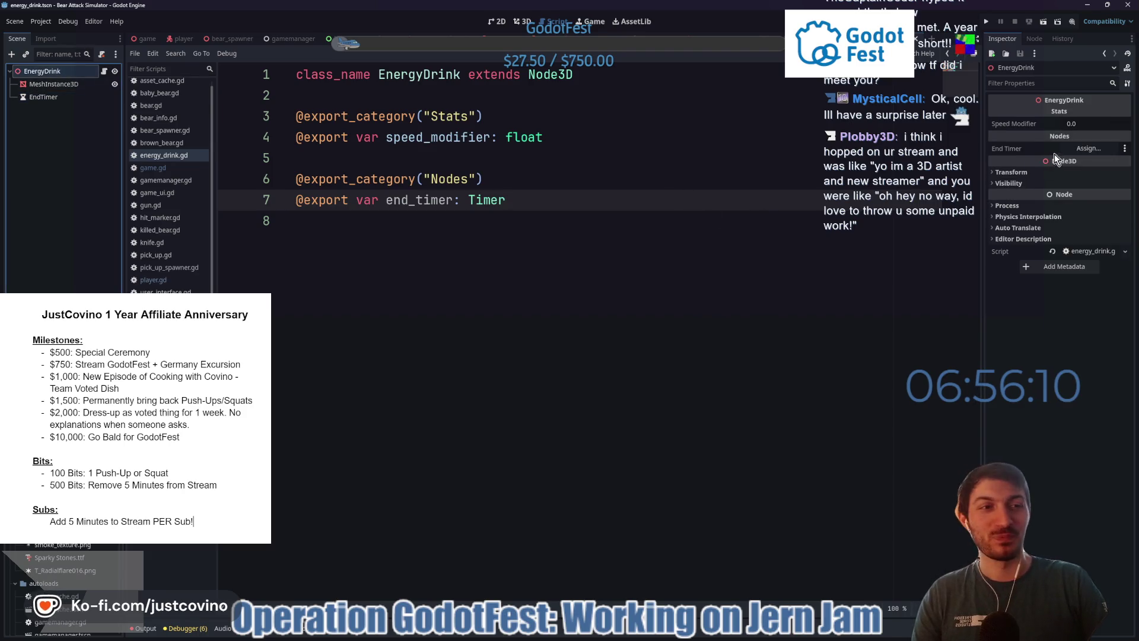
left_click(1086, 148)
left_click(567, 215)
left_click(553, 468)
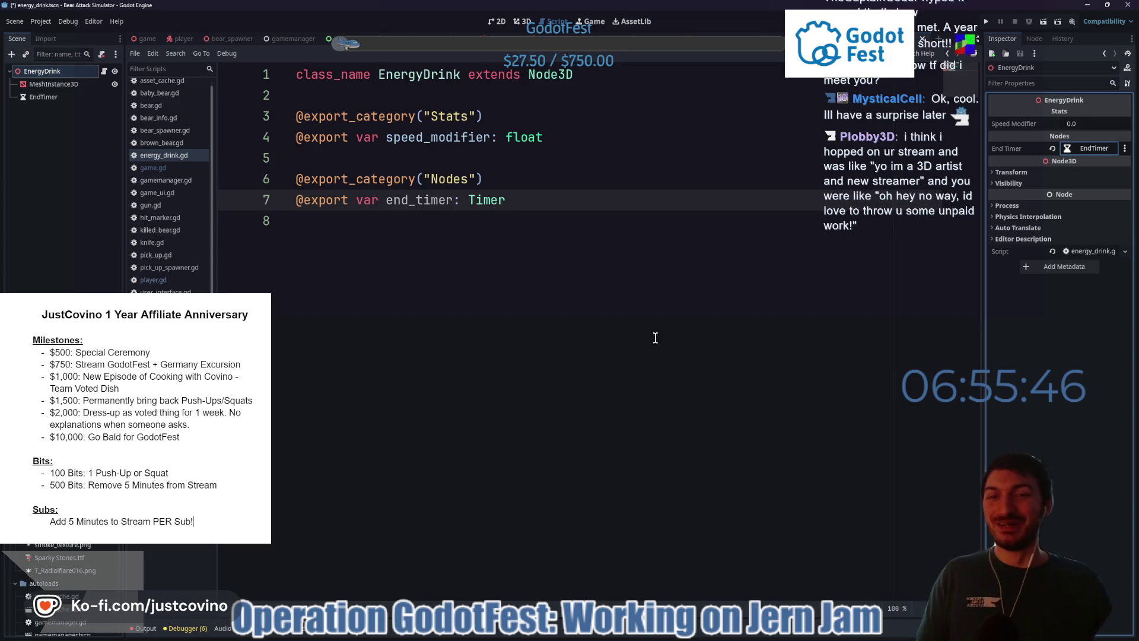
left_click(566, 214)
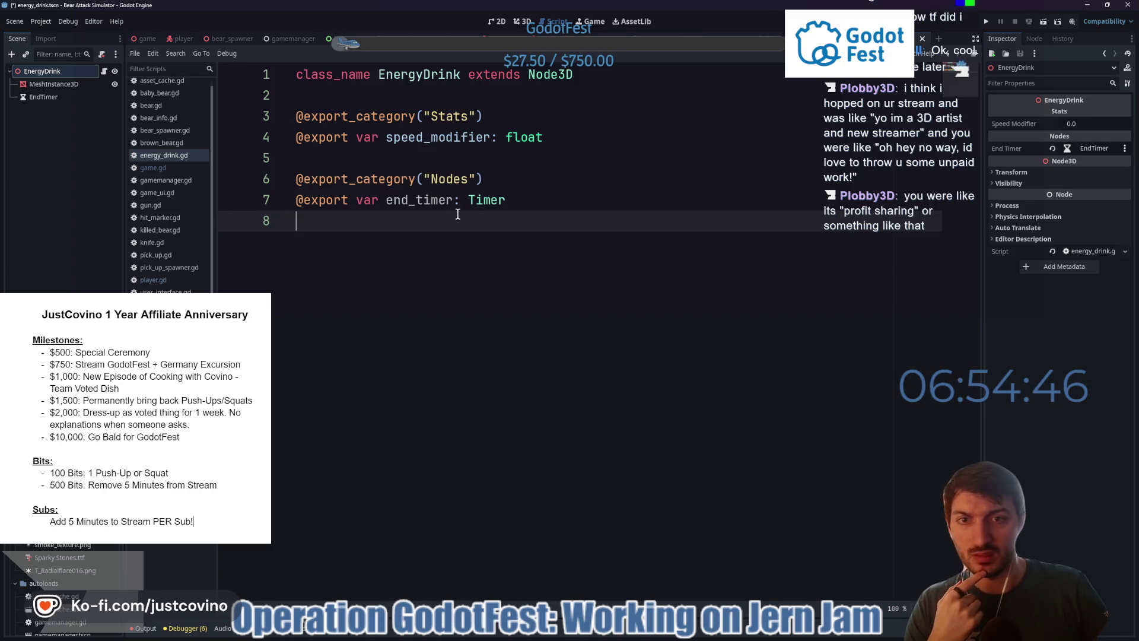
key("Return")
key("Return")
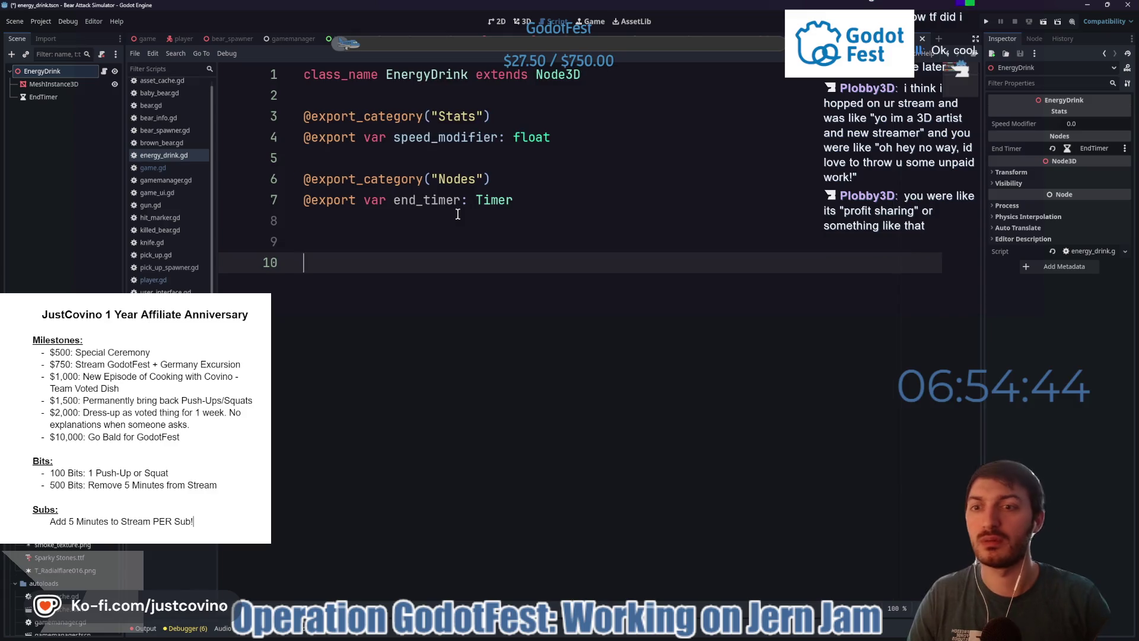
Step: Declare func _ready() and begin an end_timer.wait_time = assignment
type("unc _rea")
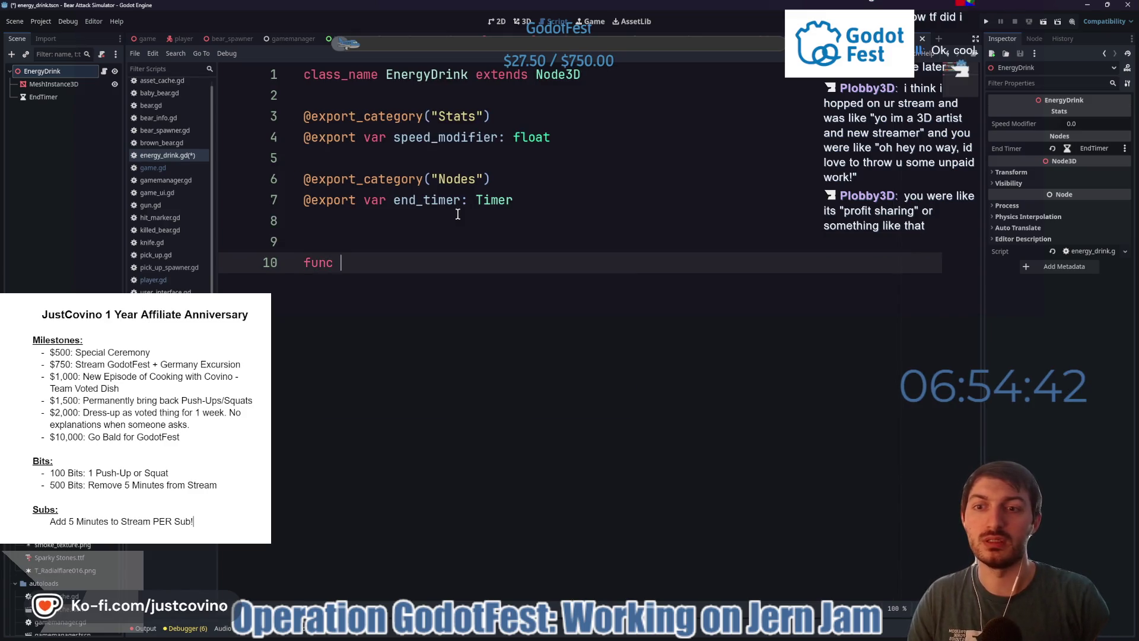
key("Return")
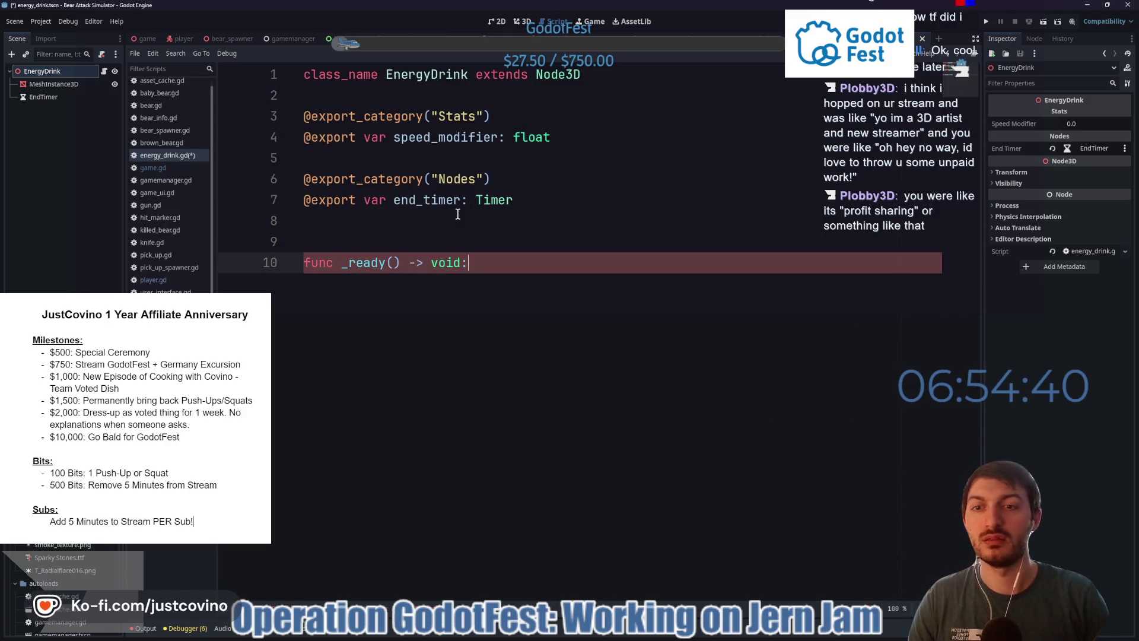
key("Return")
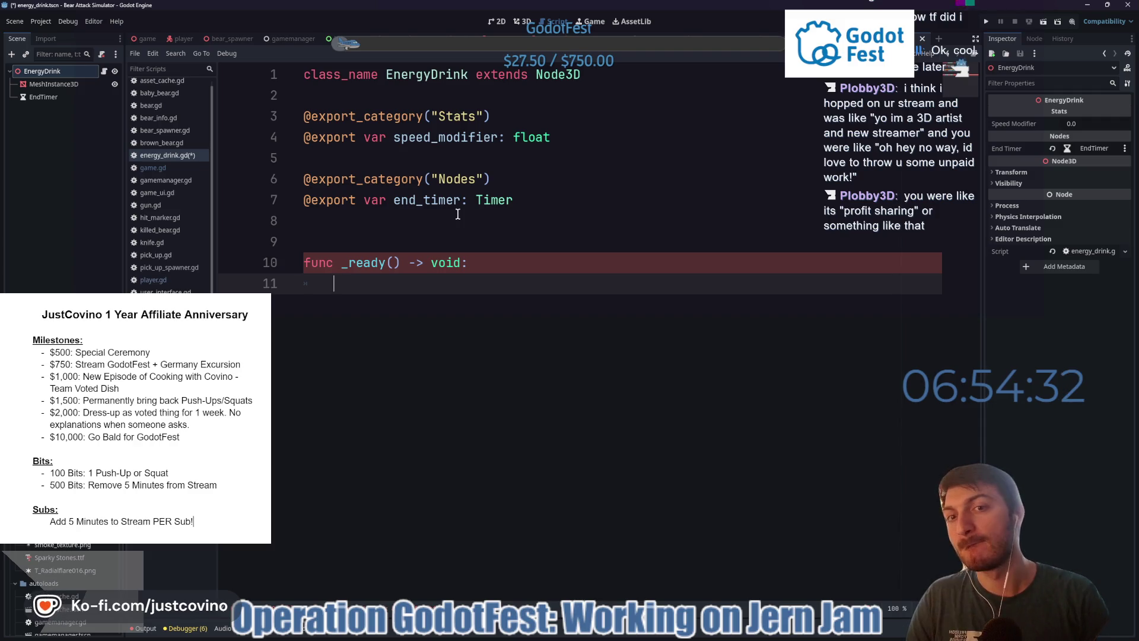
type("end_timer.wa")
key("Return")
type("=")
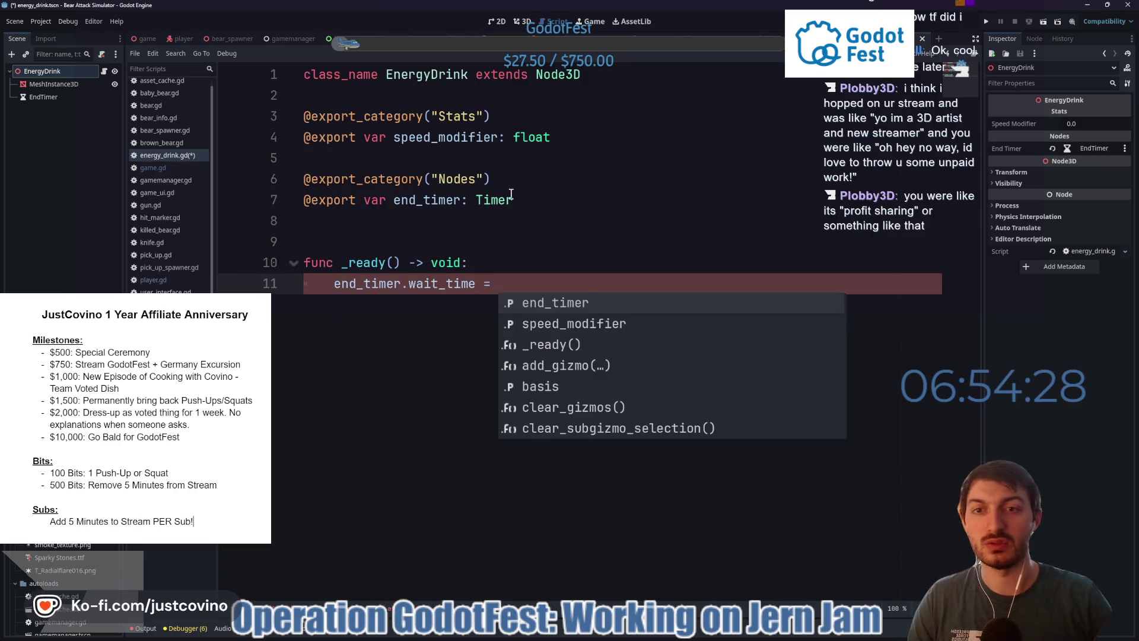
Step: Export boost_time as float 5.0 below speed_modifier and assign it to end_timer.wait_time
left_click(576, 137)
key("Return")
type("@export")
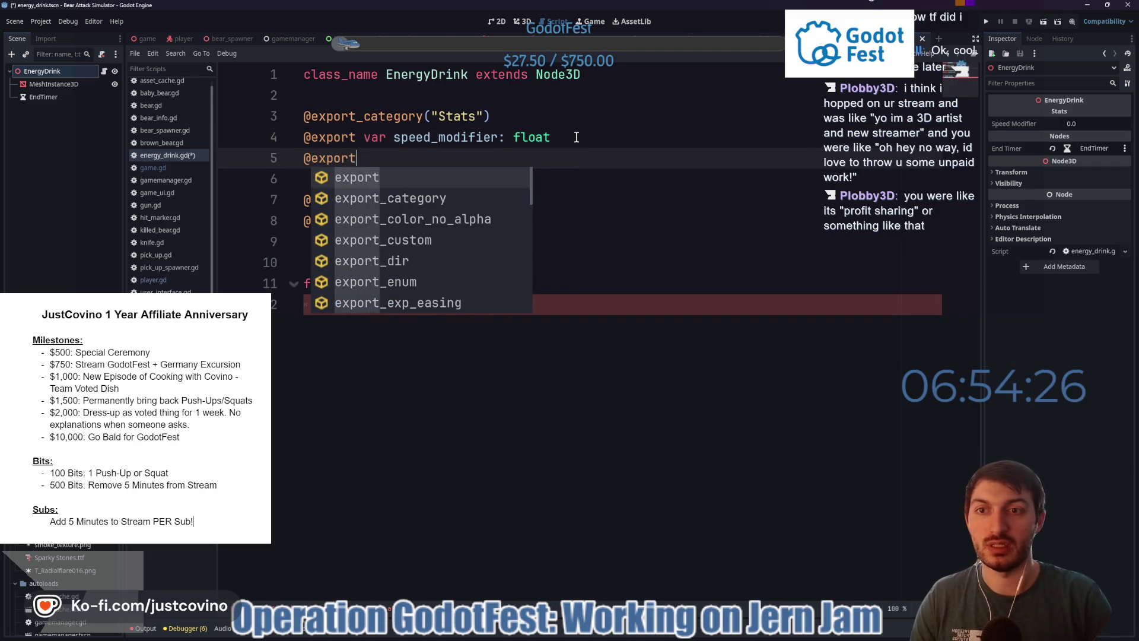
type(" var boos")
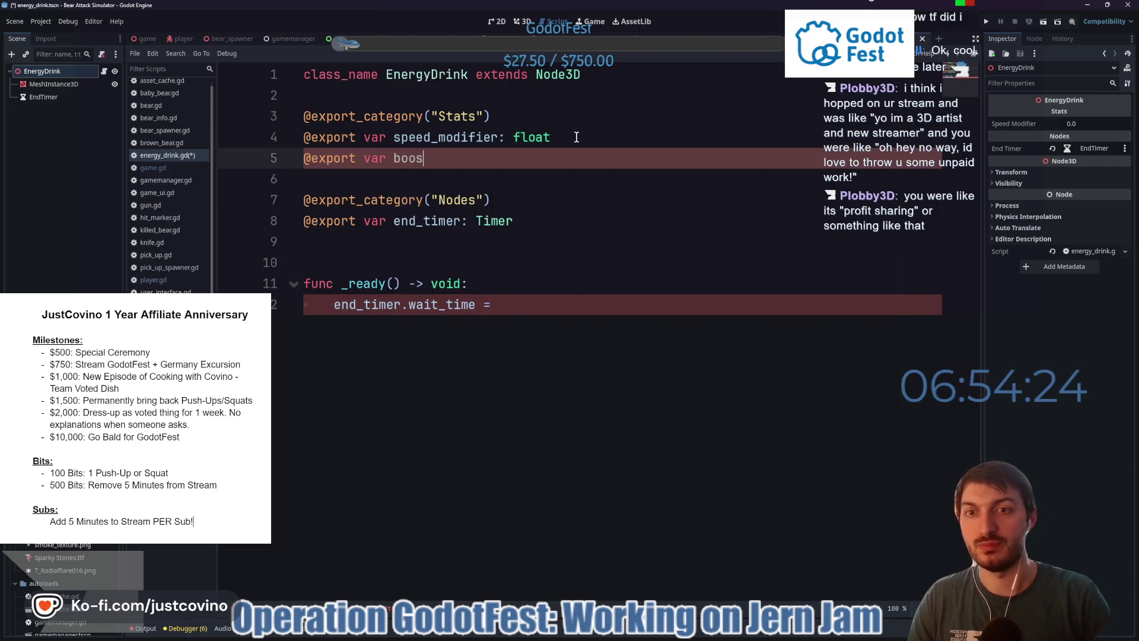
type("t_time: float")
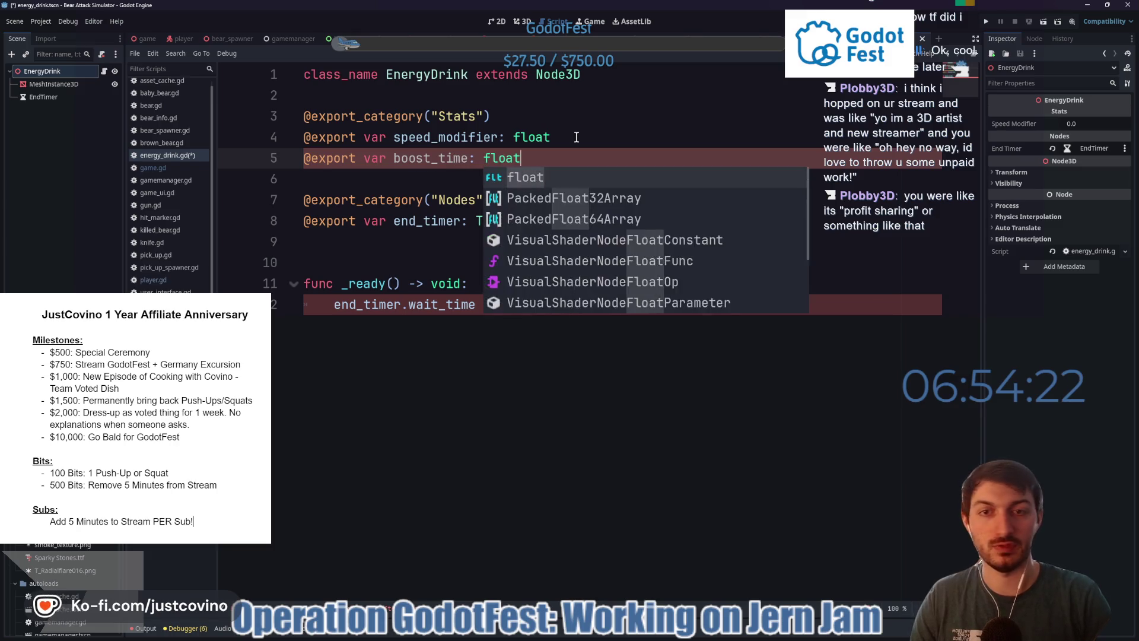
type(" = ")
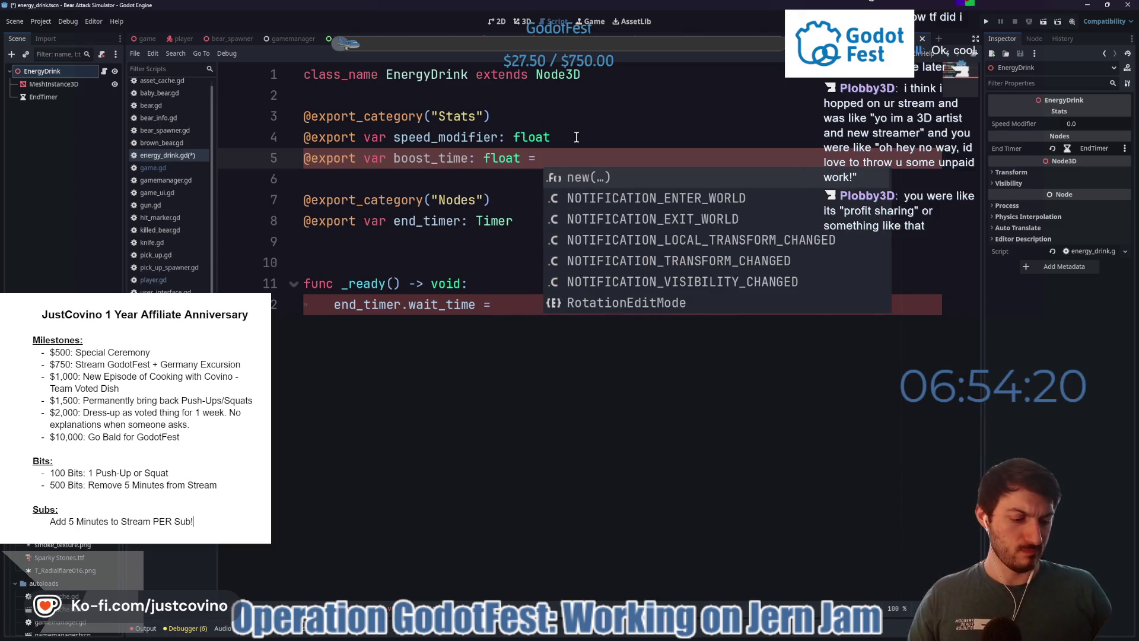
type("5.0")
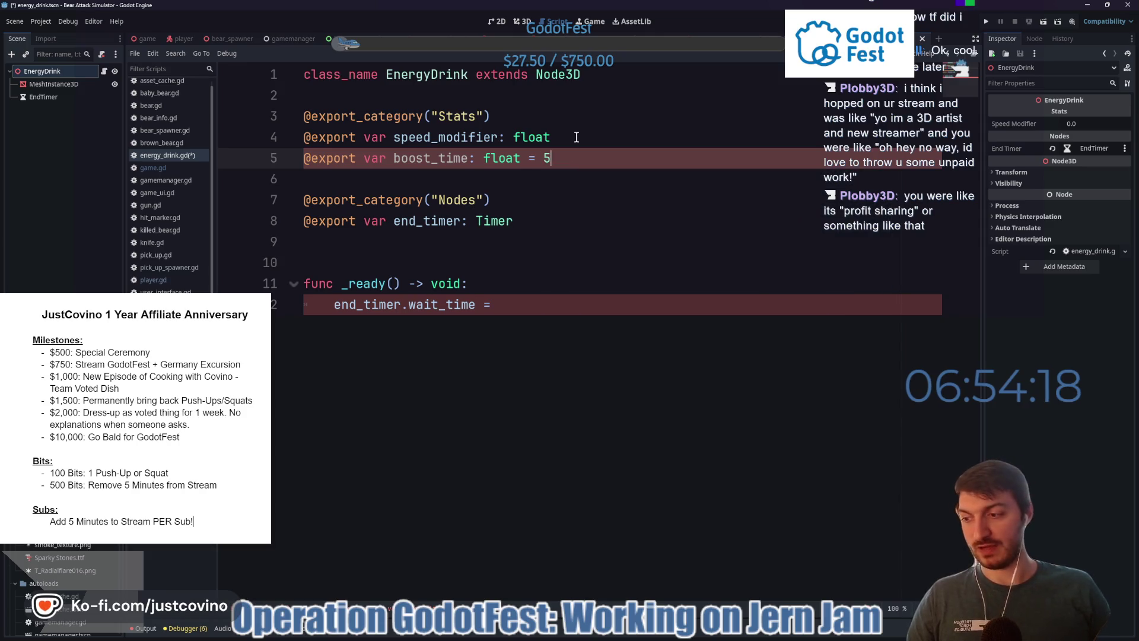
left_click(514, 303)
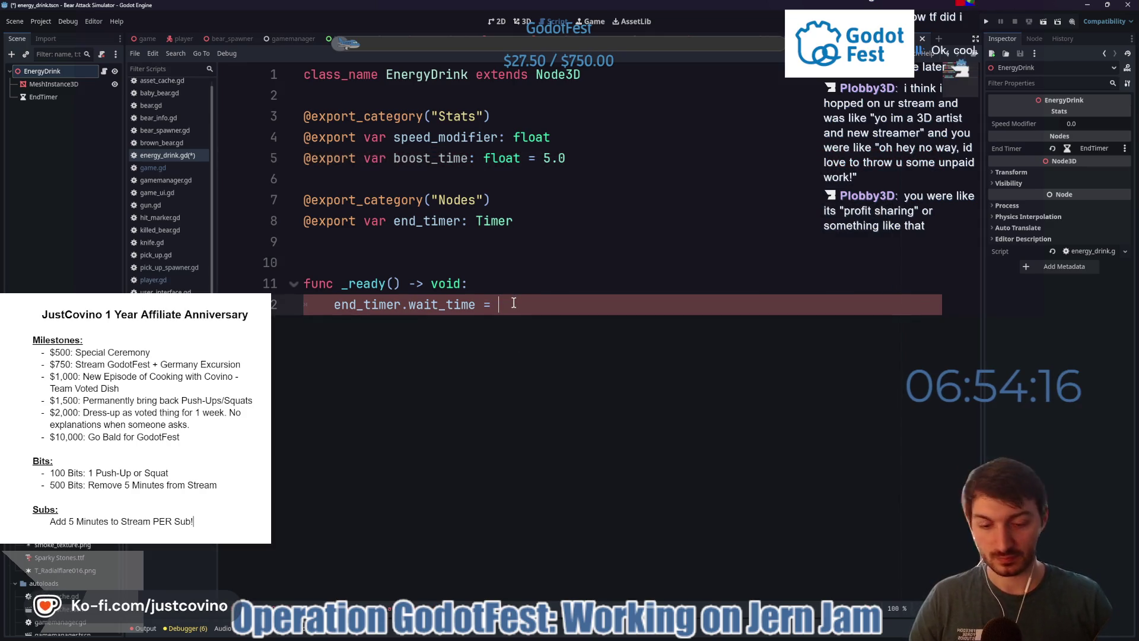
type("bo")
key("Return")
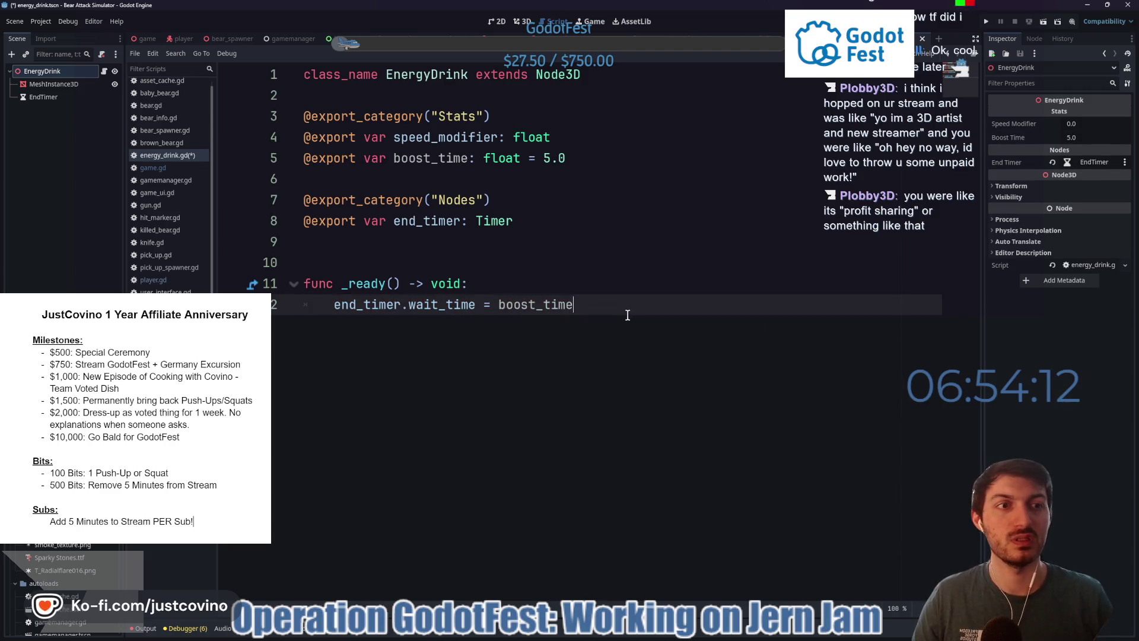
left_click(56, 96)
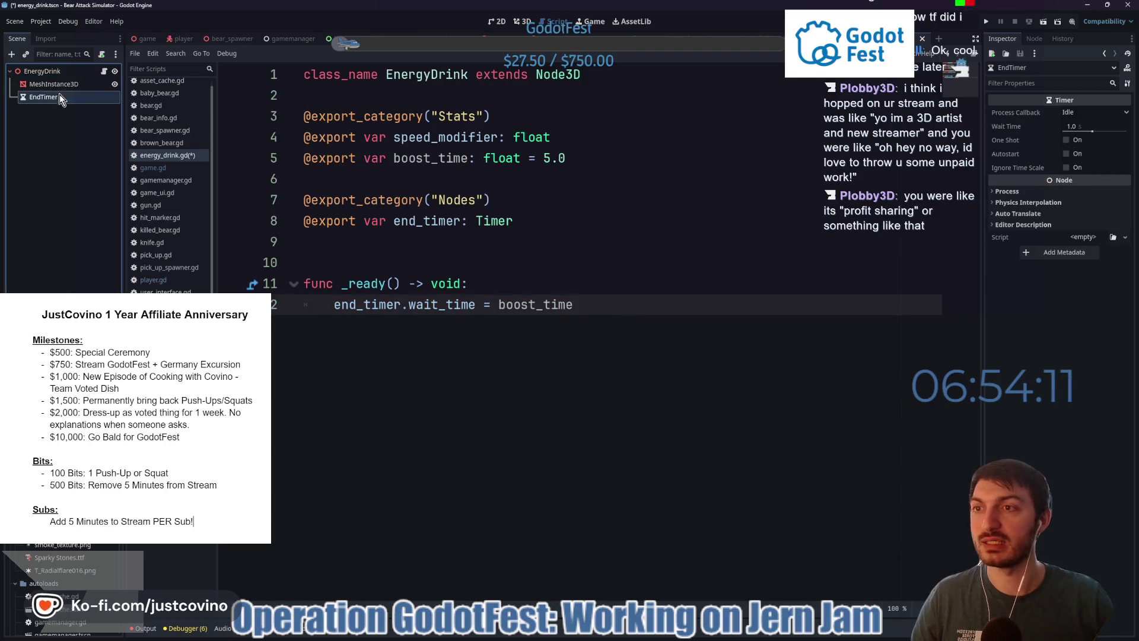
Step: Make EndTimer one-shot and start an end_timer.timeout.connect call in _ready
left_click(1067, 141)
left_click(645, 307)
key("Return")
type("end")
key("Return")
type(".tim")
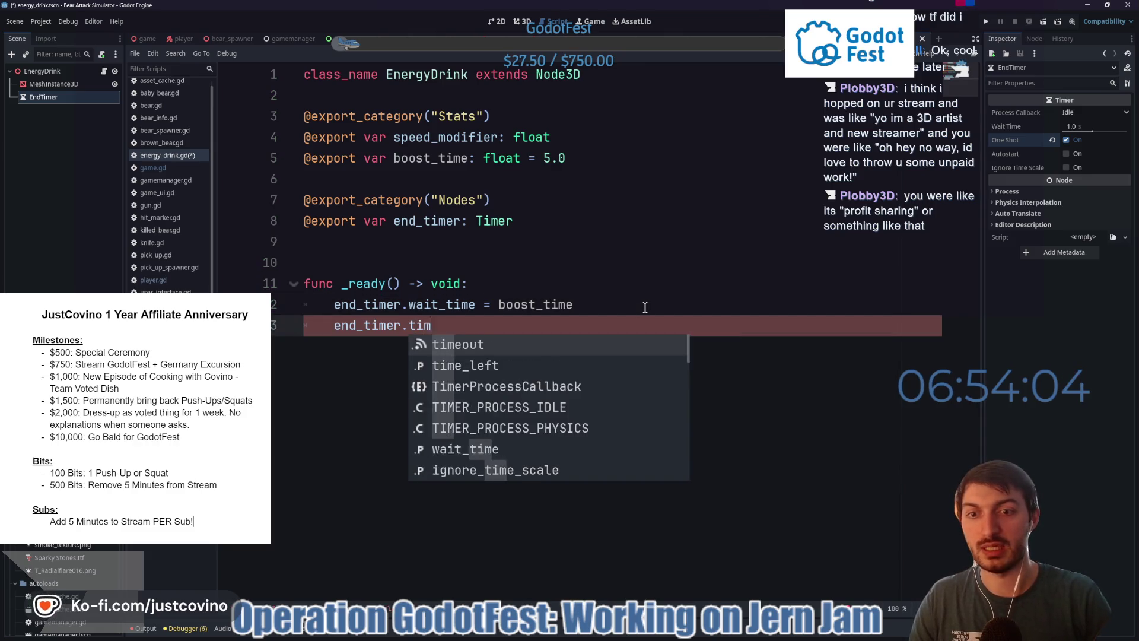
key("Return")
type(".co")
key("Return")
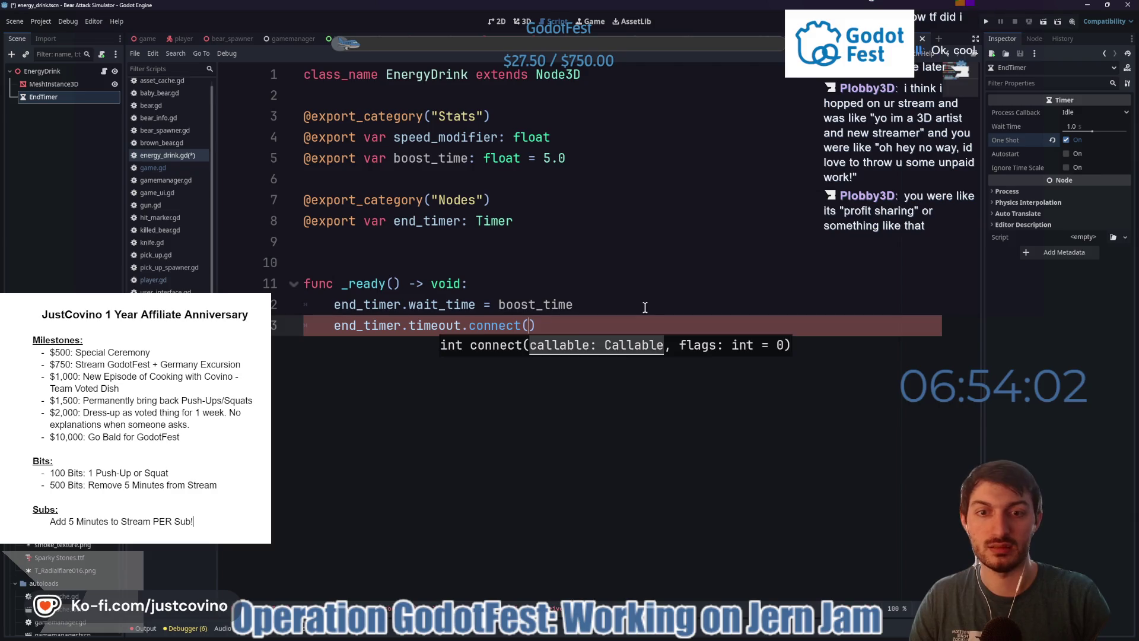
Step: Connect end_timer's timeout to remove_boost
type("queue")
key("Down")
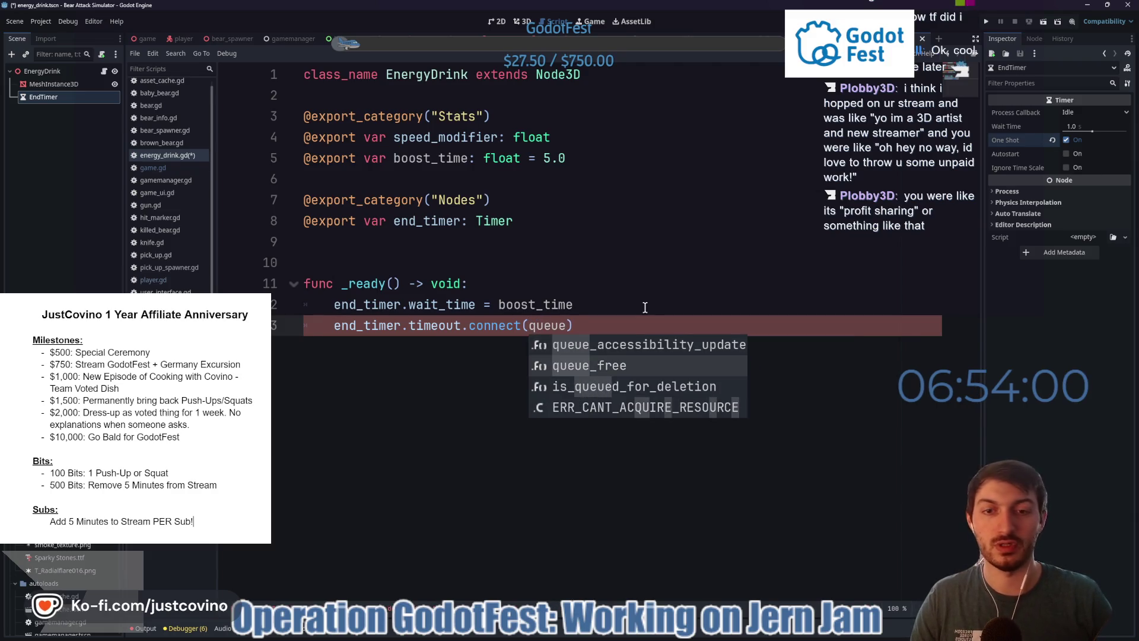
left_click(640, 326)
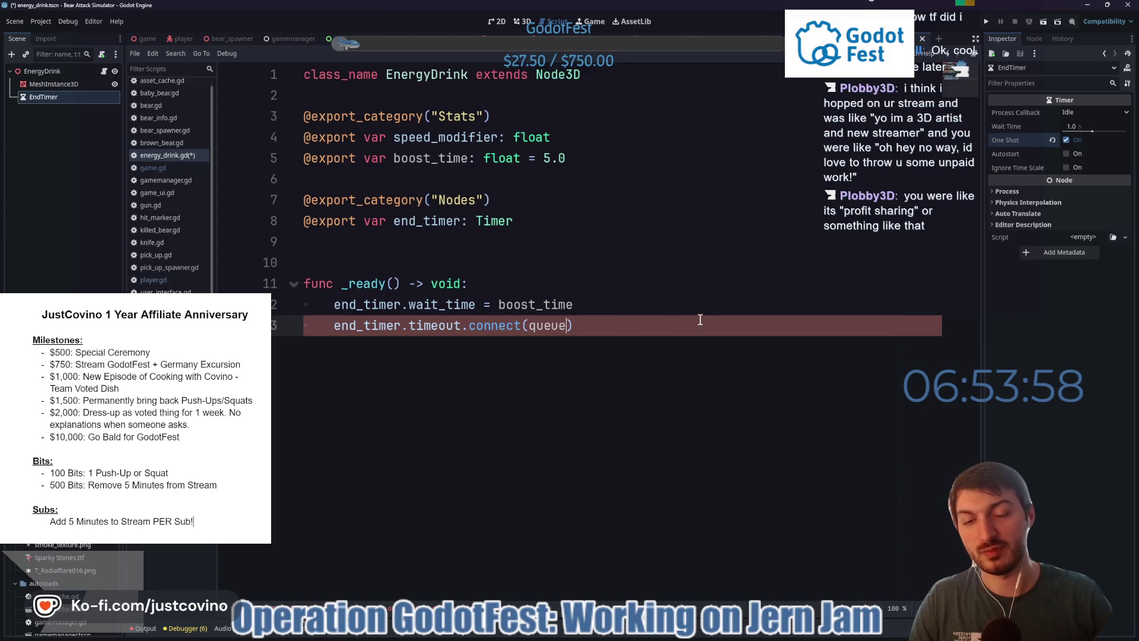
key("BackSpace")
key("BackSpace")
key("BackSpace")
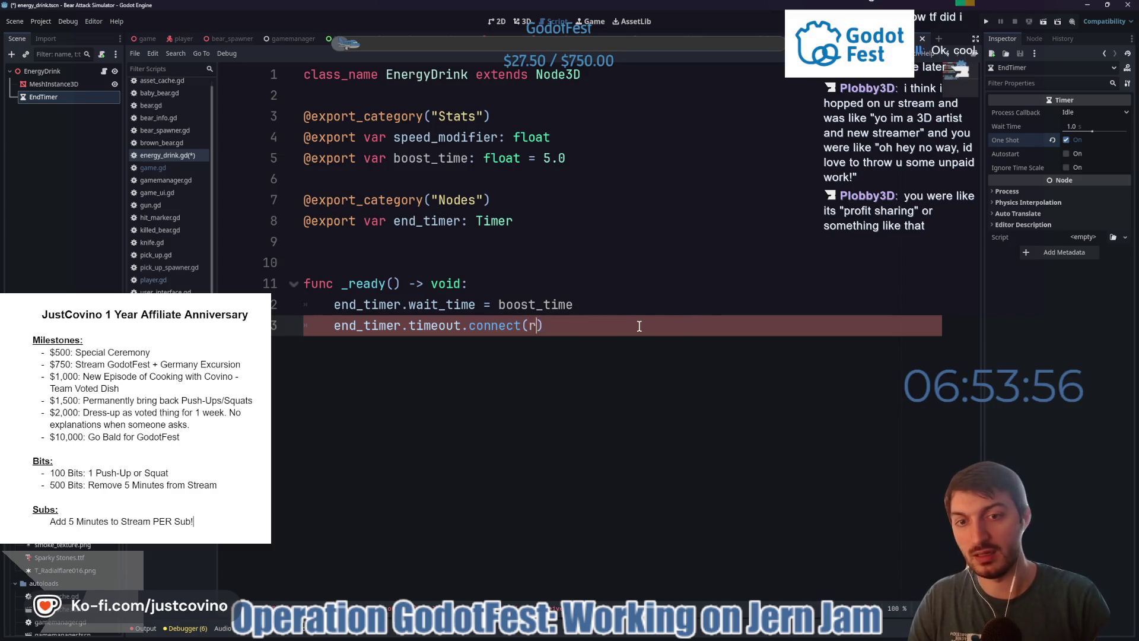
type("emove_boost")
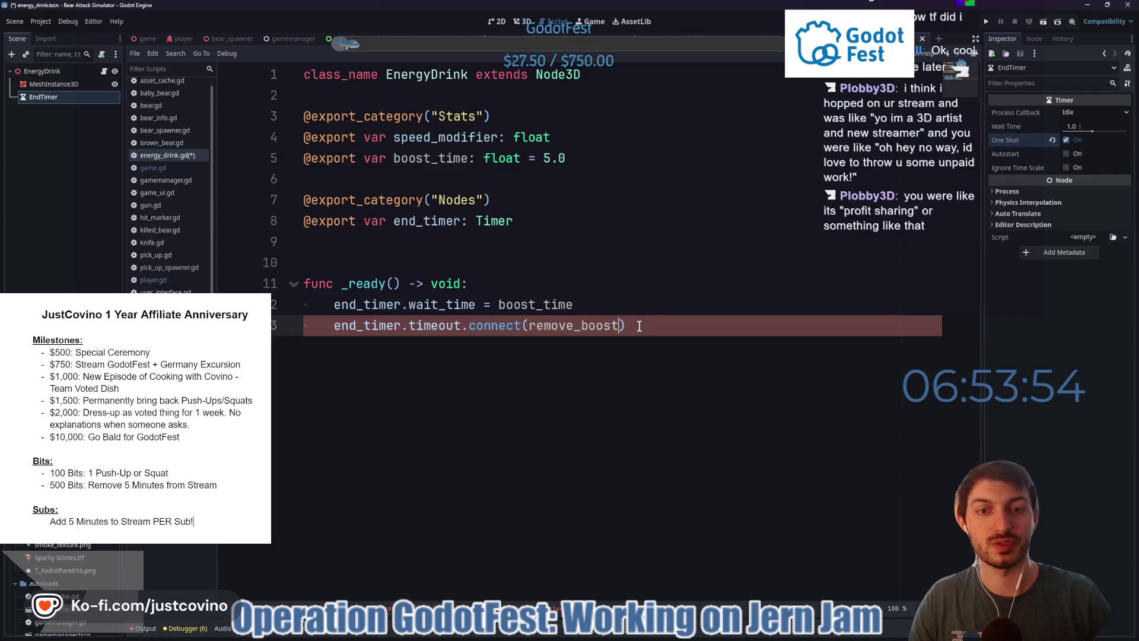
left_click(702, 317)
Step: Declare an empty func remove_boost() -> void: below _ready
key("Return")
key("Return")
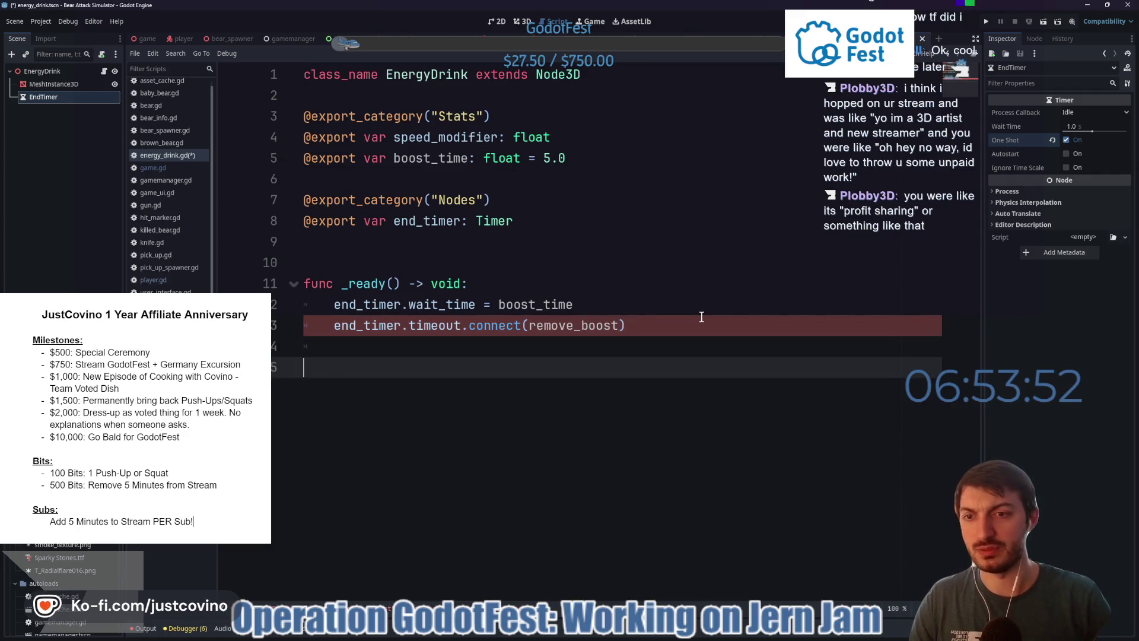
key("Return")
type("unc remove-")
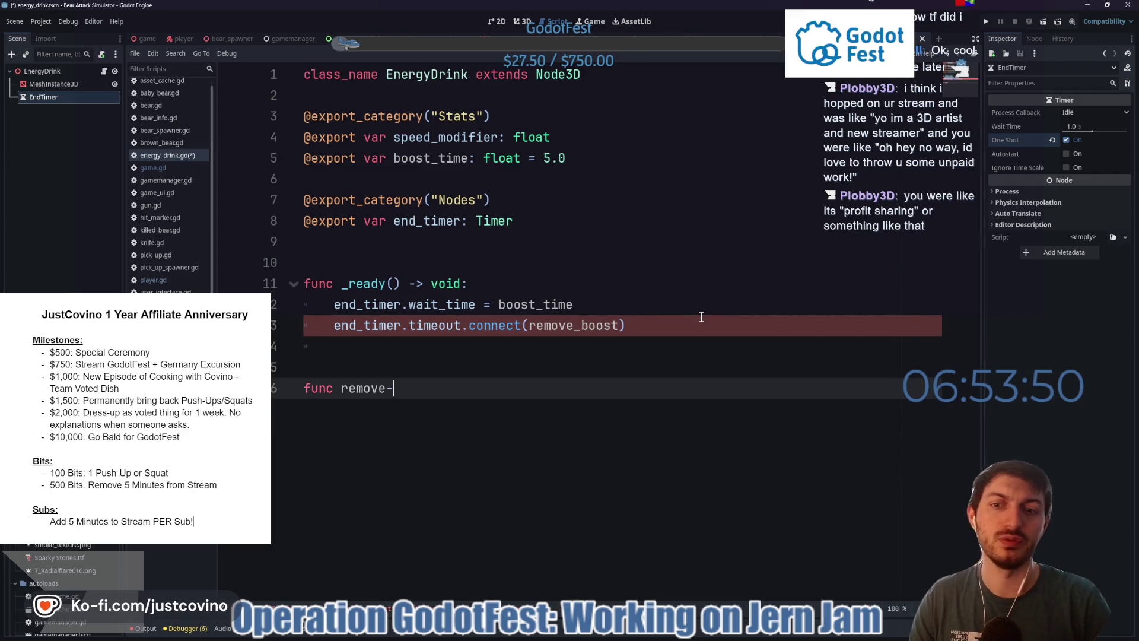
type("b")
type("boost() -> v")
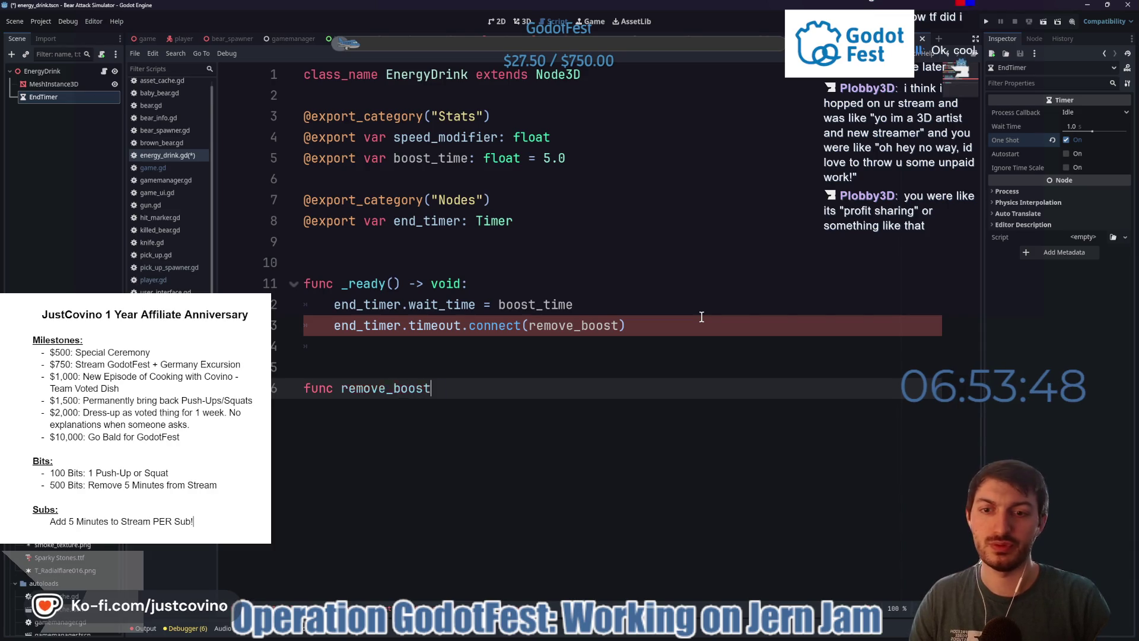
type("o")
key("Return")
type(":")
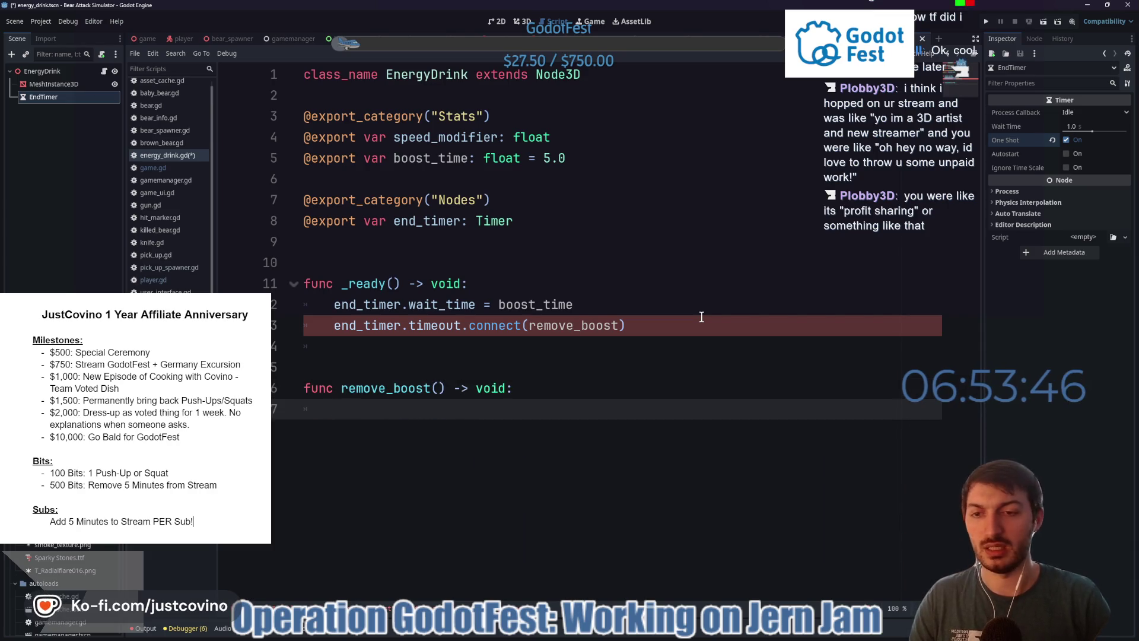
key("Return")
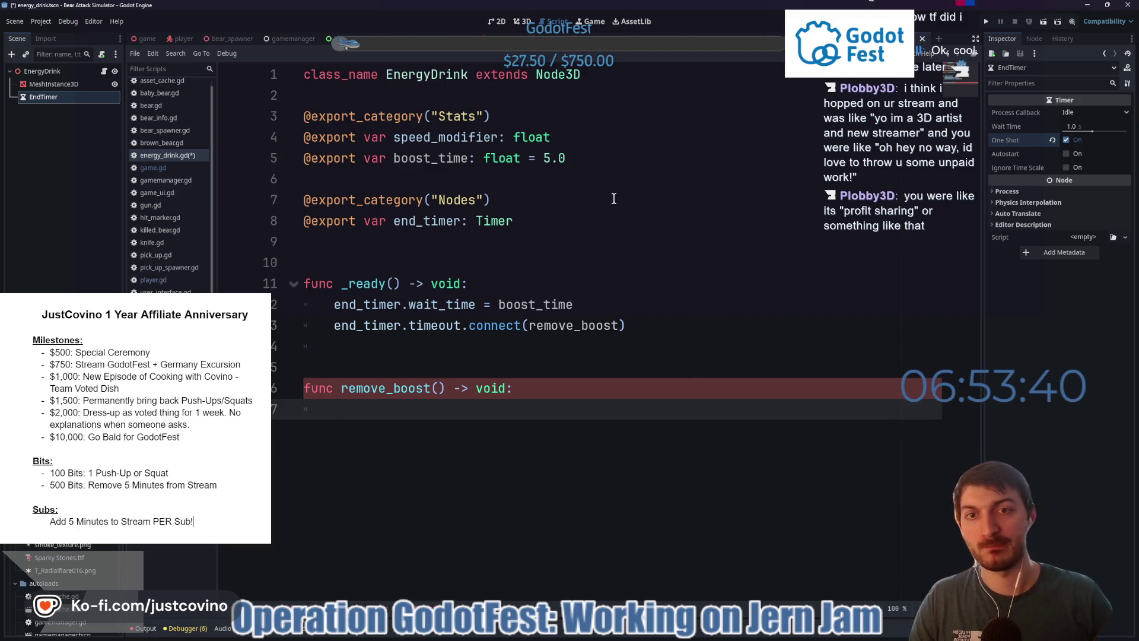
Step: Set speed_modifier's default to 2 and begin remove_boost's body with Player.current
left_click(571, 129)
type("= 2")
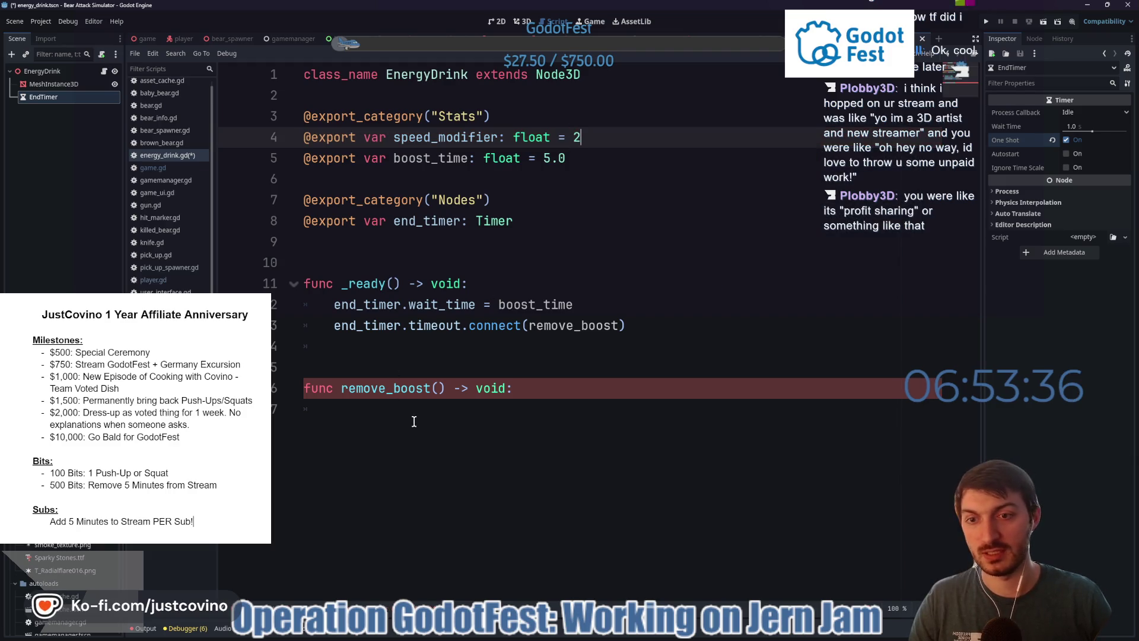
left_click(399, 408)
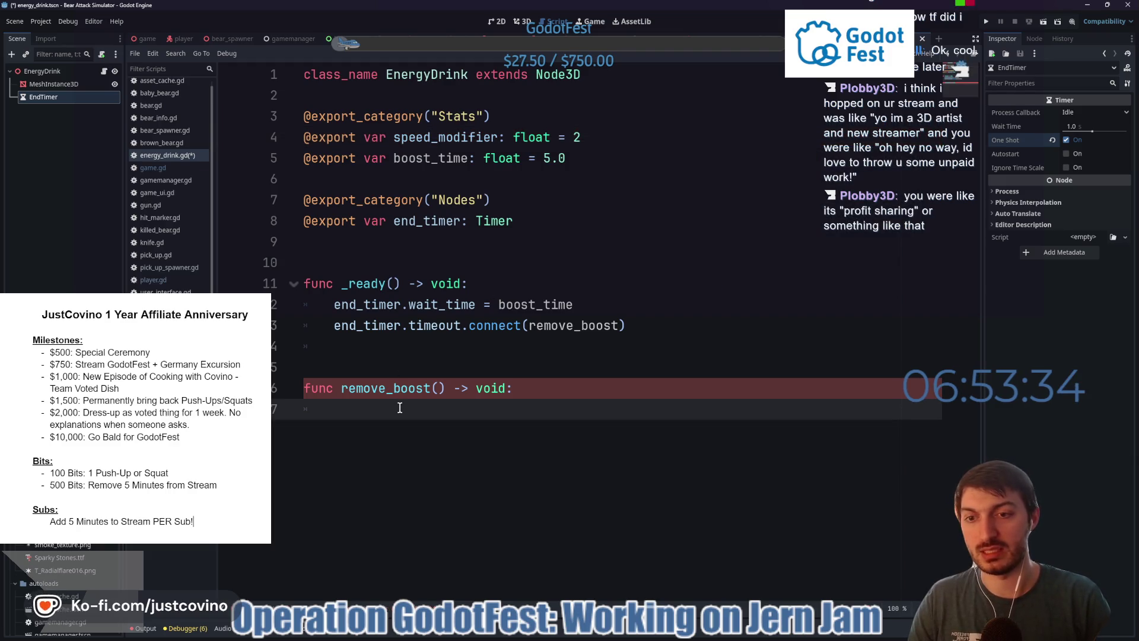
type("Player.cu")
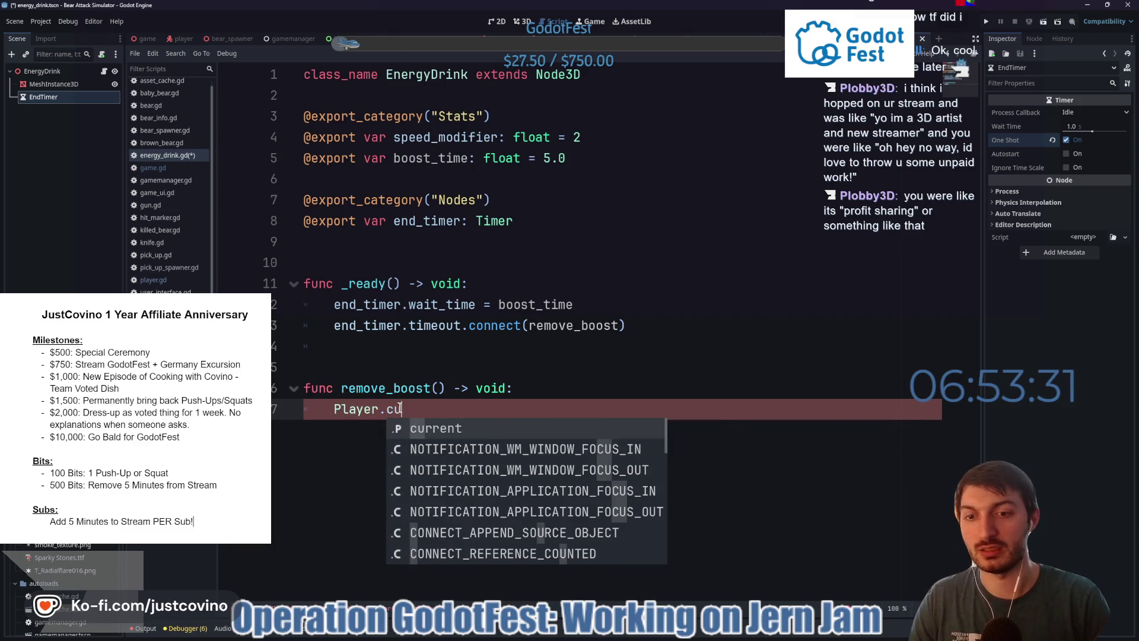
key("Return")
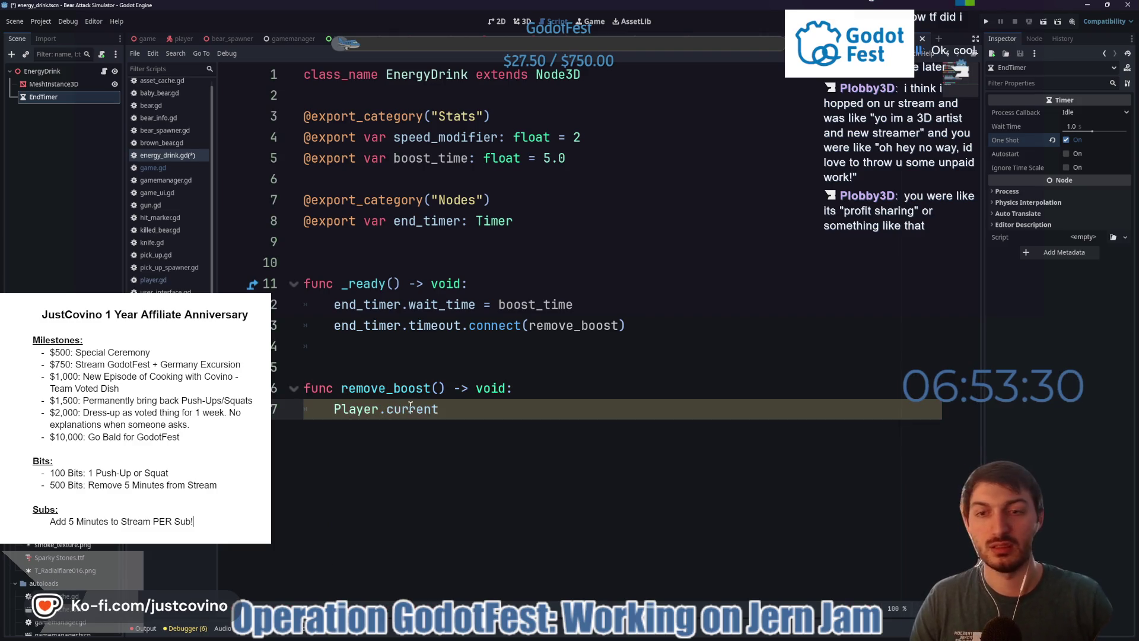
left_click(414, 254)
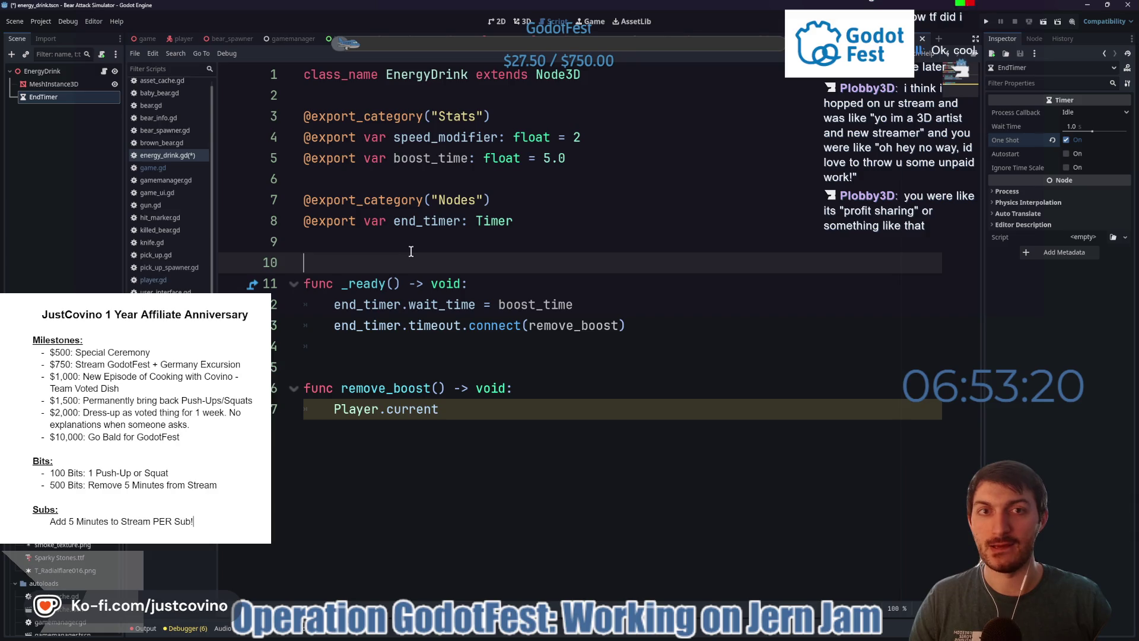
Step: Switch to the pick_up scene and scroll pick_up.gd to the _unhandled_input match block
key("ctrl+Tab")
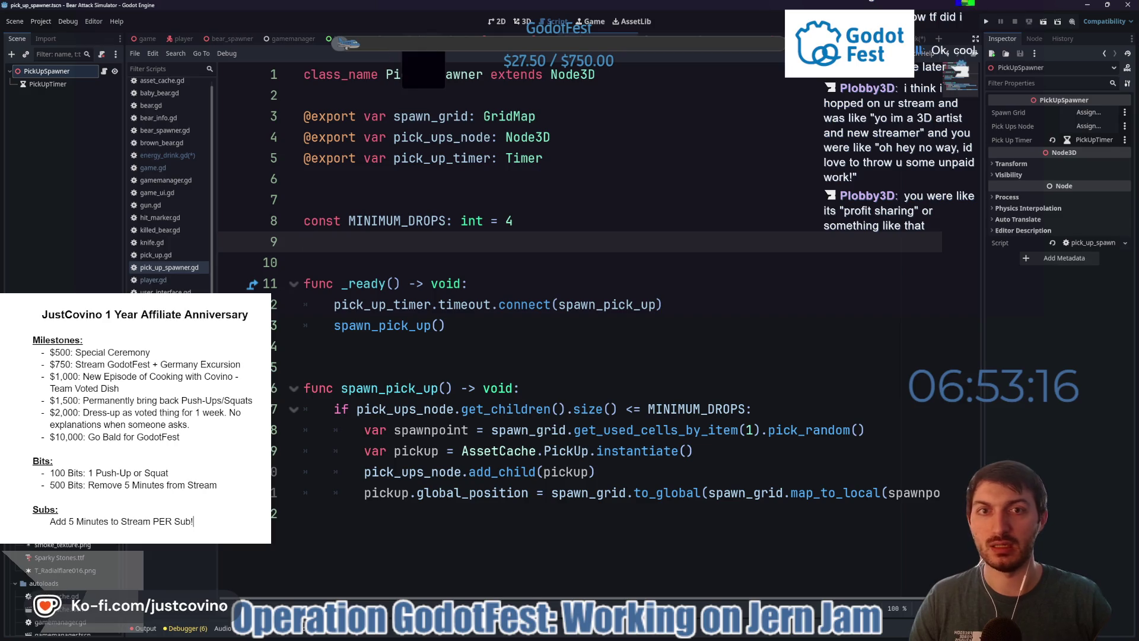
key("ctrl+Tab")
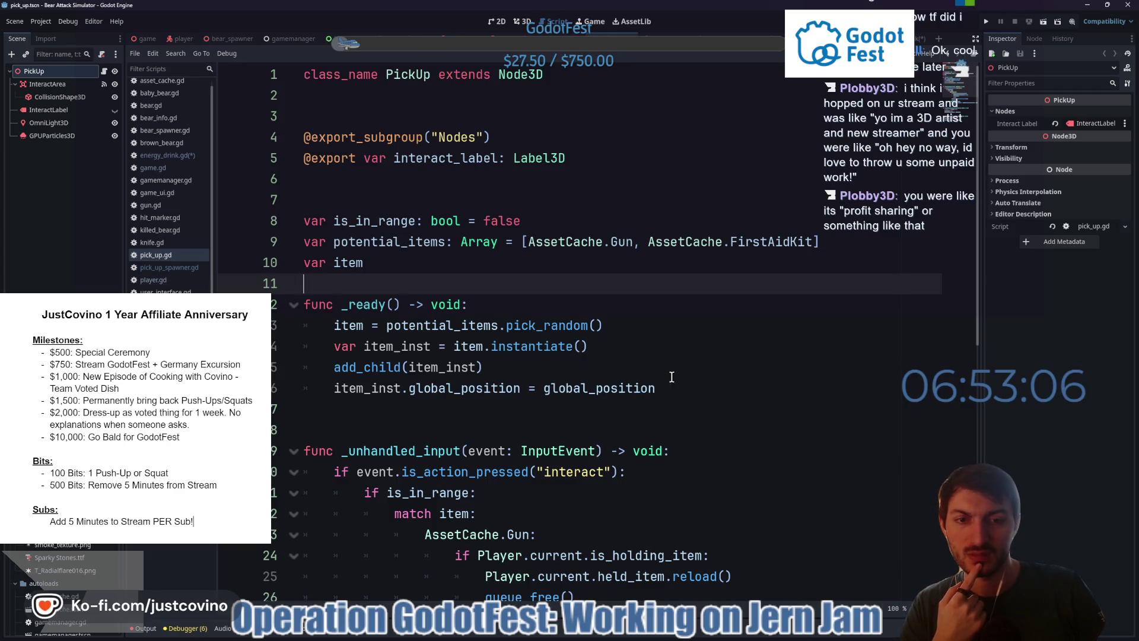
scroll(688, 379, "down", 2)
scroll(617, 378, "down", 2)
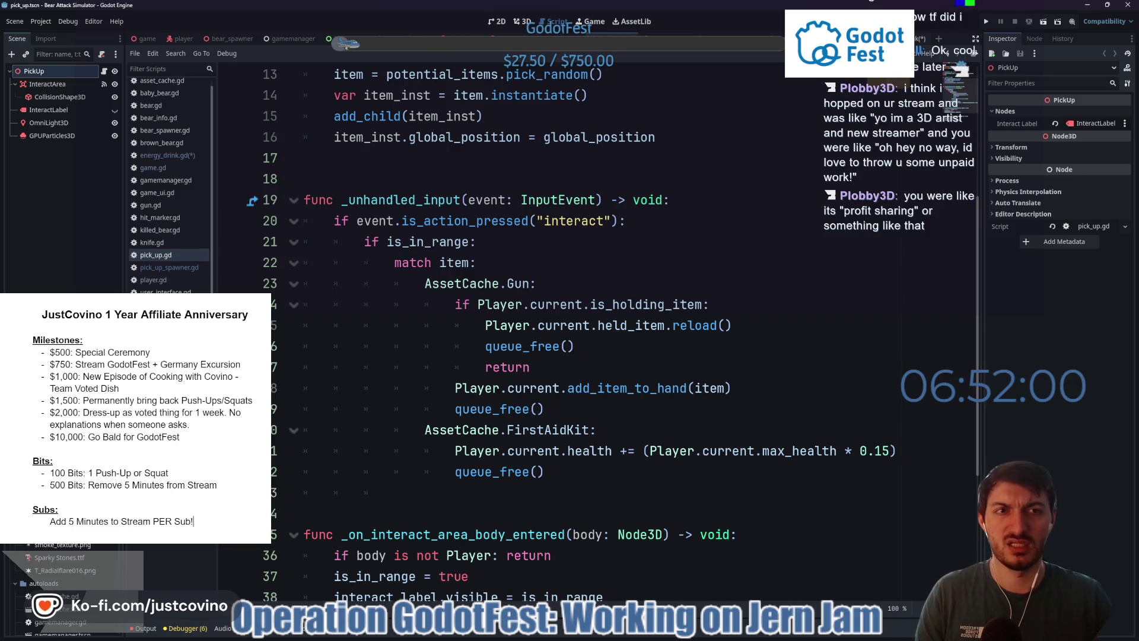
Step: Delete the EndTimer node from the EnergyDrink scene
key("ctrl+Tab")
left_click(454, 415)
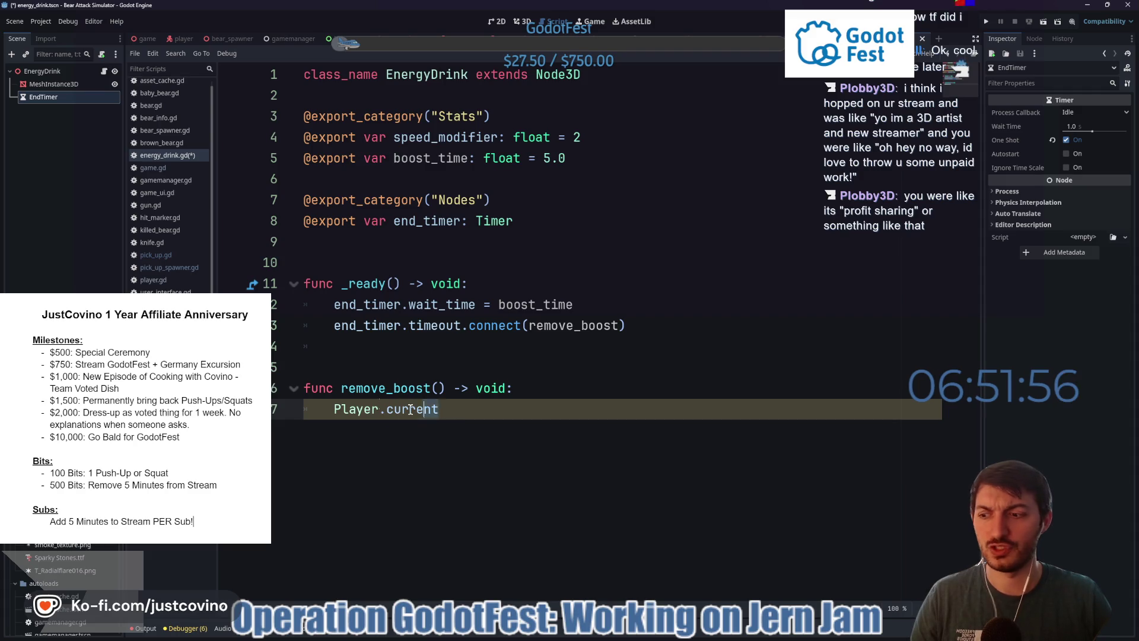
left_click_drag(426, 411, 282, 99)
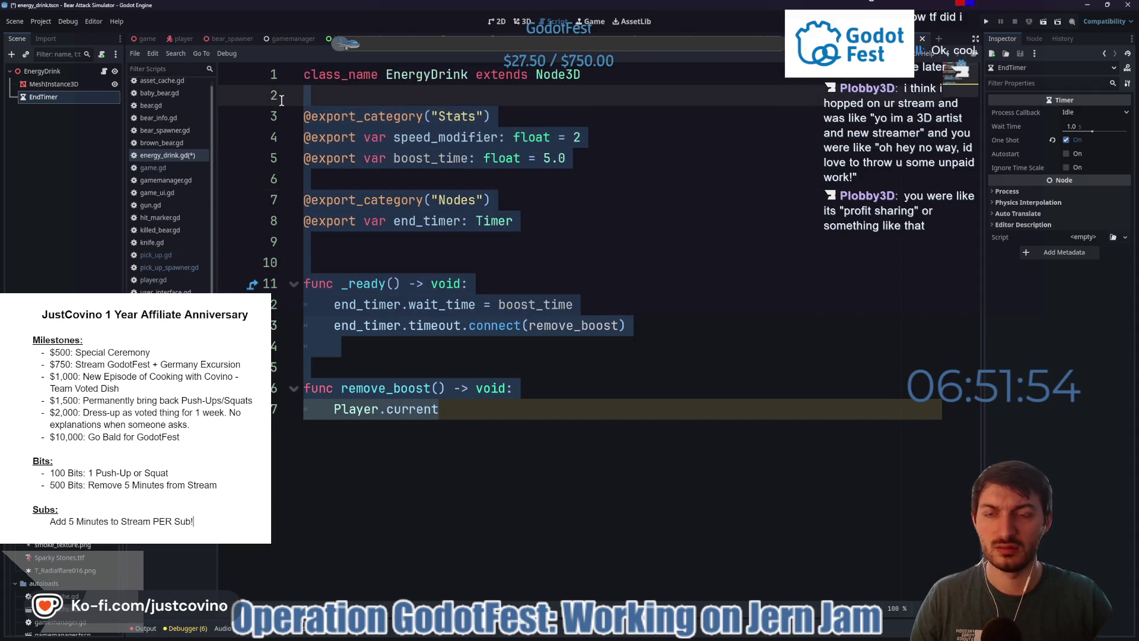
left_click(80, 98)
key("Delete")
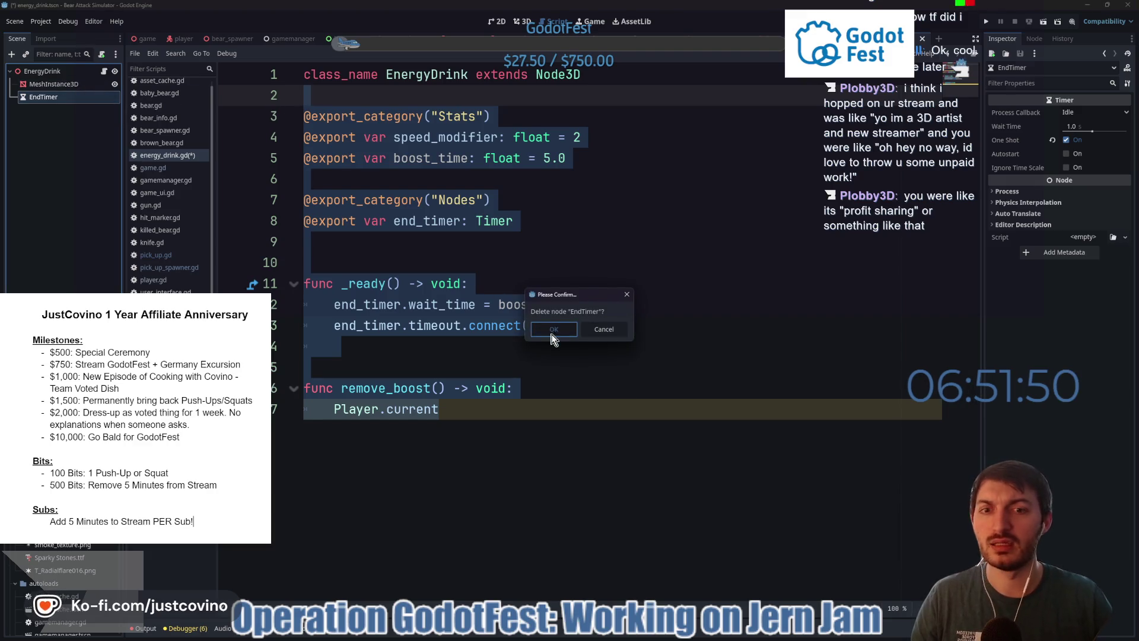
left_click(553, 330)
Step: Save and close energy_drink.gd, then remove the file from the project
left_click(545, 205)
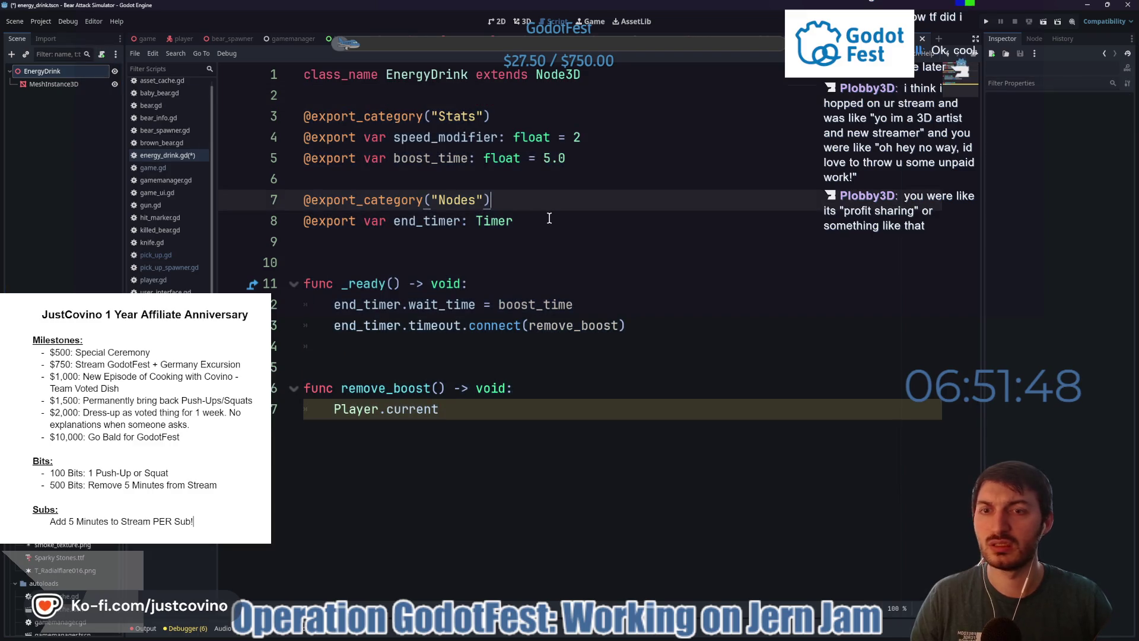
key("ctrl+s")
key("ctrl+w")
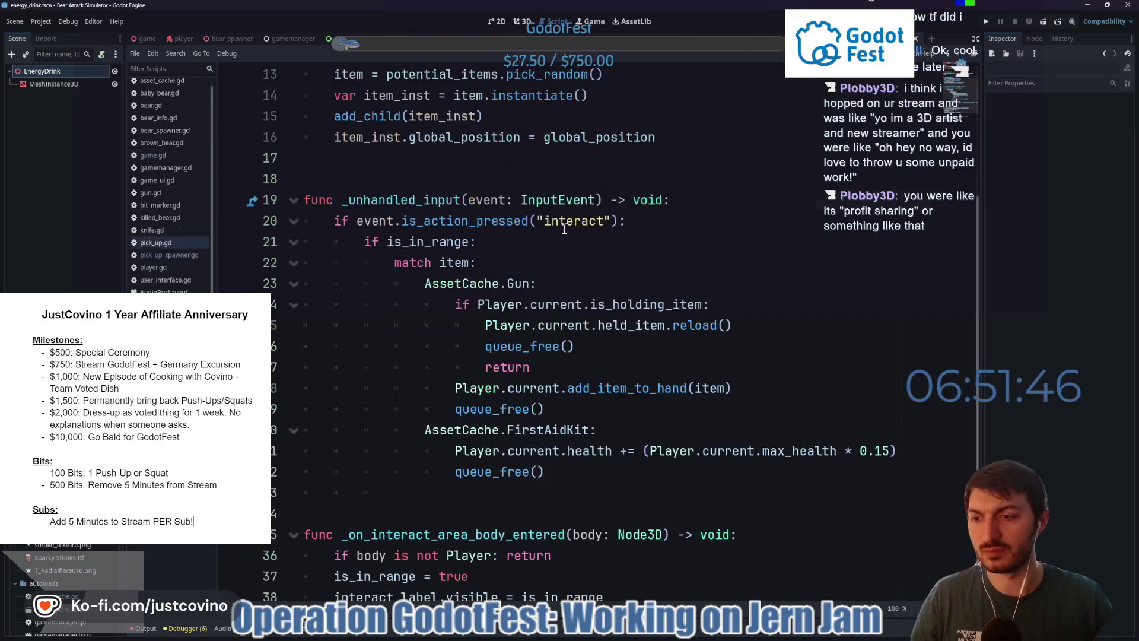
scroll(56, 550, "down", 5)
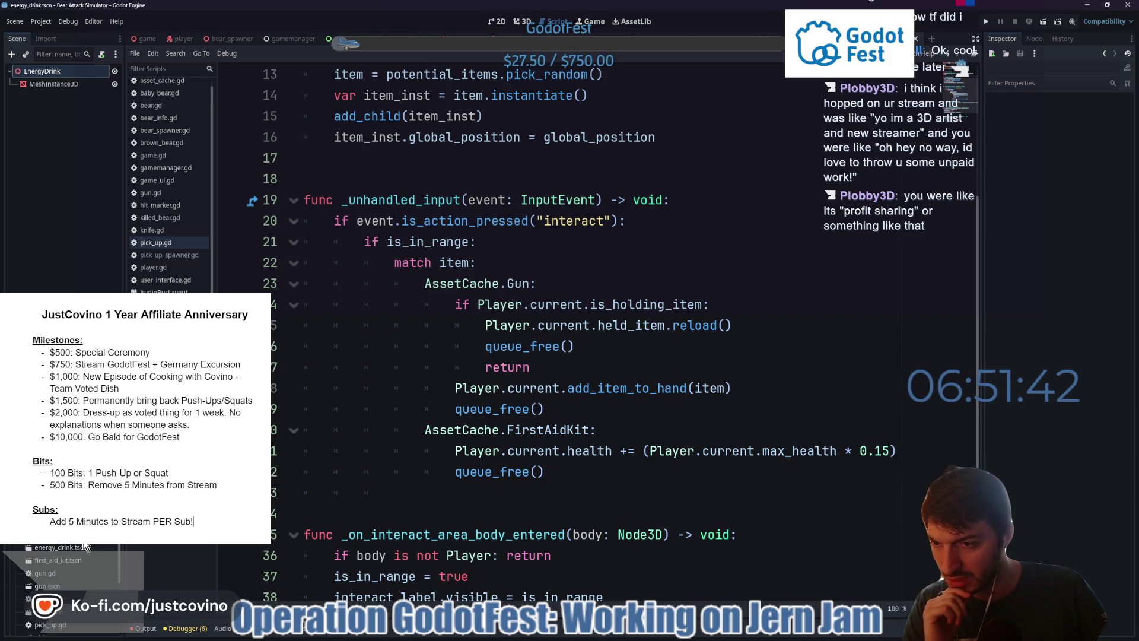
key("Delete")
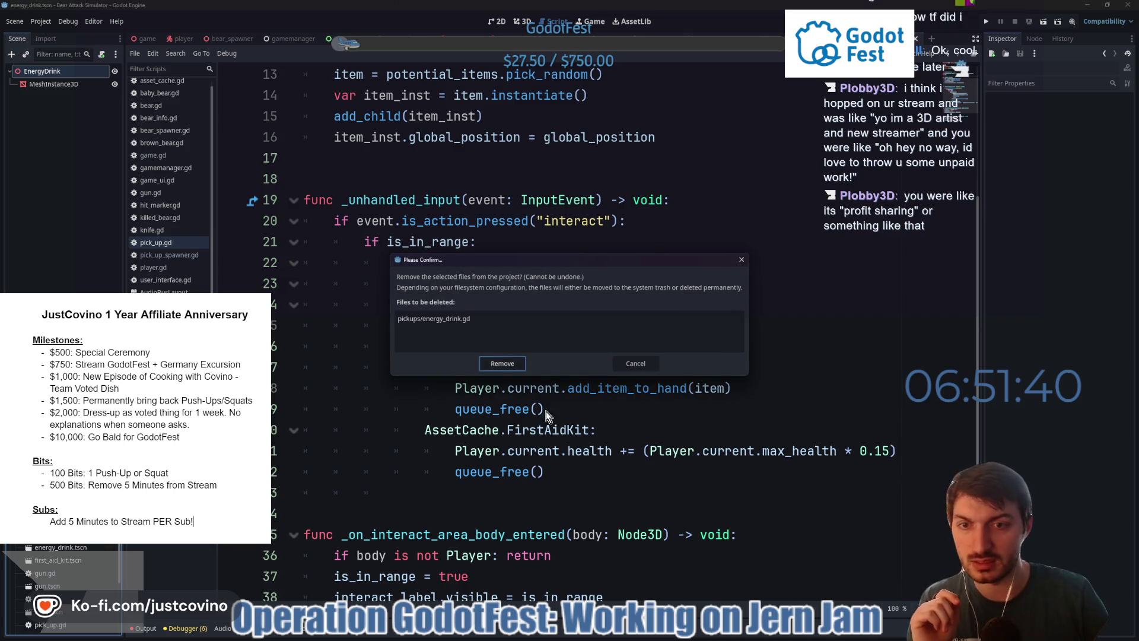
left_click(502, 363)
left_click(529, 244)
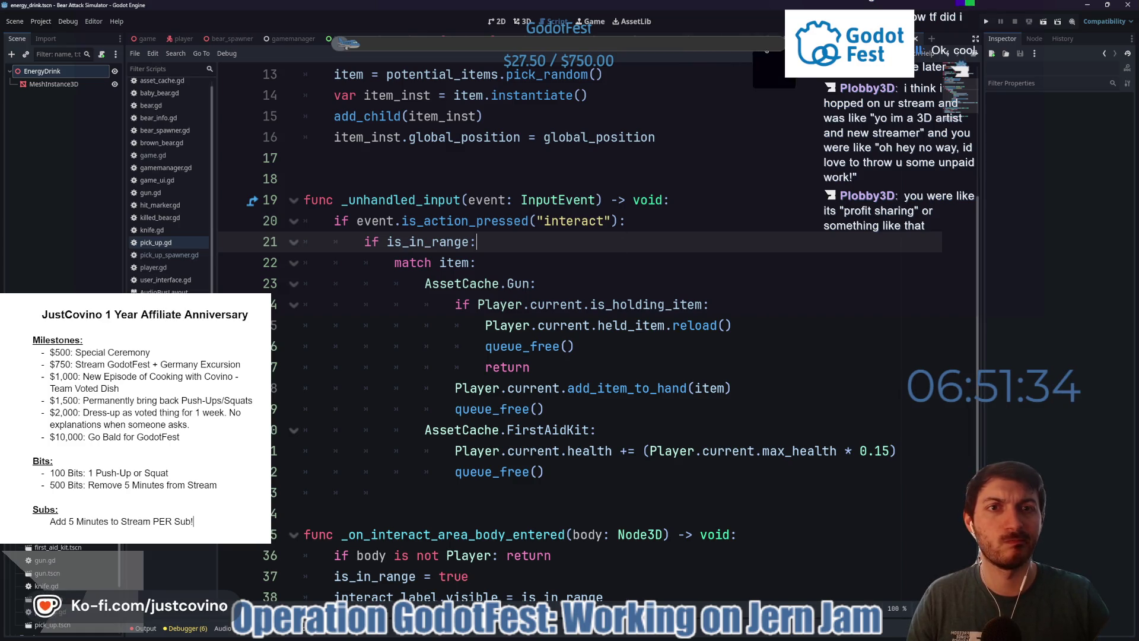
Step: Insert a blank line after the FirstAidKit preload in asset_cache.gd and check first_aid_kit in 3D
left_click(652, 39)
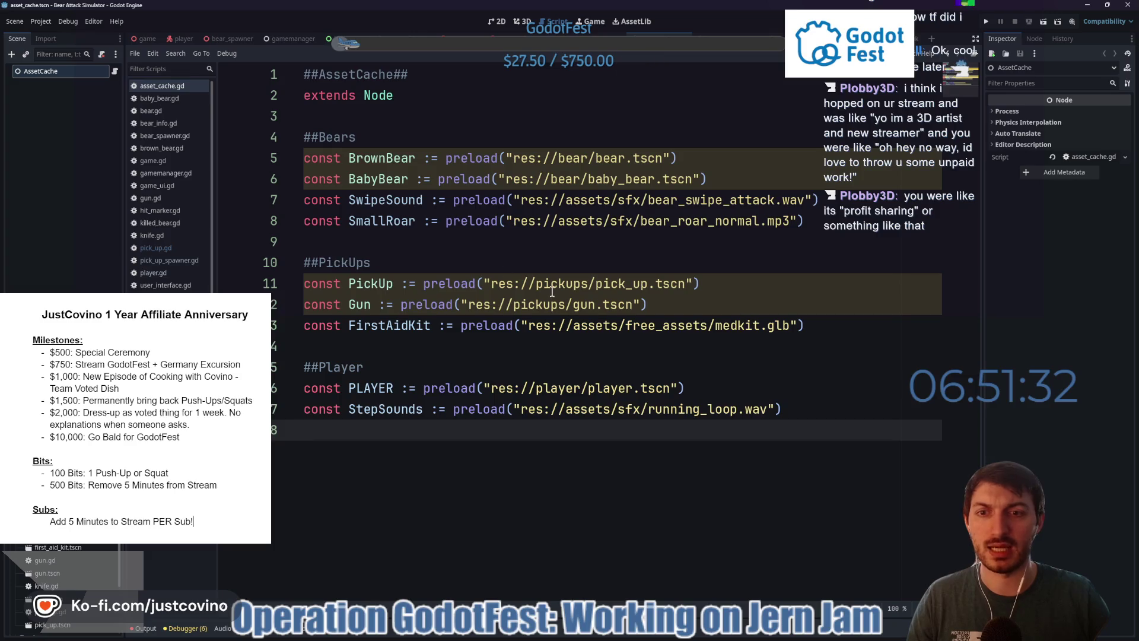
left_click(835, 328)
key("Return")
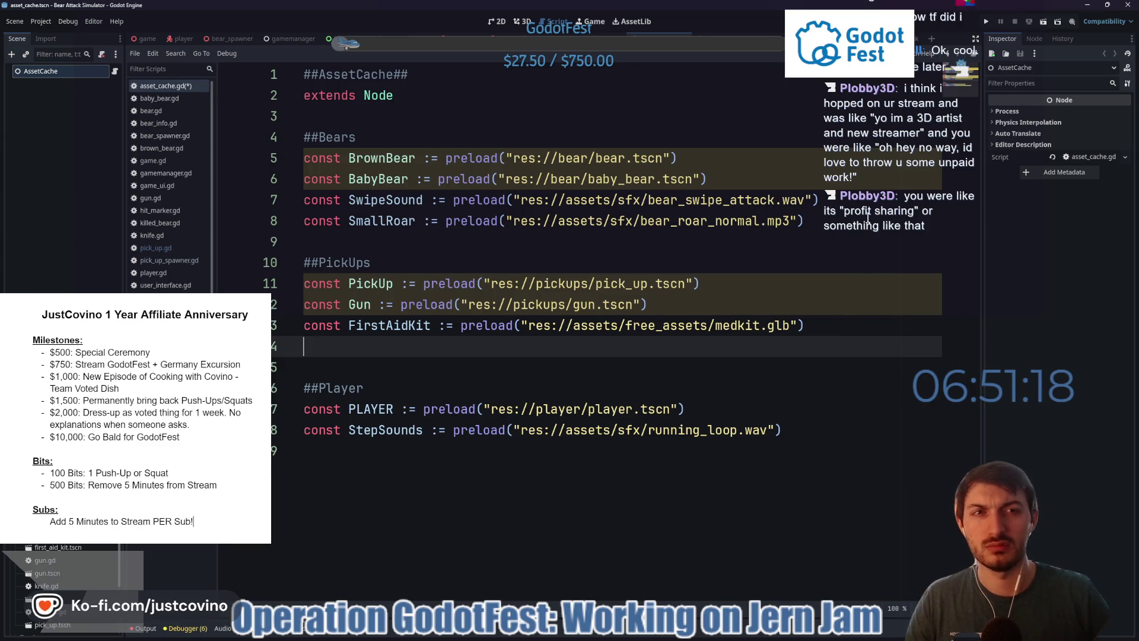
left_click(768, 39)
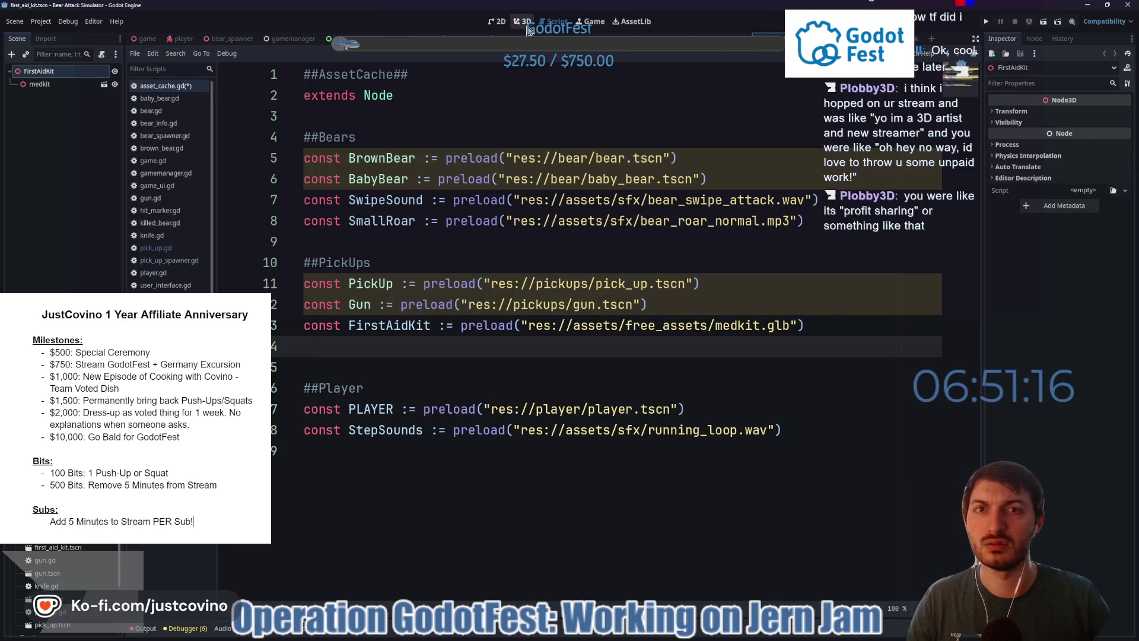
left_click(522, 22)
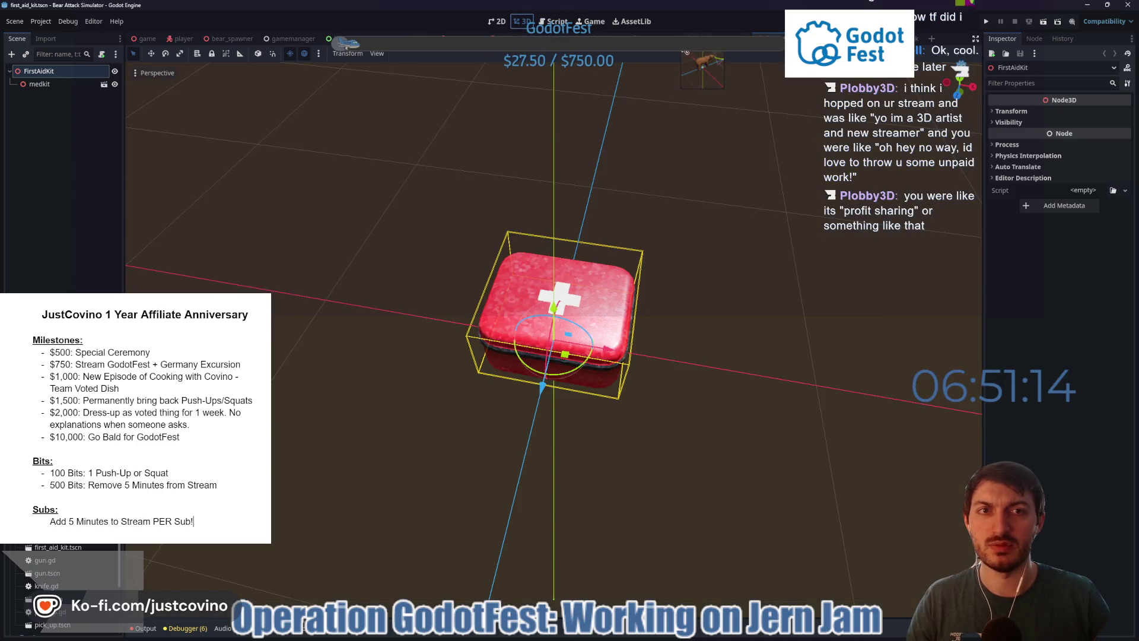
left_click(658, 38)
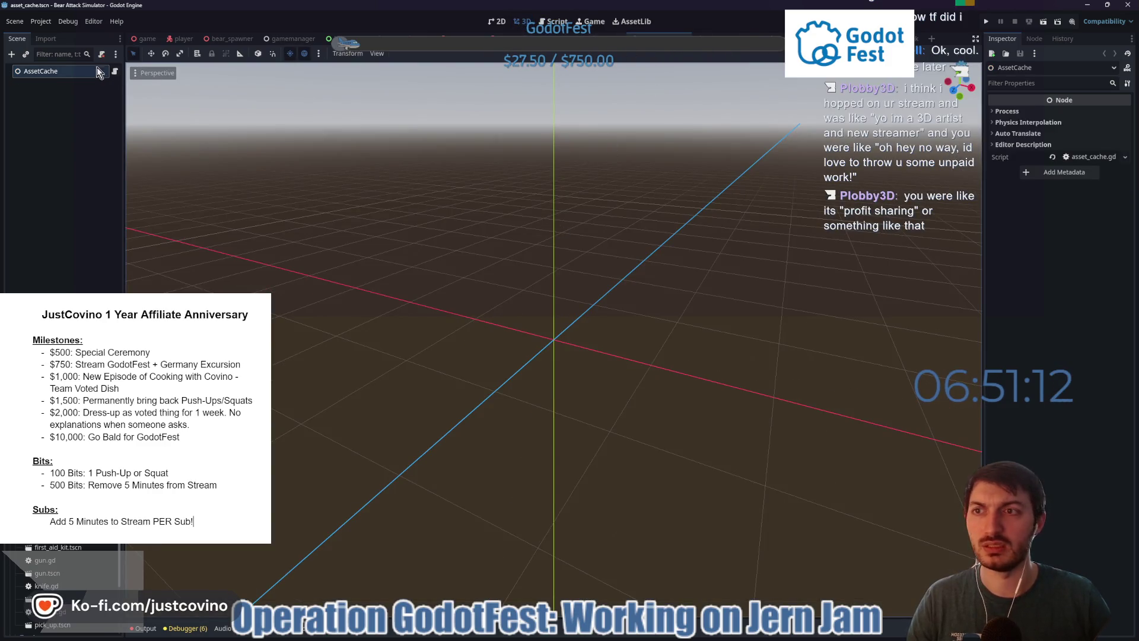
Step: Replace the medkit.glb path on the FirstAidKit line with the first_aid_kit.tscn path
left_click(114, 71)
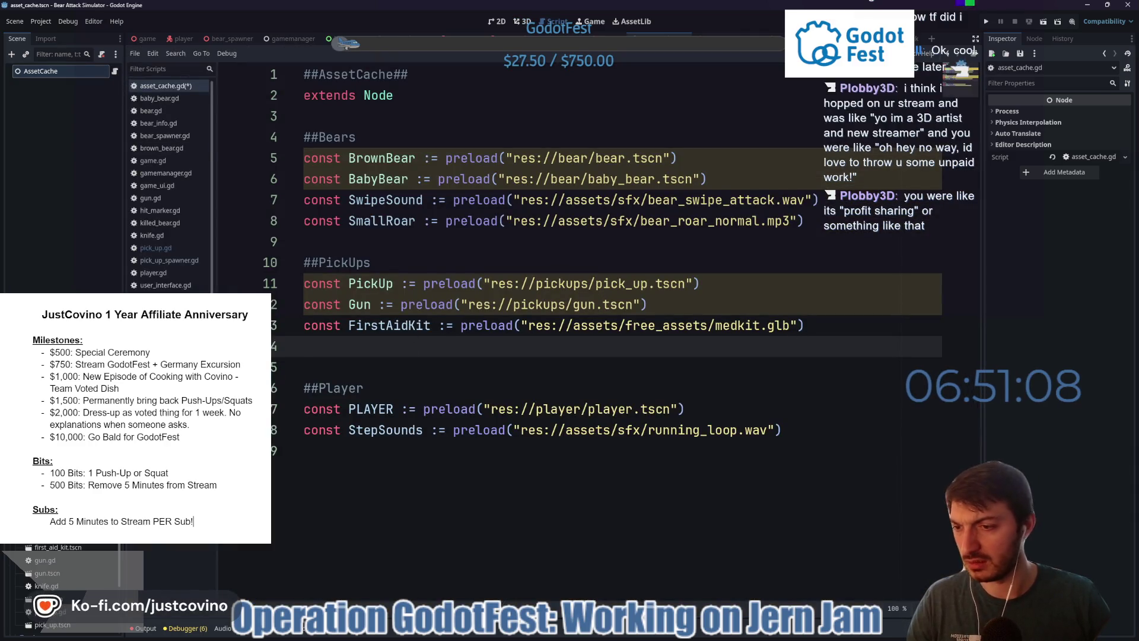
scroll(71, 587, "down", 3)
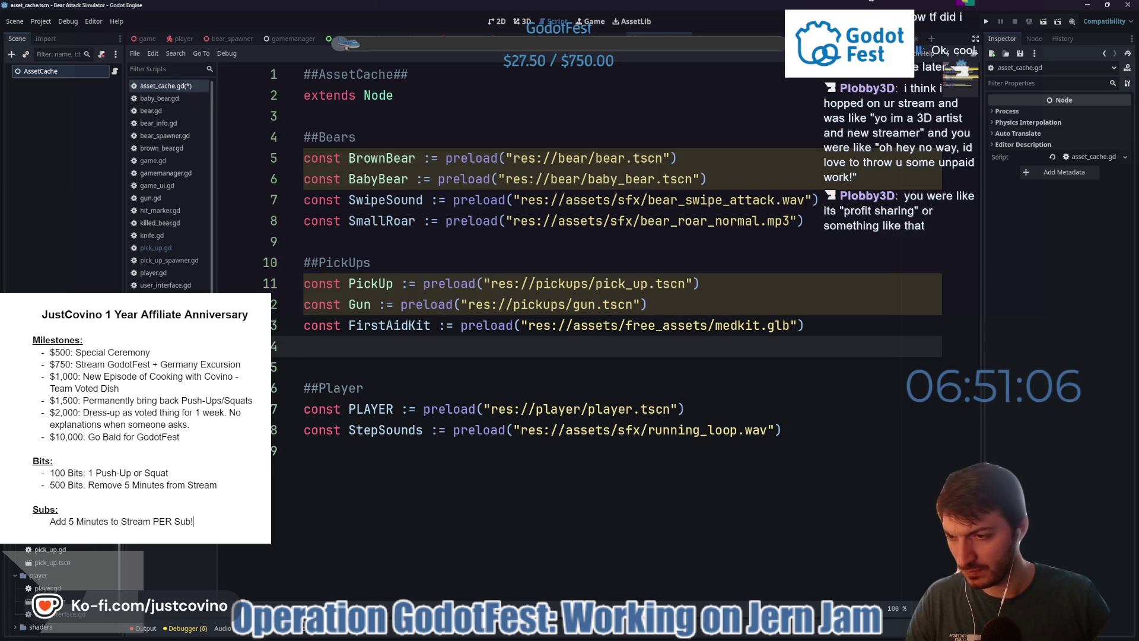
right_click(75, 601)
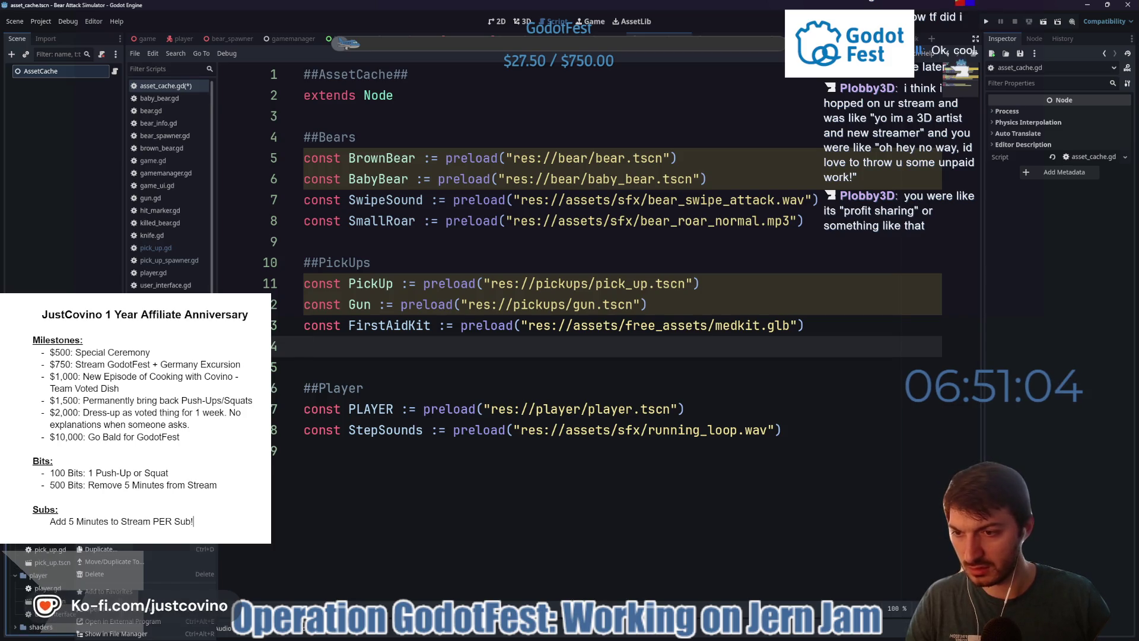
key("Escape")
left_click_drag(790, 327, 528, 328)
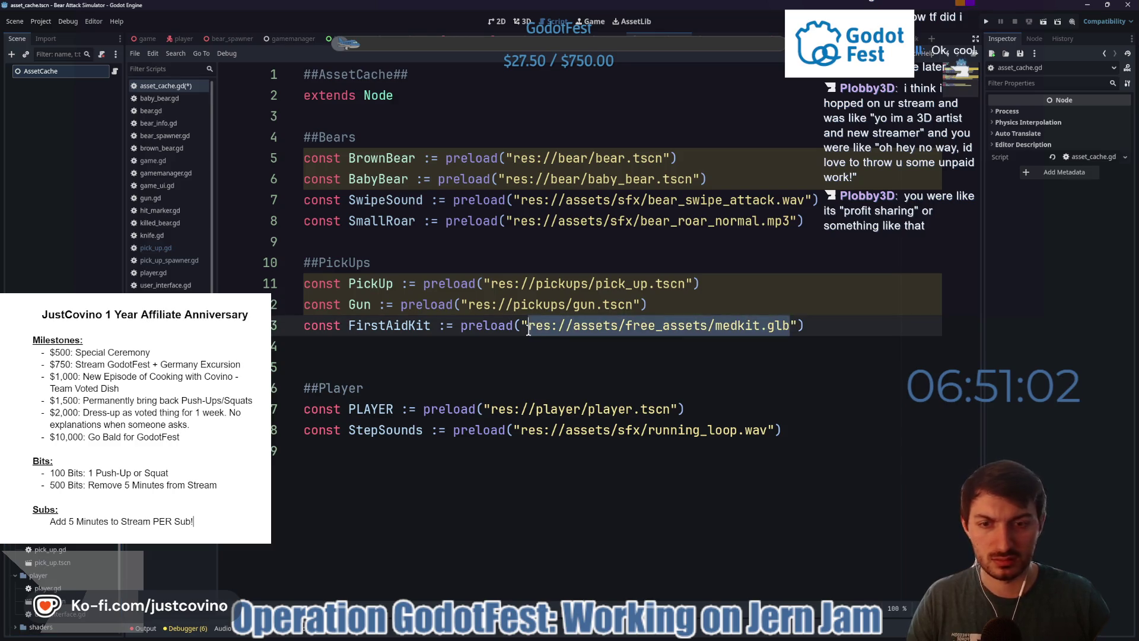
type("res://pickups/first_aid_kit.tscn")
Step: Start a new constant declaration below the FirstAidKit preload
left_click(843, 322)
key("Return")
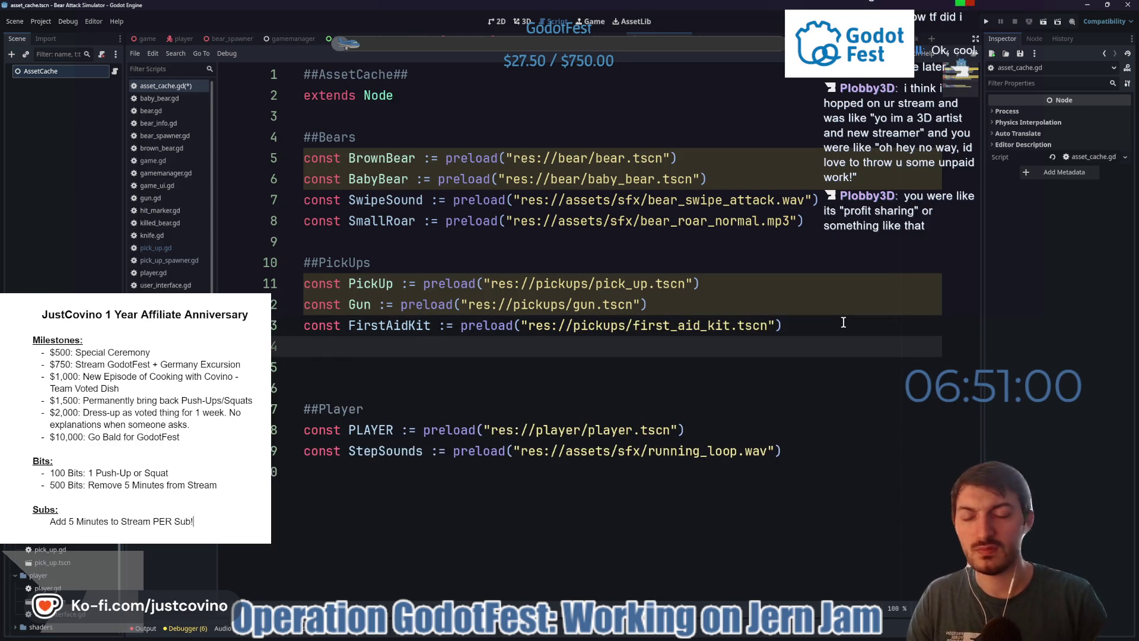
type("const")
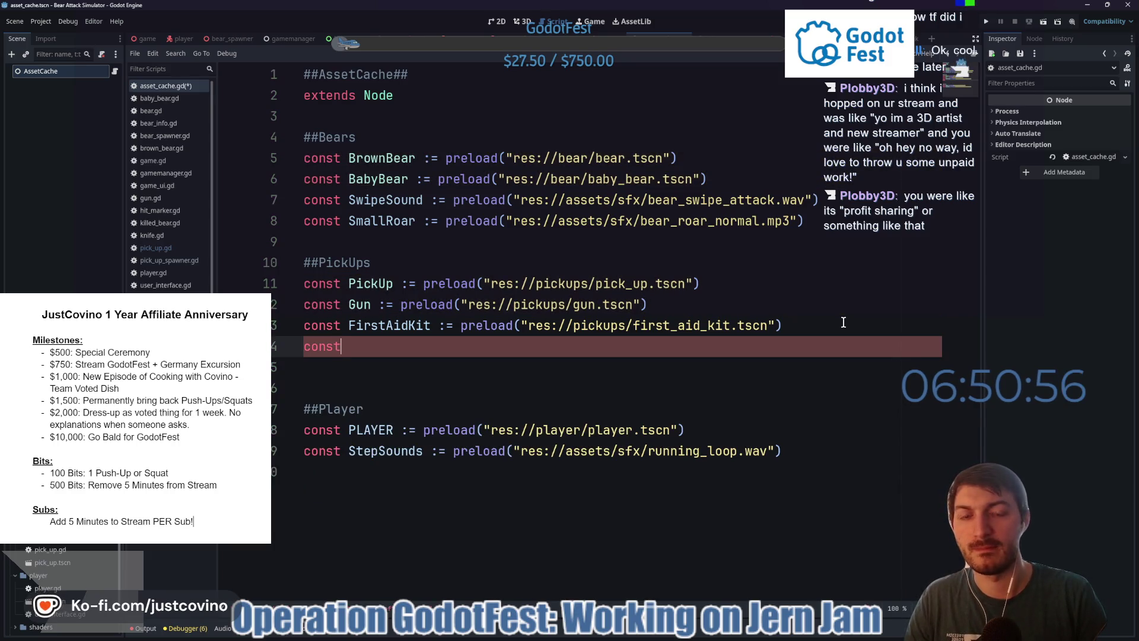
type(" EnergyDr")
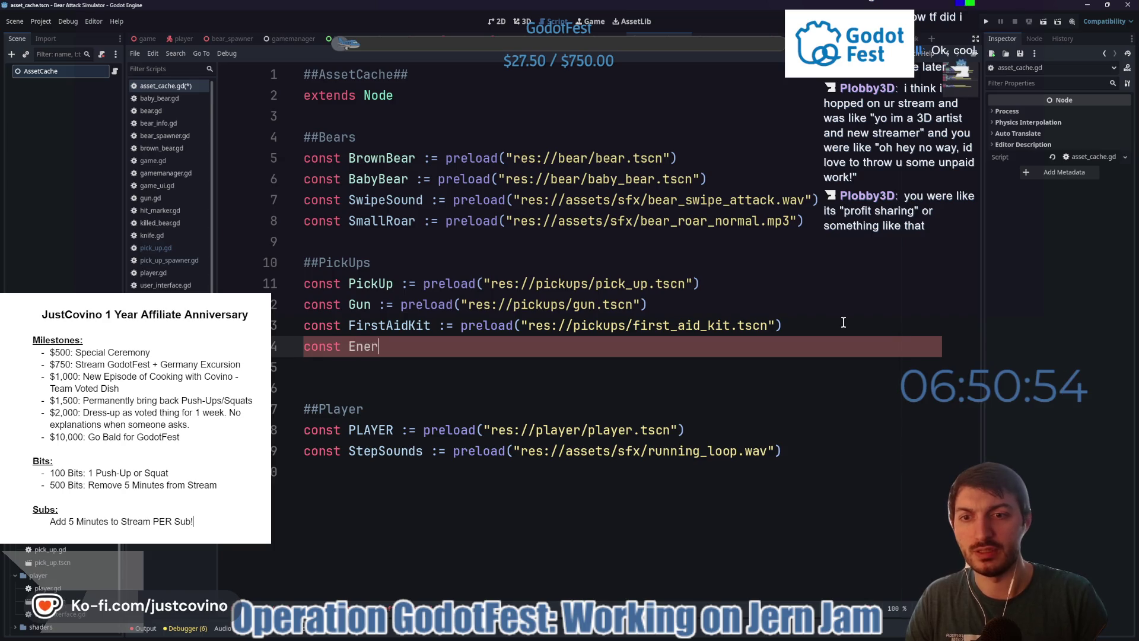
type("ink")
key("BackSpace")
key("BackSpace")
key("BackSpace")
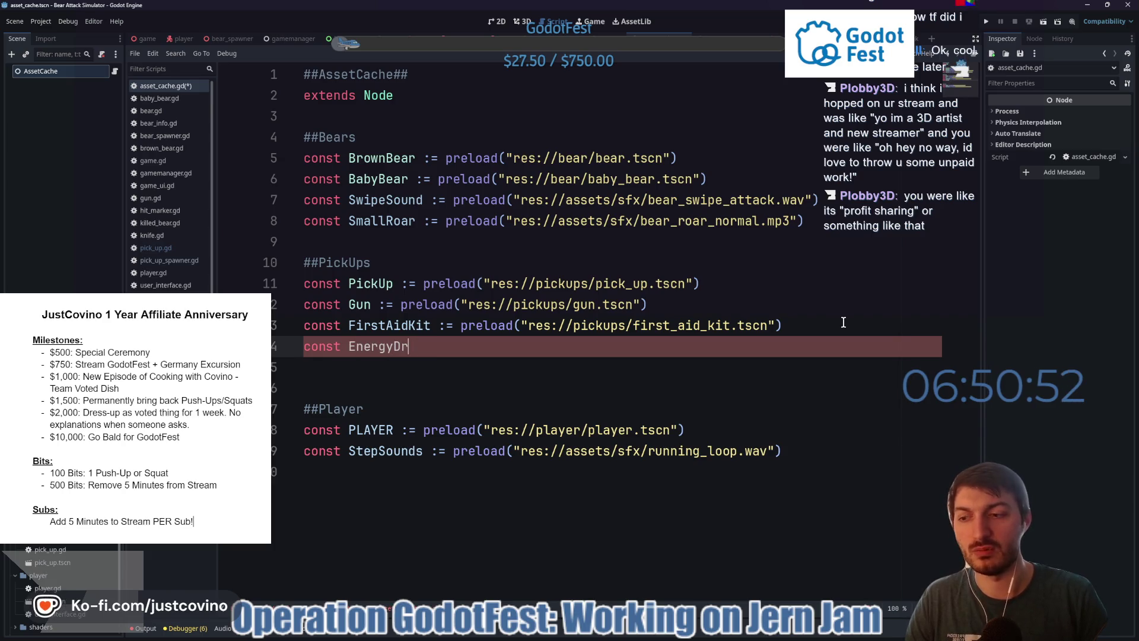
key("BackSpace")
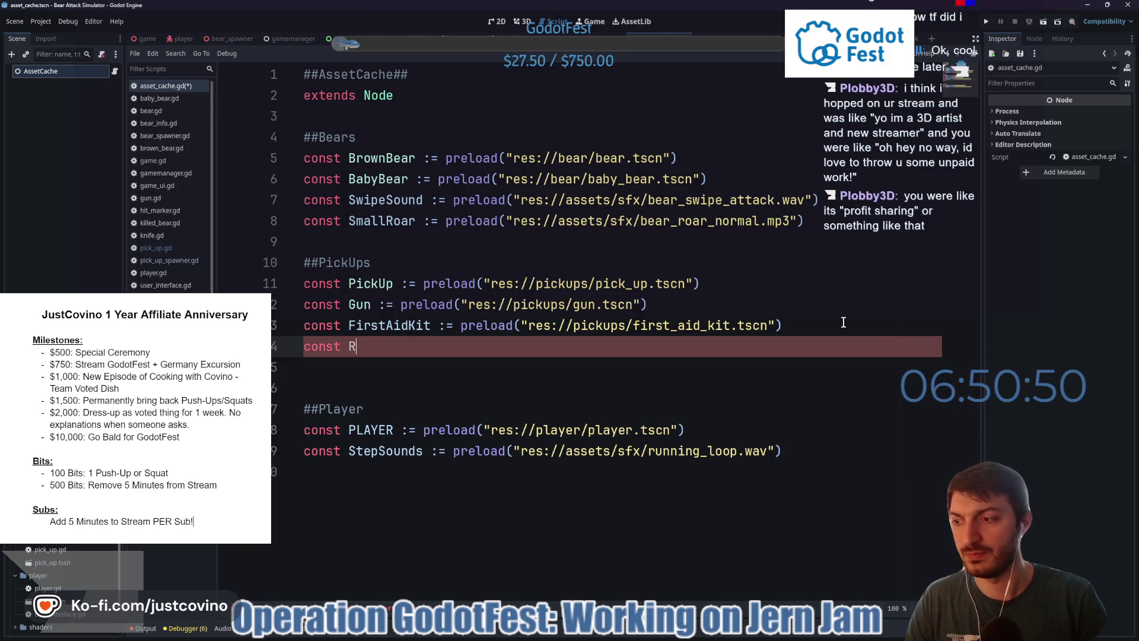
type("edB")
key("BackSpace")
key("BackSpace")
key("BackSpace")
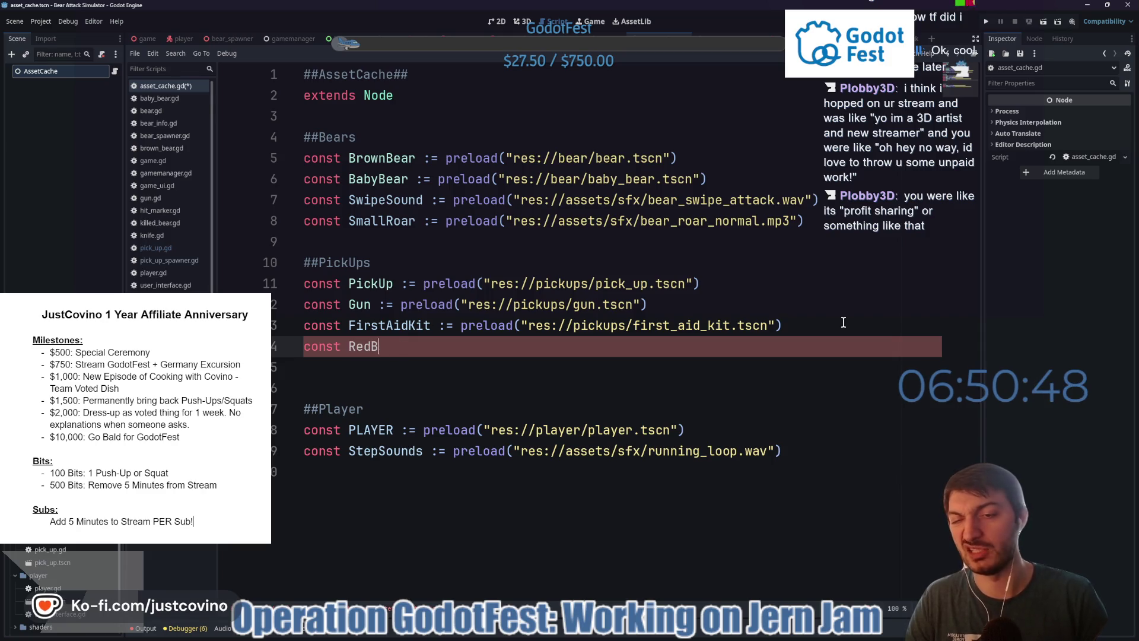
Step: Define EnergyDrink := preload("res://pickups/energy_drink.tscn") and save
type("EnergyDrink :")
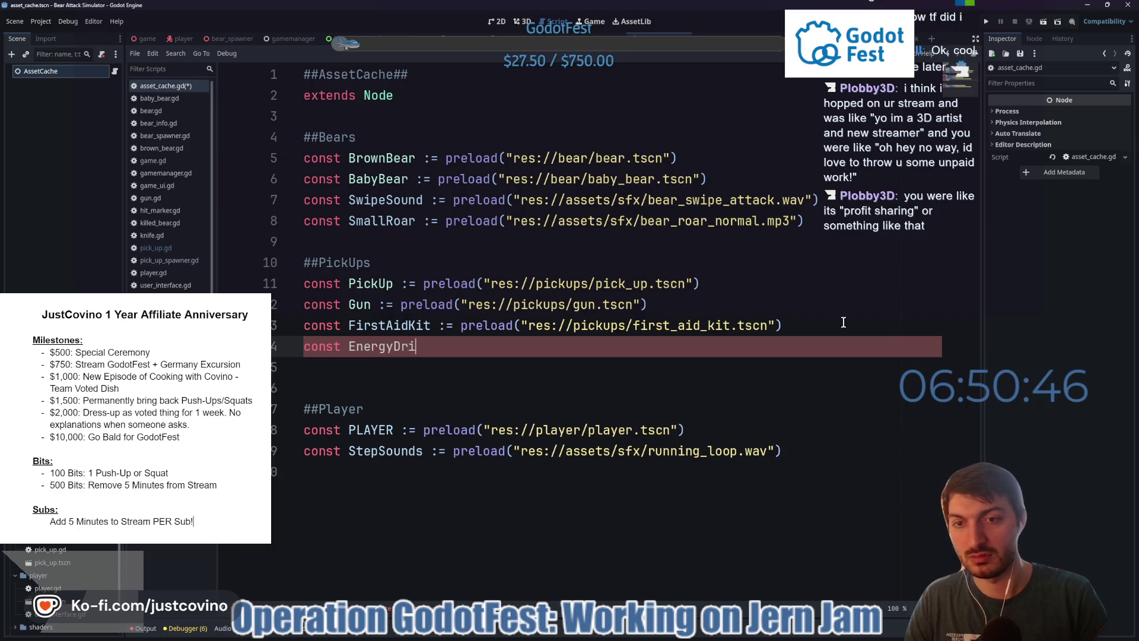
type("= preload")
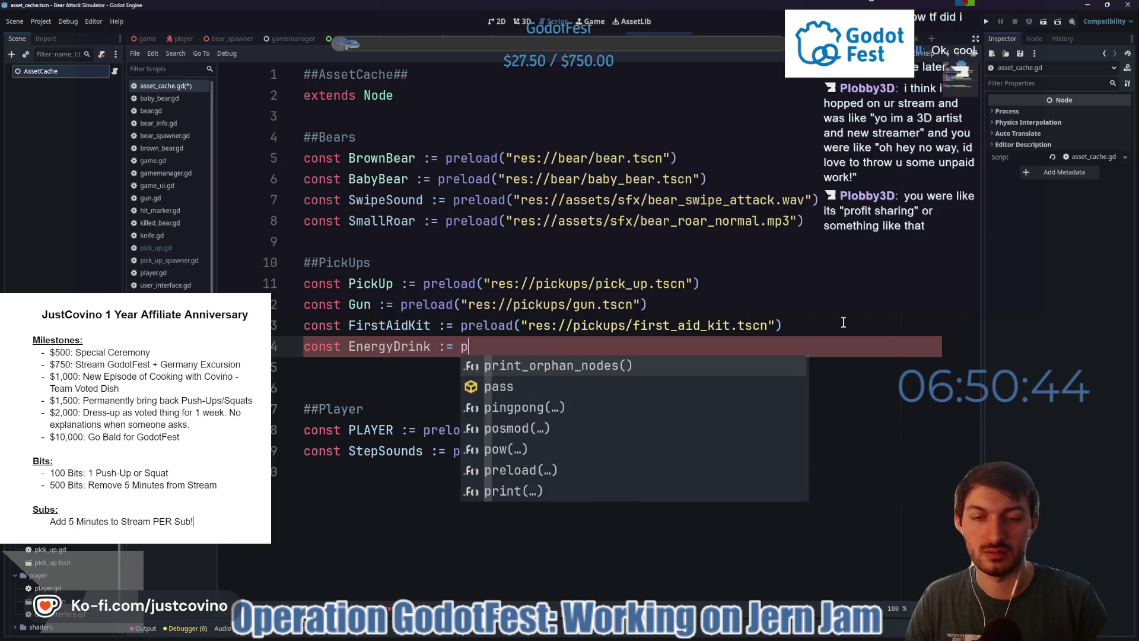
type("(\"")
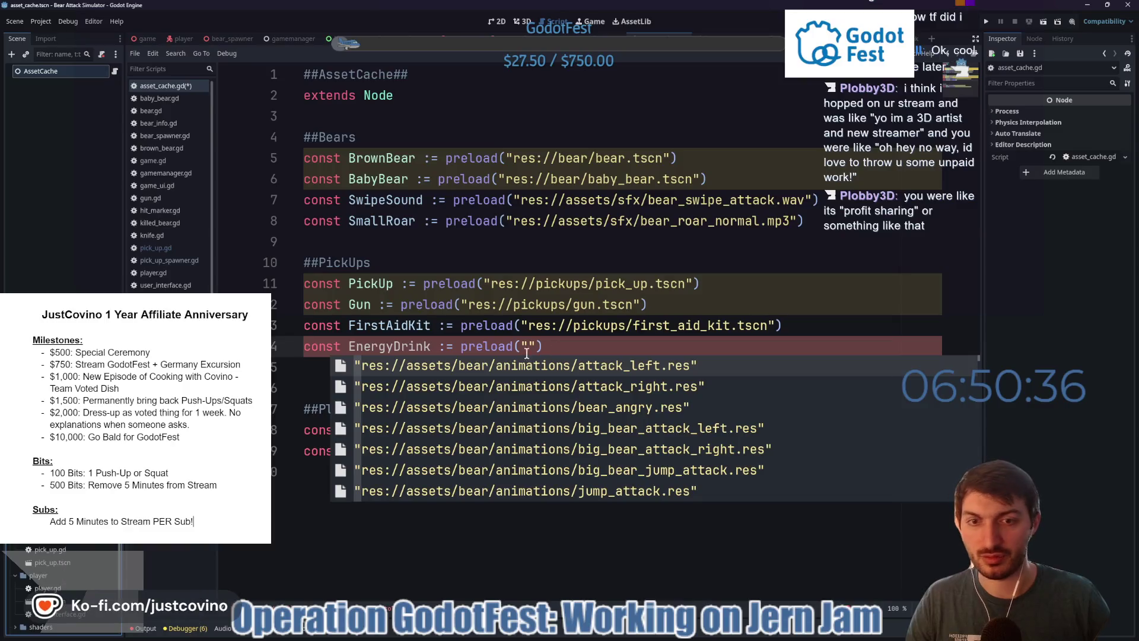
key("Escape")
type("res://pickups/energy_drink.tscn")
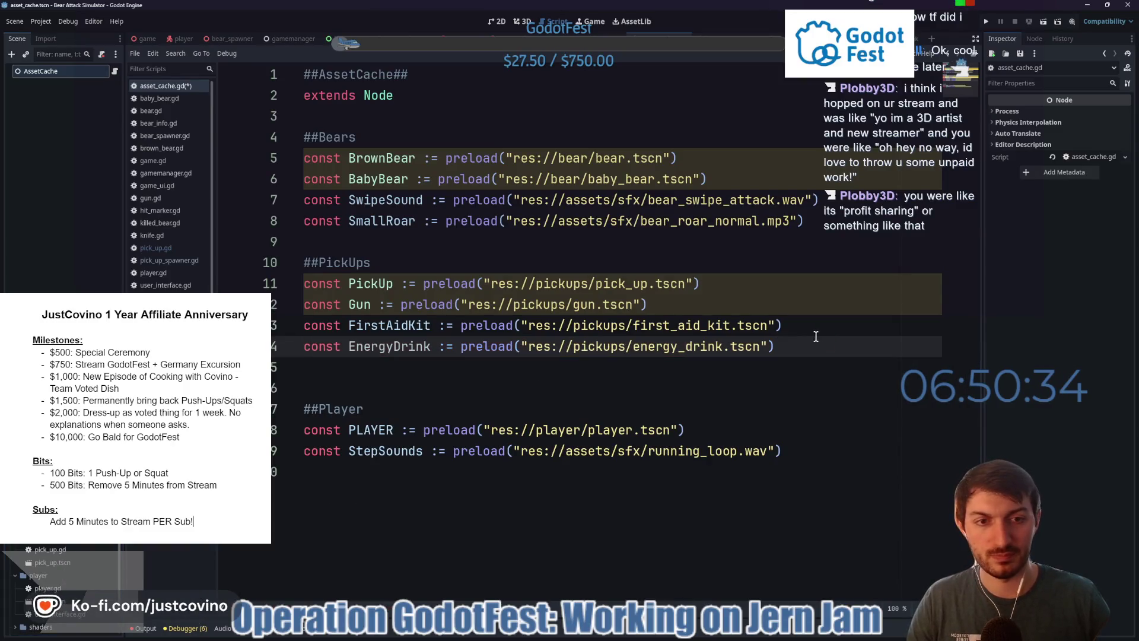
left_click(807, 340)
key("ctrl+s")
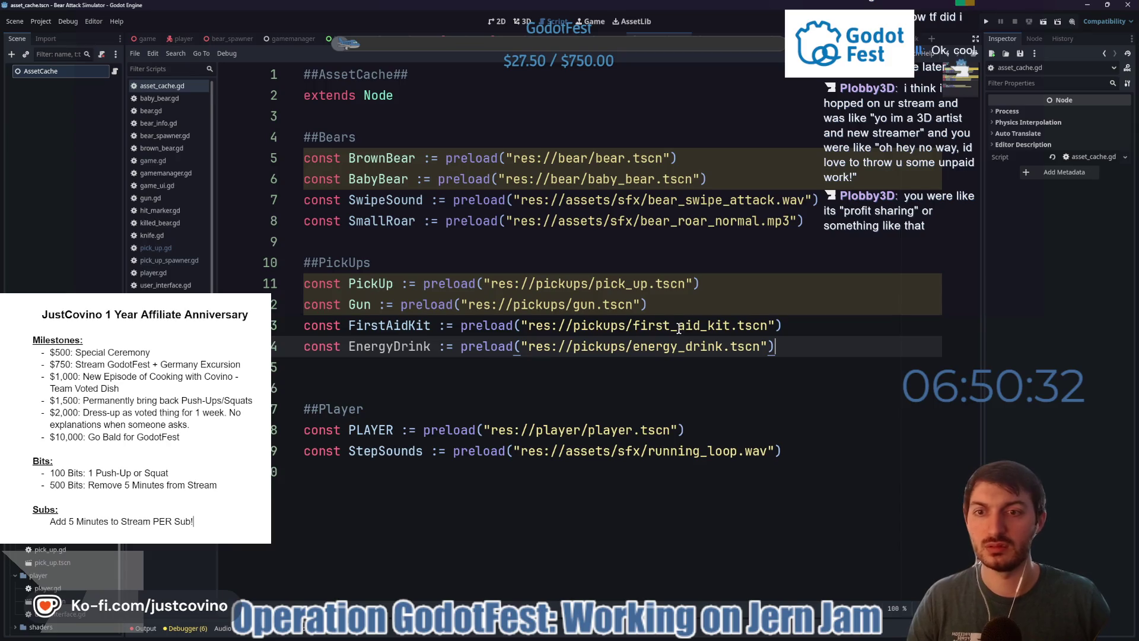
mouse_move(665, 328)
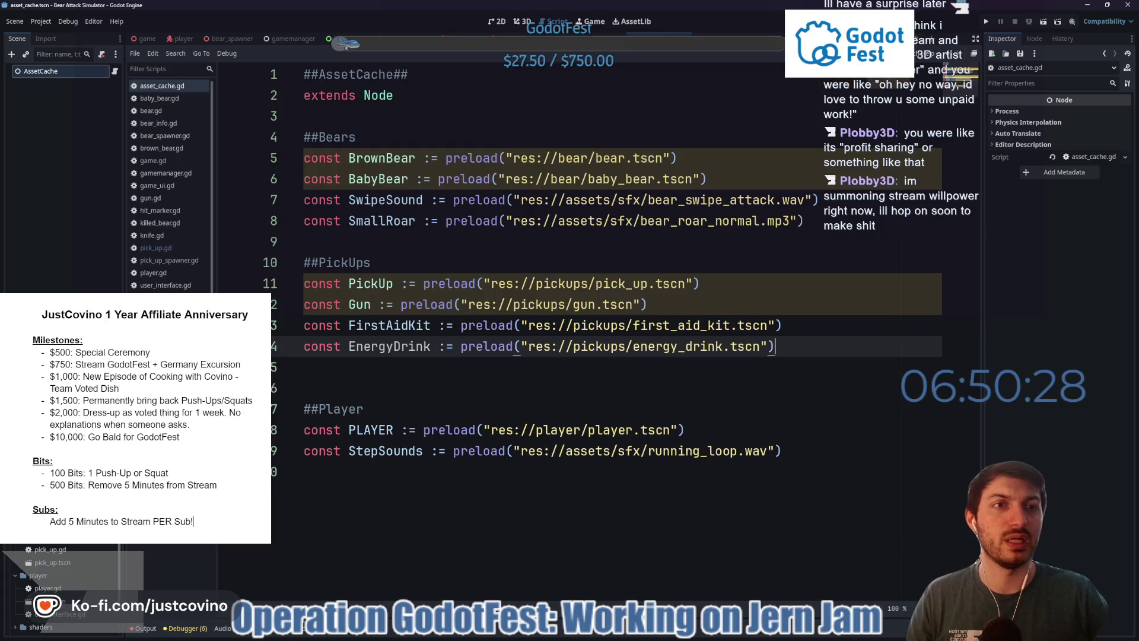
left_click(653, 283, "ctrl")
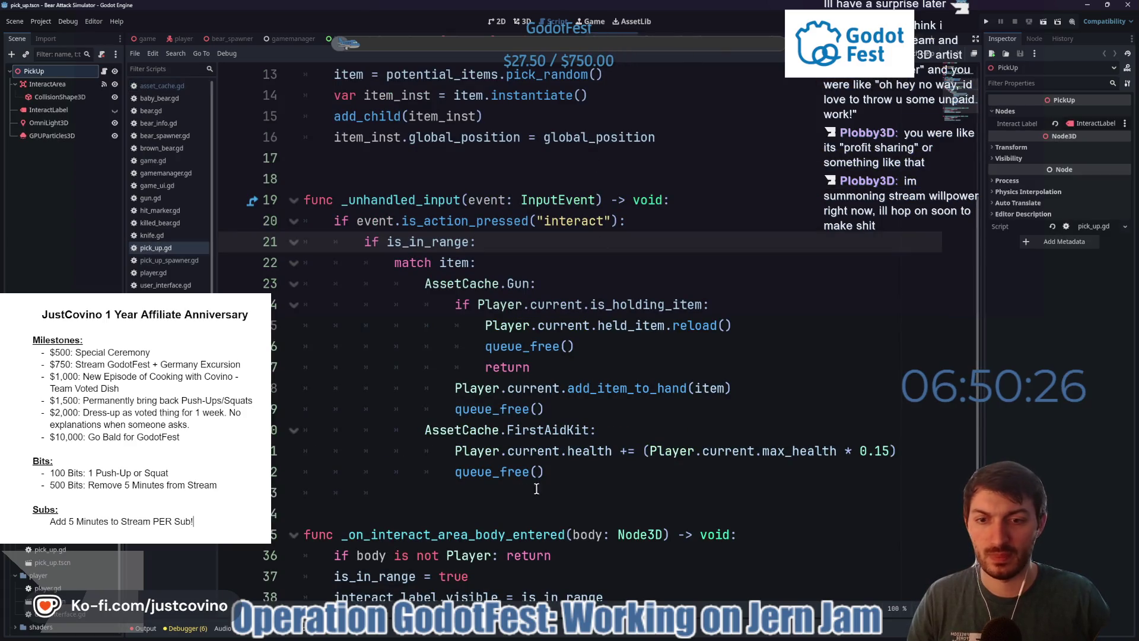
Step: Add an AssetCache.EnergyDrink: case after the FirstAidKit case
left_click(591, 474)
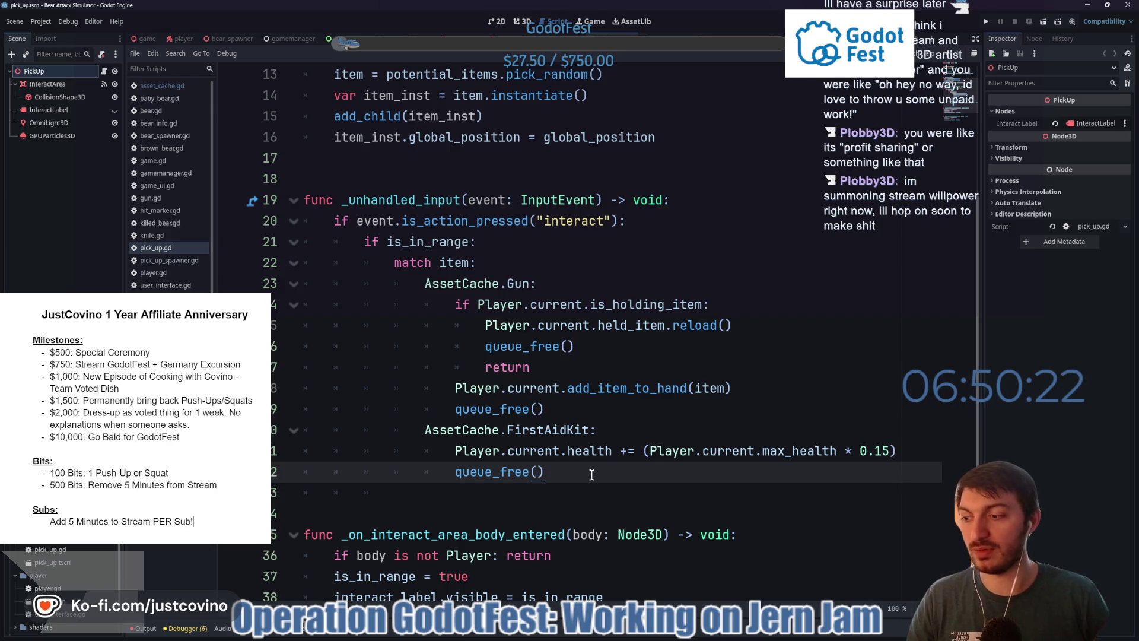
key("Return")
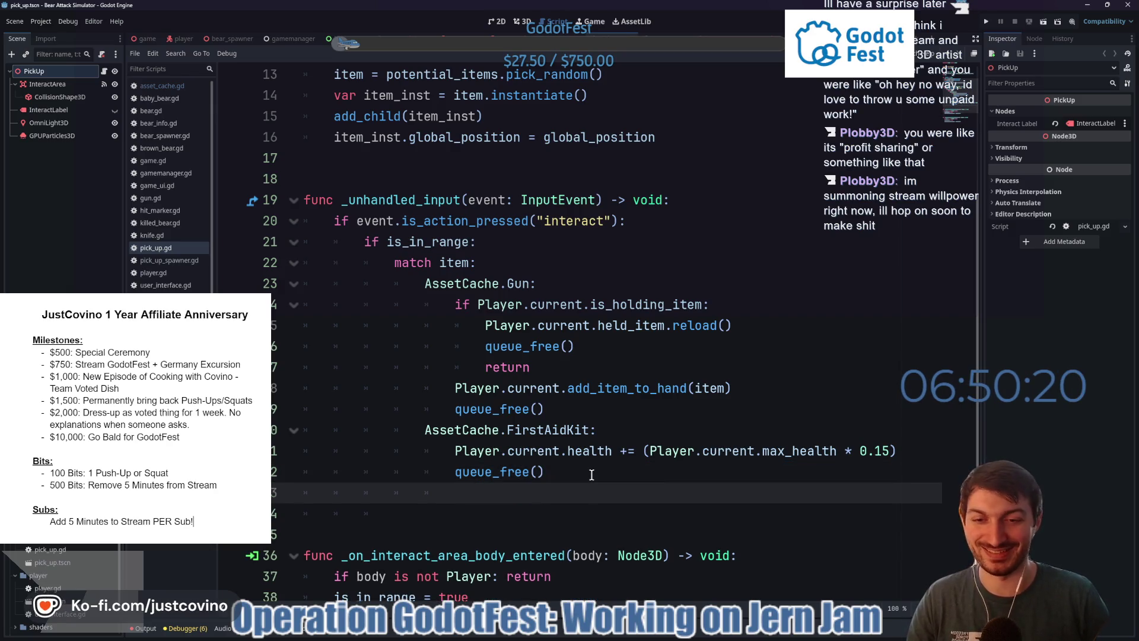
type("AssetCache")
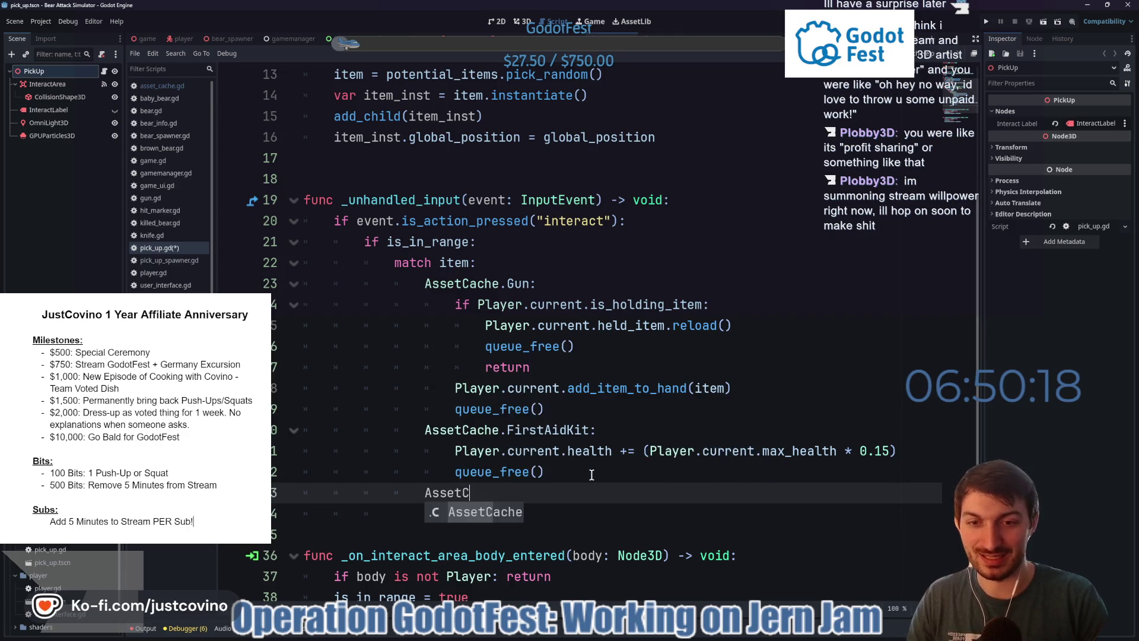
type(".Ener")
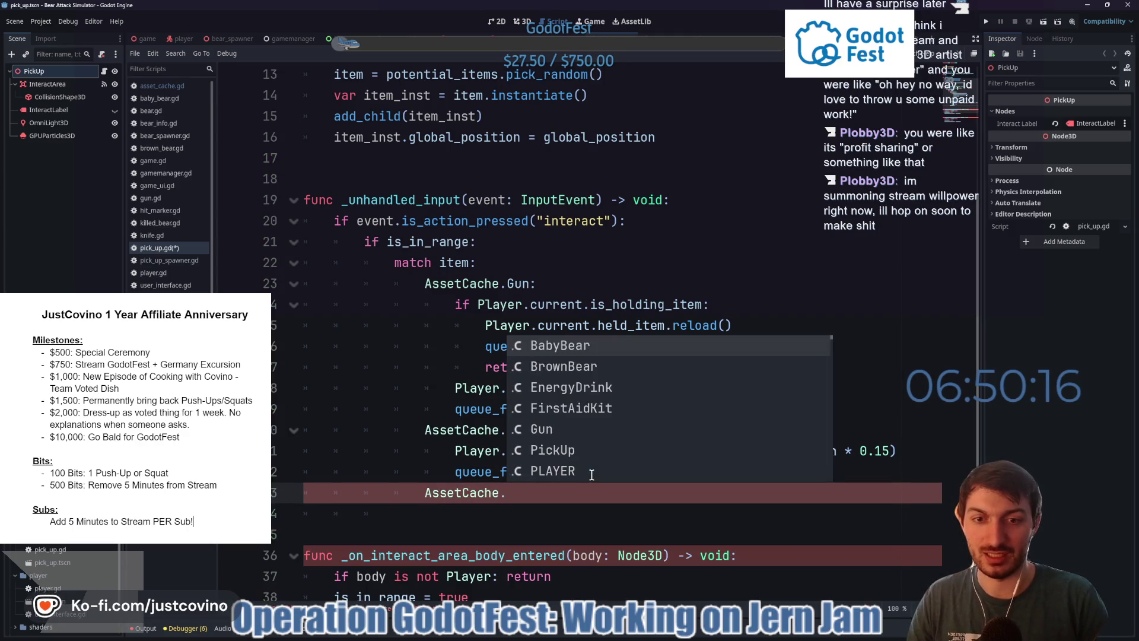
type("gy")
key("Return")
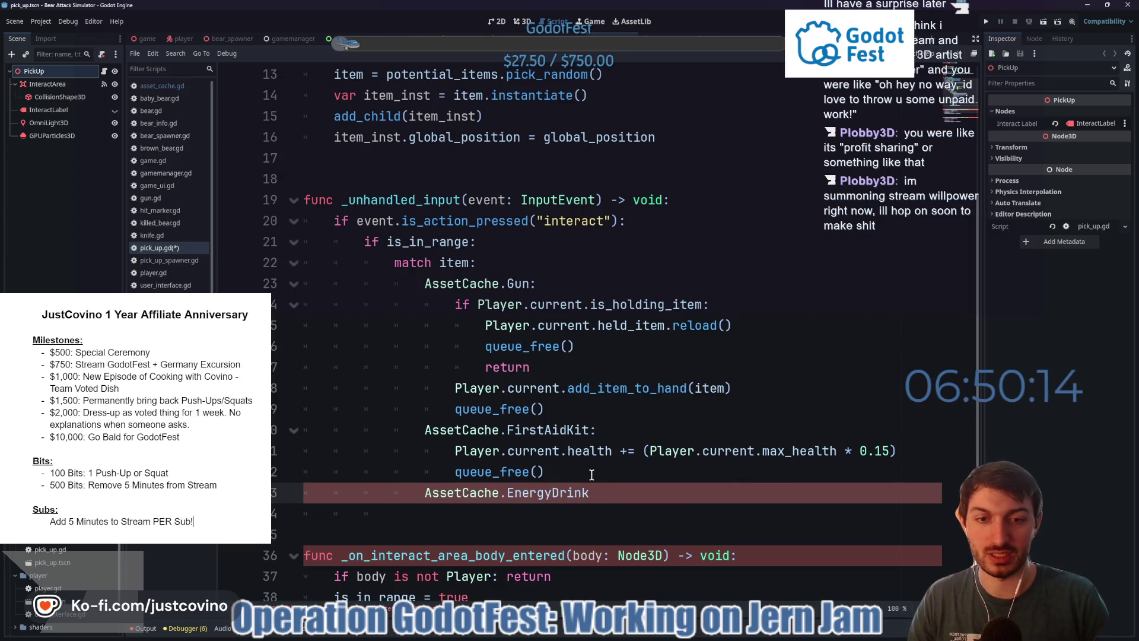
type(":")
key("Return")
Step: Make the case call Player.current.drink_energy_drink() followed by queue_free()
type("Player.current.")
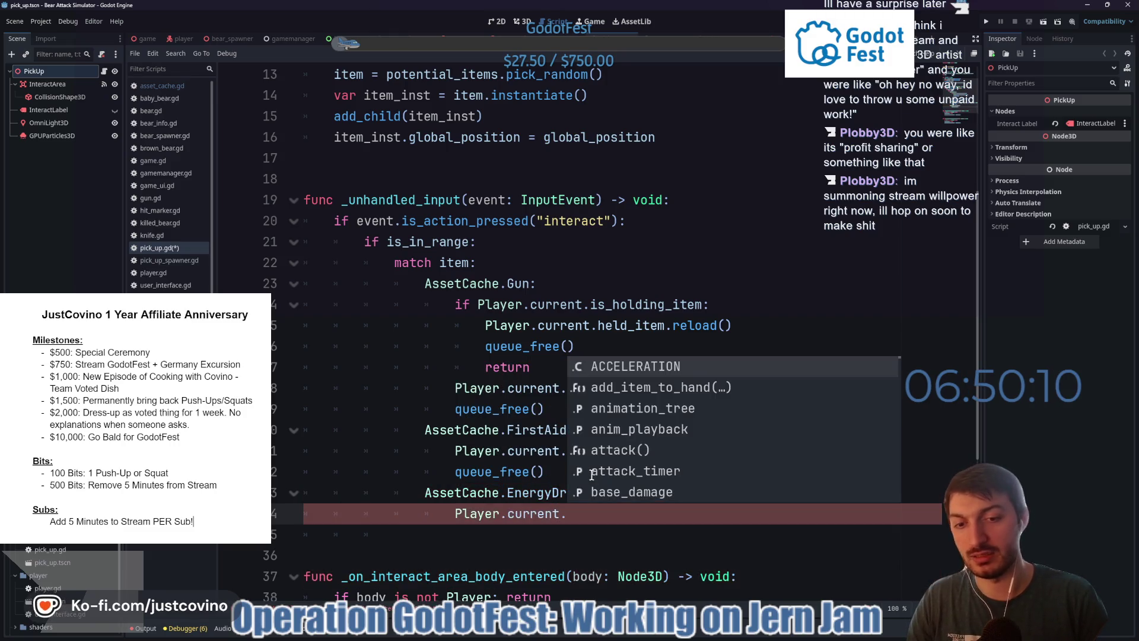
type("drink_eg")
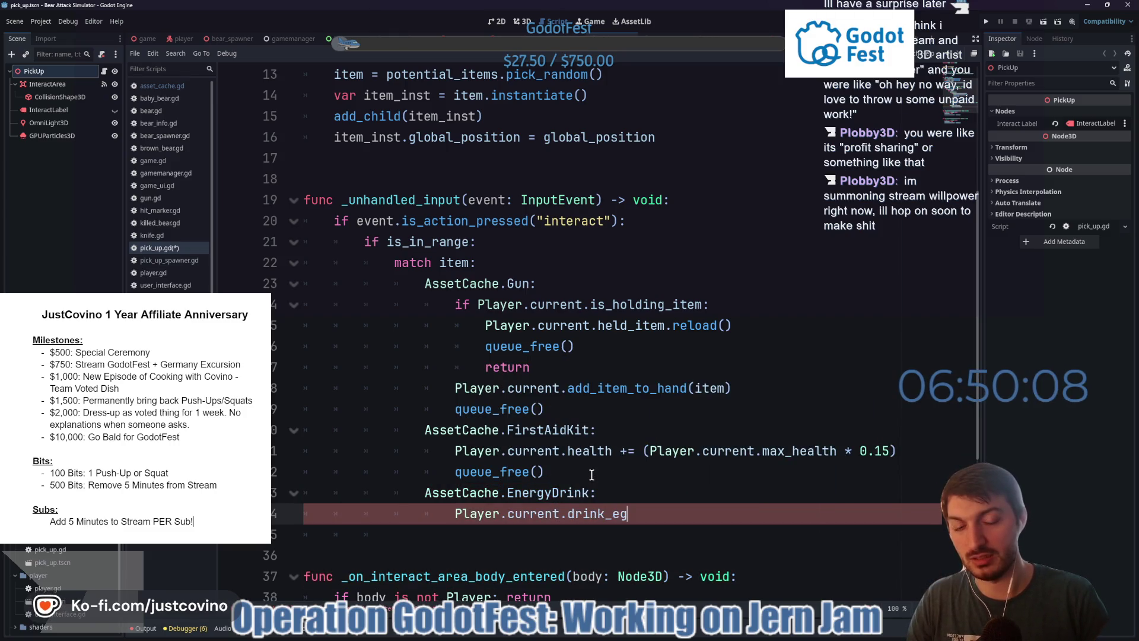
key("BackSpace")
type("nergy")
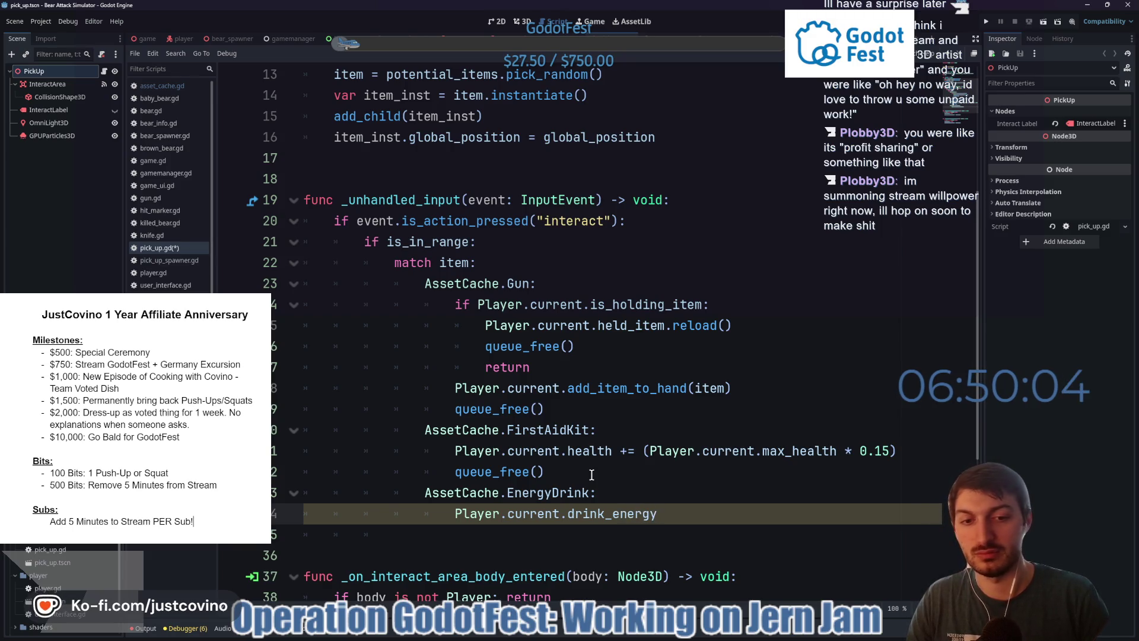
type("_drin")
key("Return")
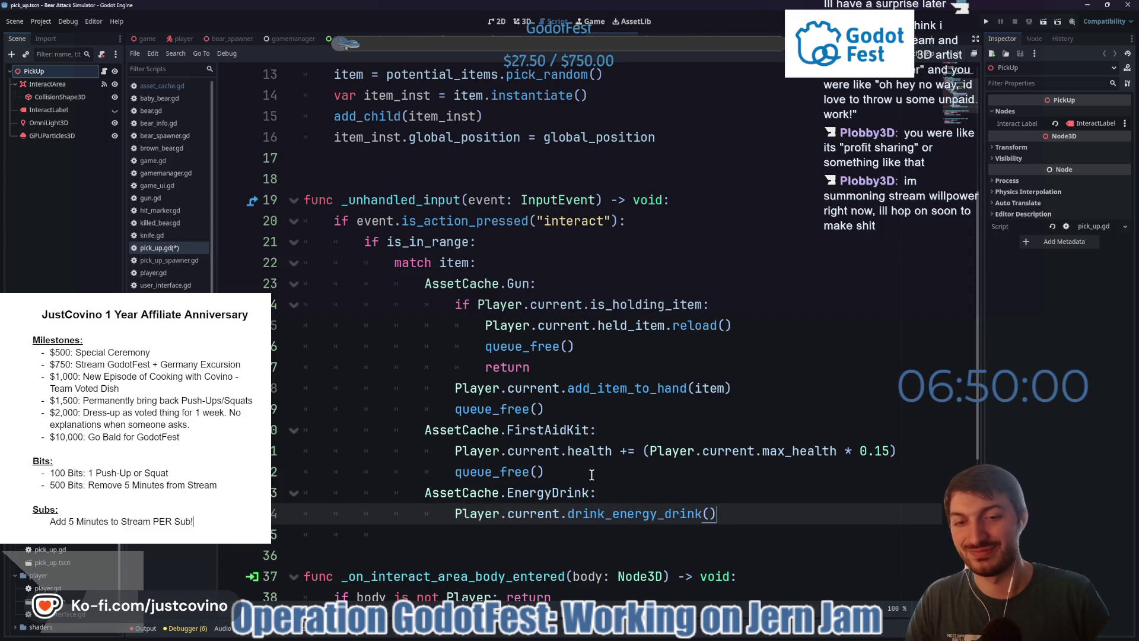
key("Return")
type("queue")
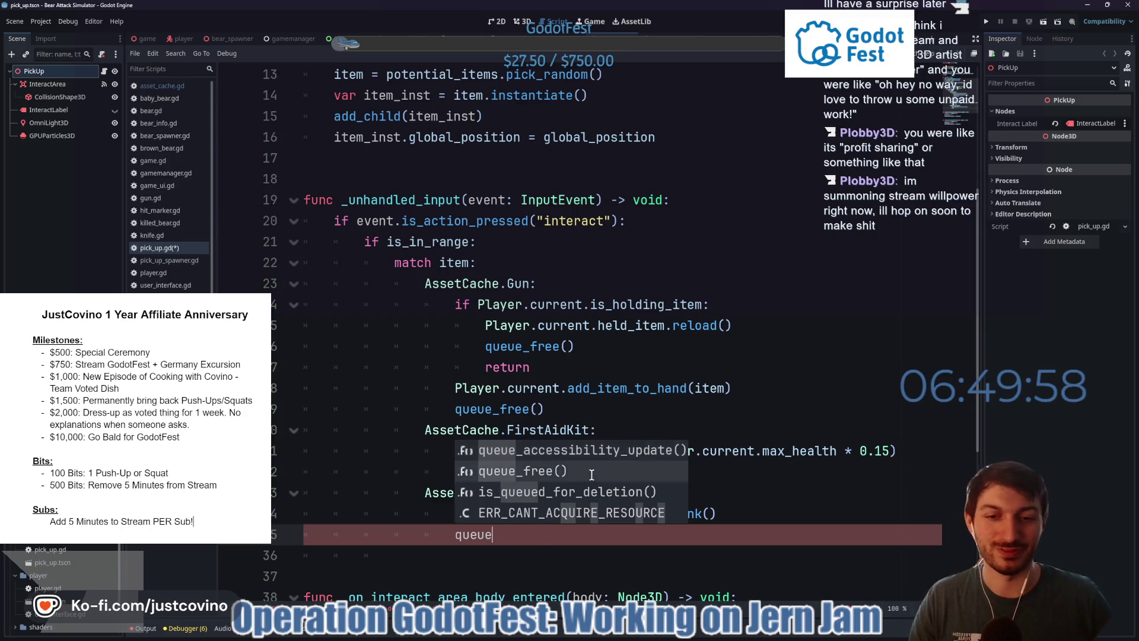
left_click(591, 475)
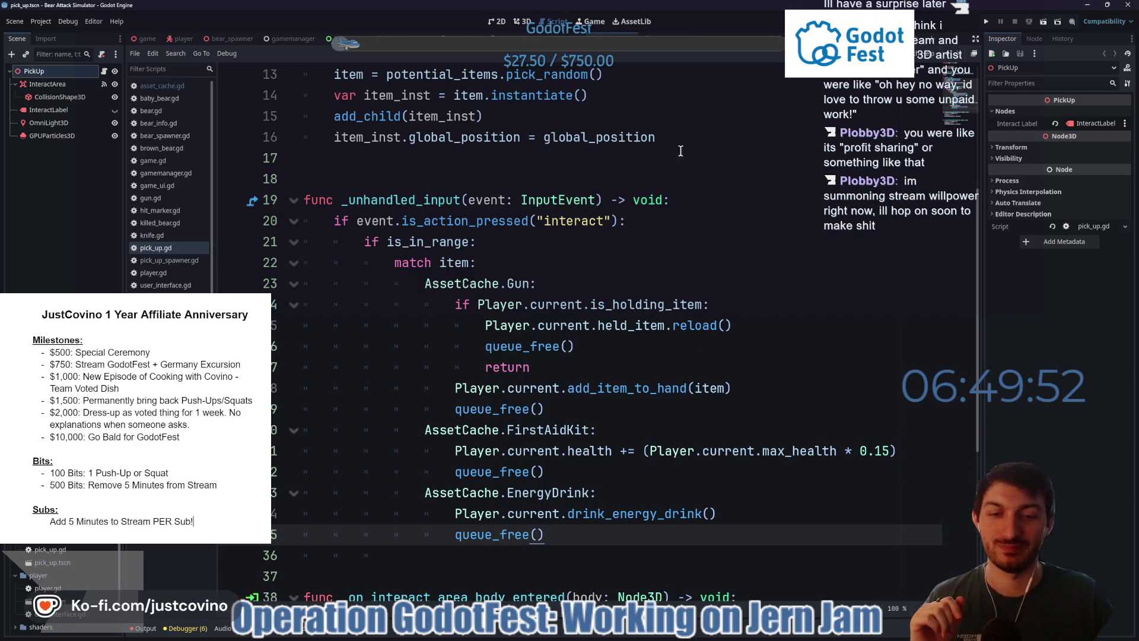
Step: In the player script, add a drink_energy_drink() -> void function after is_holding_gun
left_click(181, 38)
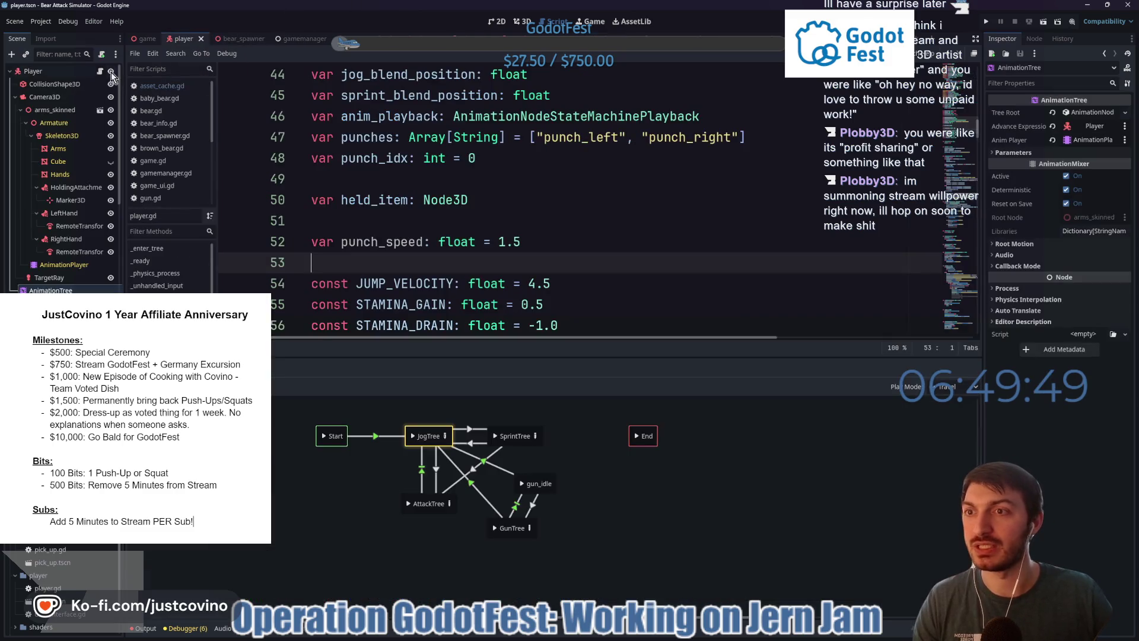
left_click(140, 629)
left_click(137, 630)
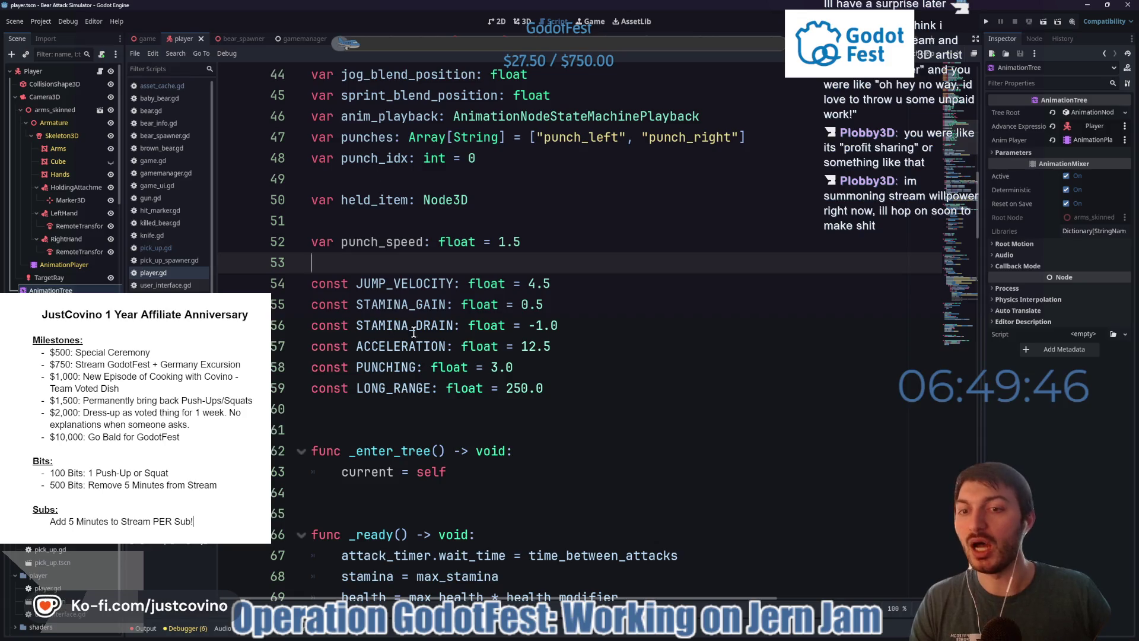
scroll(413, 336, "down", 10)
scroll(415, 344, "down", 16)
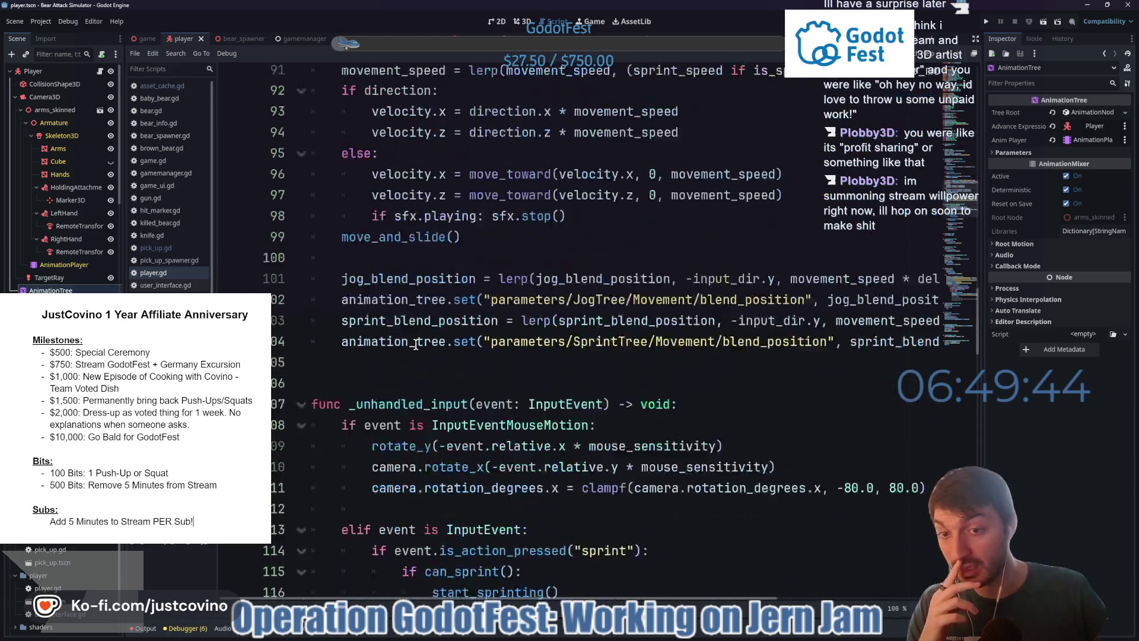
scroll(412, 348, "down", 19)
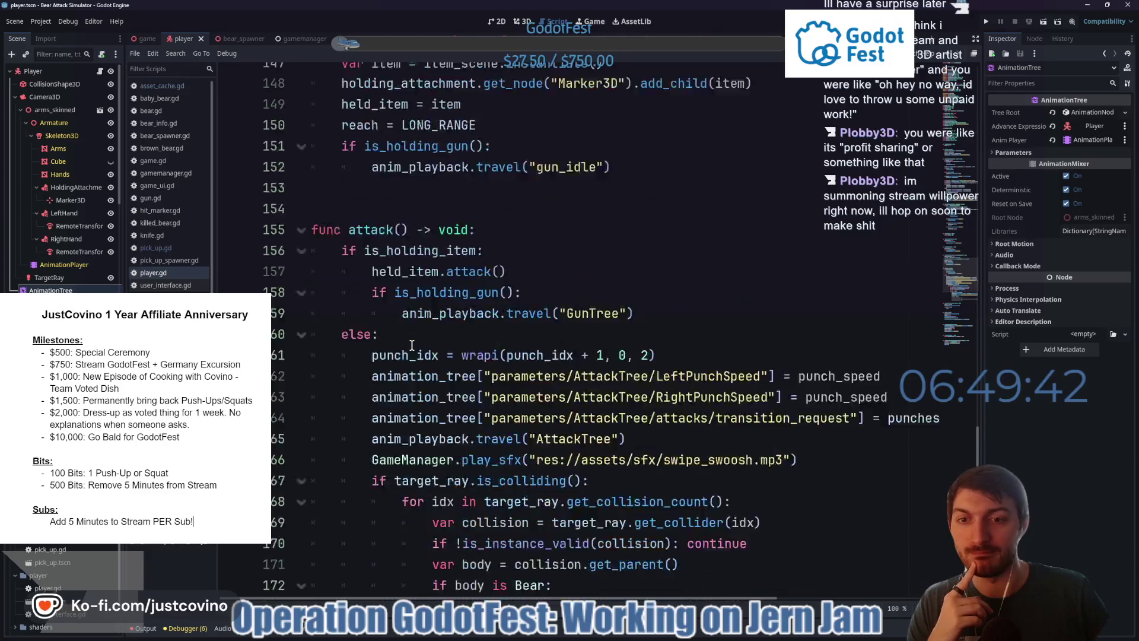
scroll(411, 347, "down", 3)
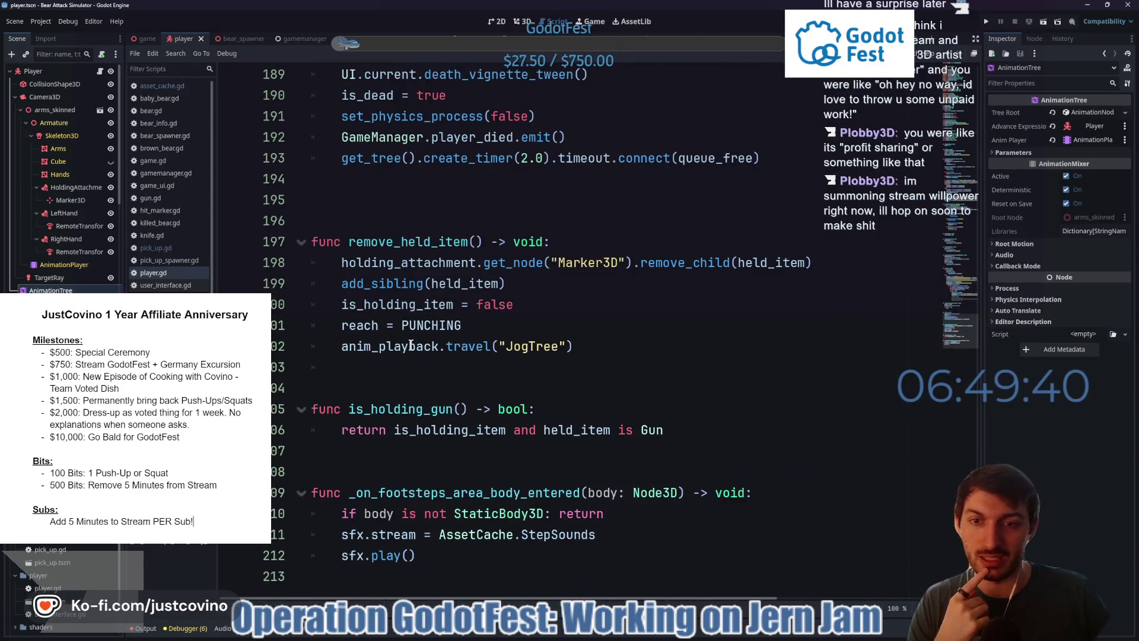
left_click(348, 463)
key("Return")
key("Return")
key("Return")
key("Up")
key("Up")
key("Up")
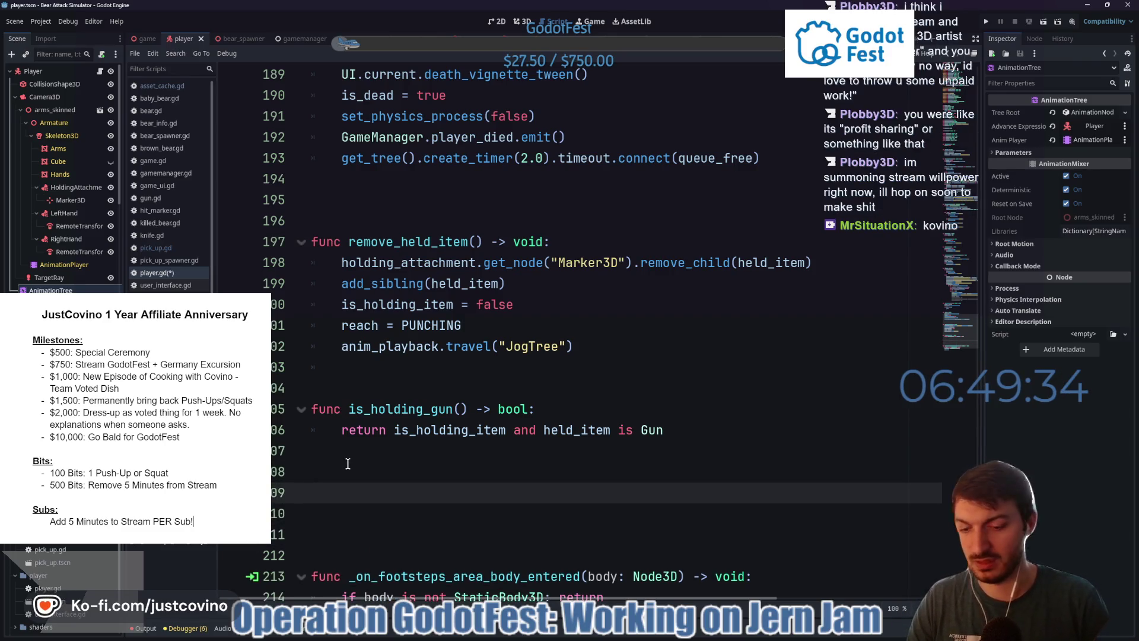
type("func drink_ener")
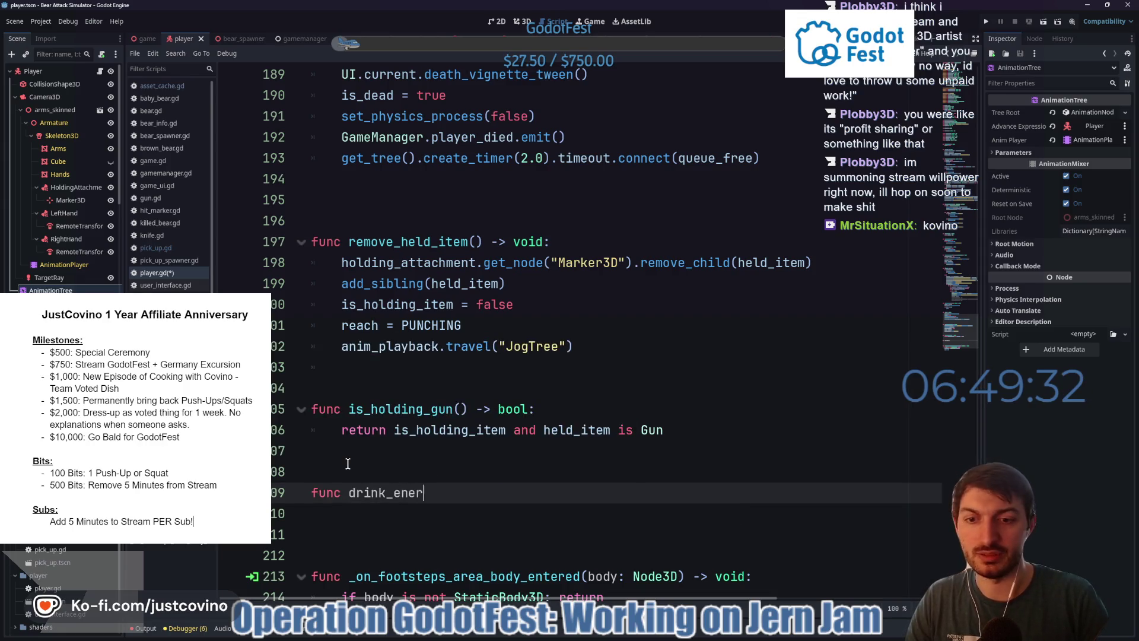
type("gy_drink() -> void")
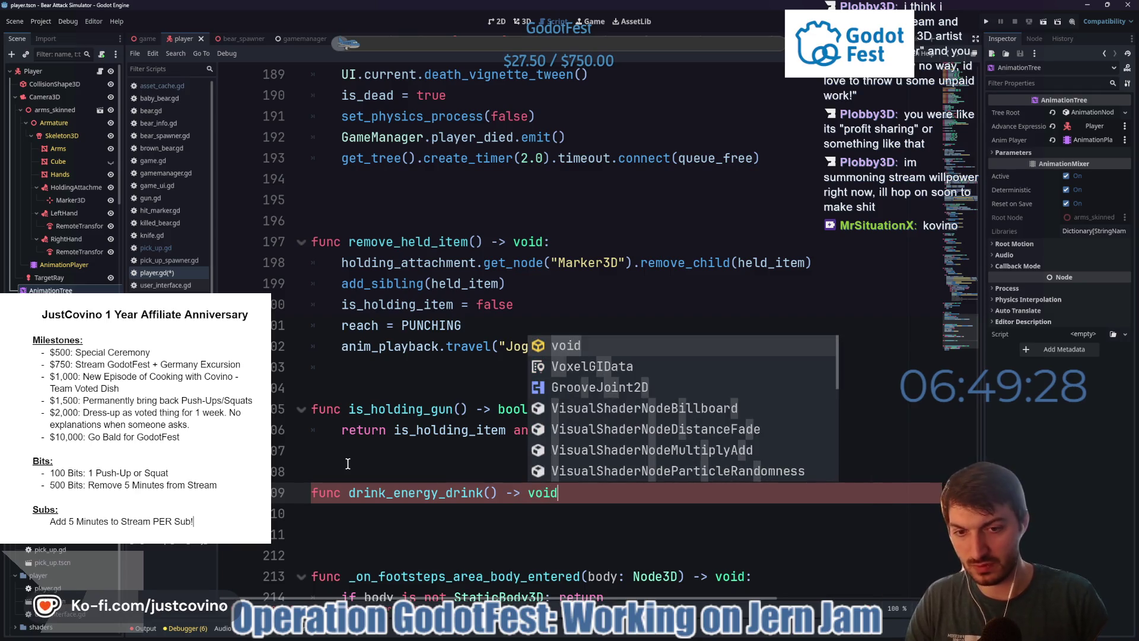
type(":")
key("Return")
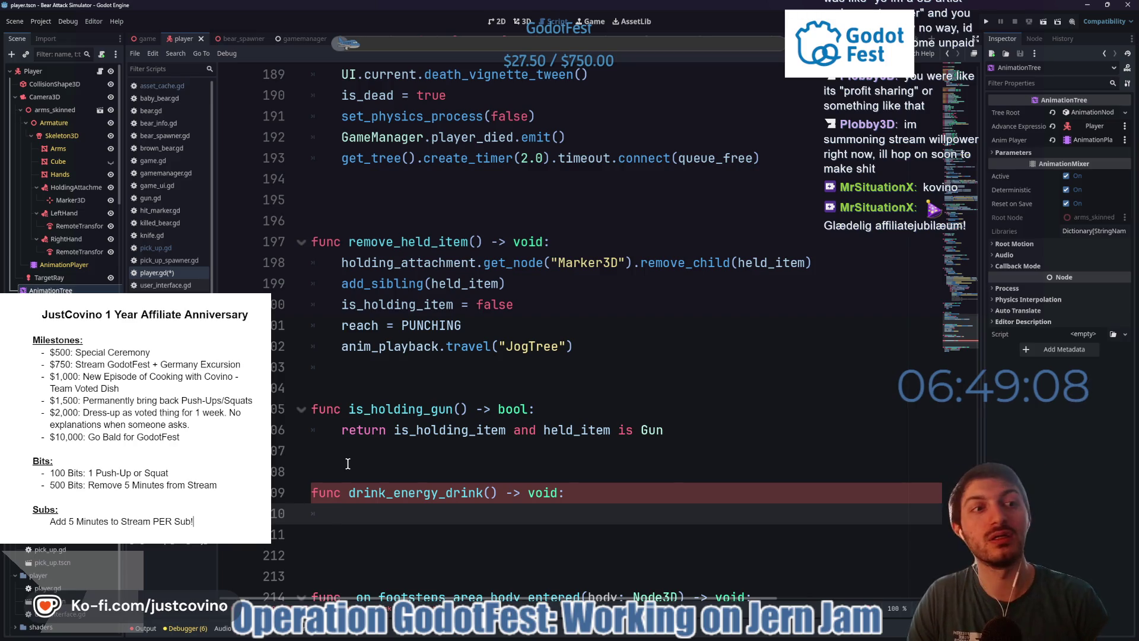
Step: Start the function body with get_tree().create_timer(boost_timer)
type("move")
key("Return")
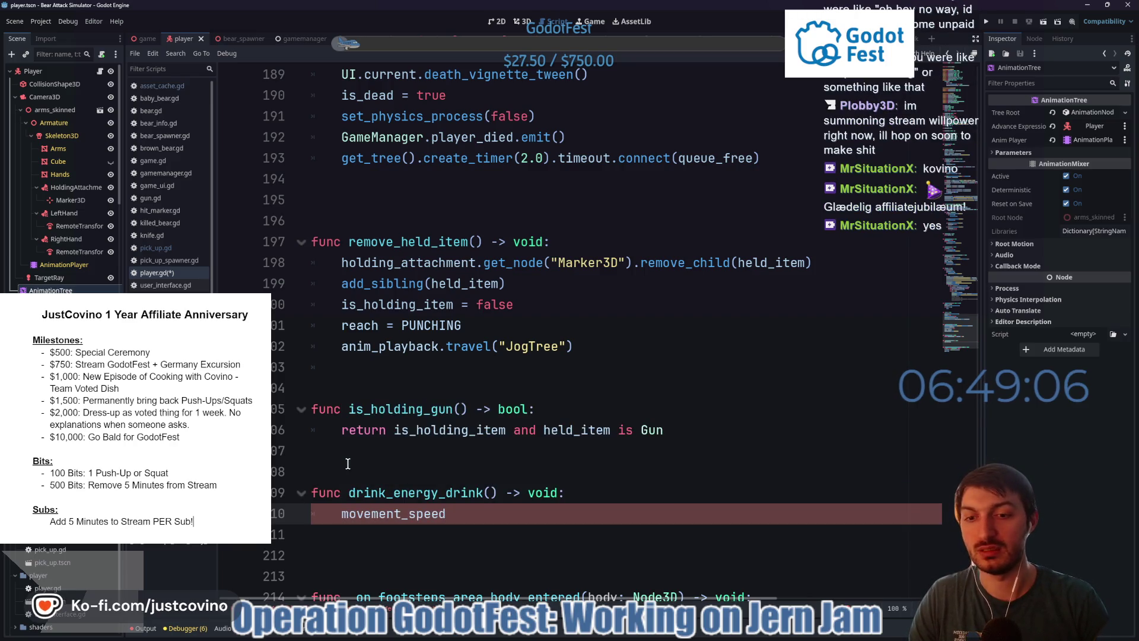
key("BackSpace")
key("BackSpace")
key("BackSpace")
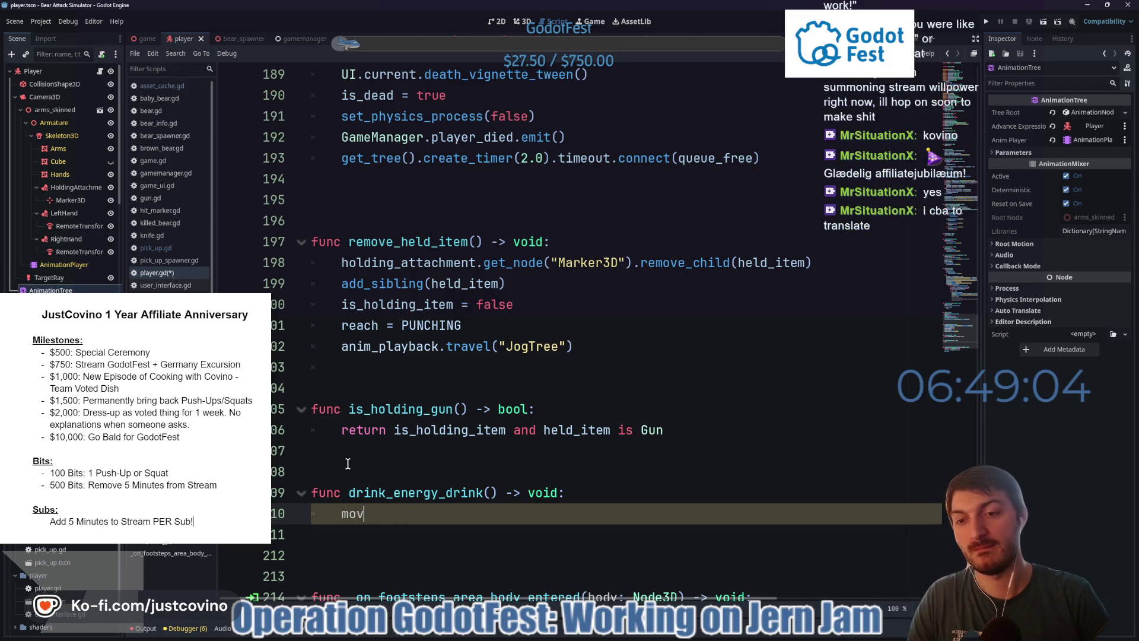
key("BackSpace")
key("BackSpace")
type("get_tree().")
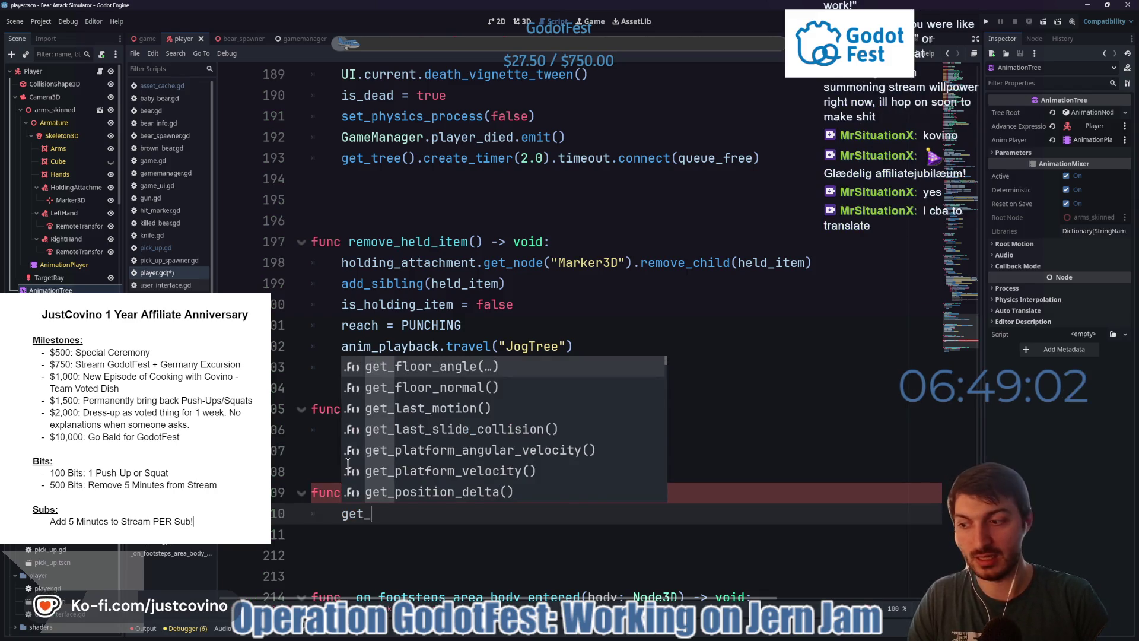
type("creat")
key("Return")
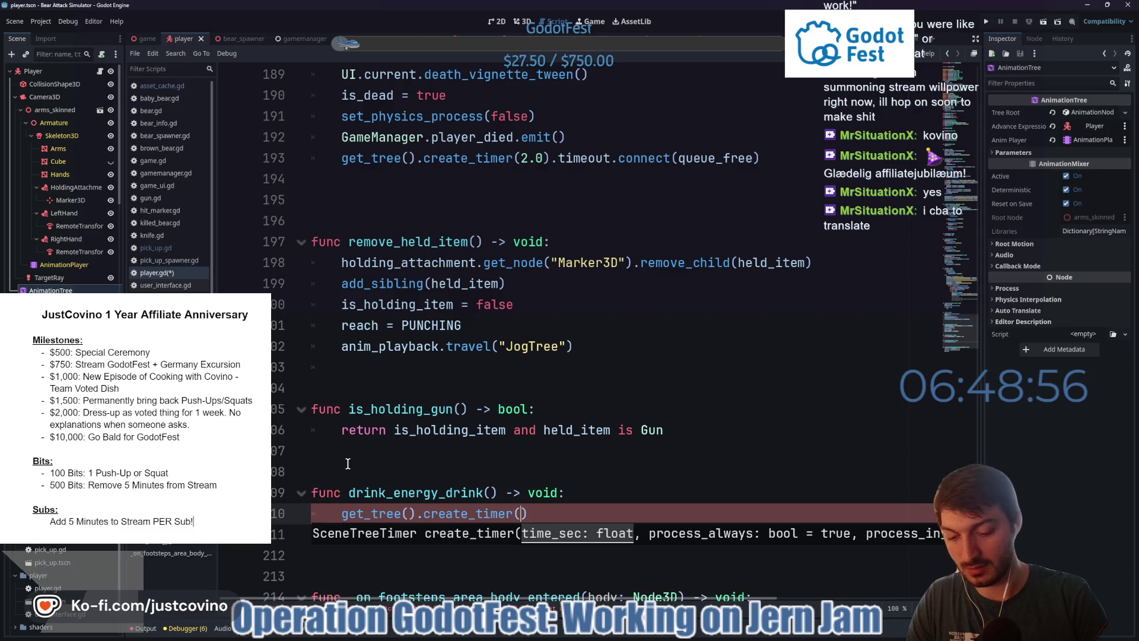
type("boost_ti")
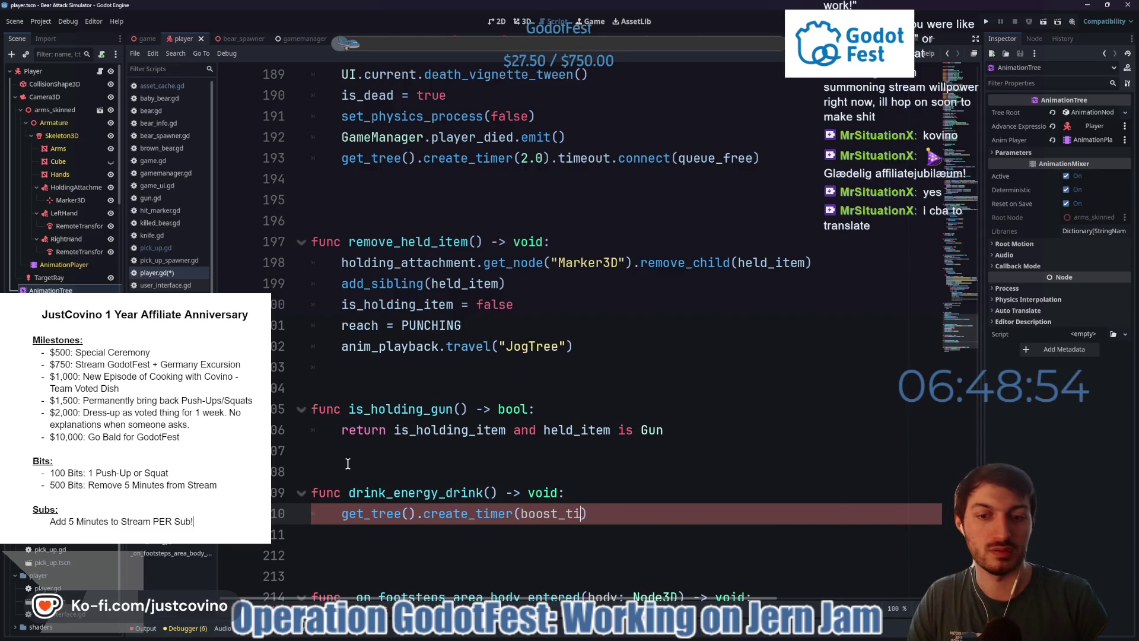
type("mer")
scroll(493, 410, "up", 20)
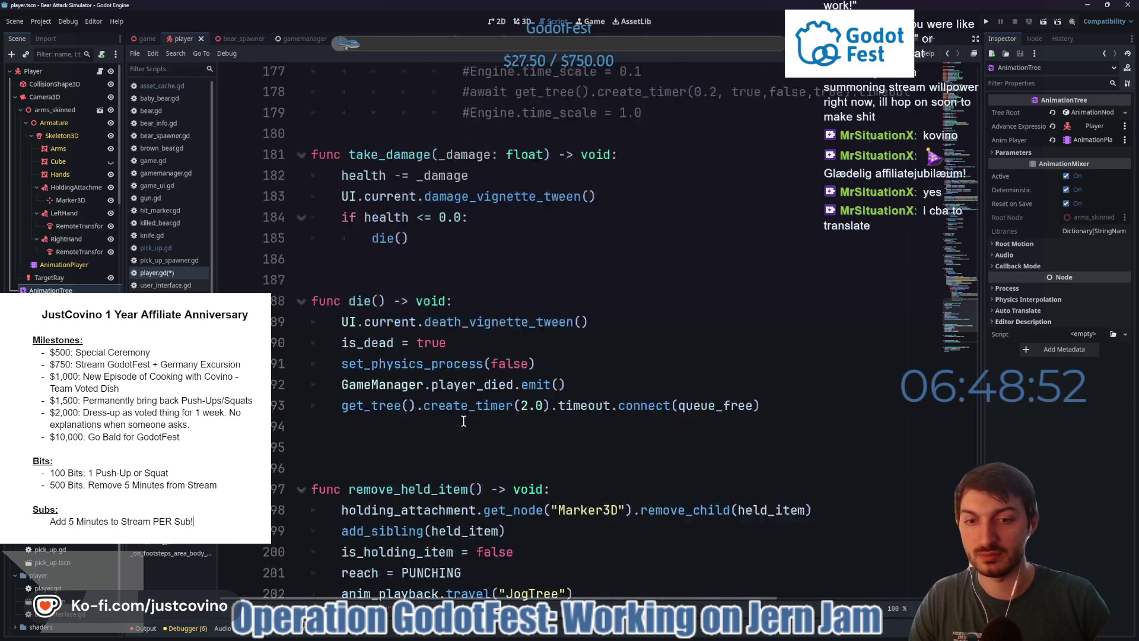
scroll(493, 410, "up", 20)
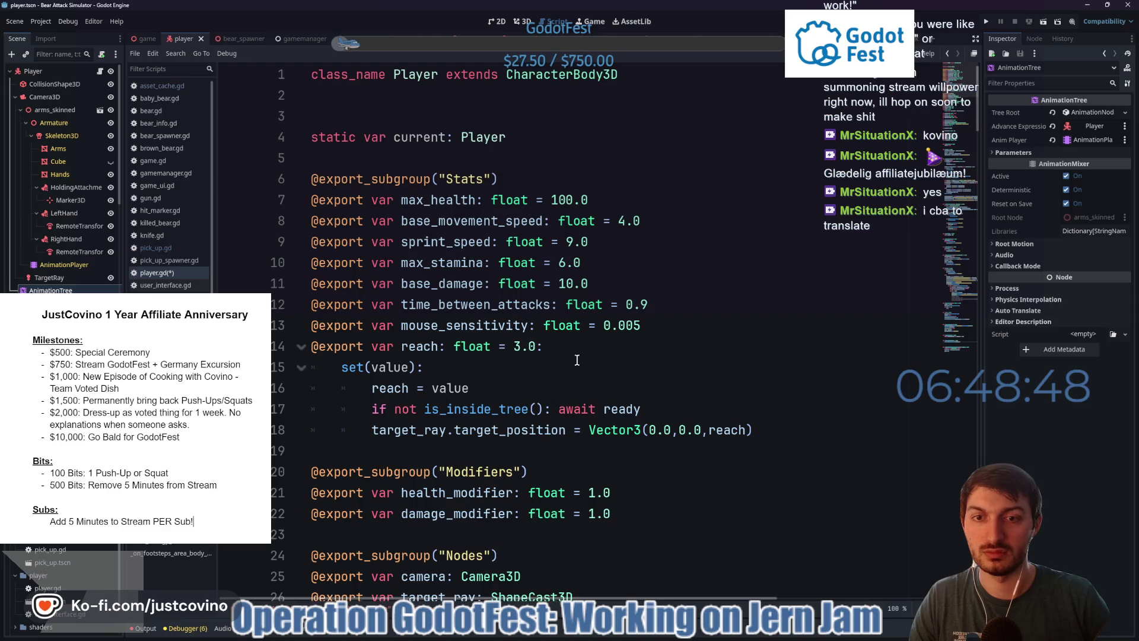
scroll(415, 416, "down", 3)
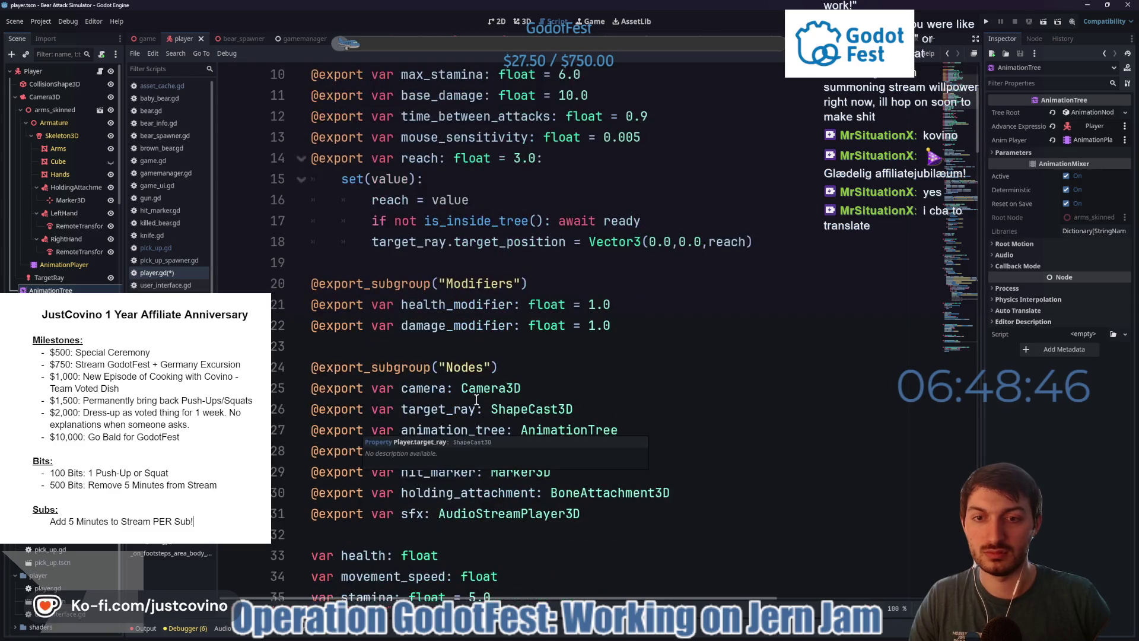
left_click(677, 328)
key("Return")
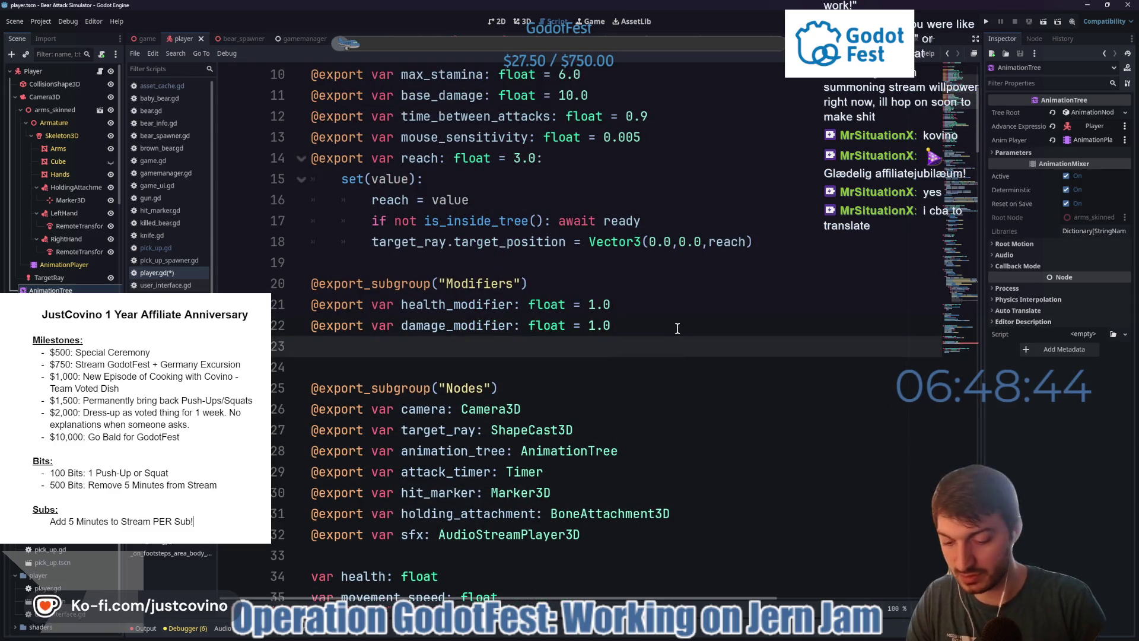
type("@export var boos")
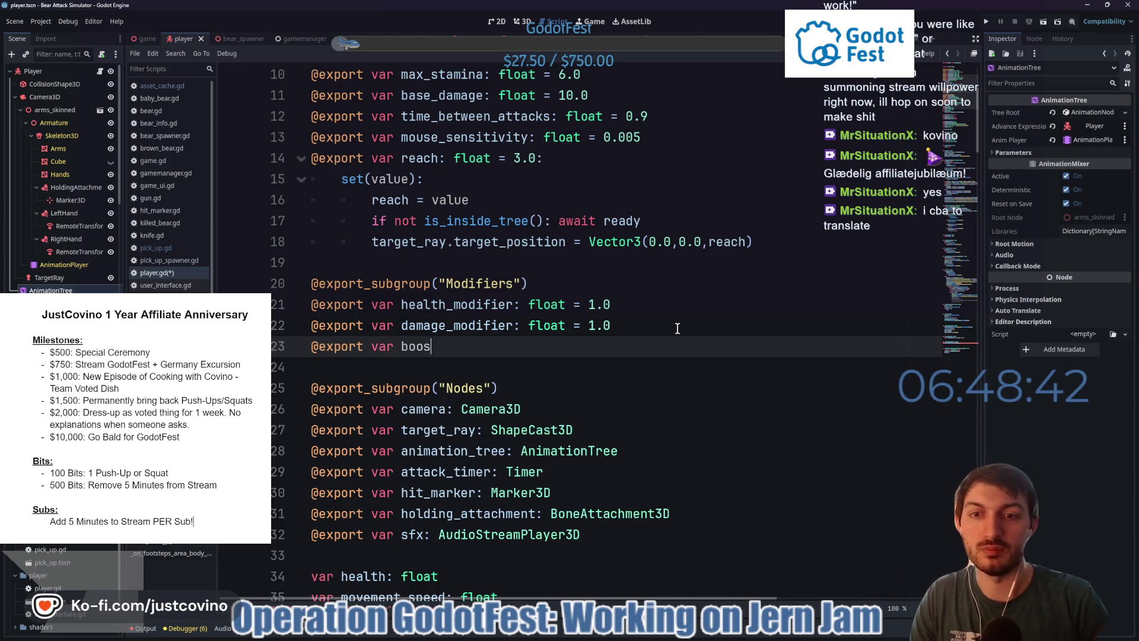
type("t_time: float = ")
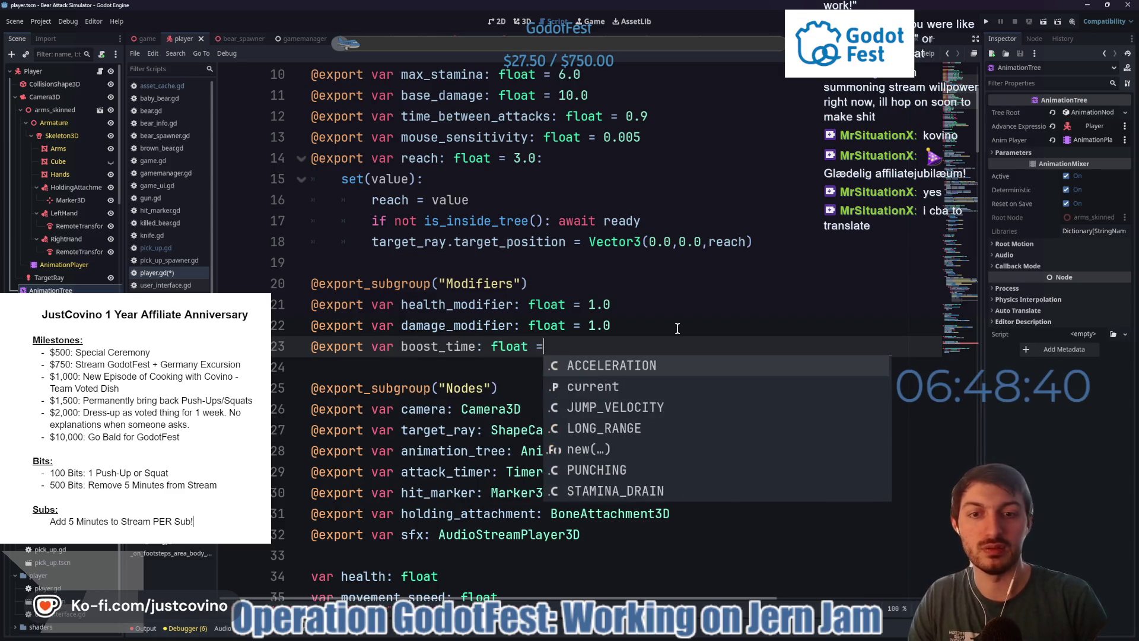
type("5.06")
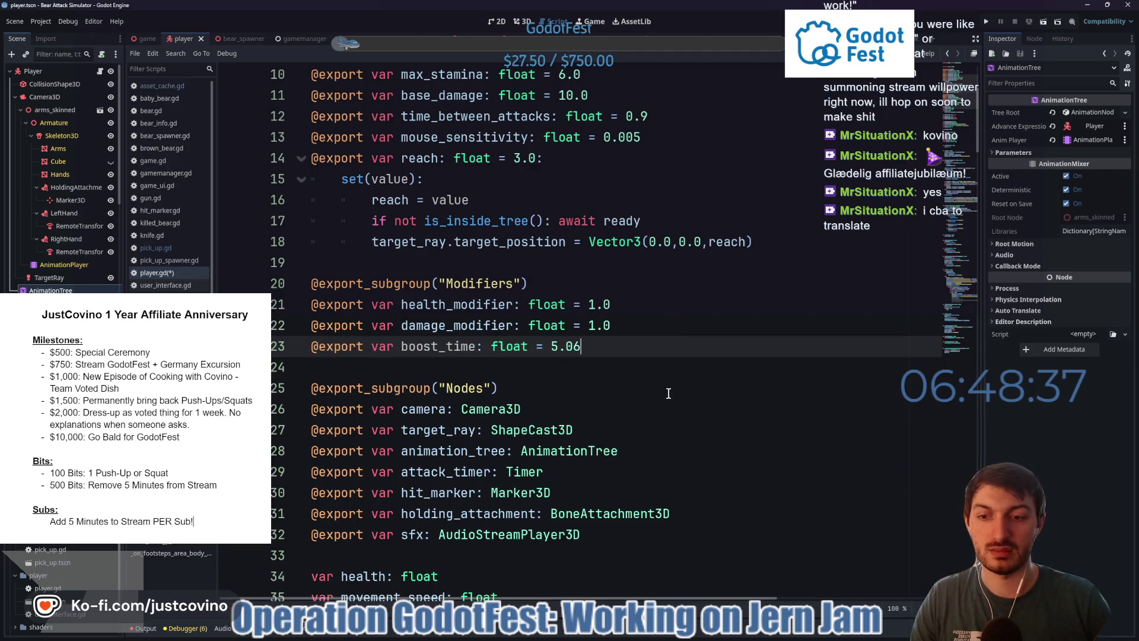
scroll(587, 467, "down", 10)
scroll(587, 467, "down", 20)
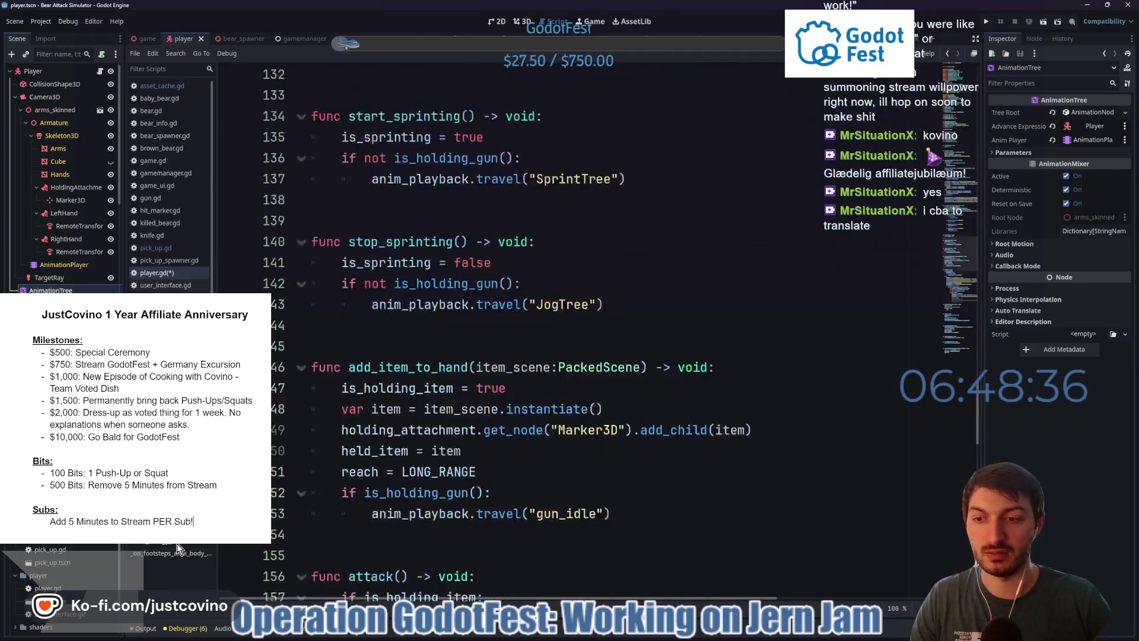
Step: Append .timeout.connect() to the timer call and add a remove_energy_boost() -> void stub containing pass
left_click(671, 417)
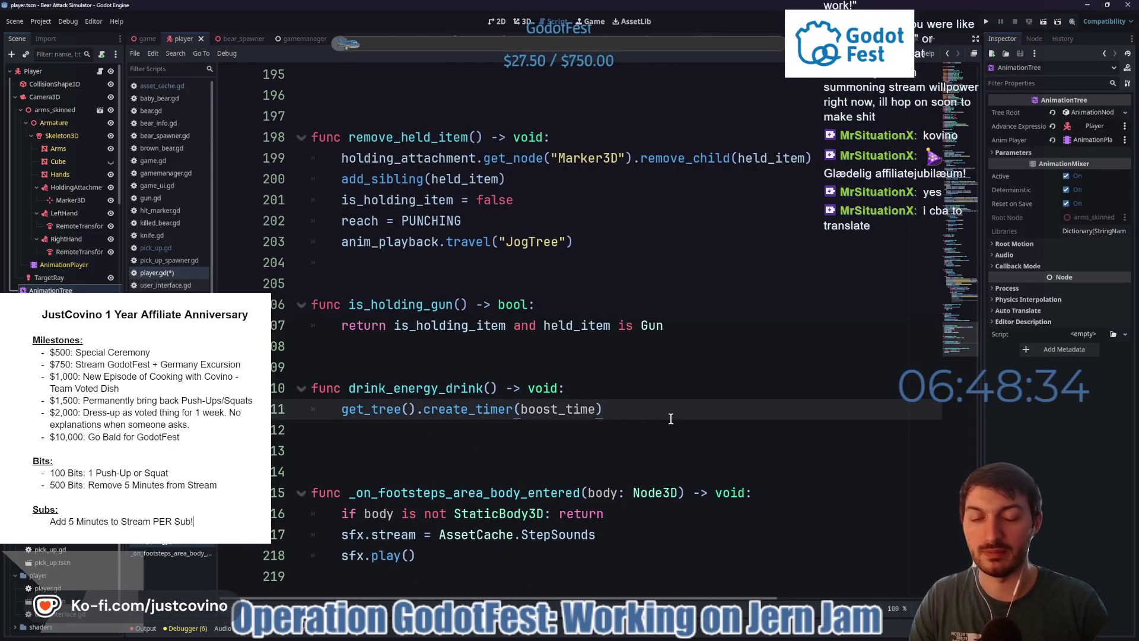
type(".t")
key("Return")
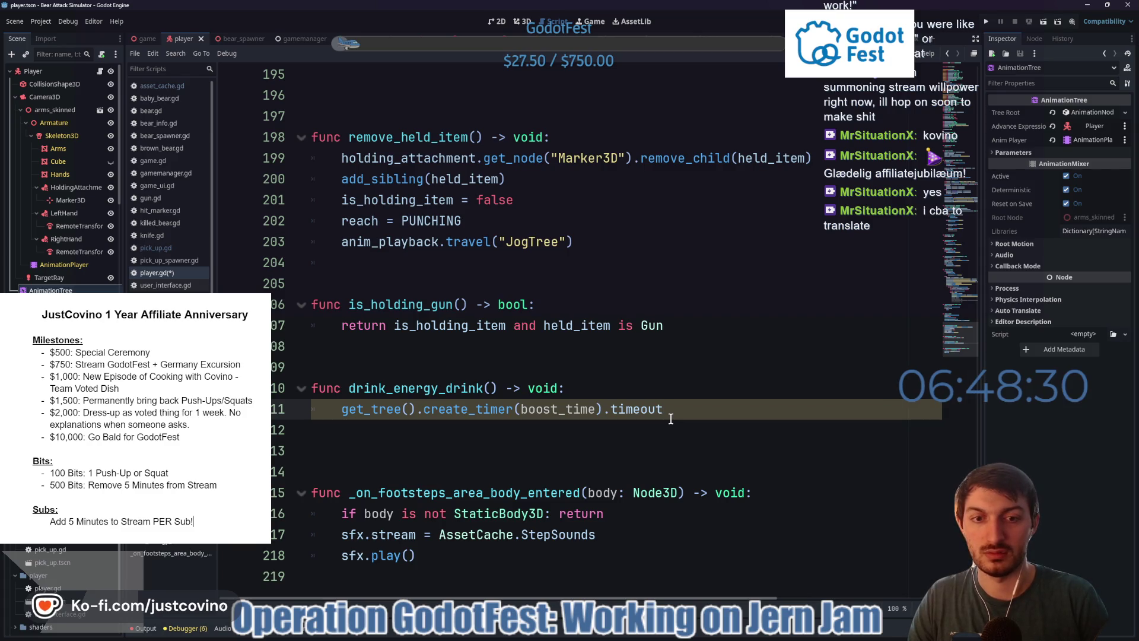
type(".co")
key("Return")
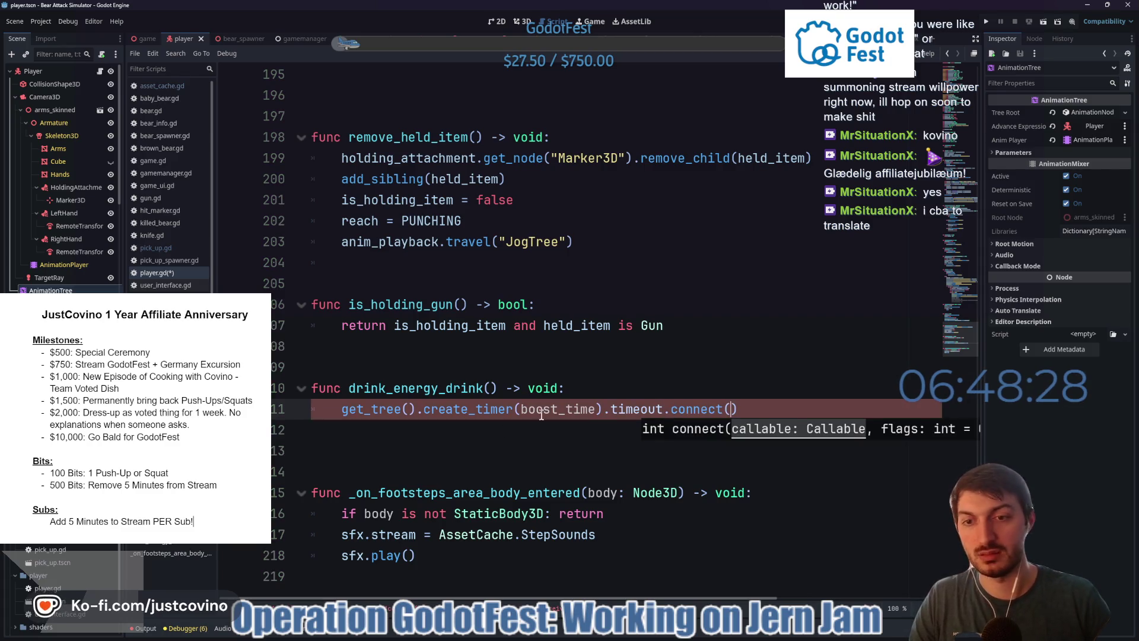
left_click(383, 450)
type("func remove")
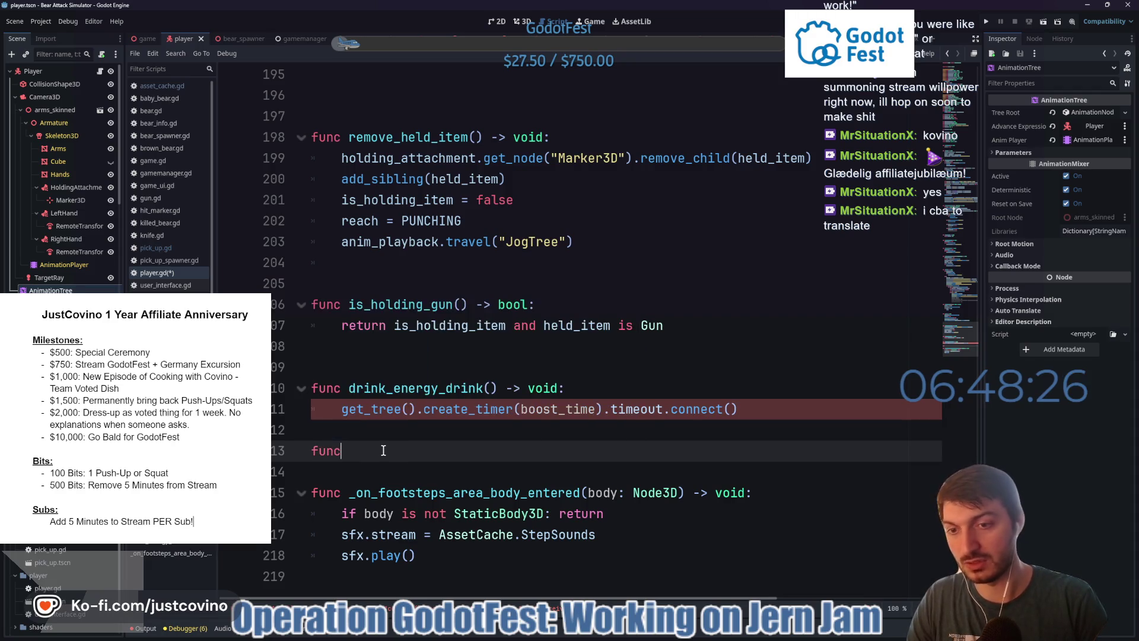
type("_energy_boo")
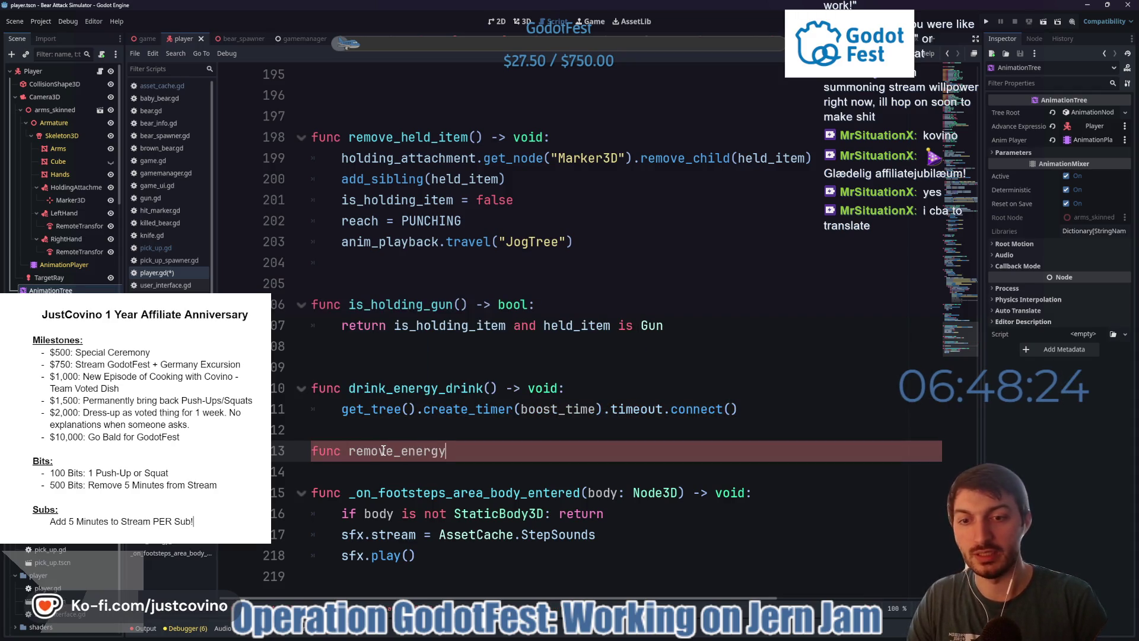
type("st() -> ")
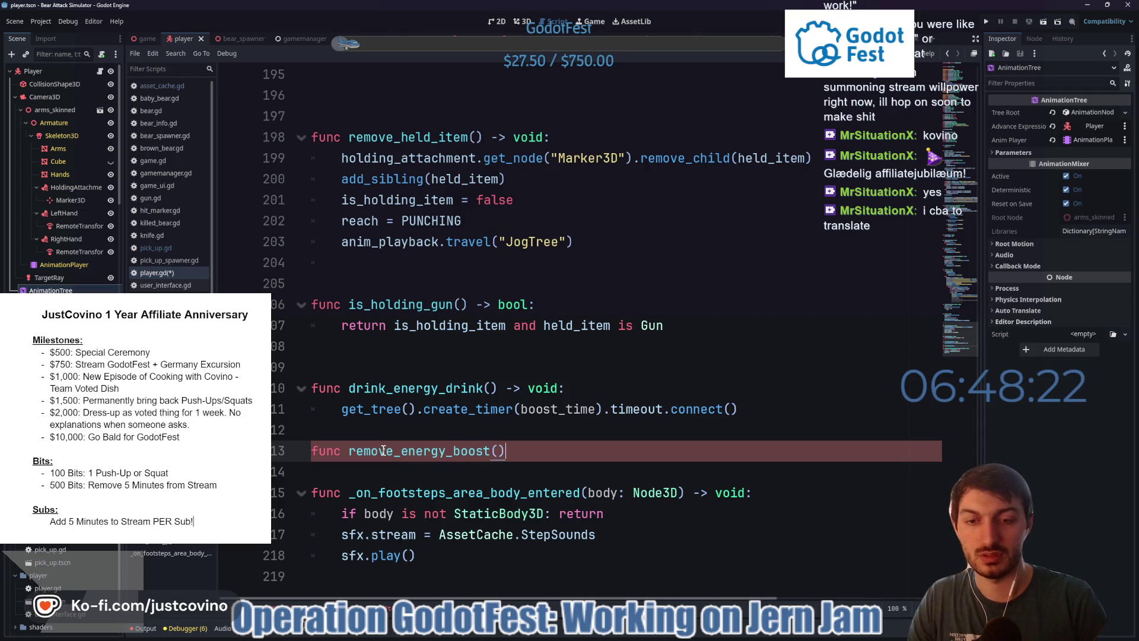
type("void:")
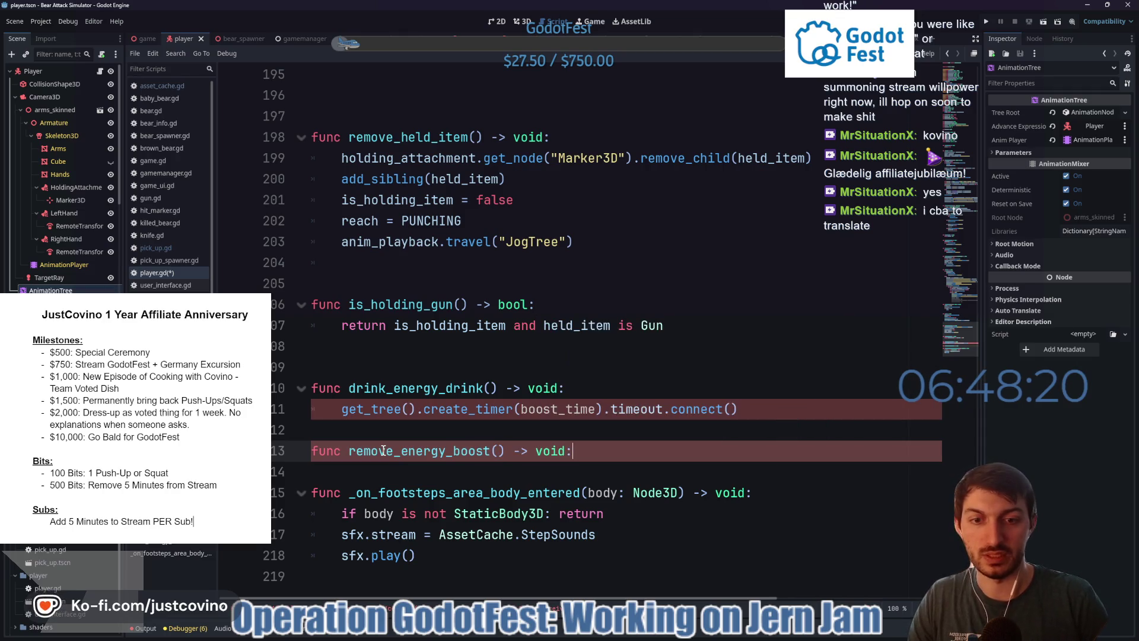
key("Return")
type("pass")
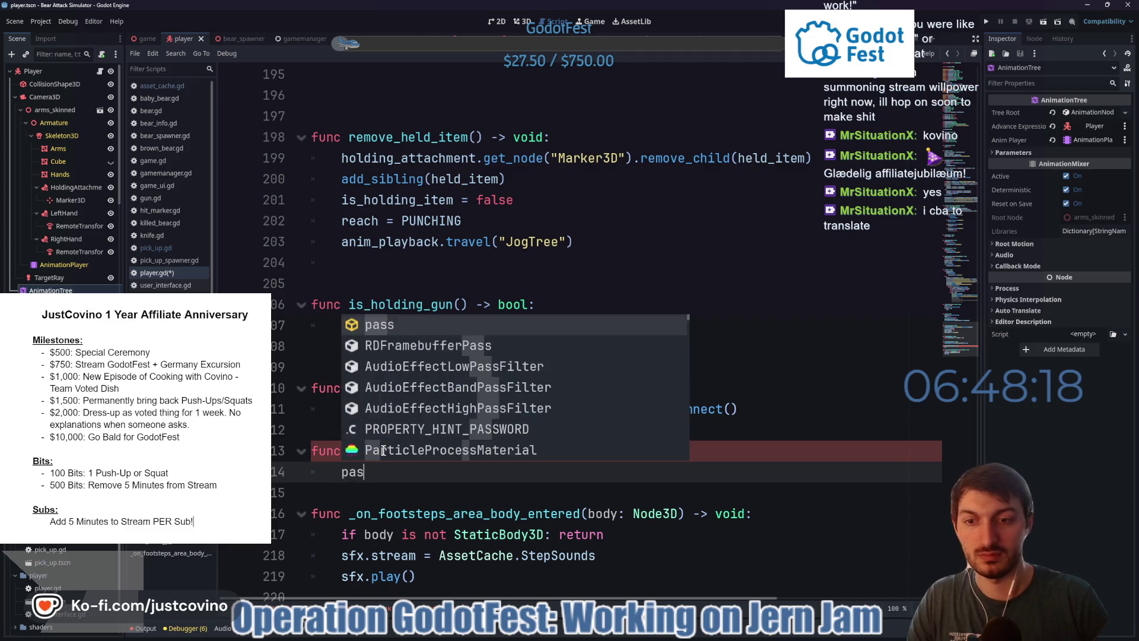
Step: Pass remove_energy_boost as the timeout callback and begin a movement_speed line below it
left_click(731, 414)
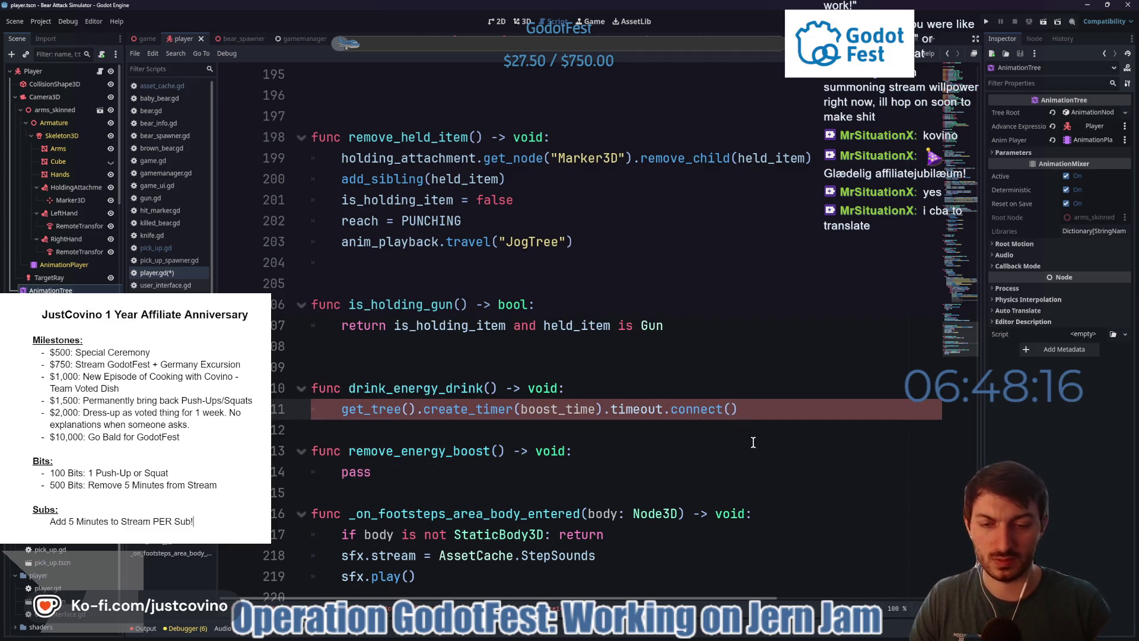
type("remove")
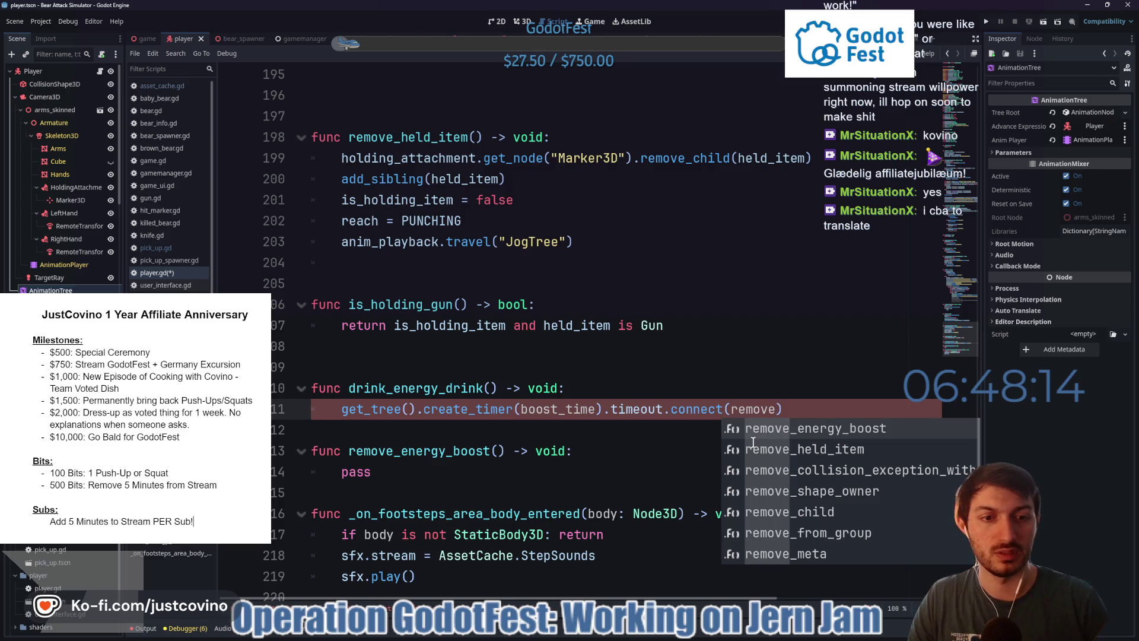
key("Return")
left_click(896, 406)
key("Return")
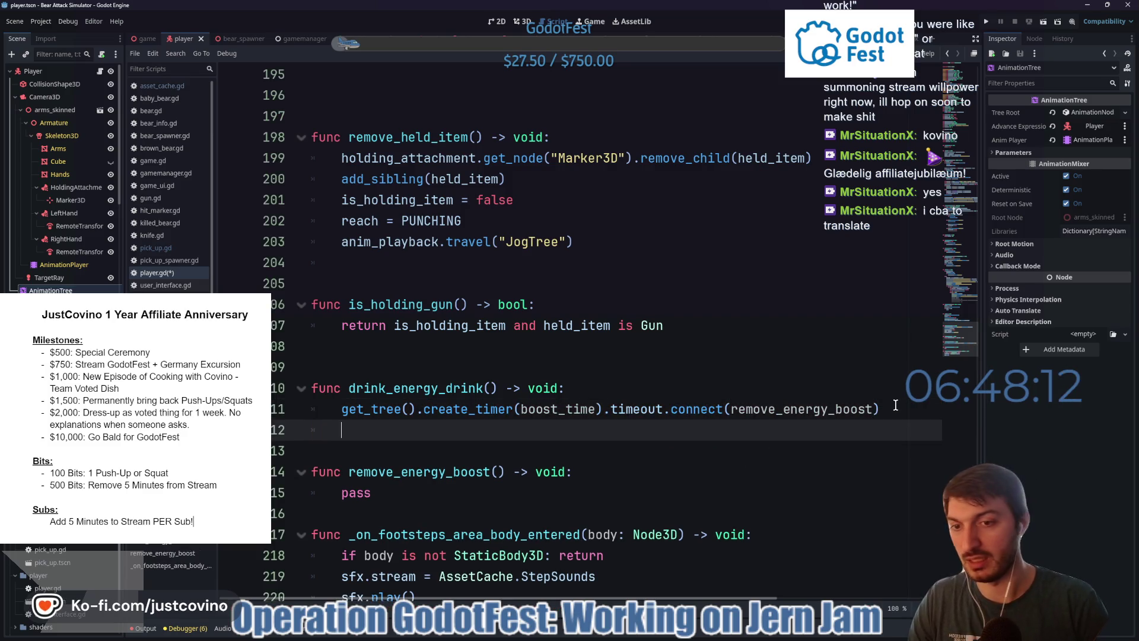
type("move")
key("Return")
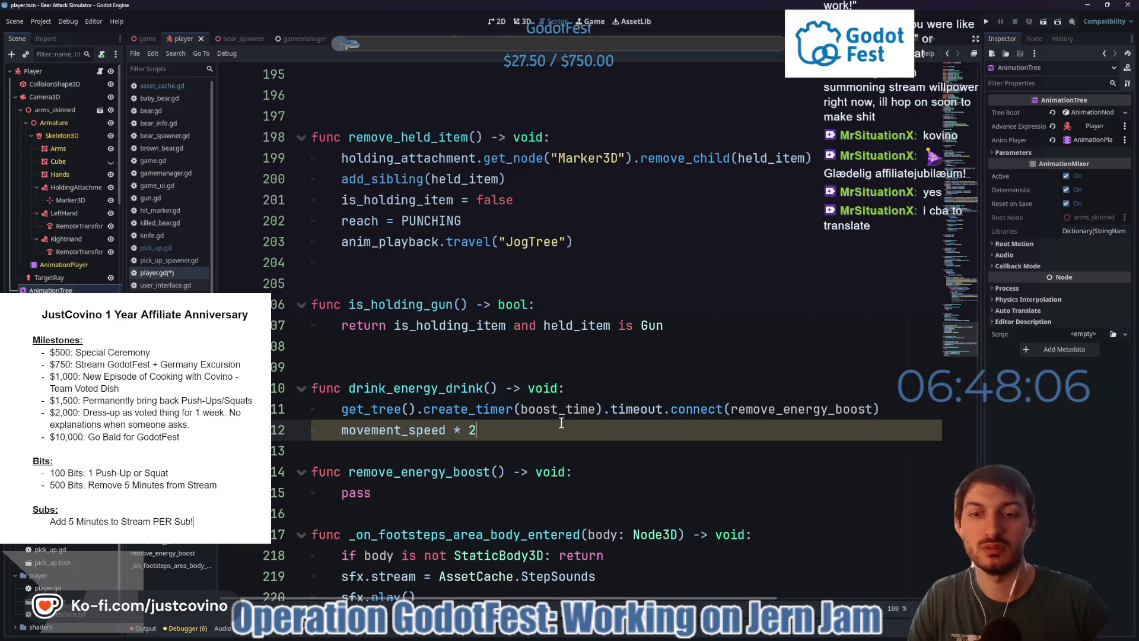
Step: Review the movement_speed declaration in player.gd, then return to the speed line in drink_energy_drink
scroll(533, 436, "up", 14)
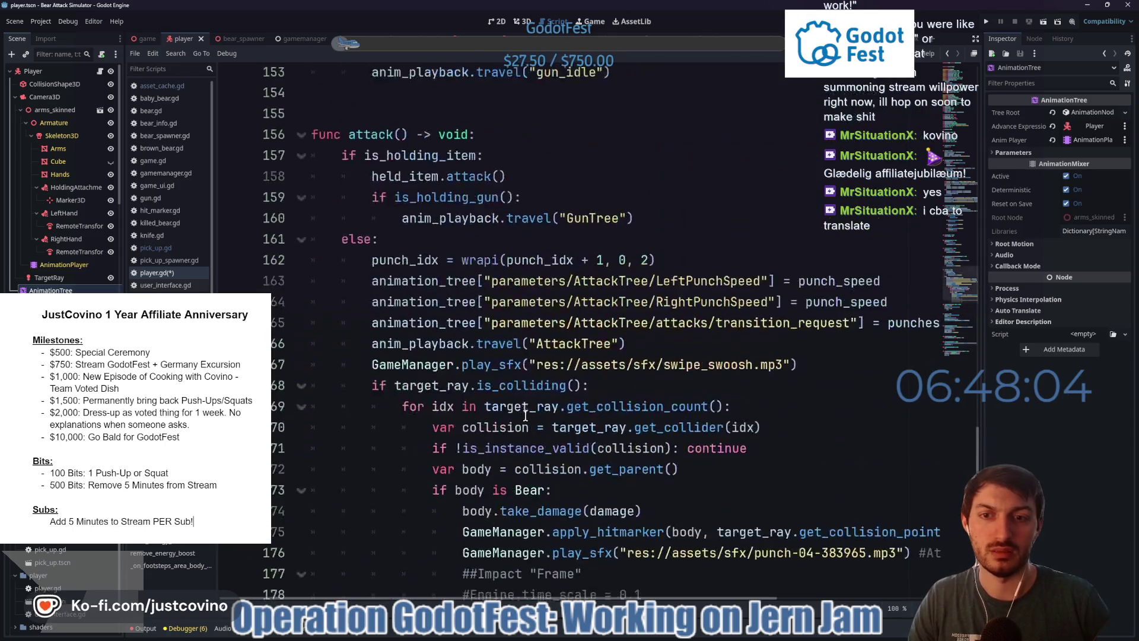
scroll(525, 418, "up", 18)
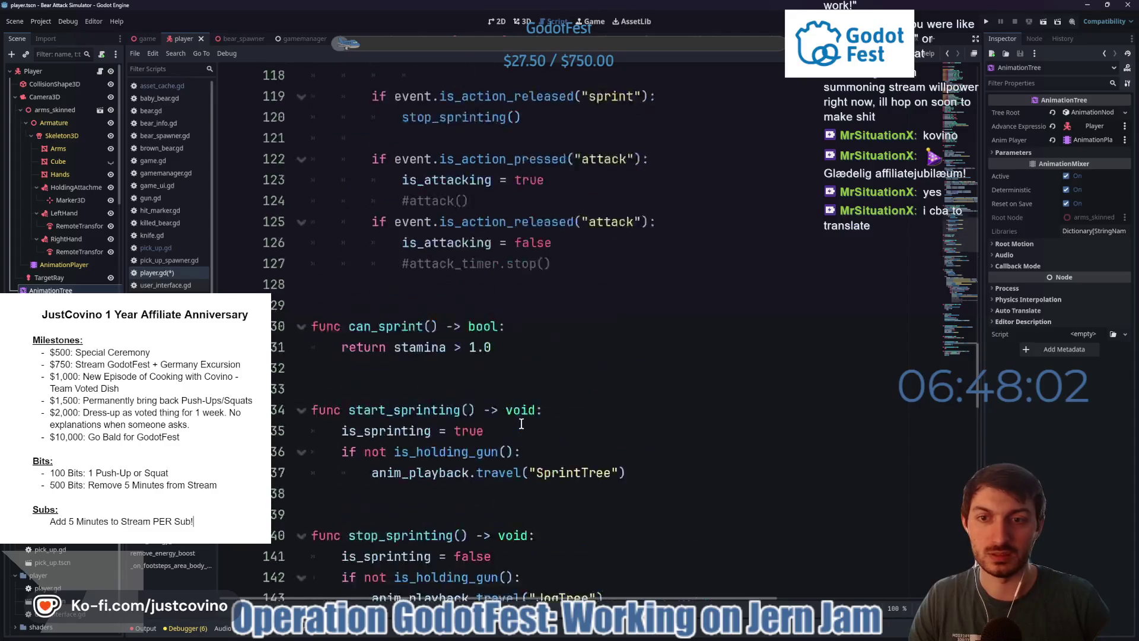
scroll(521, 423, "up", 15)
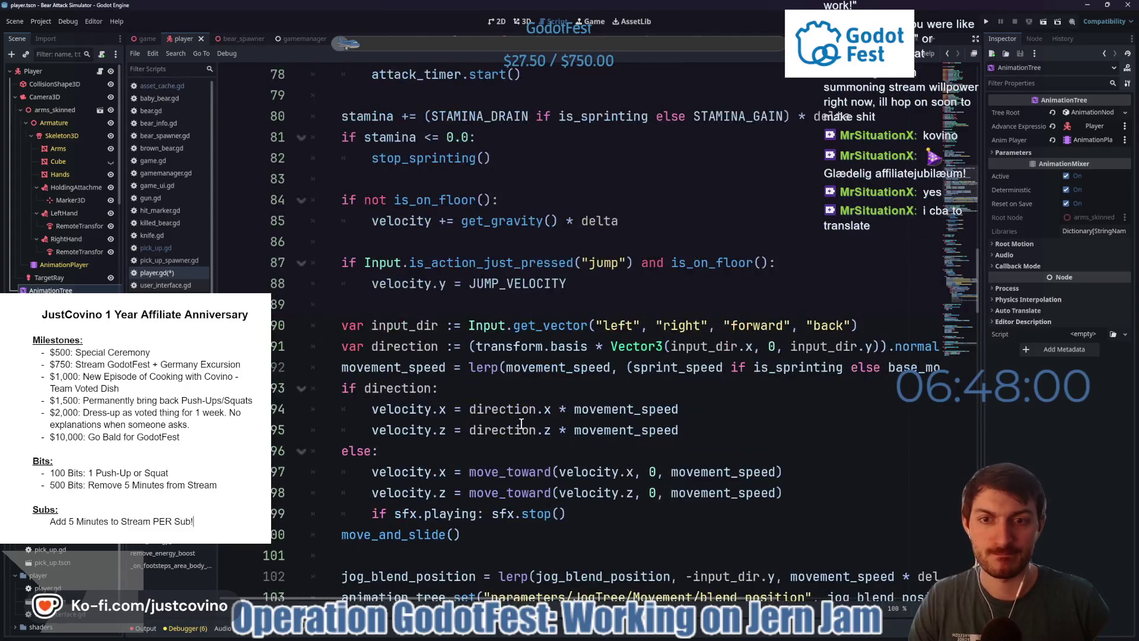
scroll(521, 423, "down", 10)
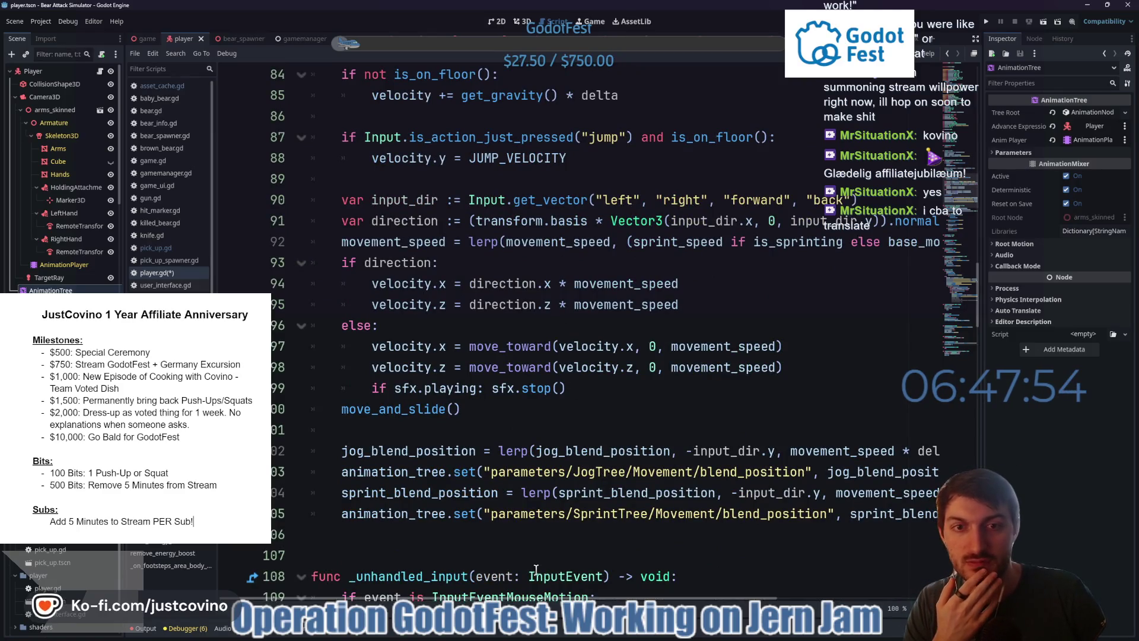
mouse_move(528, 597)
left_mouse_down()
mouse_move(661, 595)
mouse_move(528, 596)
left_mouse_up()
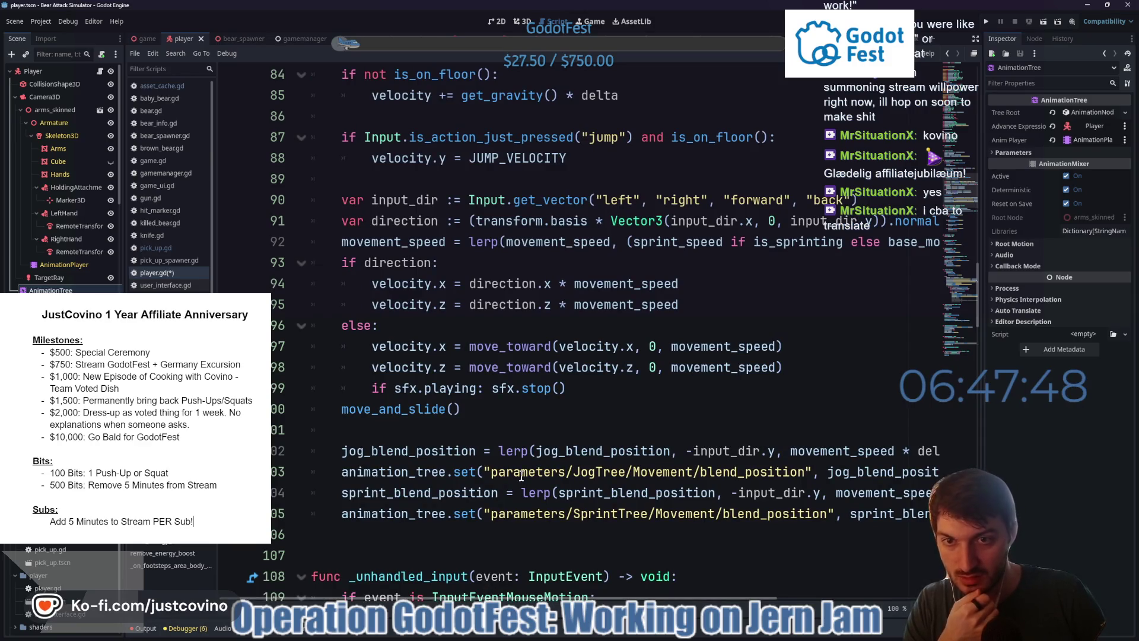
scroll(522, 477, "up", 12)
scroll(524, 478, "up", 7)
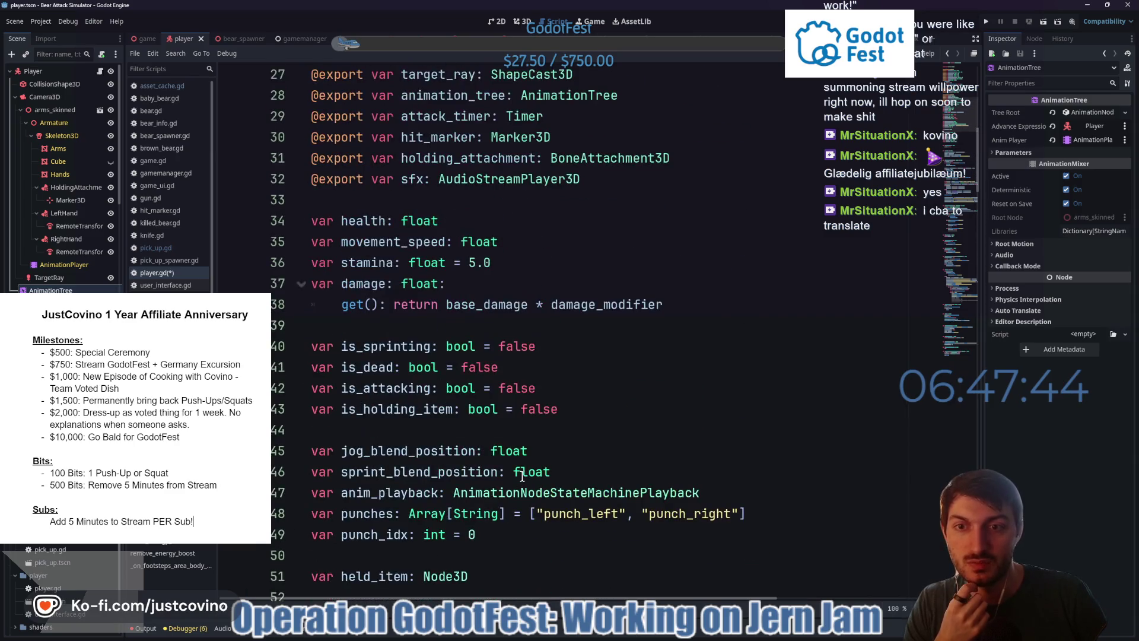
double_click(427, 241)
scroll(577, 325, "up", 5)
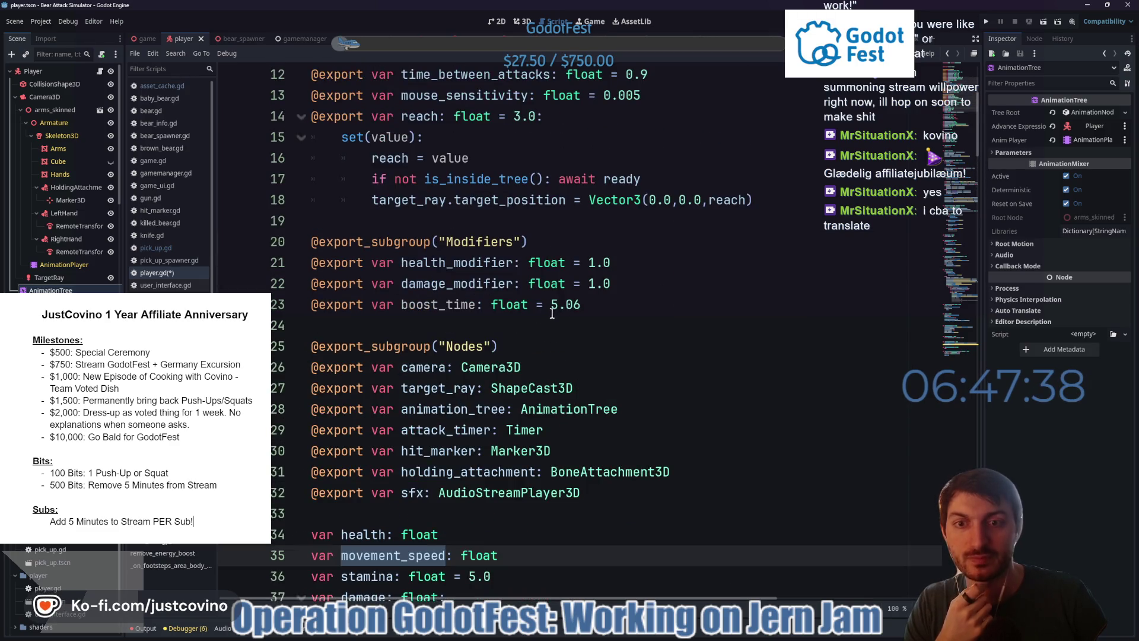
scroll(550, 312, "up", 3)
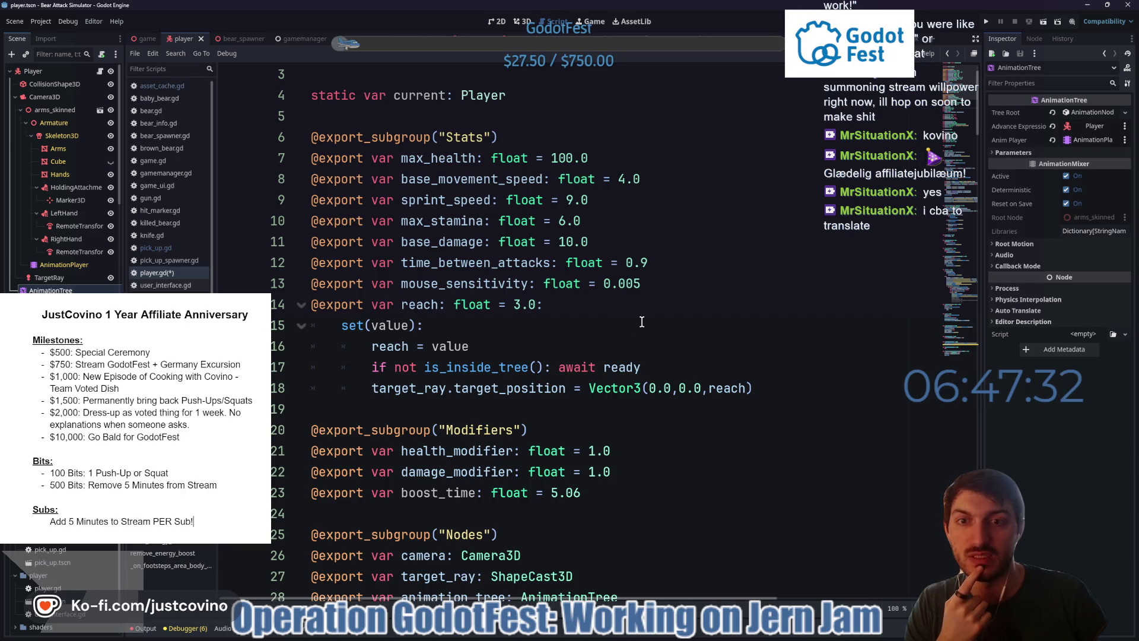
scroll(635, 326, "down", 20)
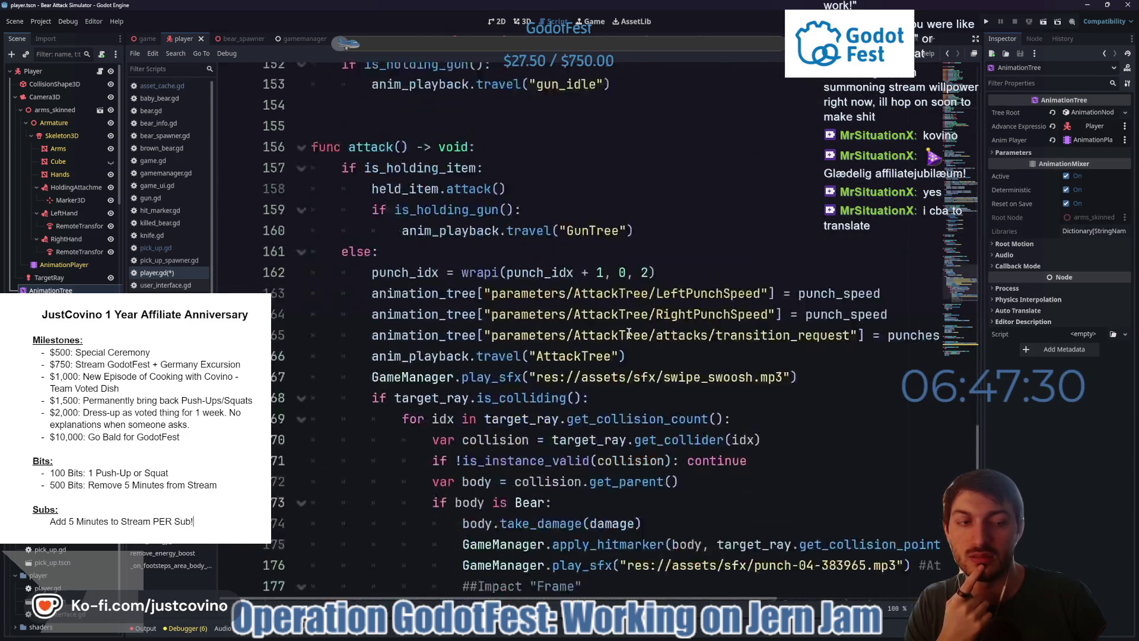
scroll(628, 332, "down", 15)
left_click(346, 389)
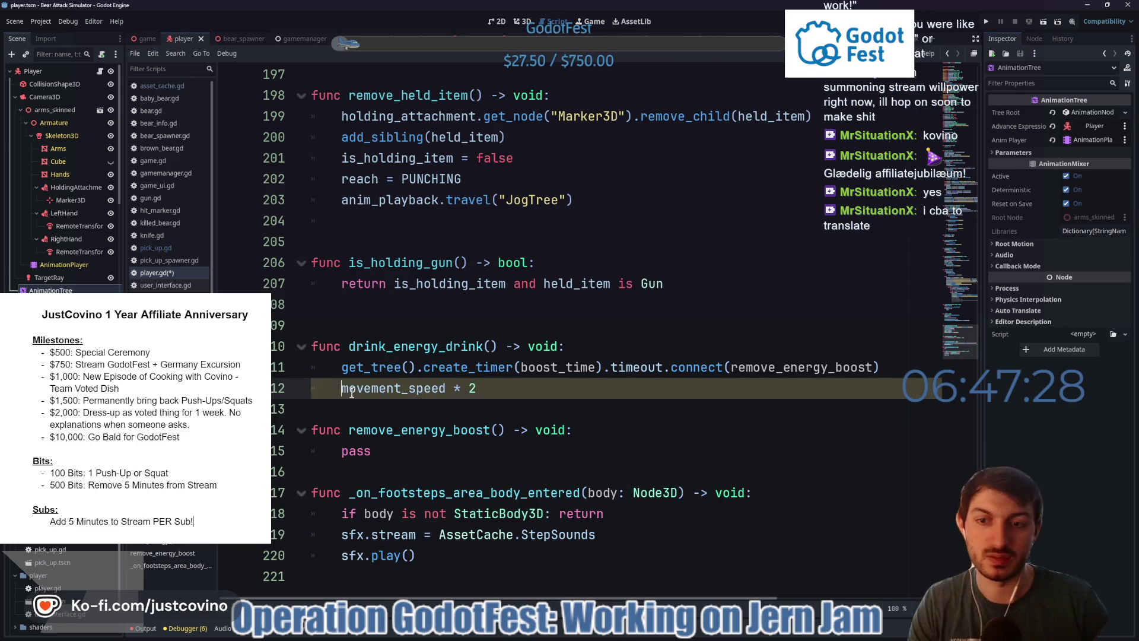
Step: Make the speed line 'base_movement_speed *= 2' and add 'sprint_speed *= 2'
type("base_")
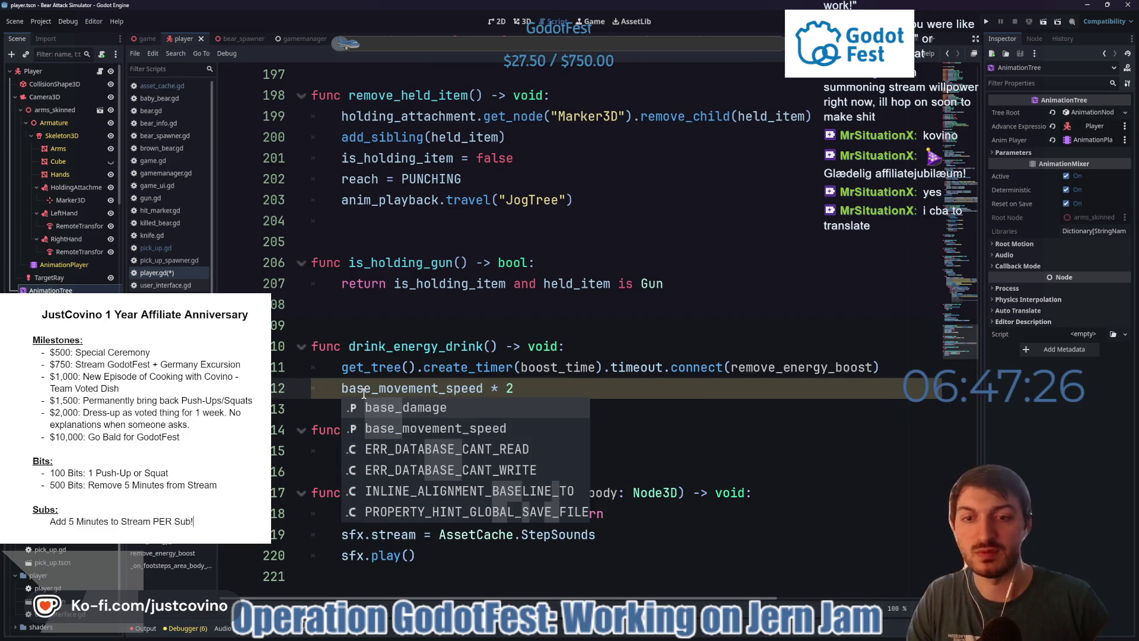
key("End")
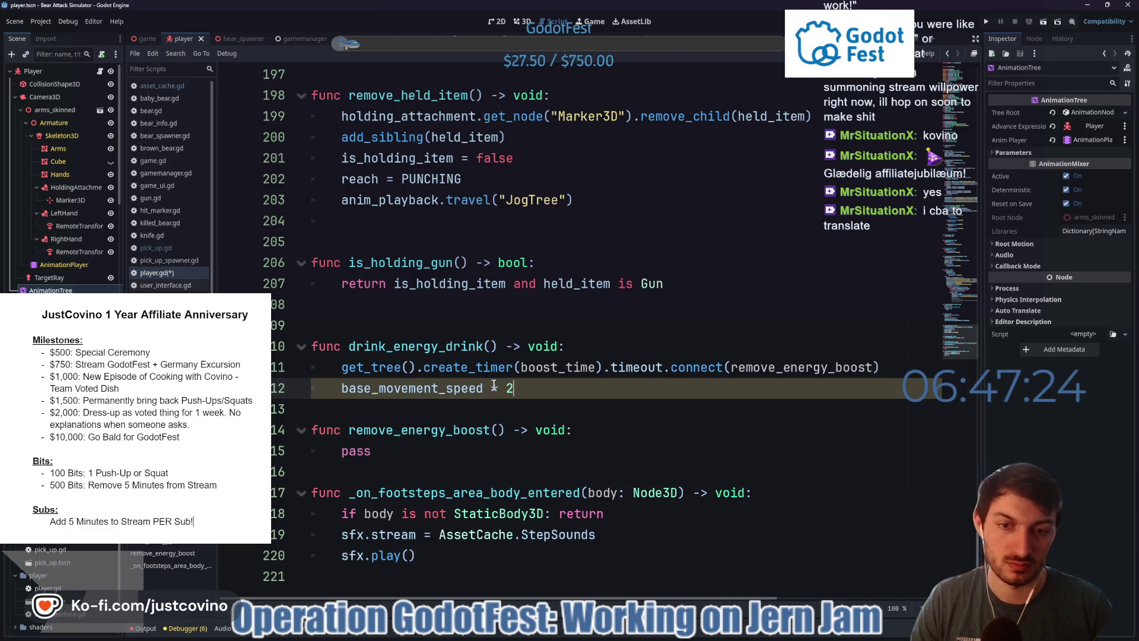
left_click(499, 390)
type("=")
left_click(558, 385)
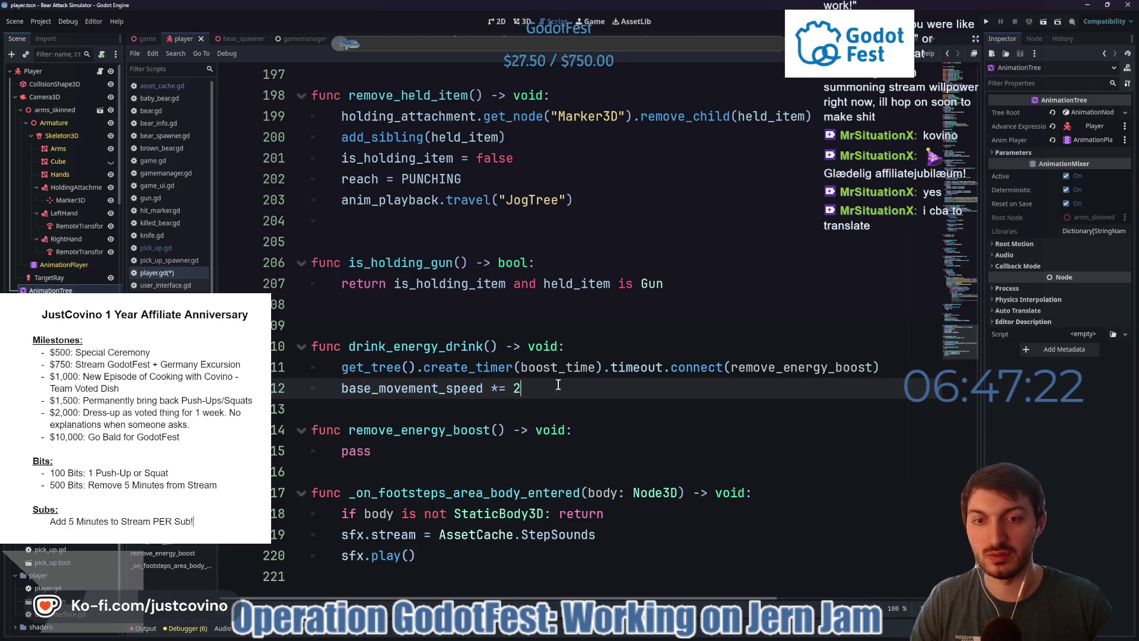
key("Return")
type("sprint")
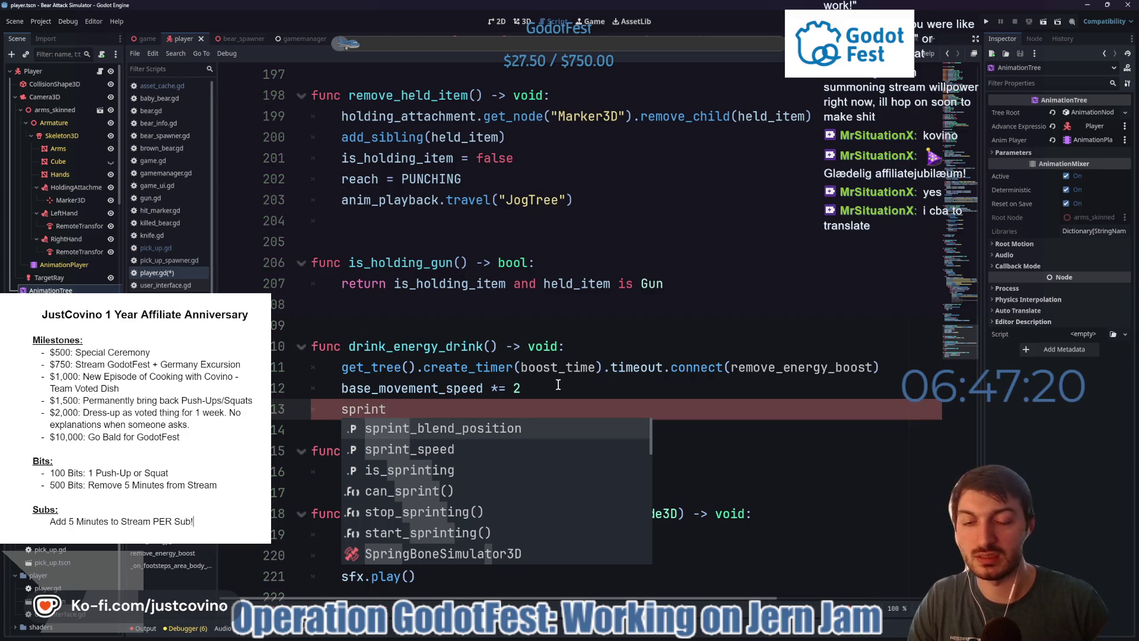
key("Down")
key("Return")
type("*=")
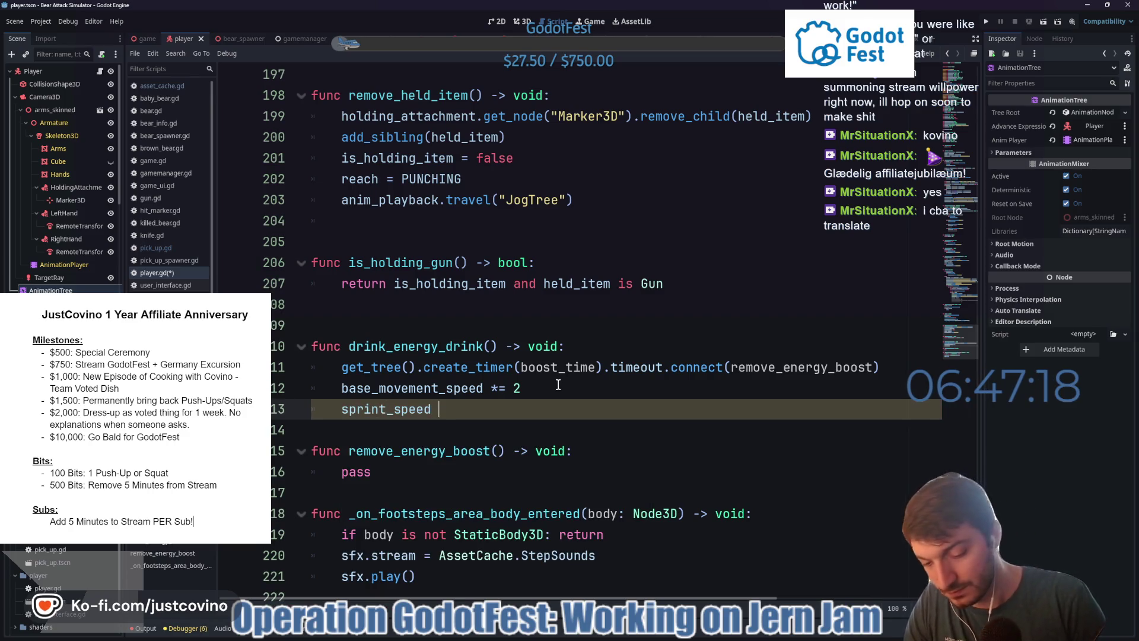
type(" 2")
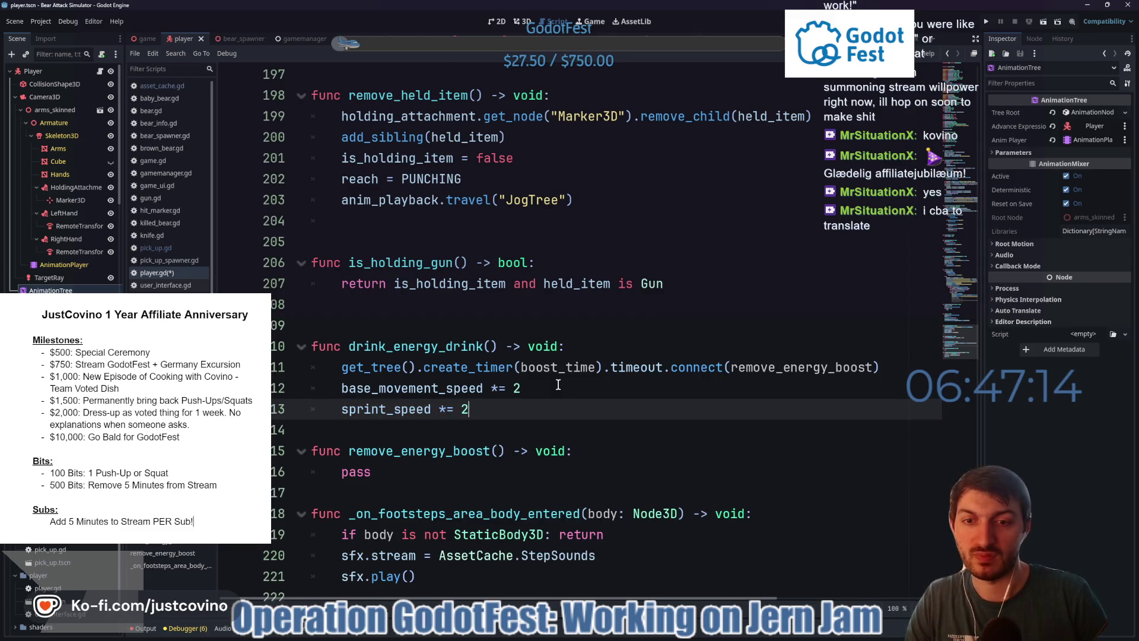
Step: Add 'punch_speed *= 2' and 'max_stamina *= 10' lines
key("Return")
type("punch")
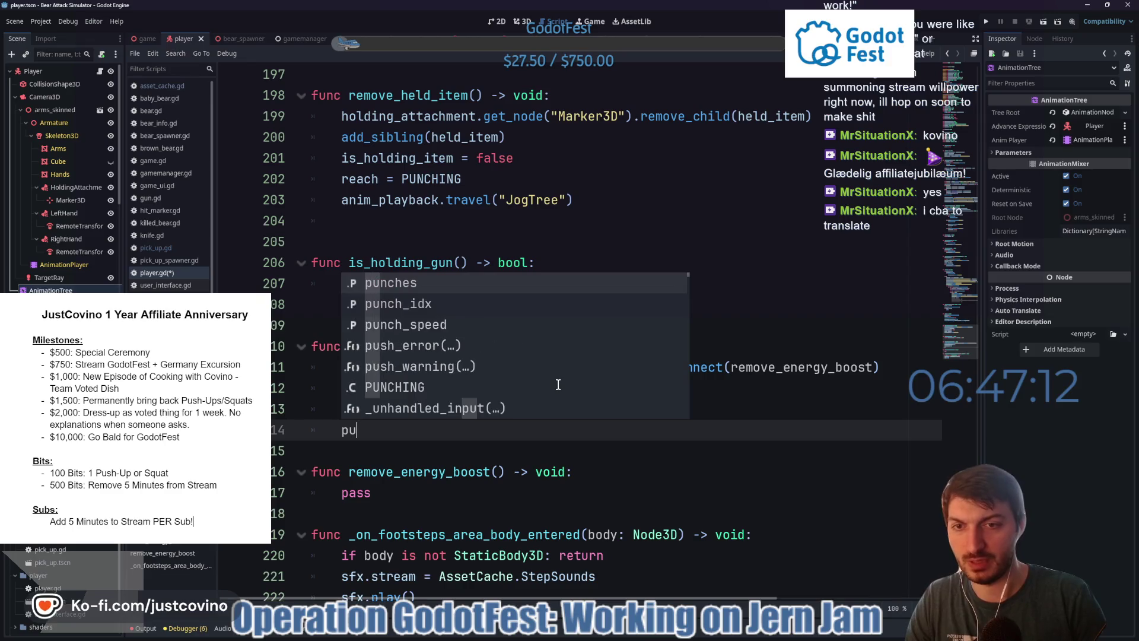
key("Down")
key("Down")
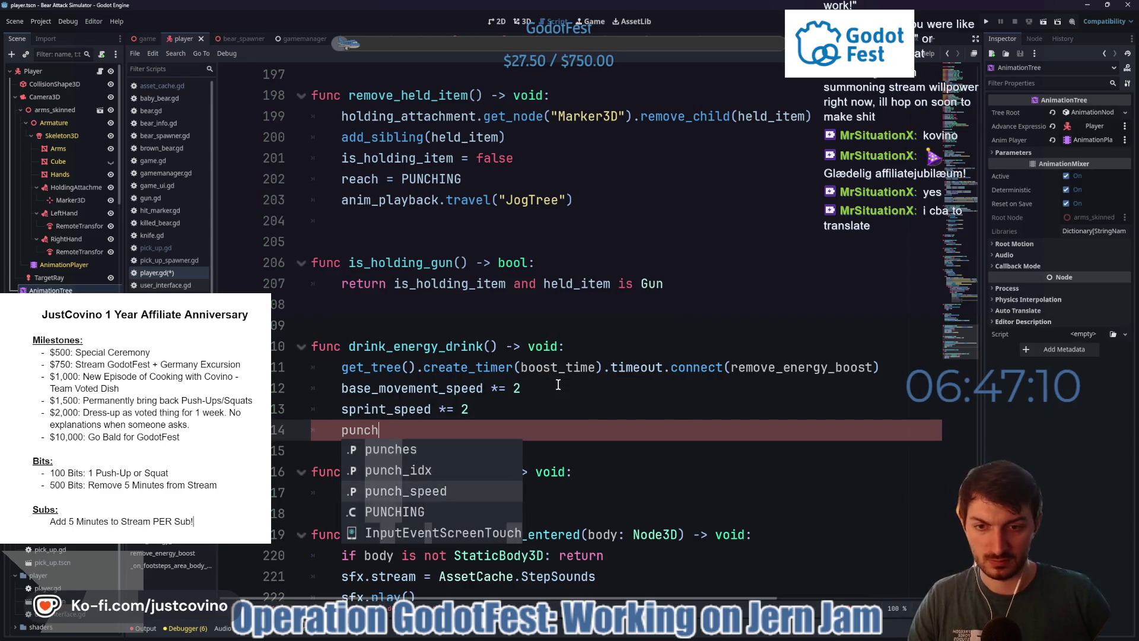
key("Return")
type("*= ")
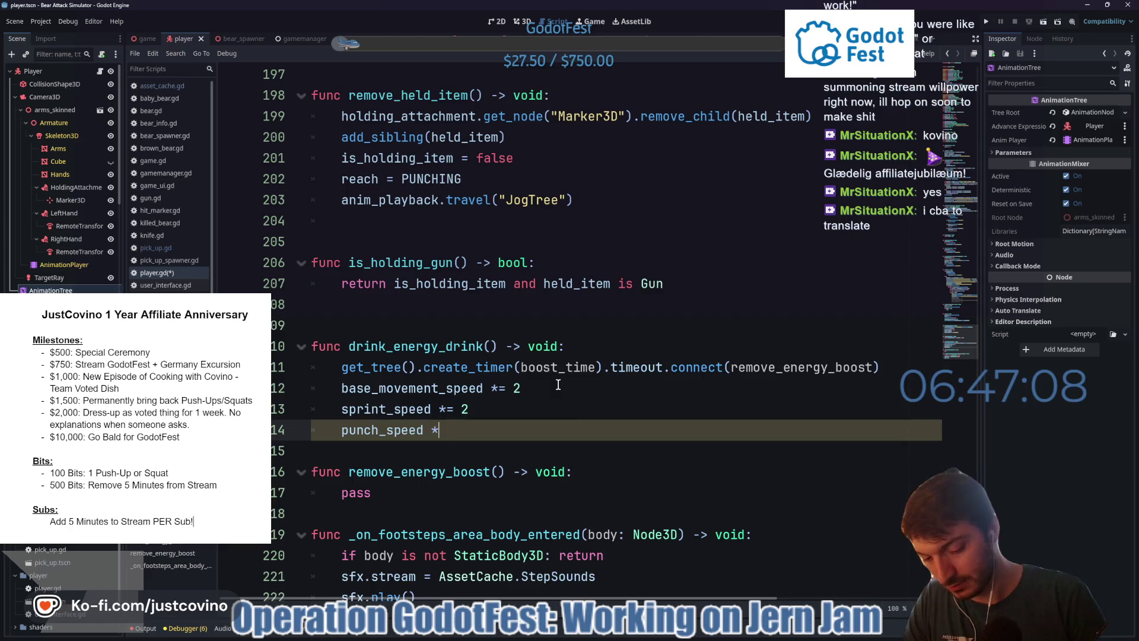
type("2")
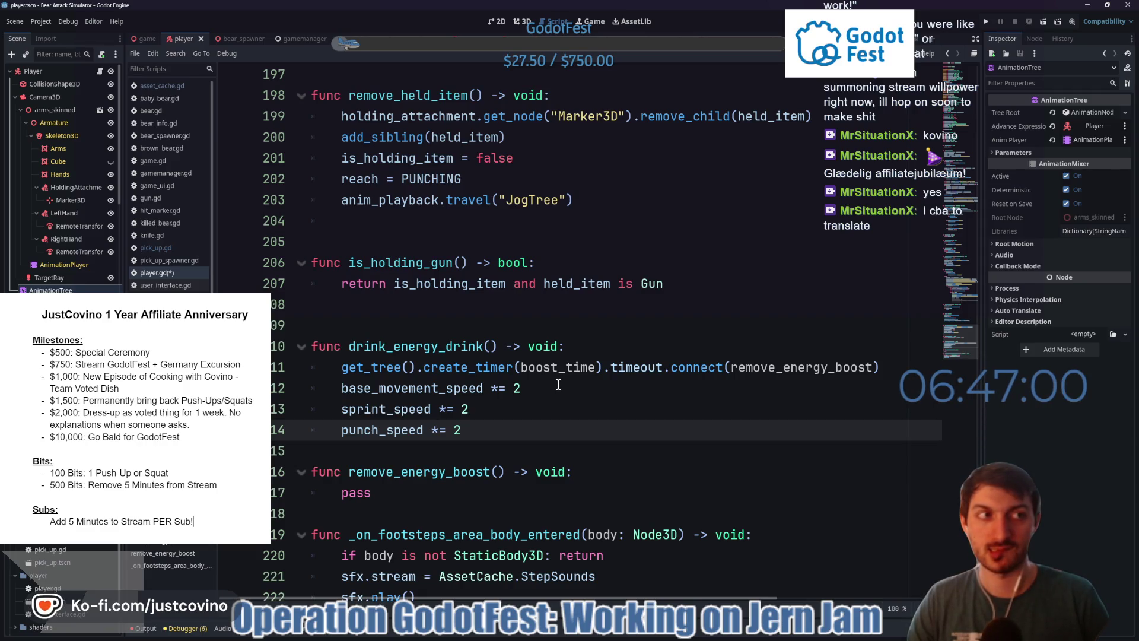
key("Return")
type("stam")
key("BackSpace")
key("BackSpace")
key("BackSpace")
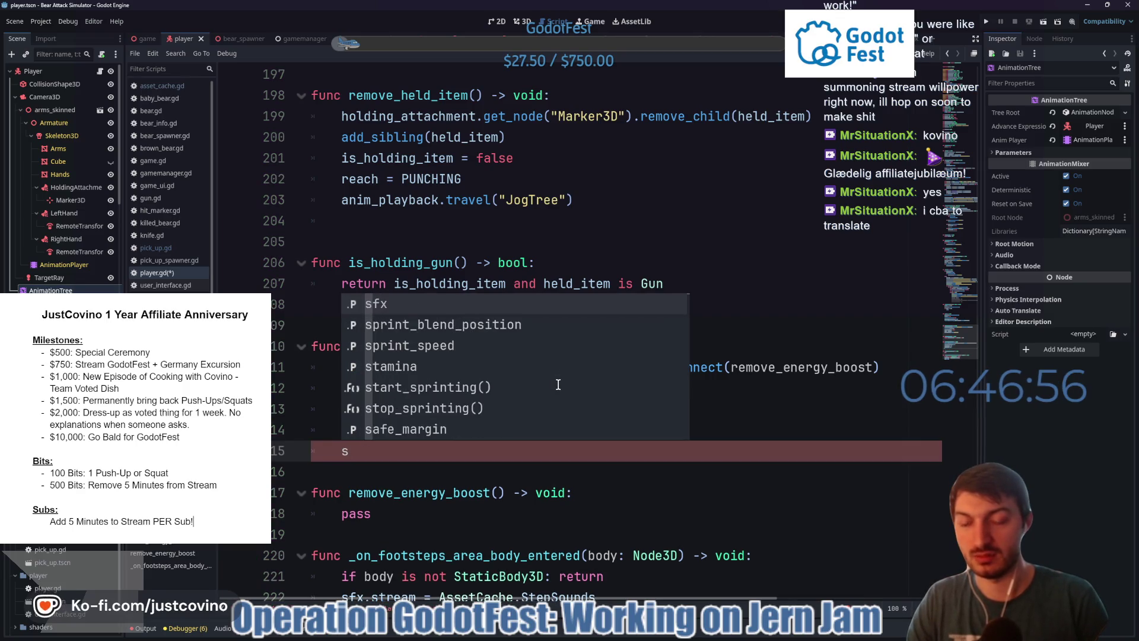
key("BackSpace")
type("ma")
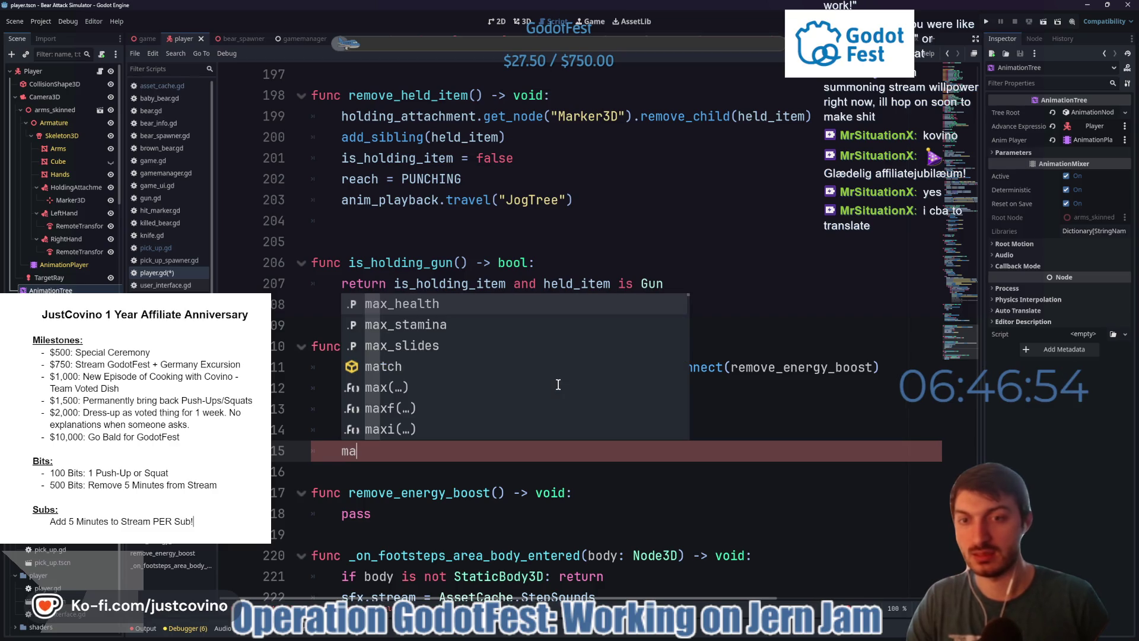
key("Down")
key("Return")
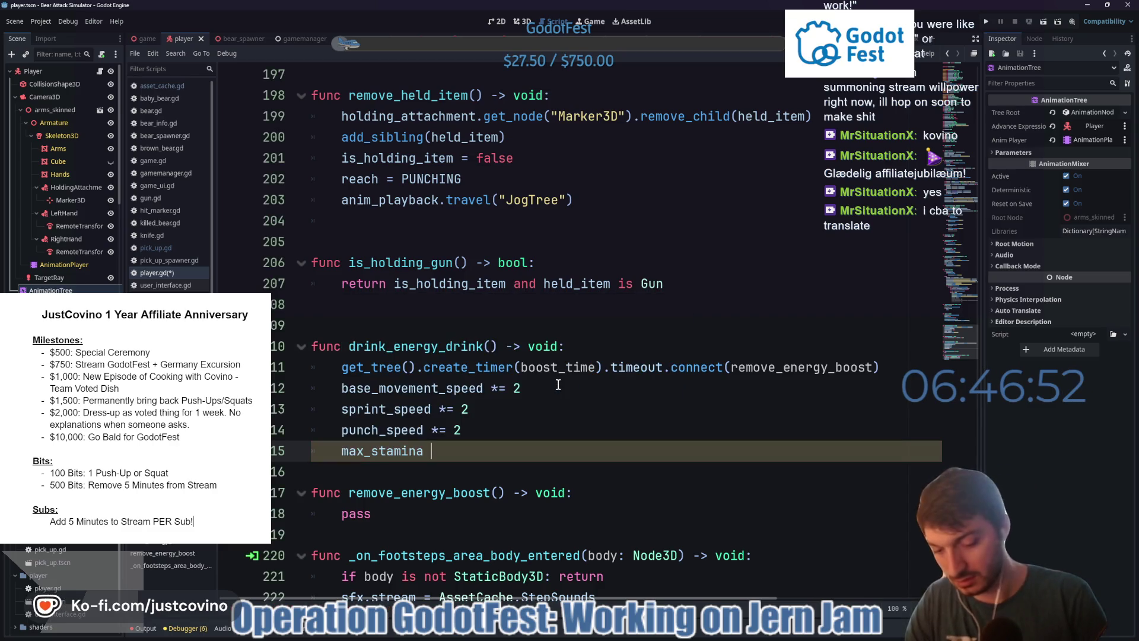
type("*")
key("BackSpace")
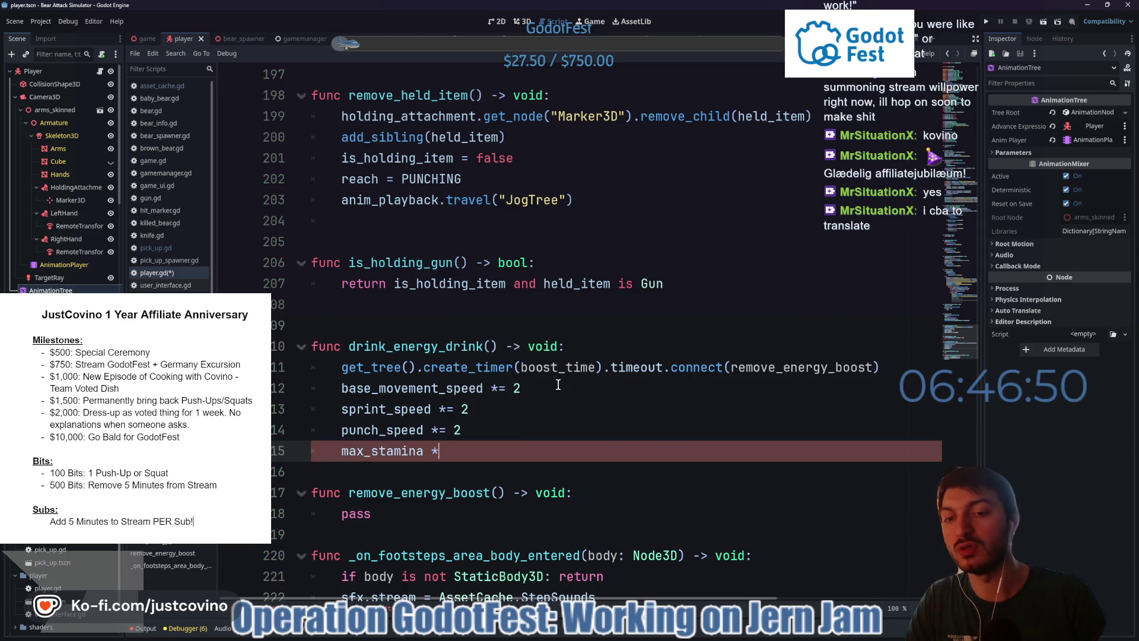
type("=")
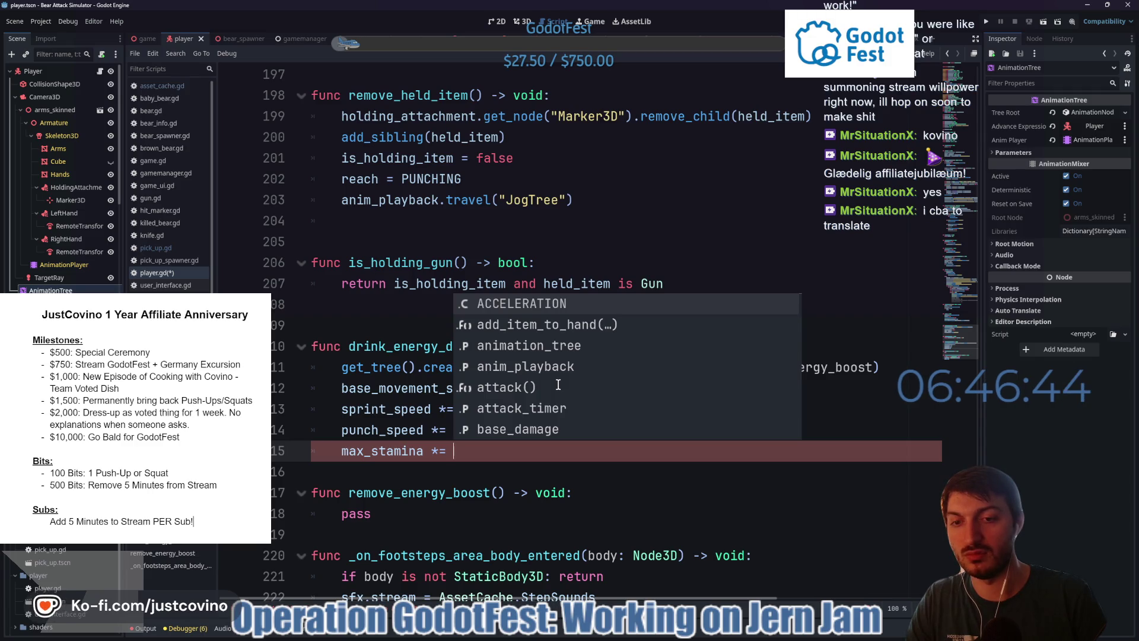
type("1")
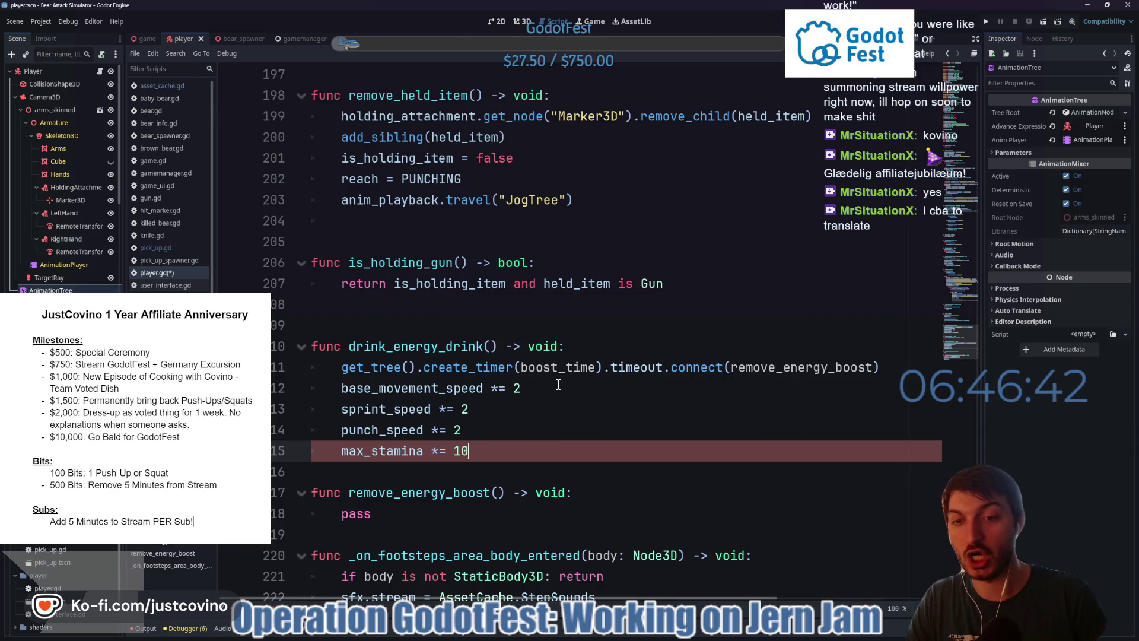
type("0")
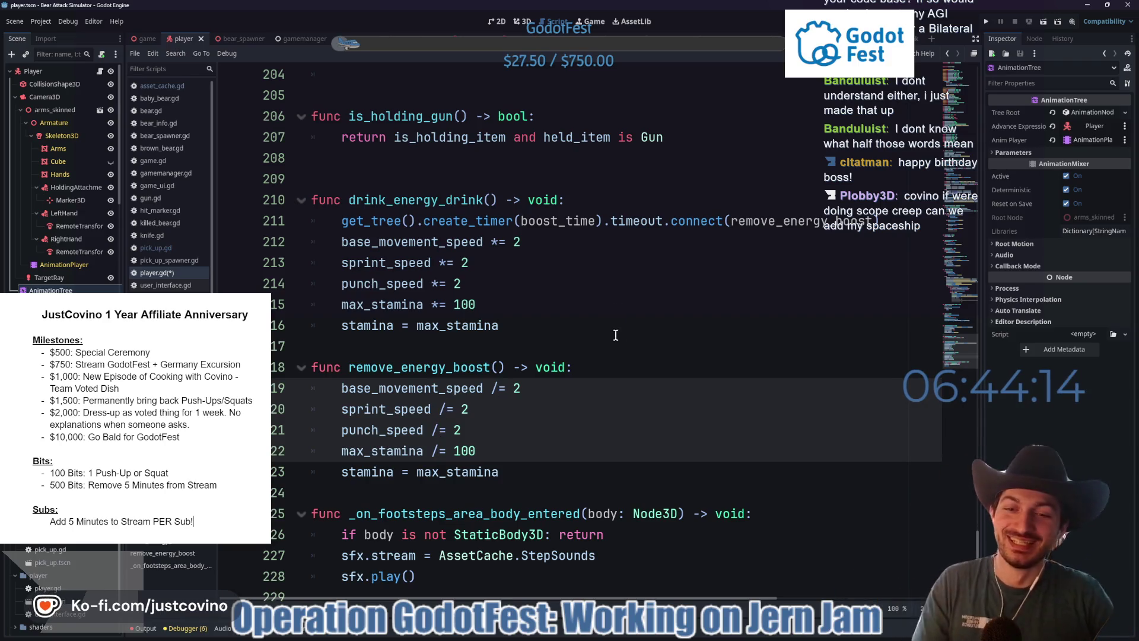
Step: Finish the multi-line edit and save player.gd with the boost reversals in remove_energy_boost()
left_click(548, 448)
key("ctrl+s")
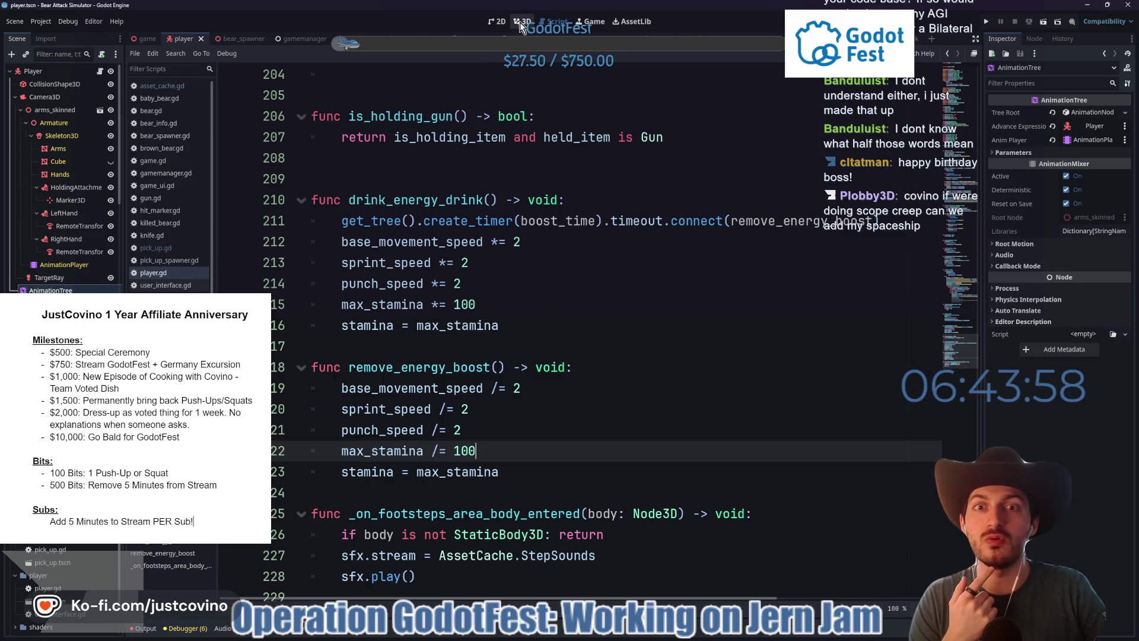
Step: Check the game interface in the 2D view, then return to the player script
left_click(502, 22)
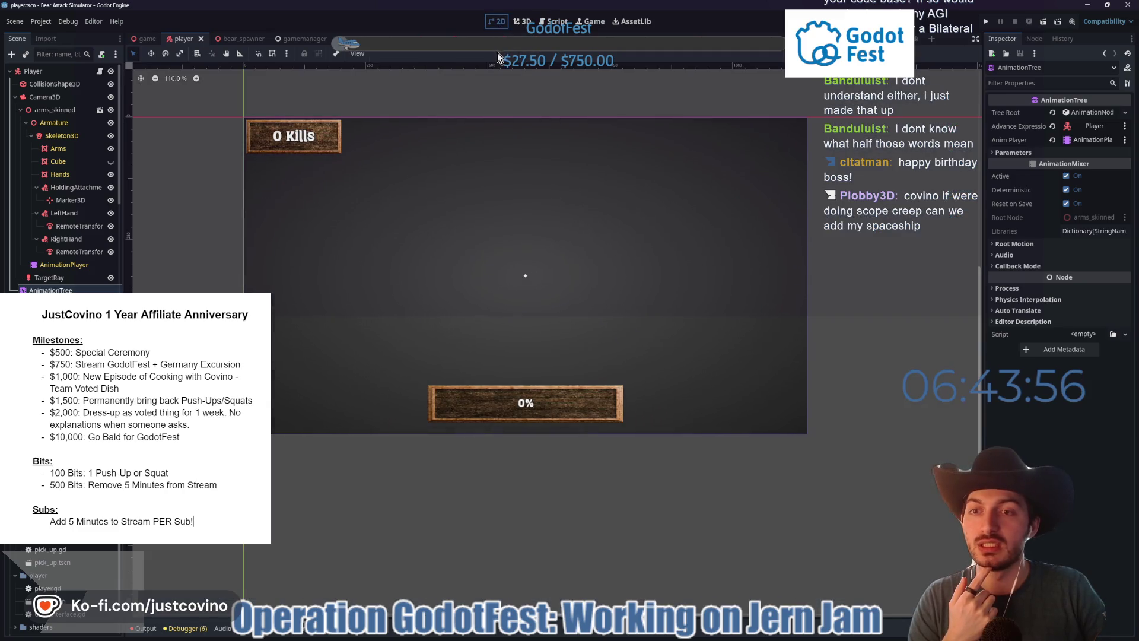
scroll(67, 279, "down", 3)
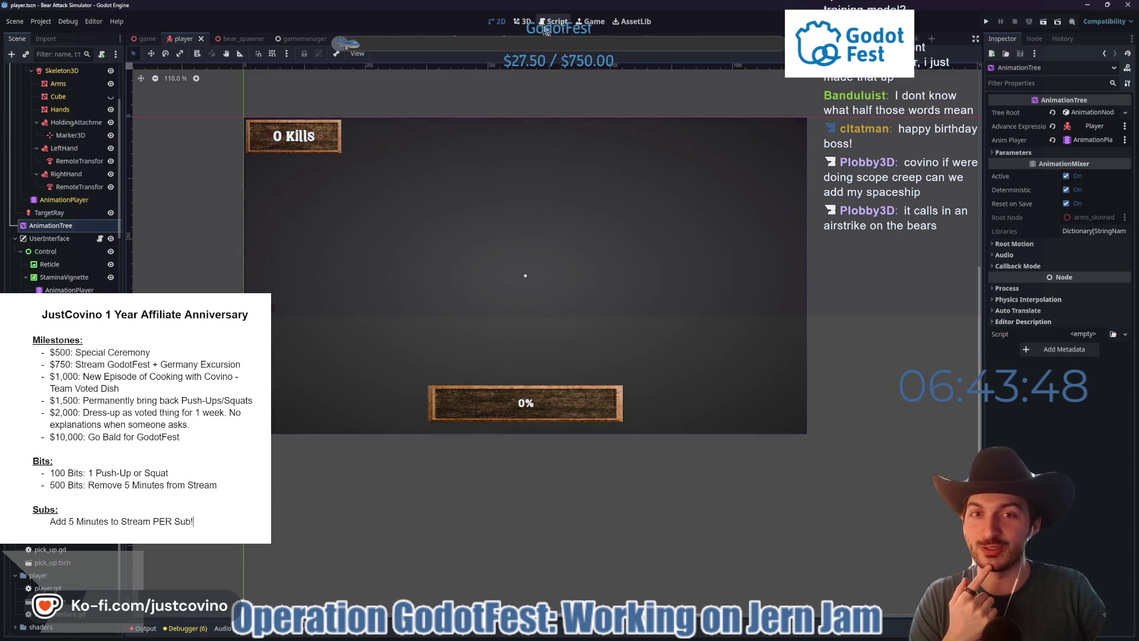
key("ctrl+F3")
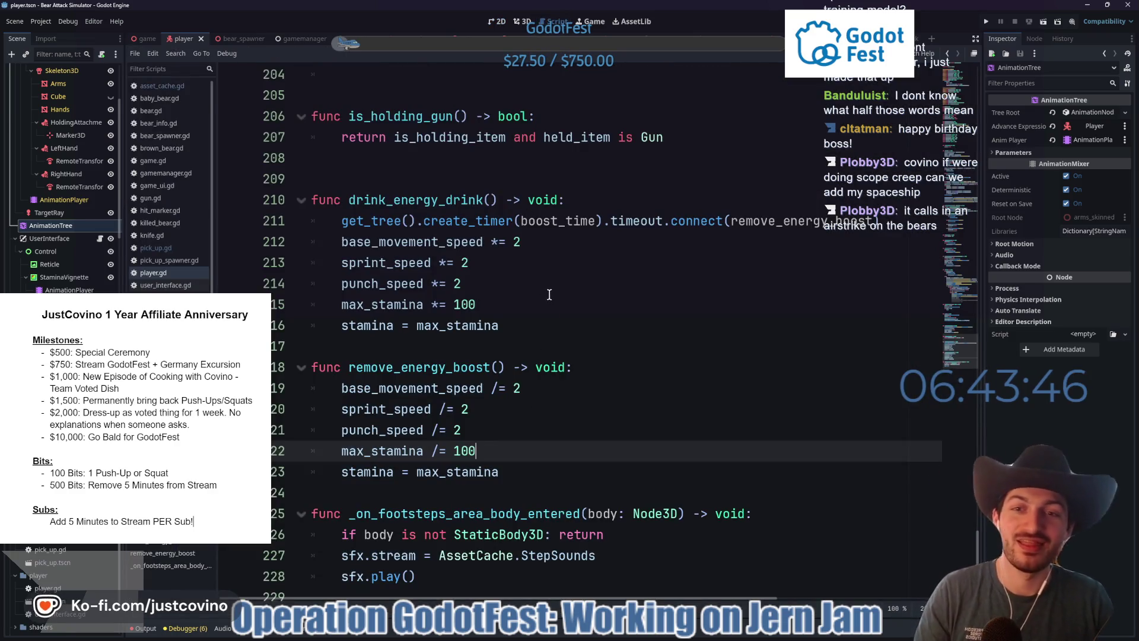
Step: Insert an empty first line in drink_energy_drink() above the boost_time timer call
left_click(586, 203)
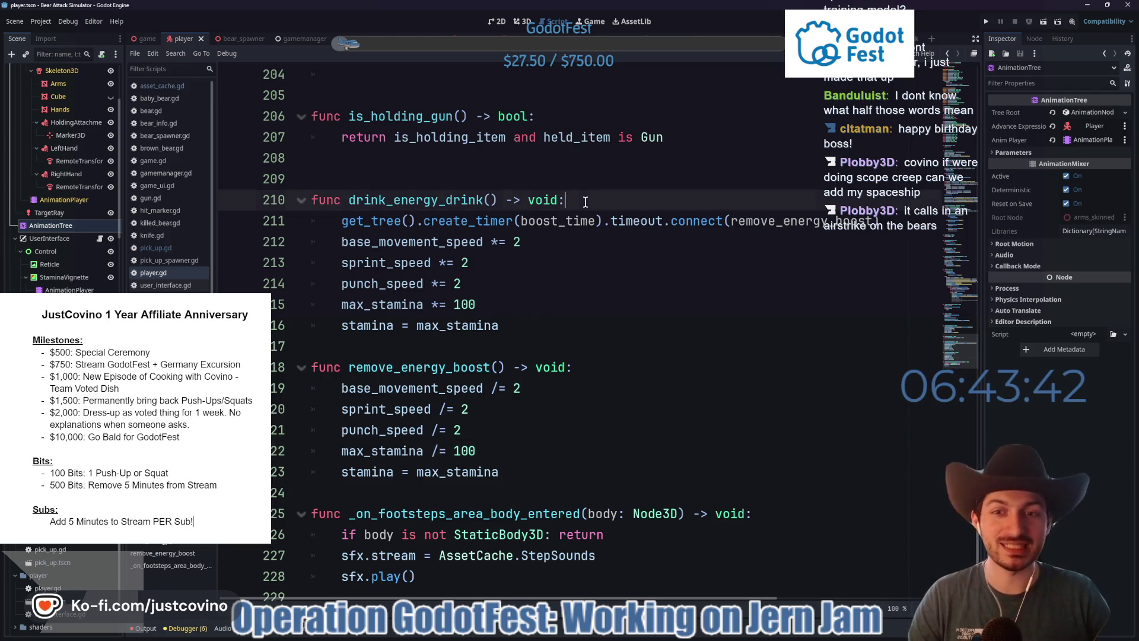
key("Return")
type("stam")
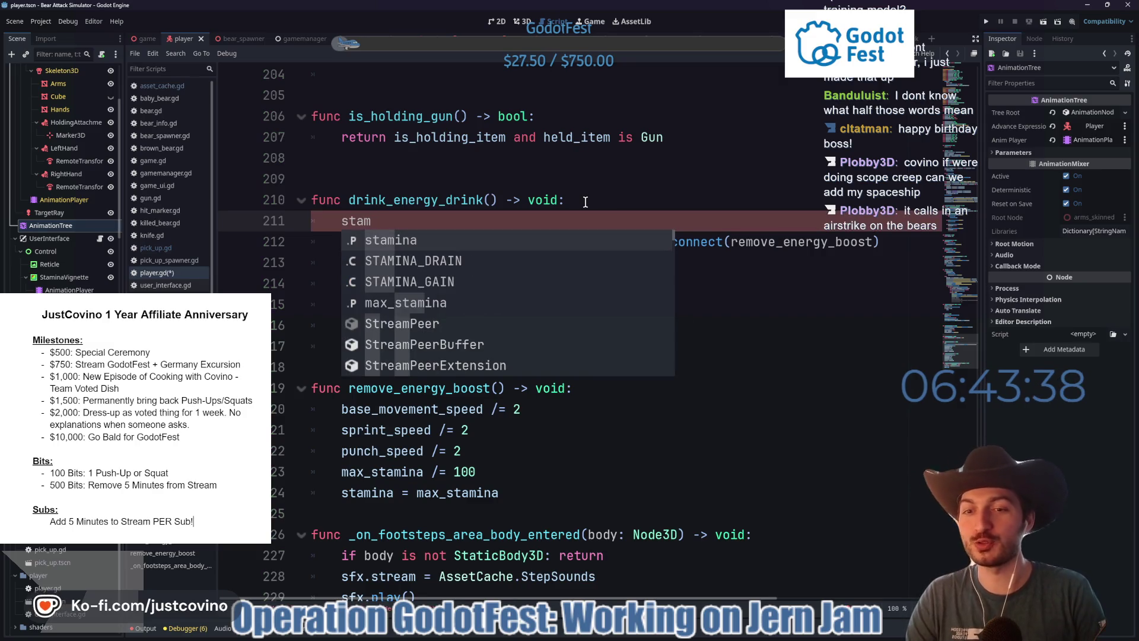
key("BackSpace")
key("BackSpace")
key("BackSpace")
scroll(585, 202, "up", 15)
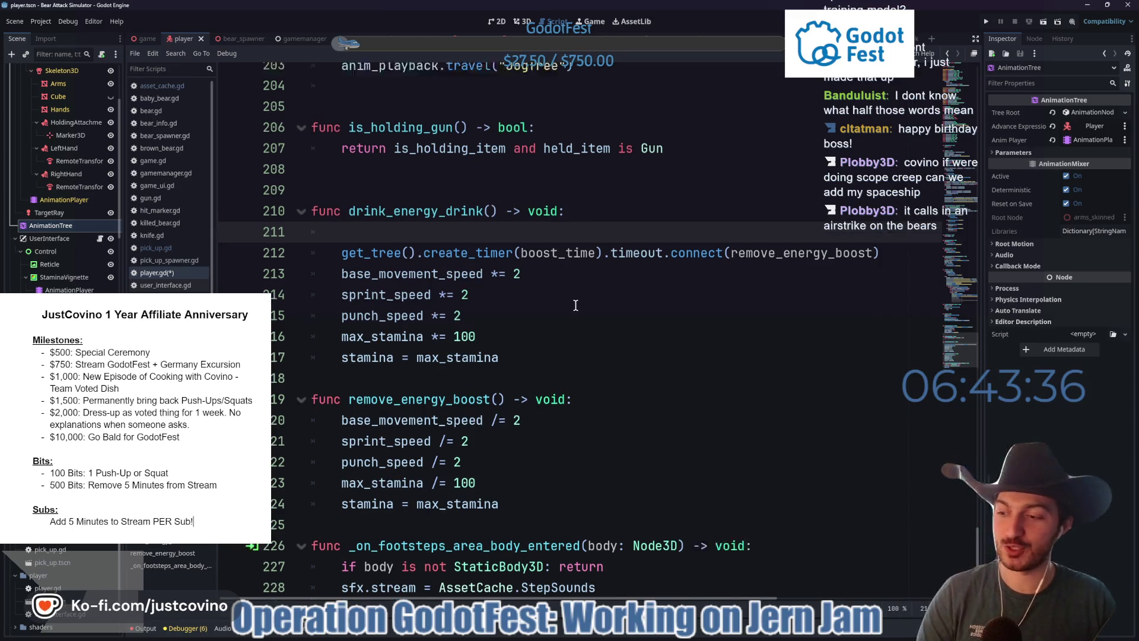
scroll(553, 312, "up", 20)
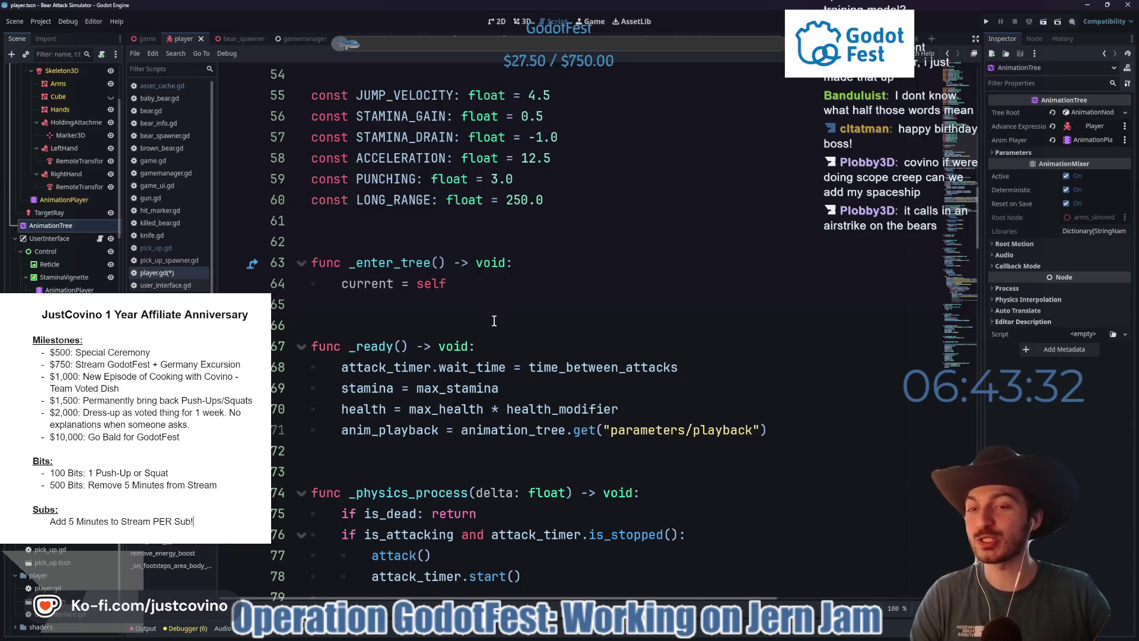
scroll(498, 311, "up", 2)
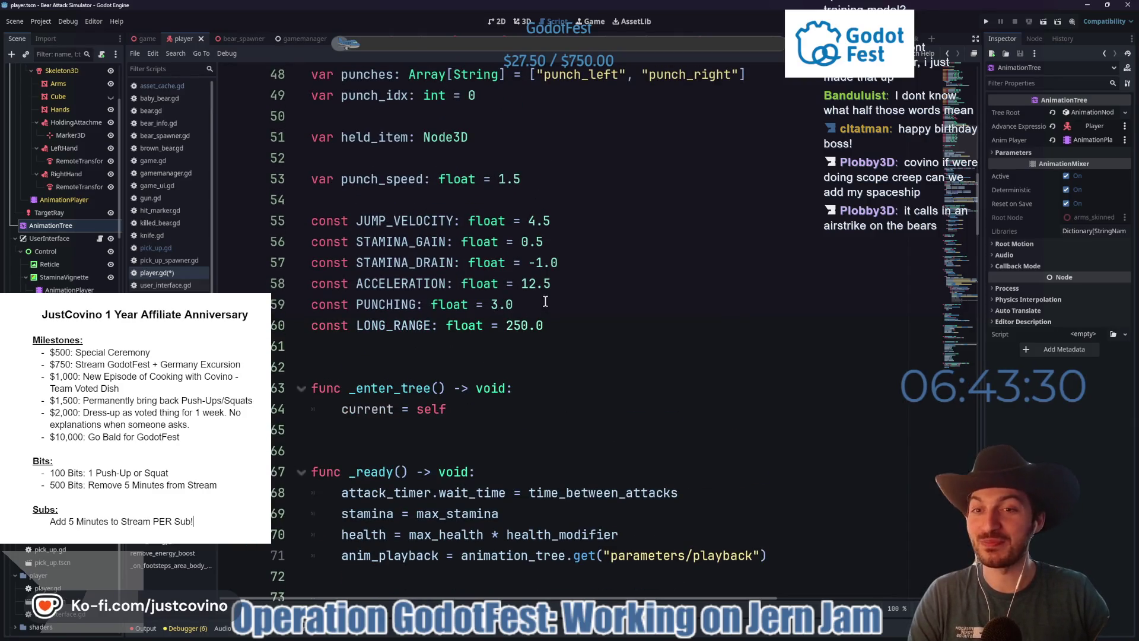
scroll(545, 302, "up", 4)
scroll(520, 365, "up", 5)
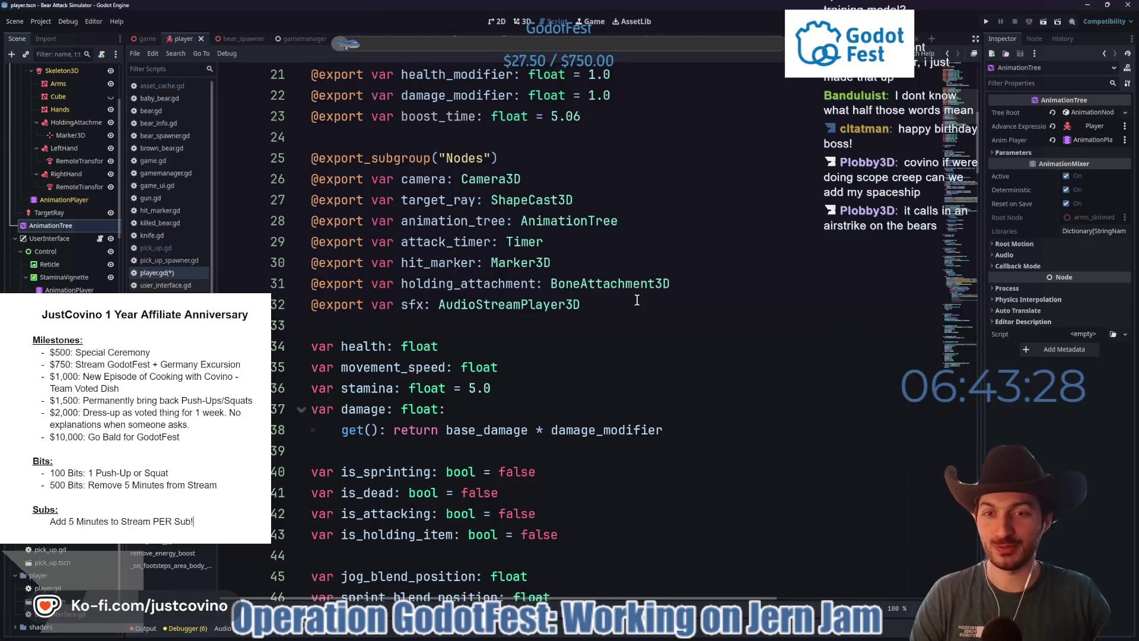
left_click(622, 304)
key("Return")
type("@export v")
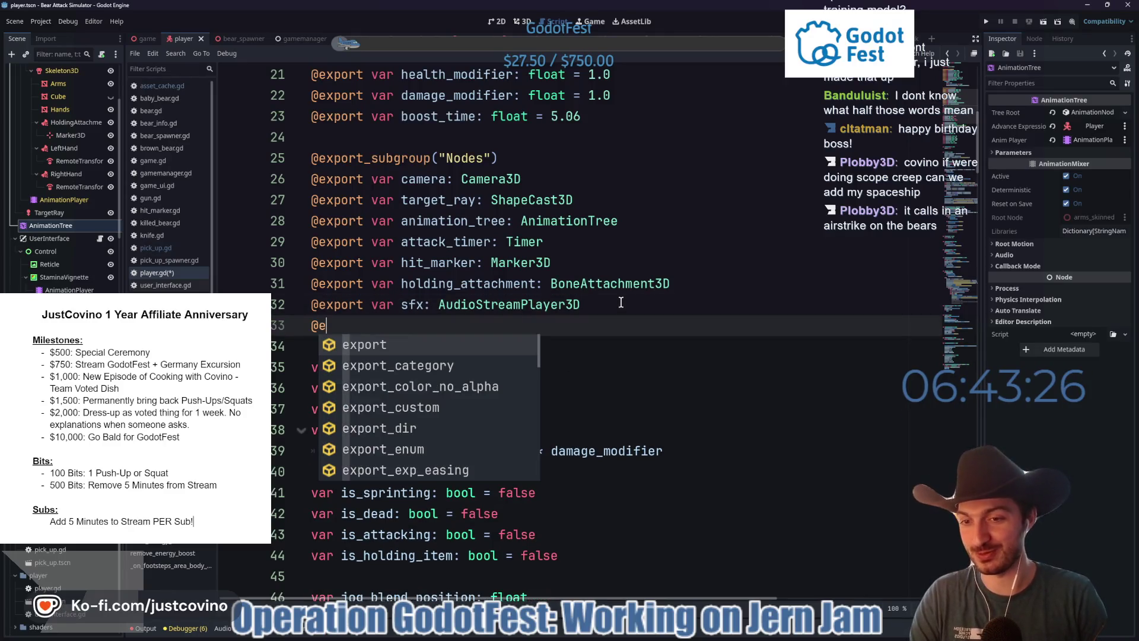
type("ar")
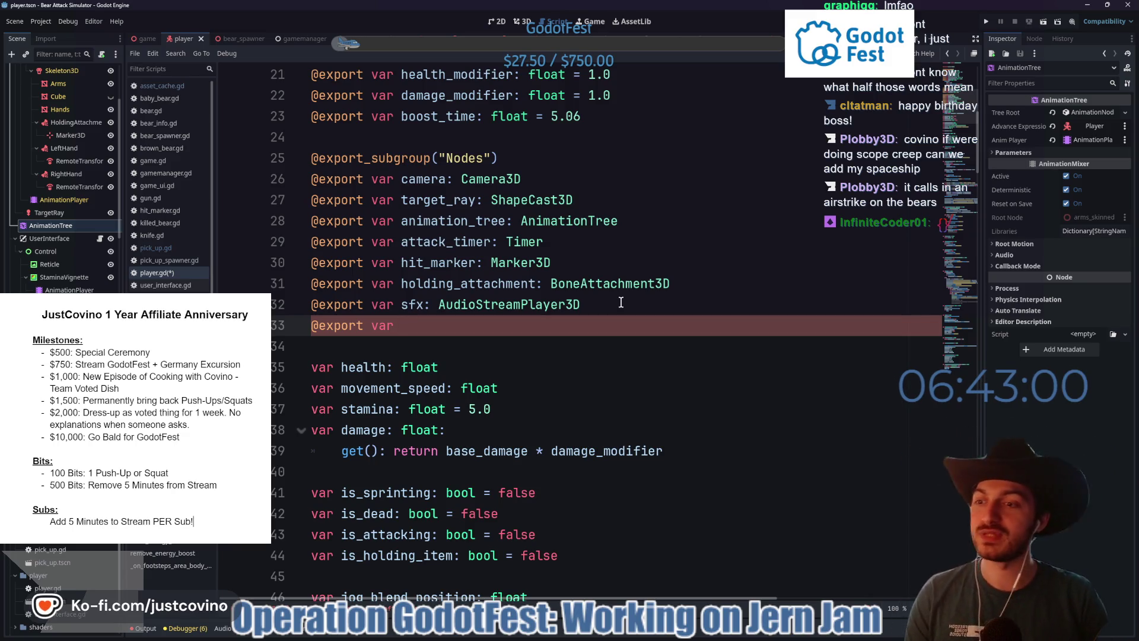
type("stamina_vignette:")
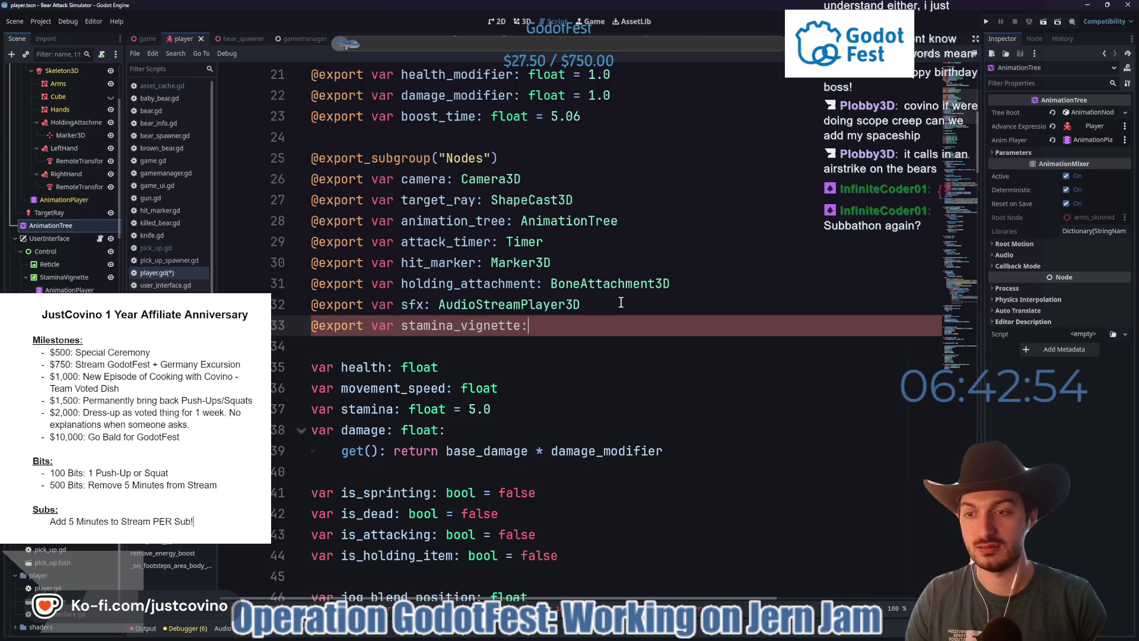
type(" Color")
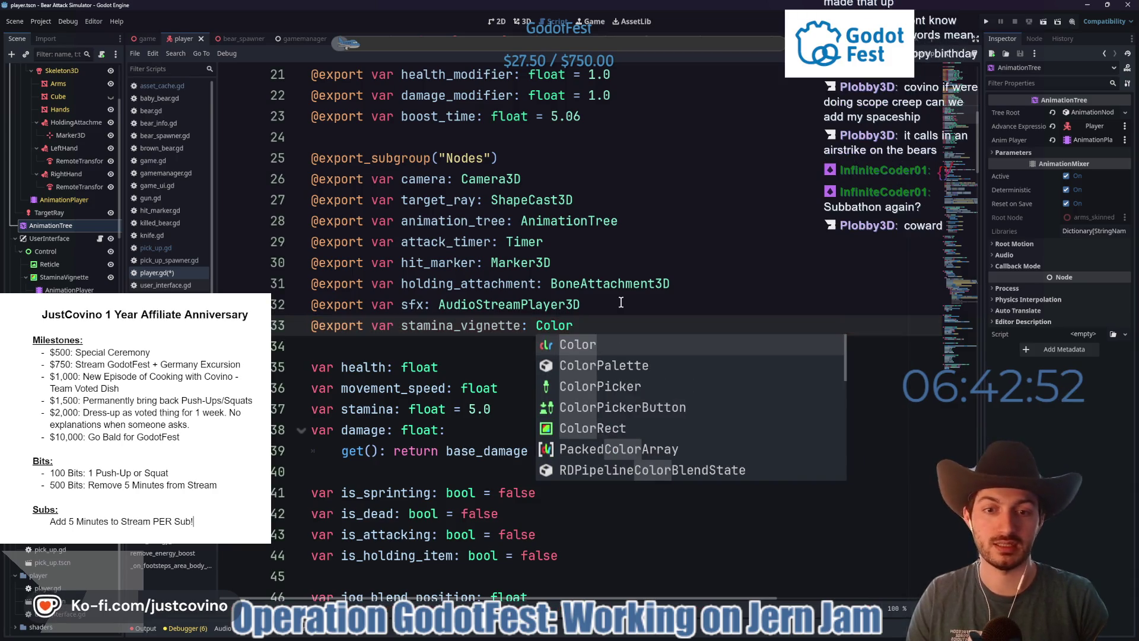
type("Rect")
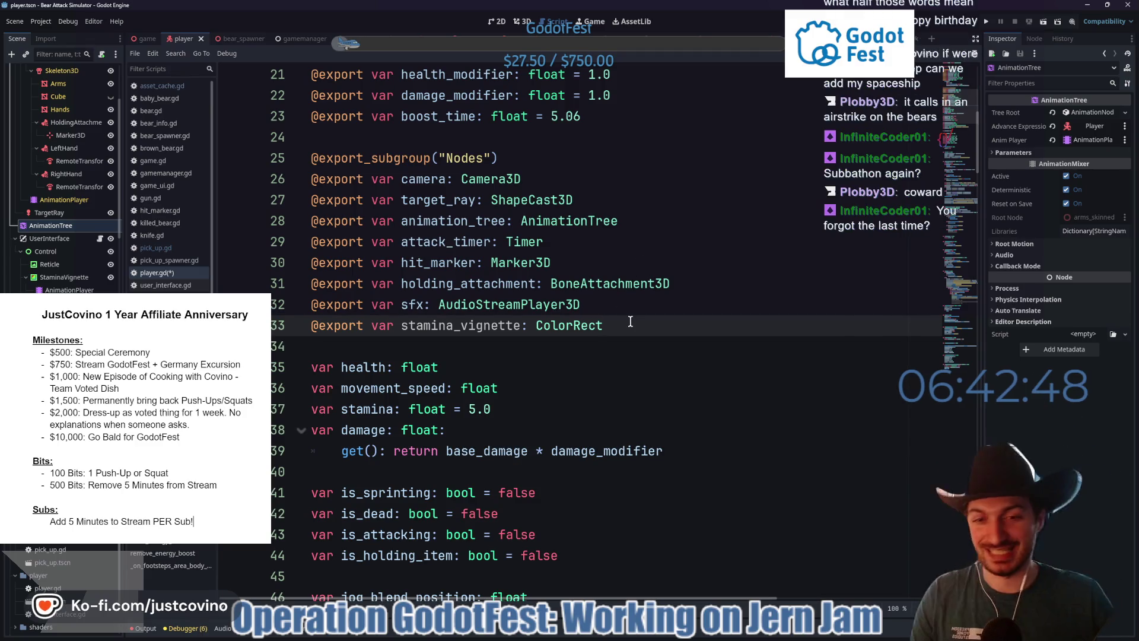
key("ctrl+s")
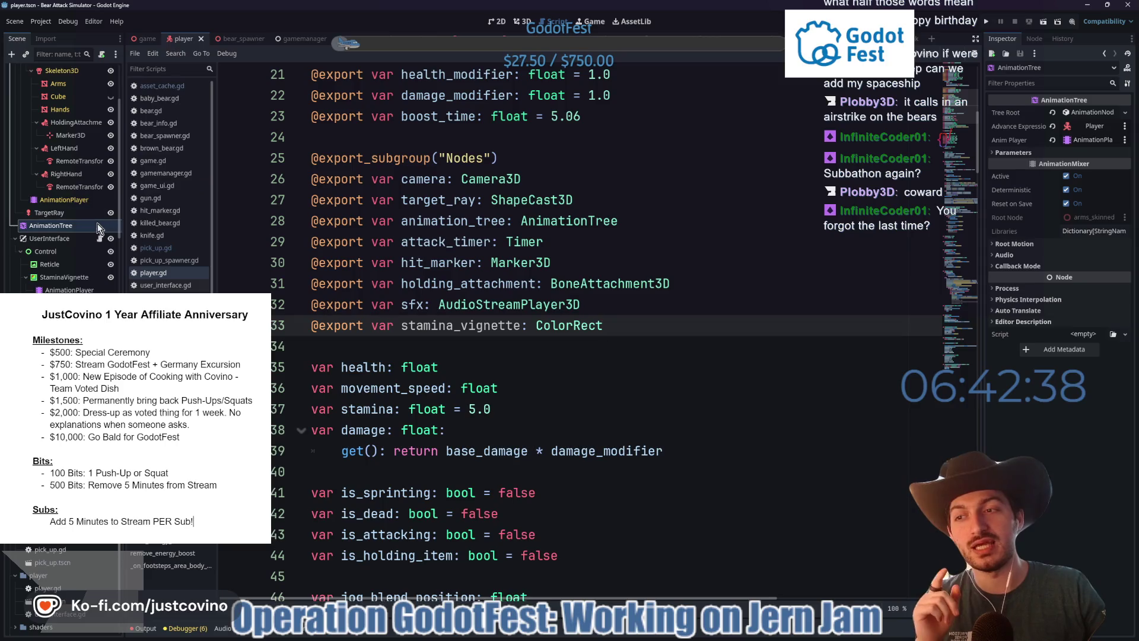
Step: Assign the StaminaVignette node to the Player's Stamina Vignette property in the Inspector
scroll(65, 178, "up", 3)
left_click(32, 71)
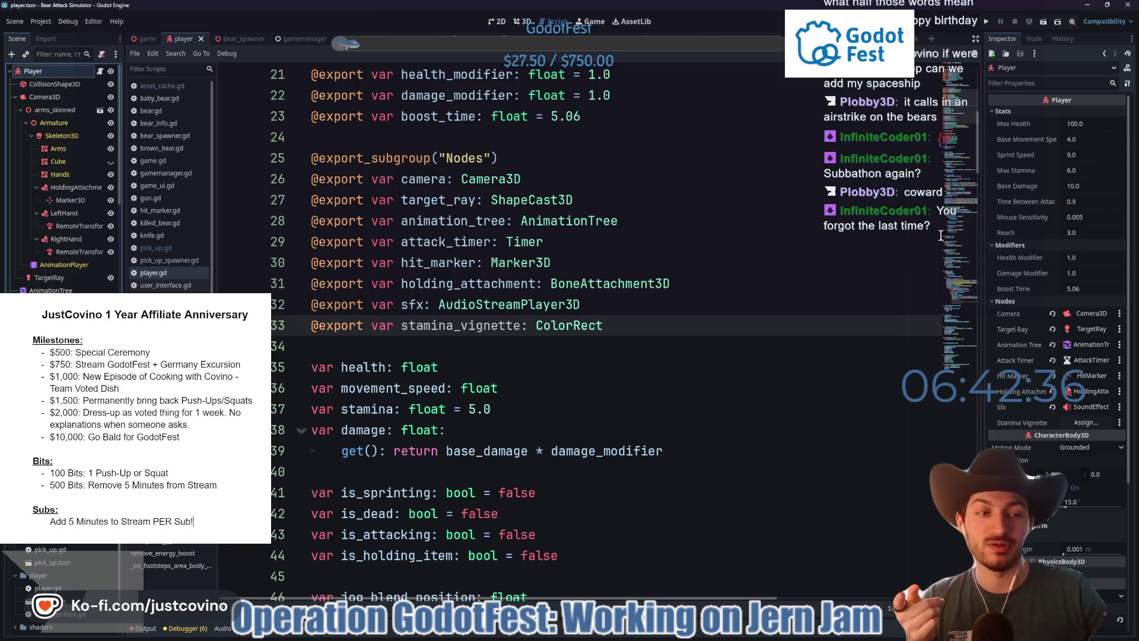
left_click(1086, 422)
left_click(573, 247)
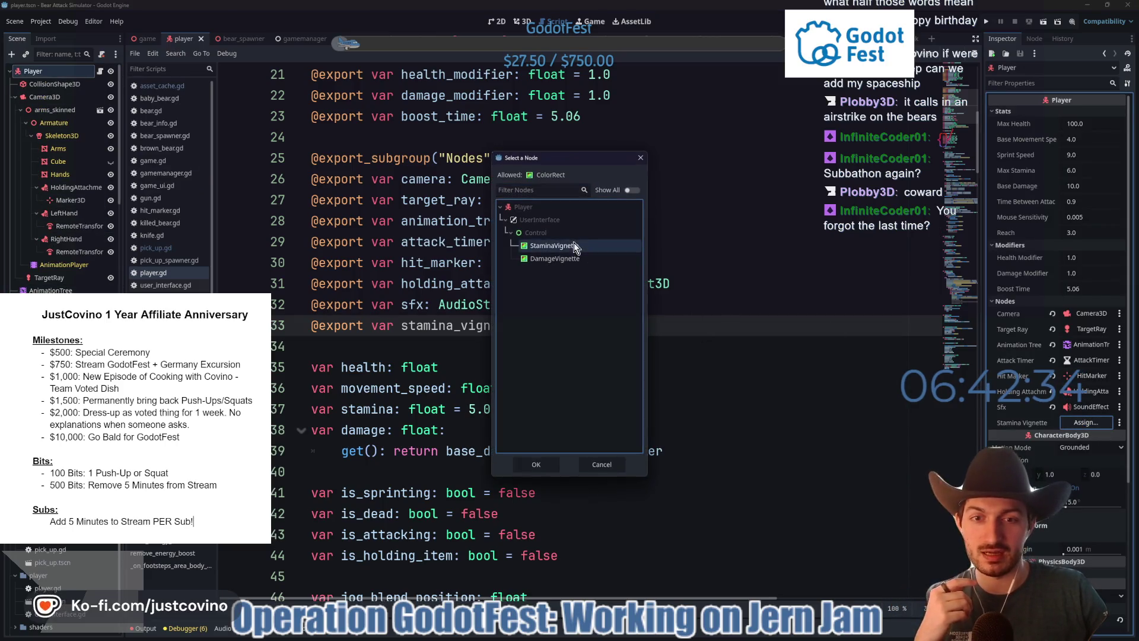
left_click(536, 465)
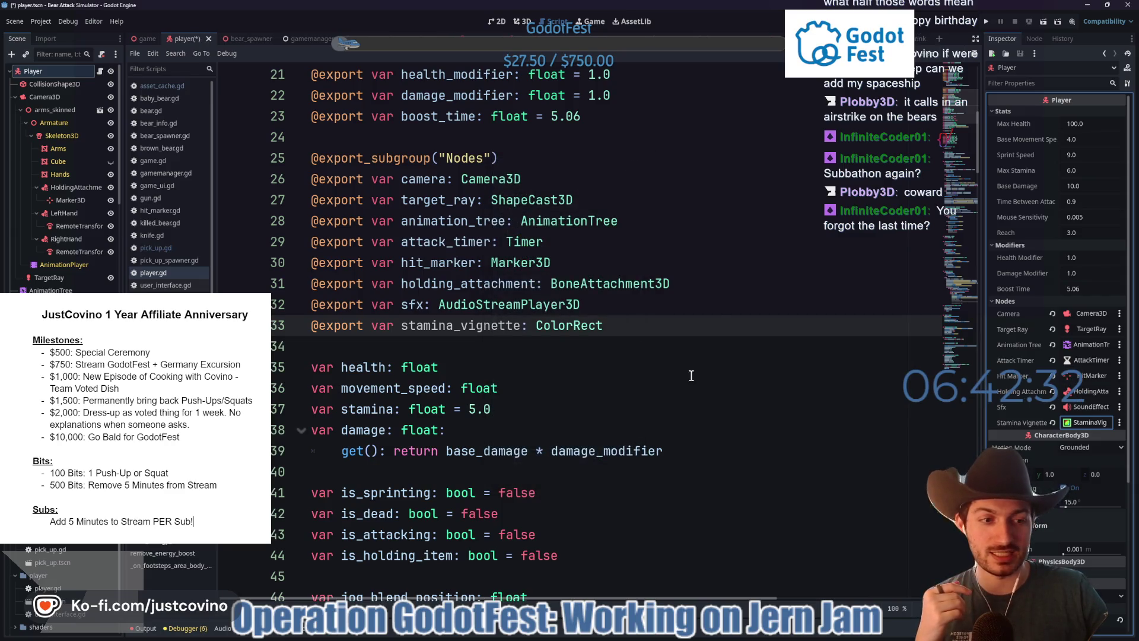
left_click(643, 322)
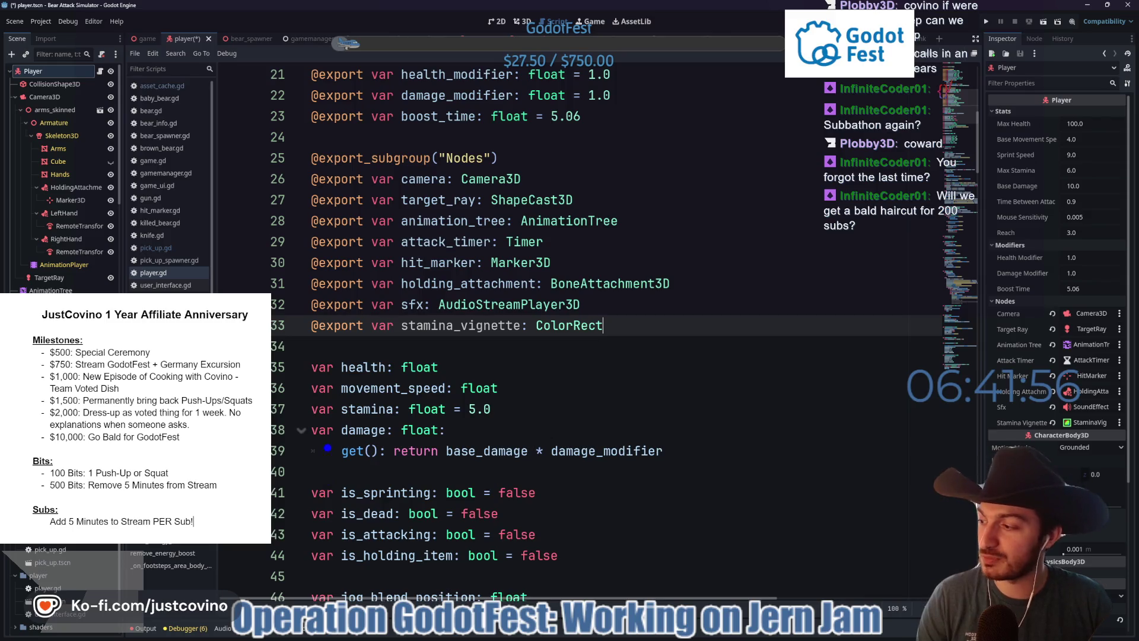
Step: Toggle a breakpoint on line 39 off again, then save the player scene and script
left_click(310, 450)
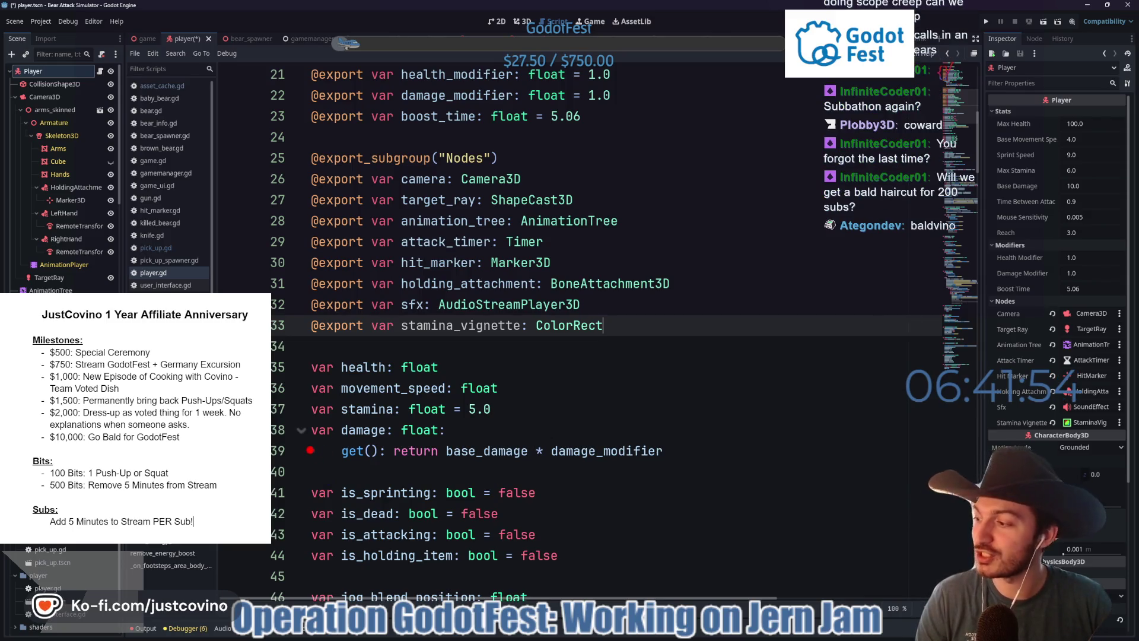
left_click(298, 450)
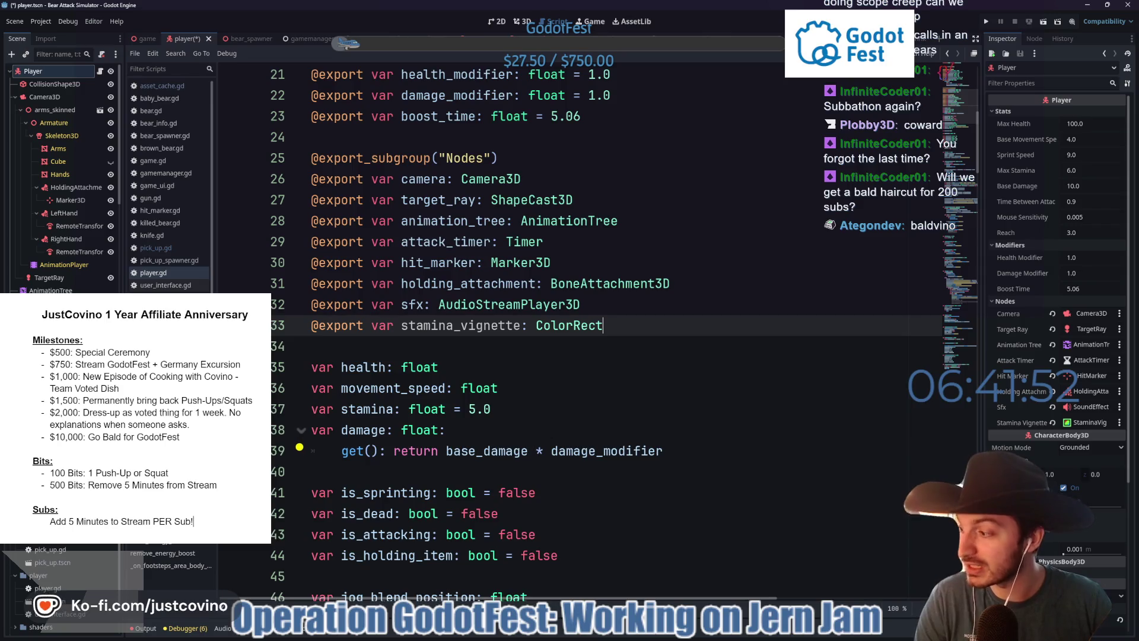
left_click_drag(295, 442, 525, 442)
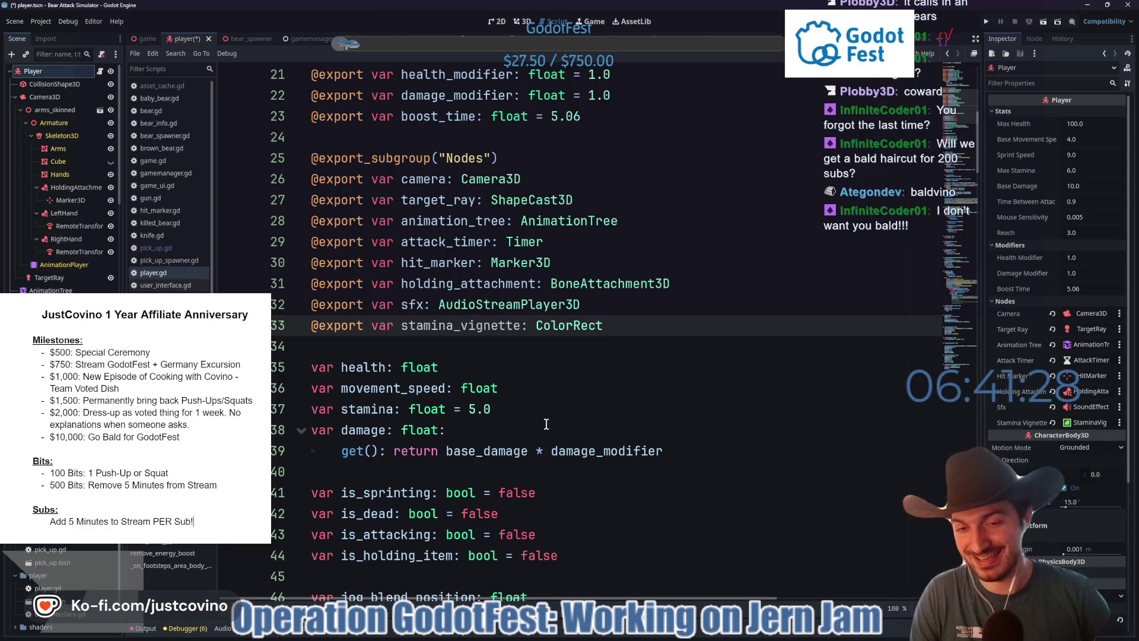
key("ctrl+s")
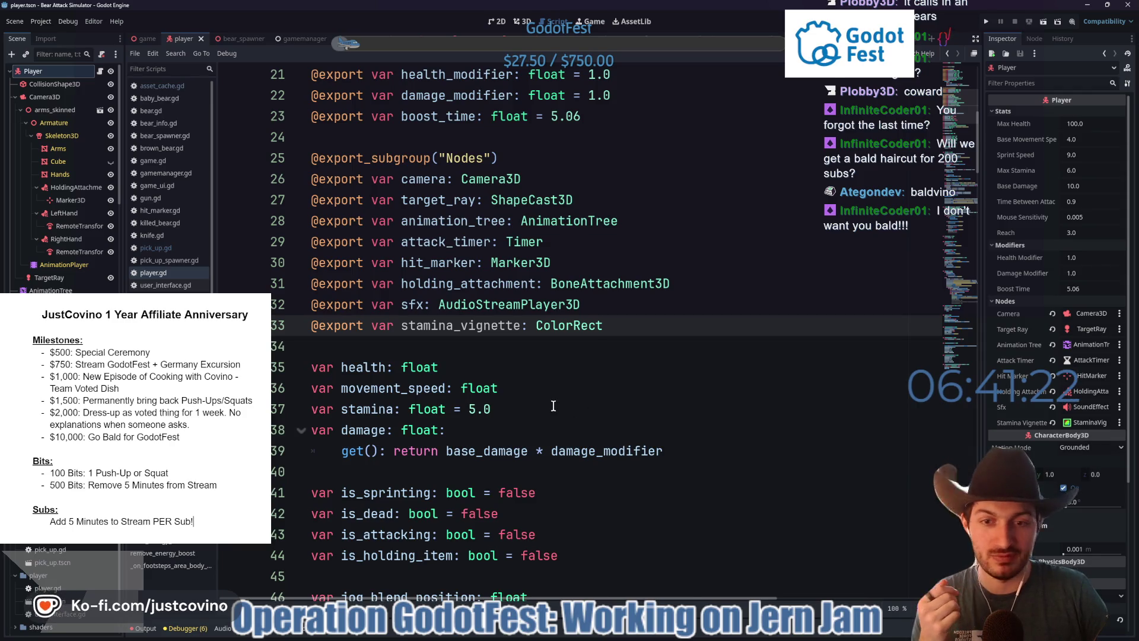
scroll(549, 403, "down", 20)
scroll(549, 403, "down", 1)
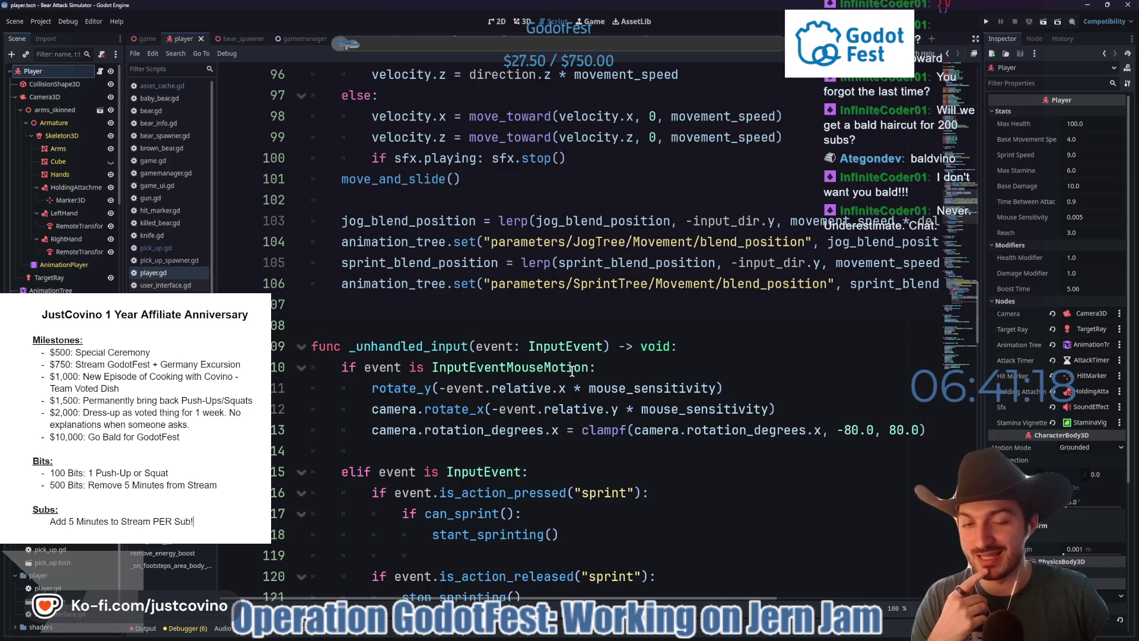
mouse_move(572, 370)
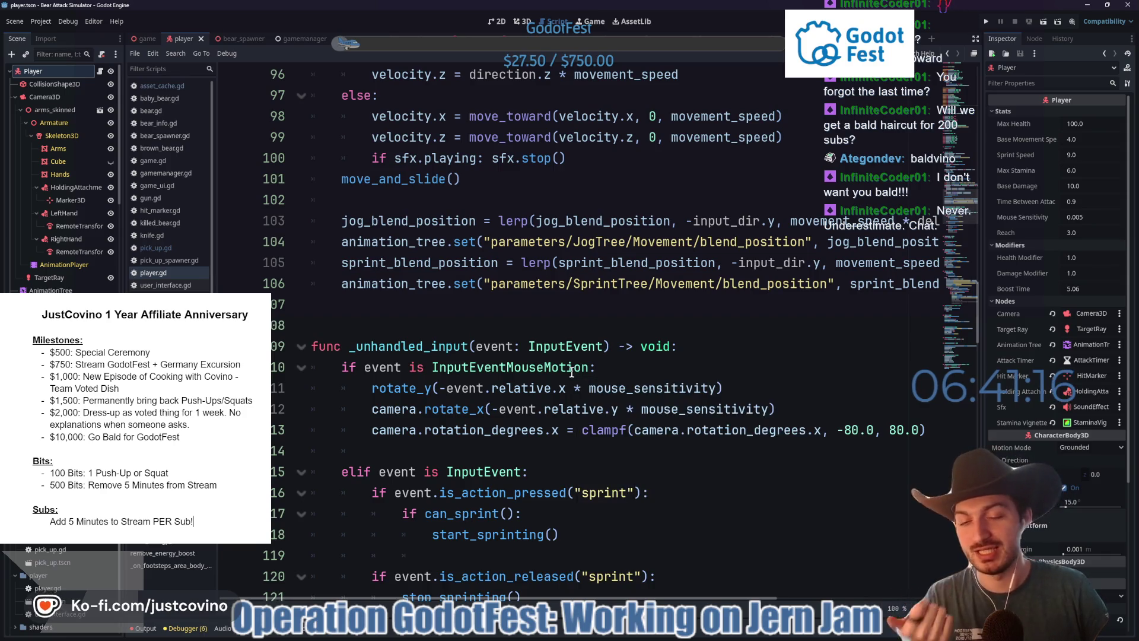
scroll(572, 372, "down", 4)
scroll(571, 372, "down", 7)
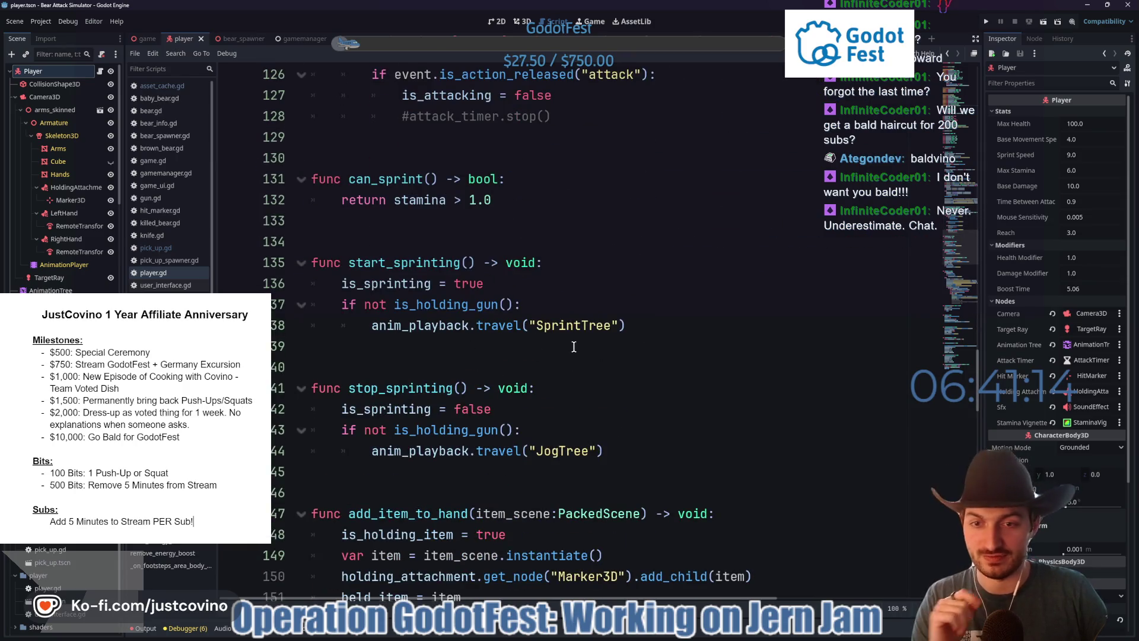
scroll(544, 319, "down", 4)
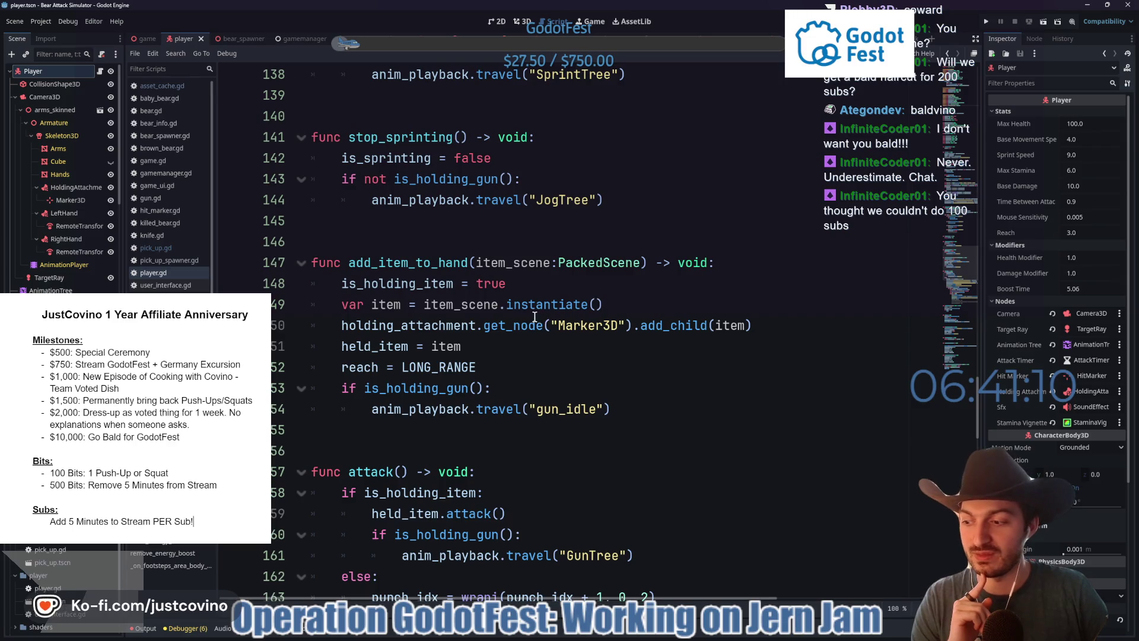
mouse_move(535, 317)
left_click(585, 286)
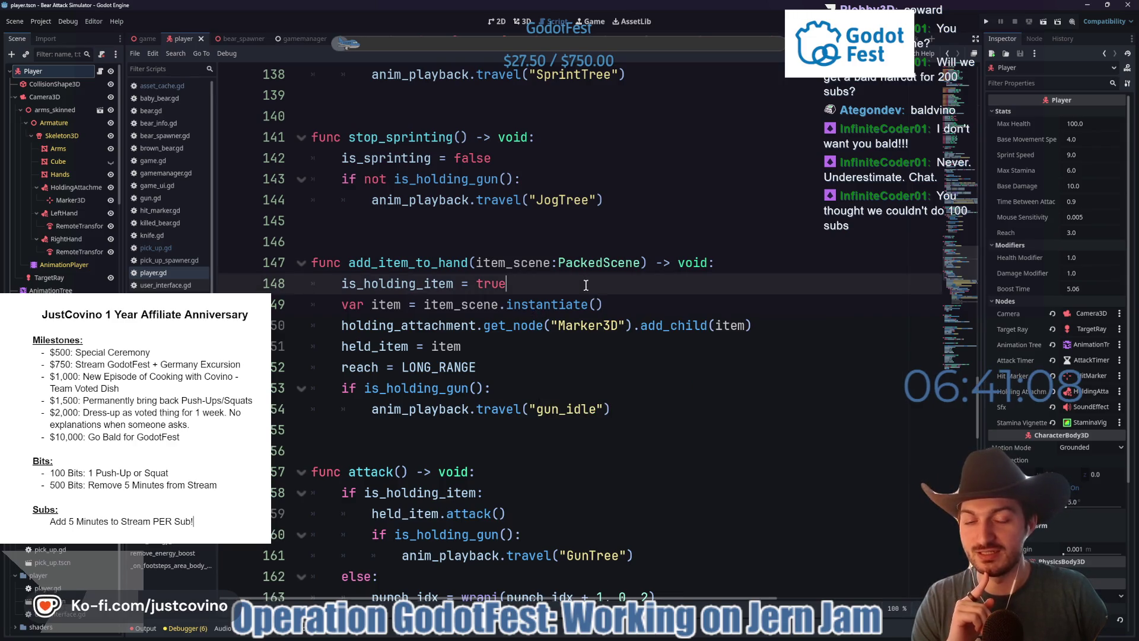
scroll(575, 291, "down", 2)
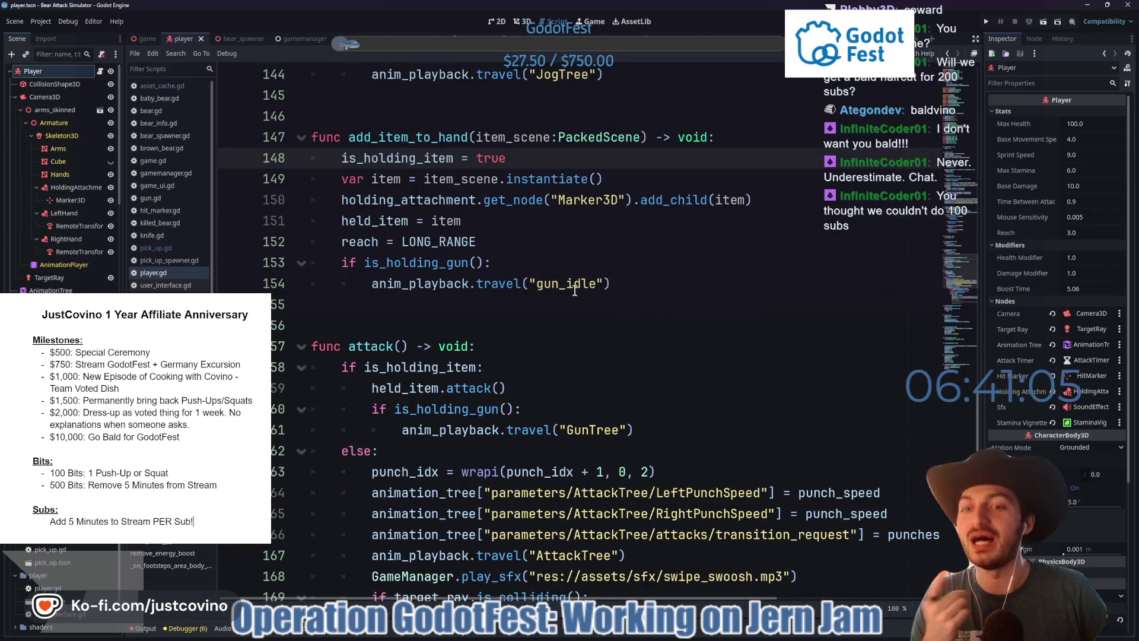
left_click(541, 313)
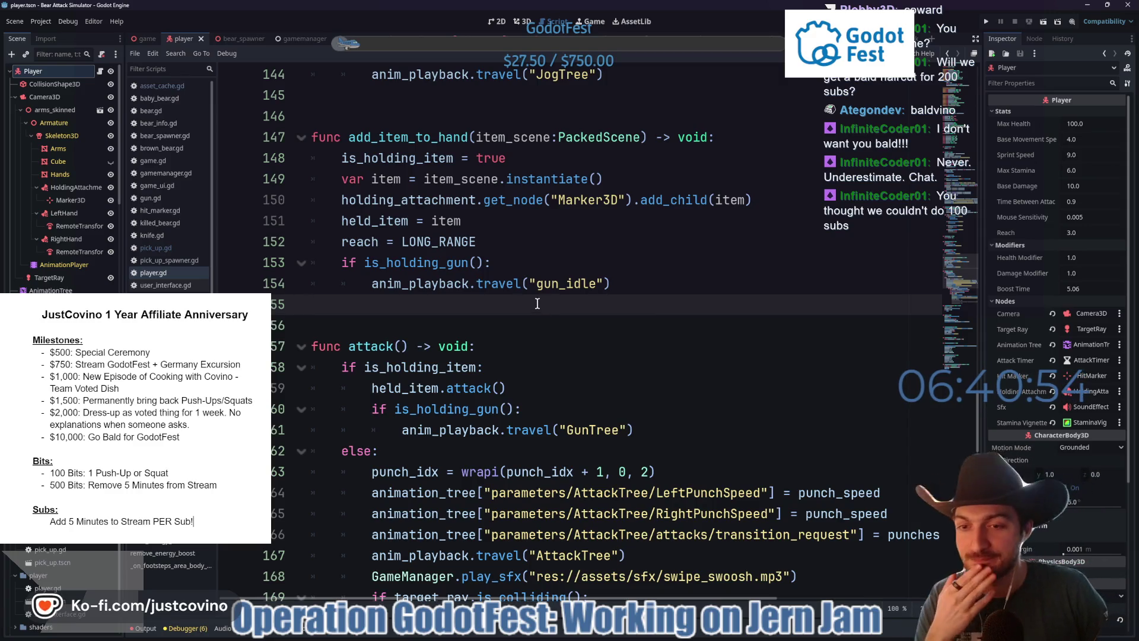
scroll(536, 303, "down", 1)
scroll(528, 279, "up", 4)
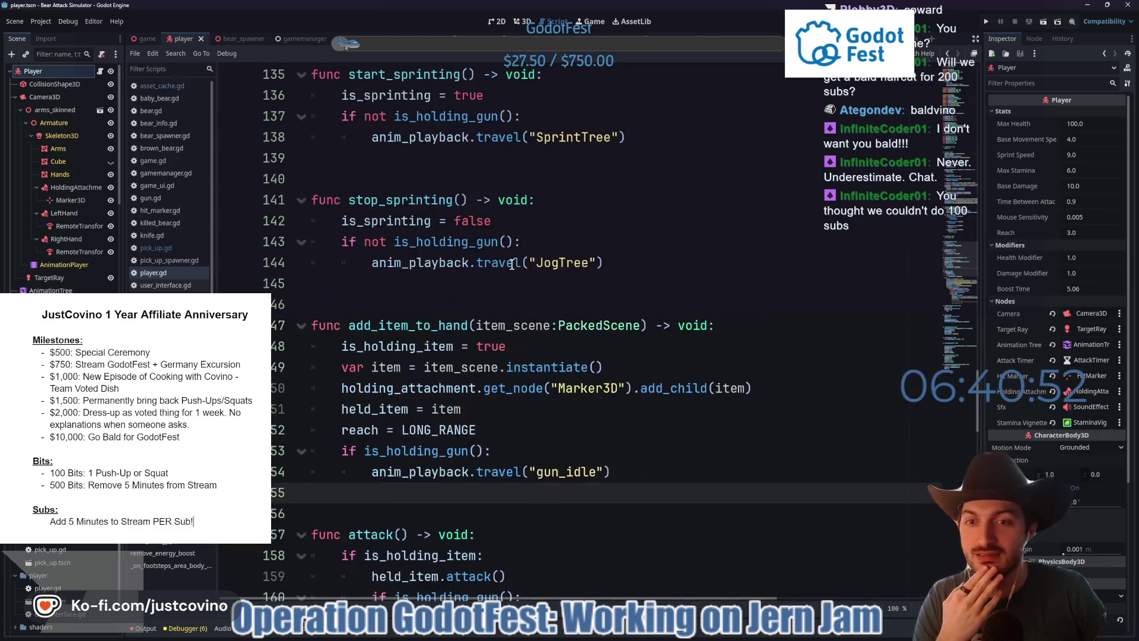
scroll(382, 317, "down", 6)
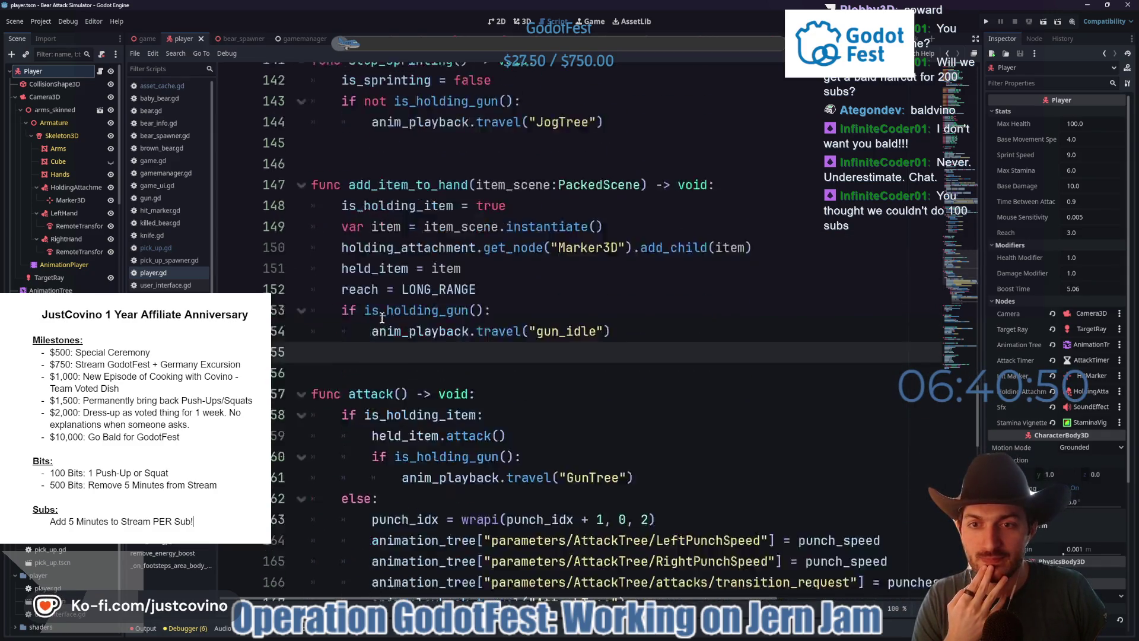
scroll(391, 321, "down", 7)
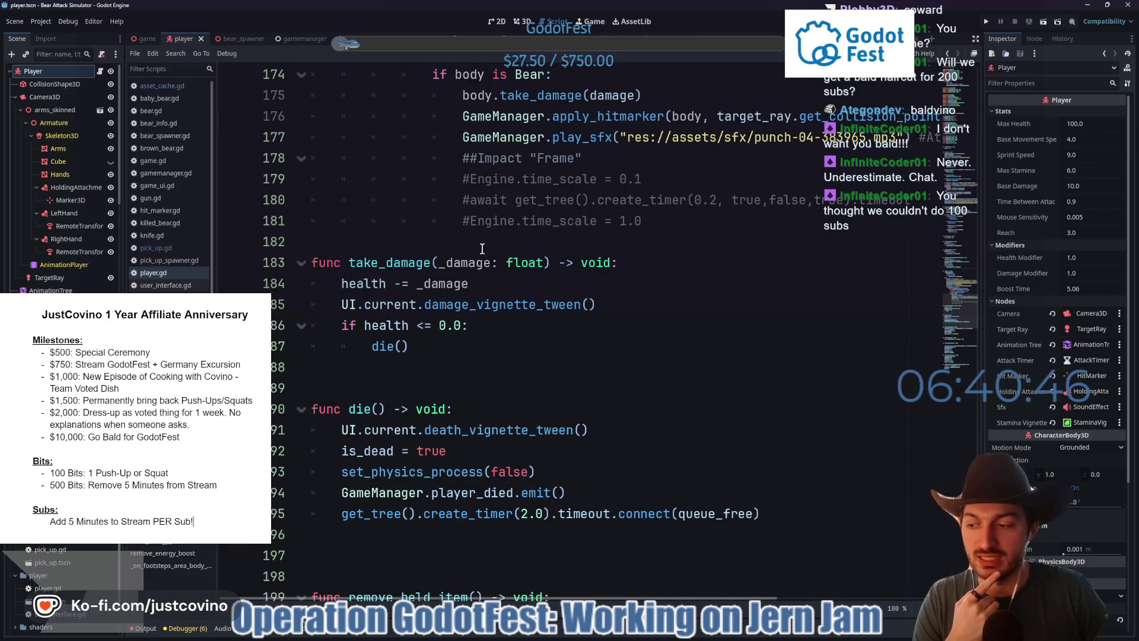
scroll(473, 325, "down", 10)
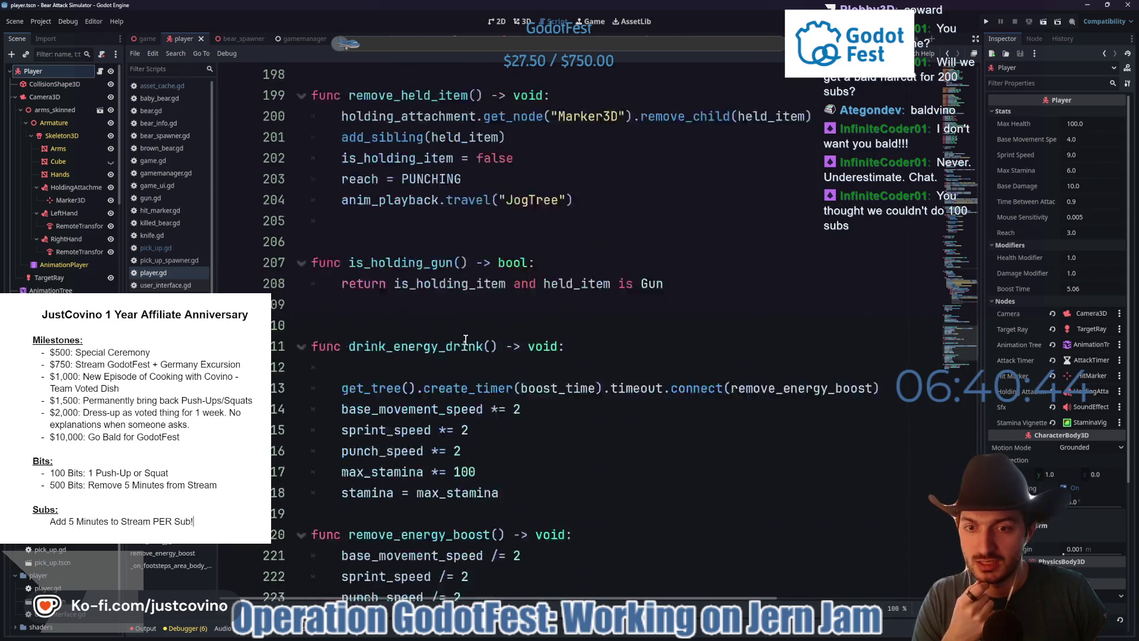
left_click(407, 242)
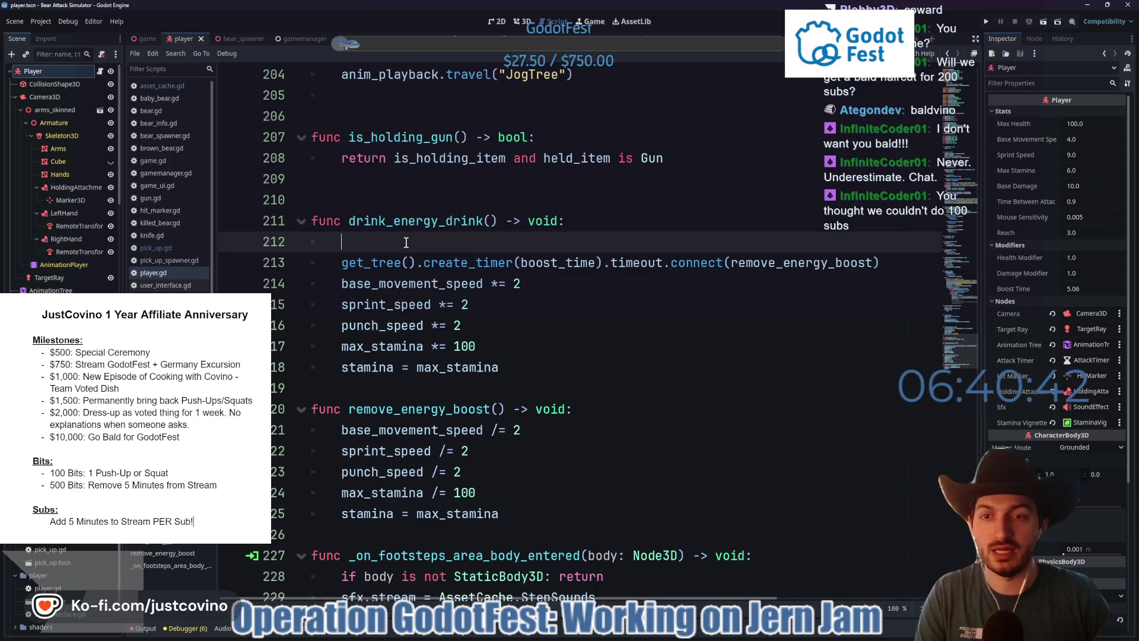
Step: Add stamina_vignette.hide() as the first line of drink_energy_drink
type("stamin")
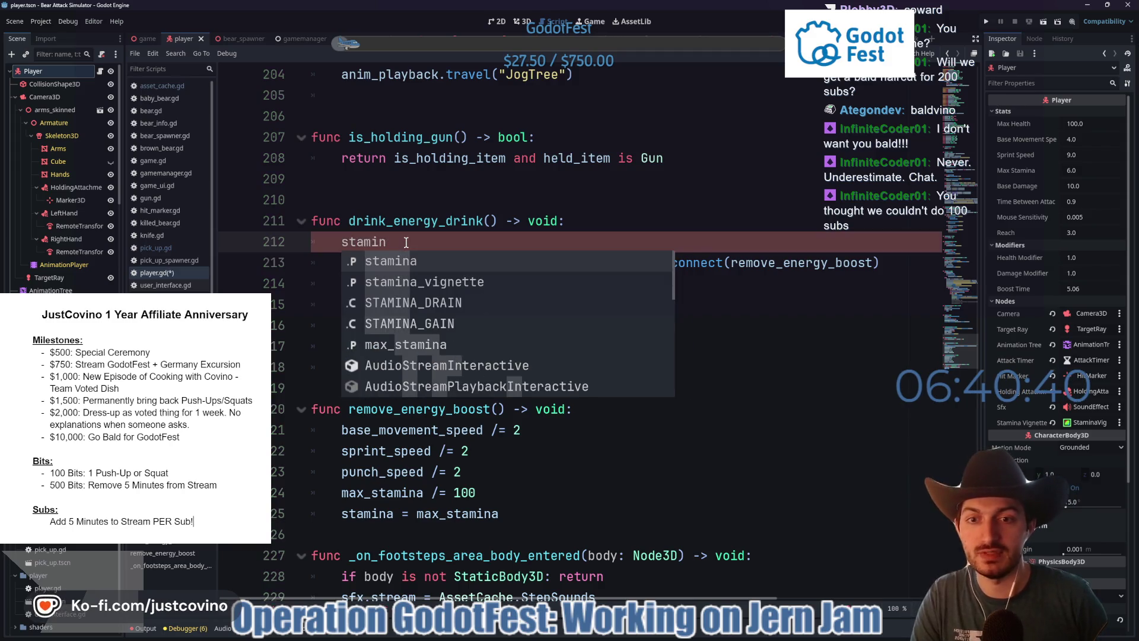
key("Down")
key("Return")
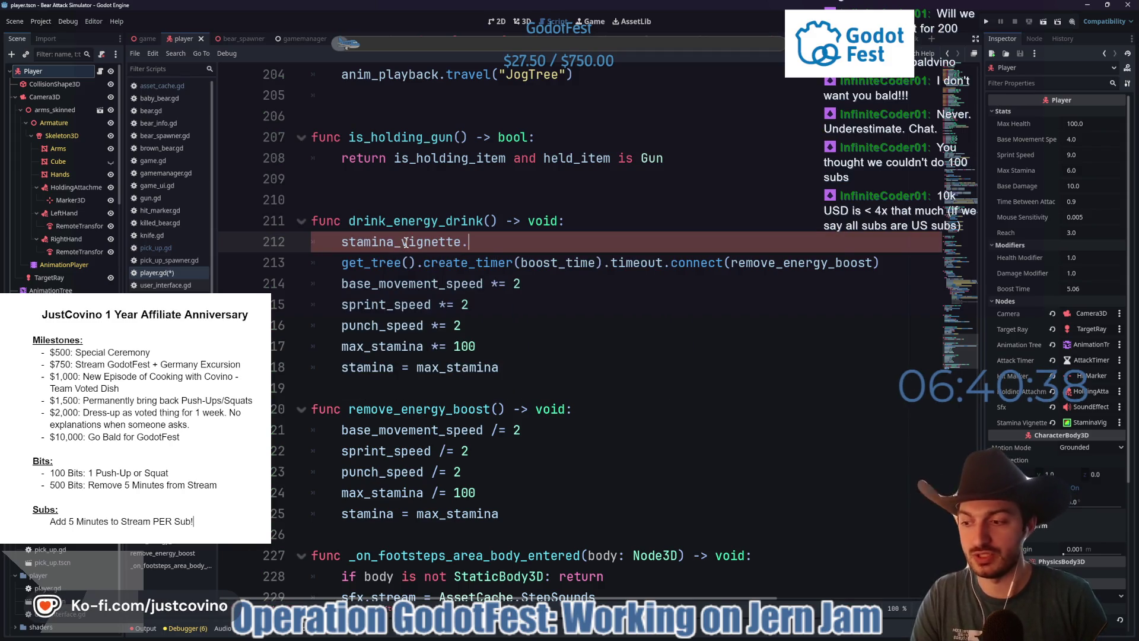
type(".show")
key("Return")
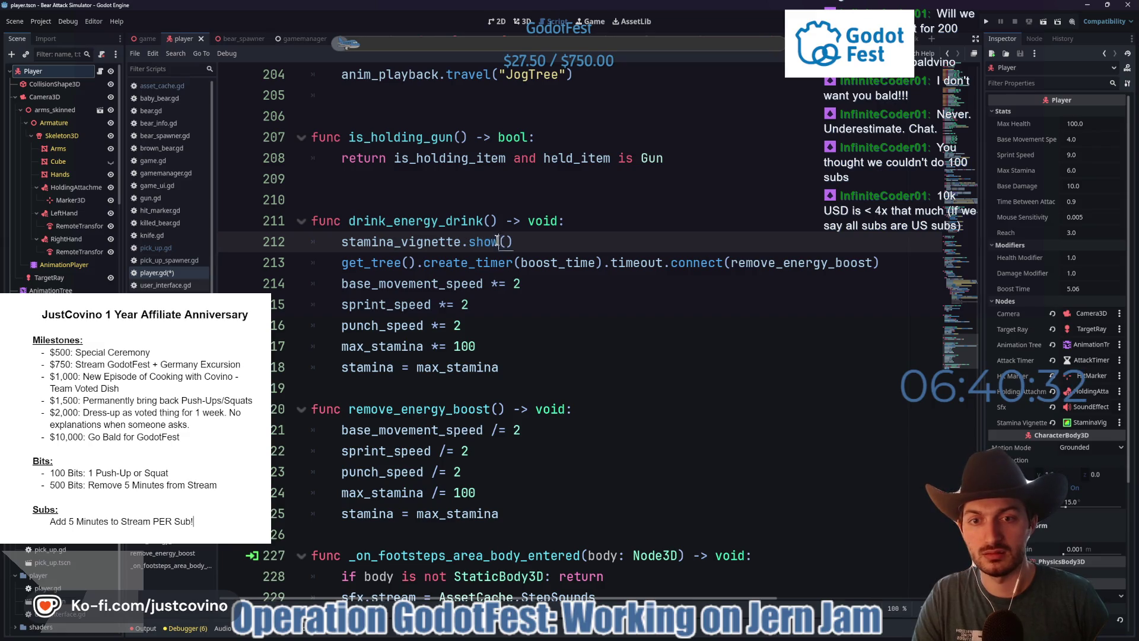
left_click_drag(497, 239, 465, 238)
type("hide")
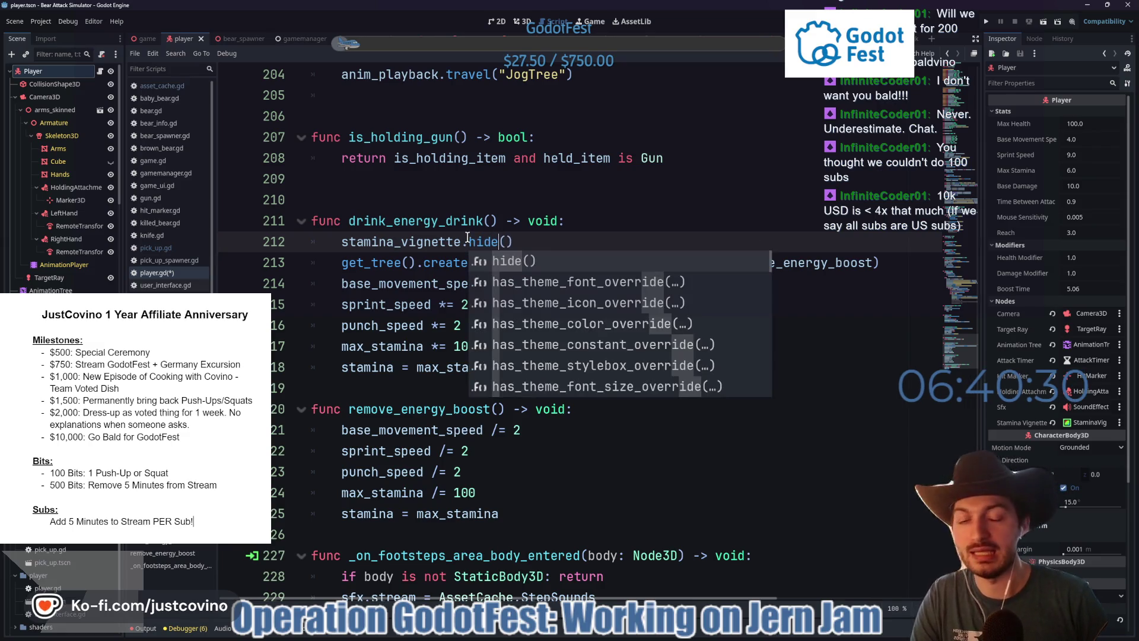
Step: Append stamina_vignette.show() to the end of remove_energy_boost and save the script
left_click(524, 519)
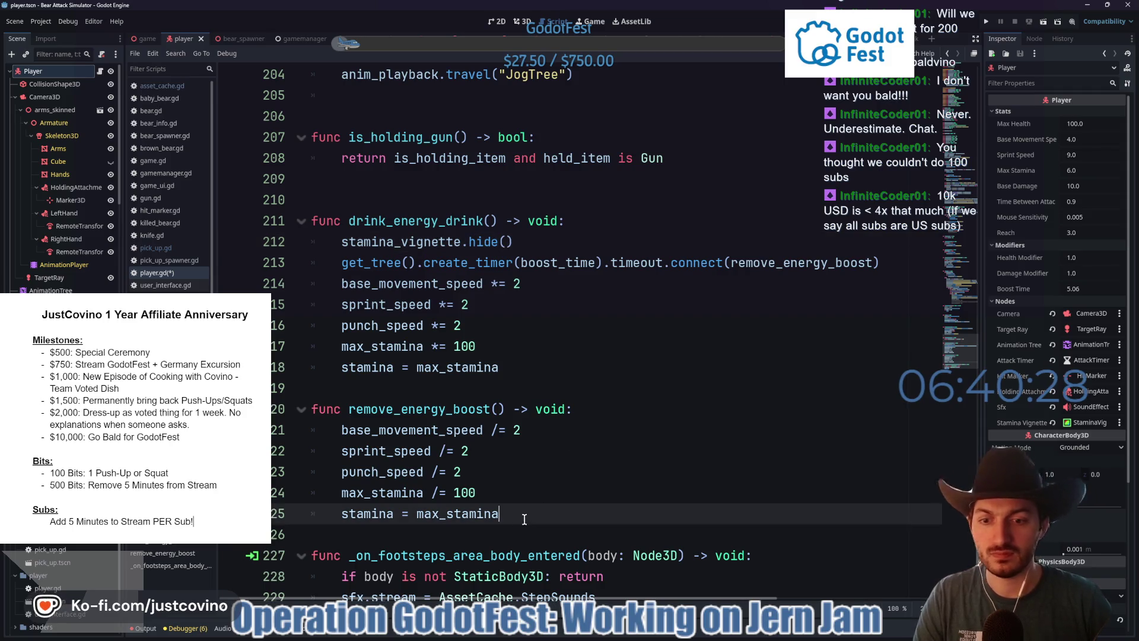
key("Return")
type("stami")
key("Down")
key("Return")
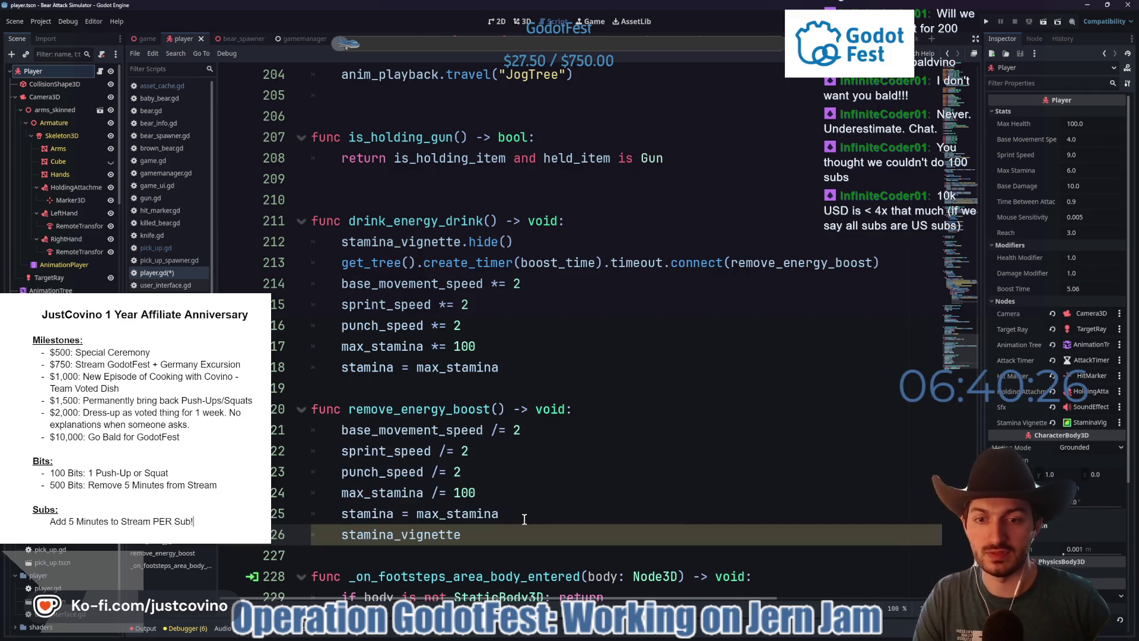
type(".s")
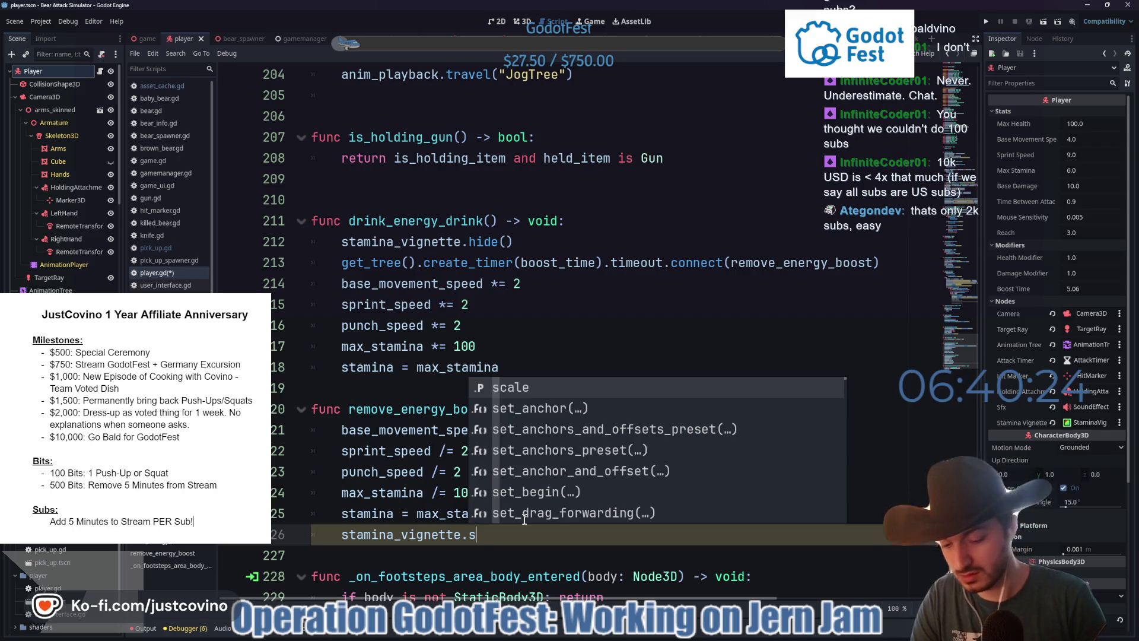
type("how()")
key("ctrl+s")
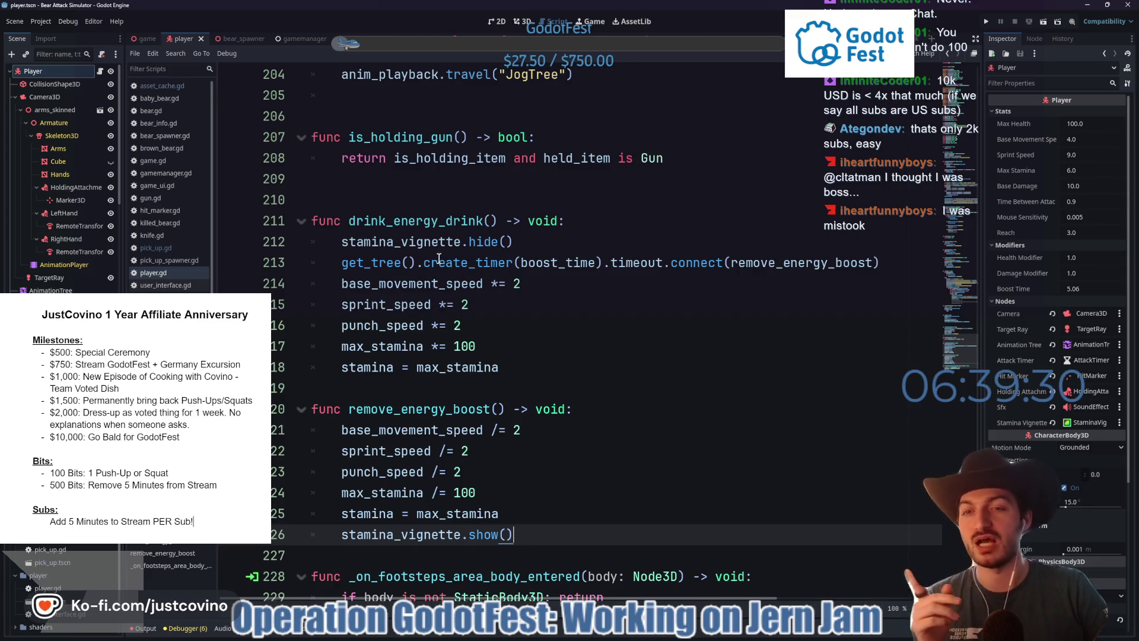
left_click(357, 383)
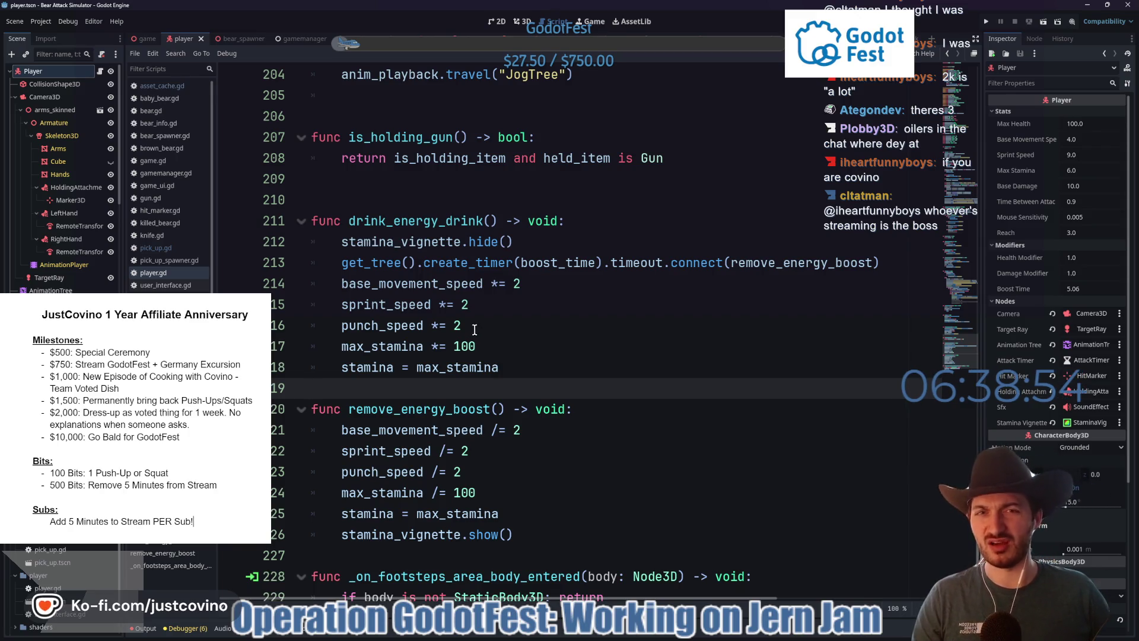
left_click(511, 363)
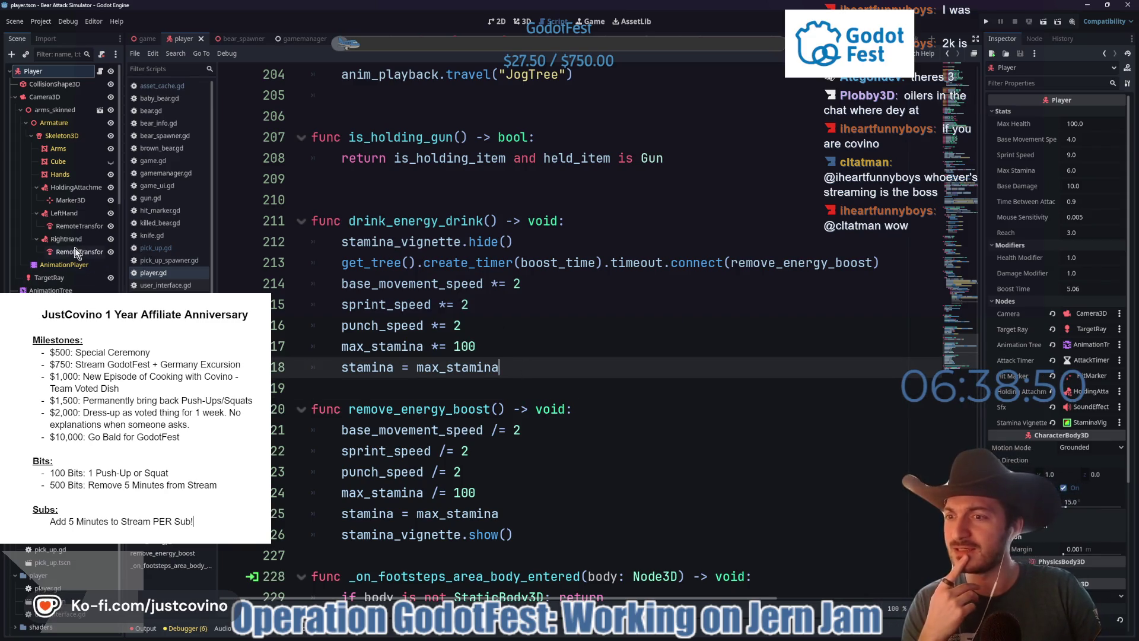
left_click(512, 19)
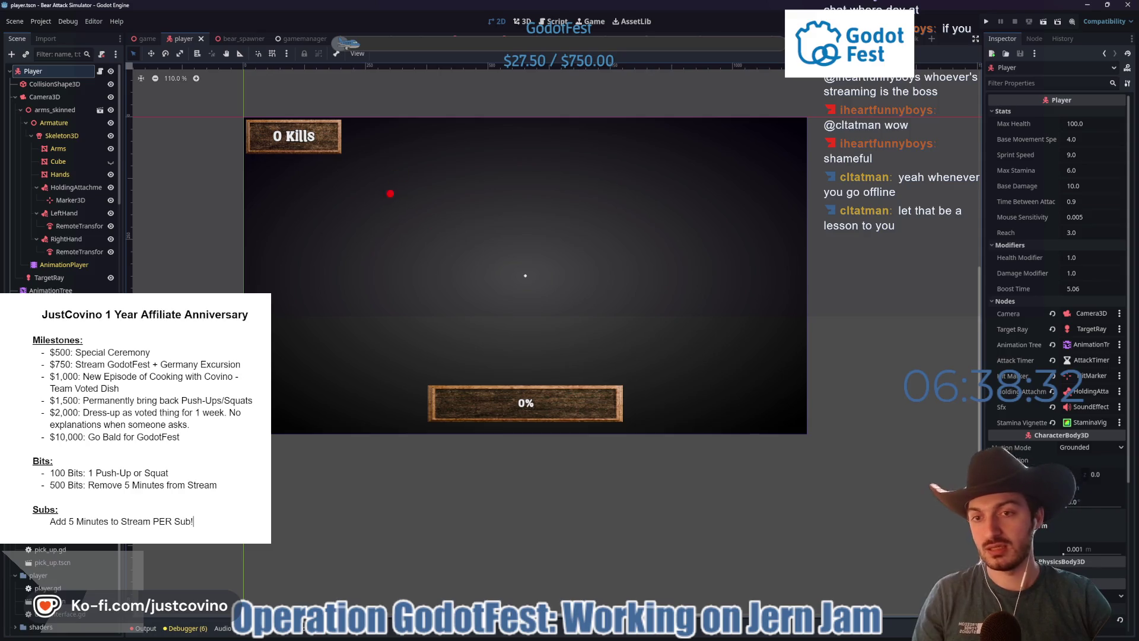
Step: Drag a selection box across the HUD with its 0 Kills counter and 0% bar, then clear it
mouse_move(435, 179)
left_mouse_down()
mouse_move(356, 404)
mouse_move(442, 129)
mouse_move(699, 205)
mouse_move(466, 237)
mouse_move(315, 313)
left_mouse_up()
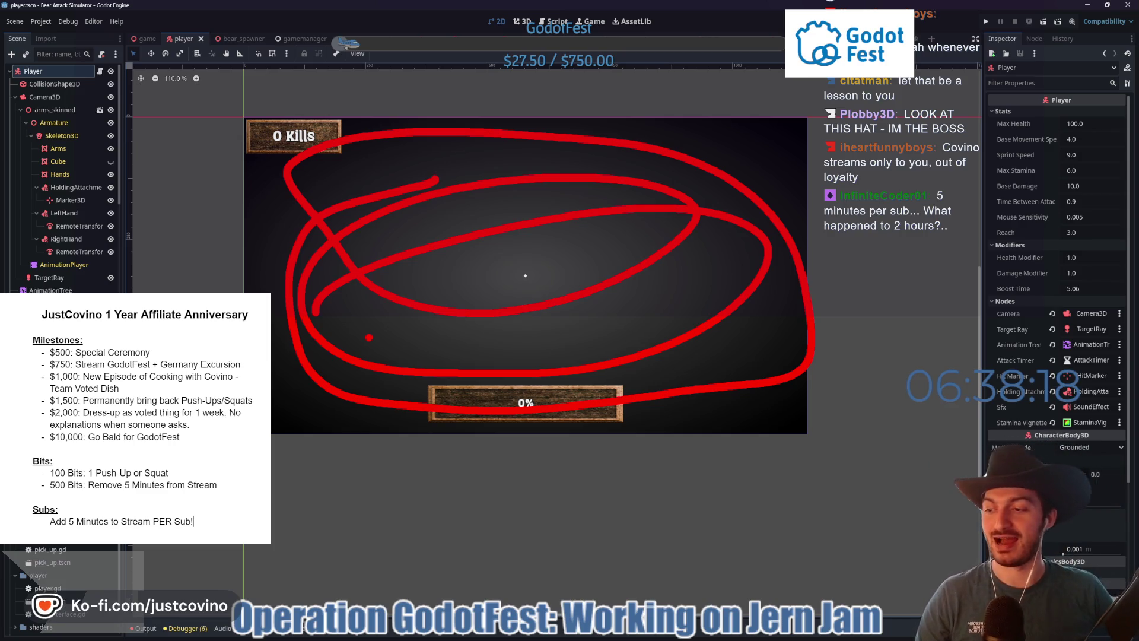
key("Escape")
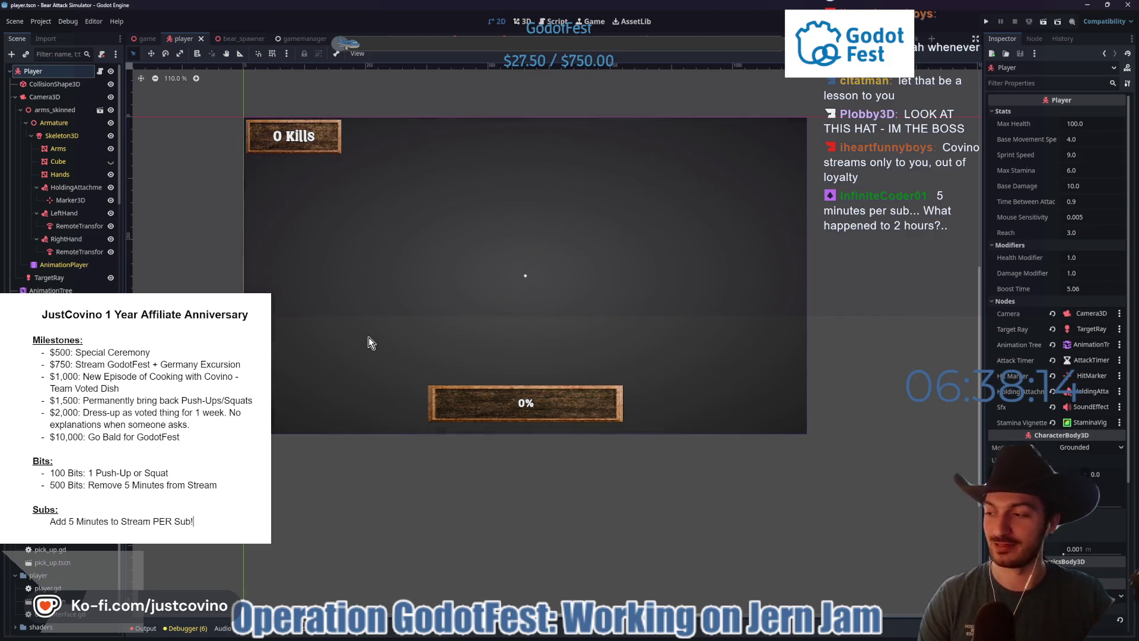
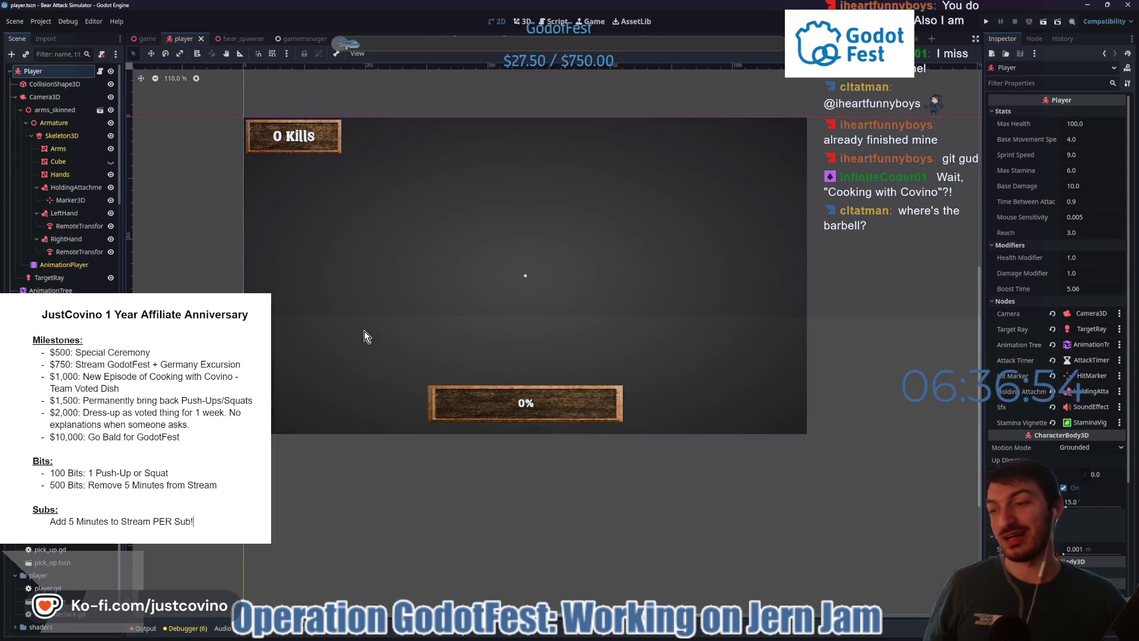
Step: Switch from the Godot editor to the Bear Attack Simulator itch.io admins page in the browser
left_click(429, 267)
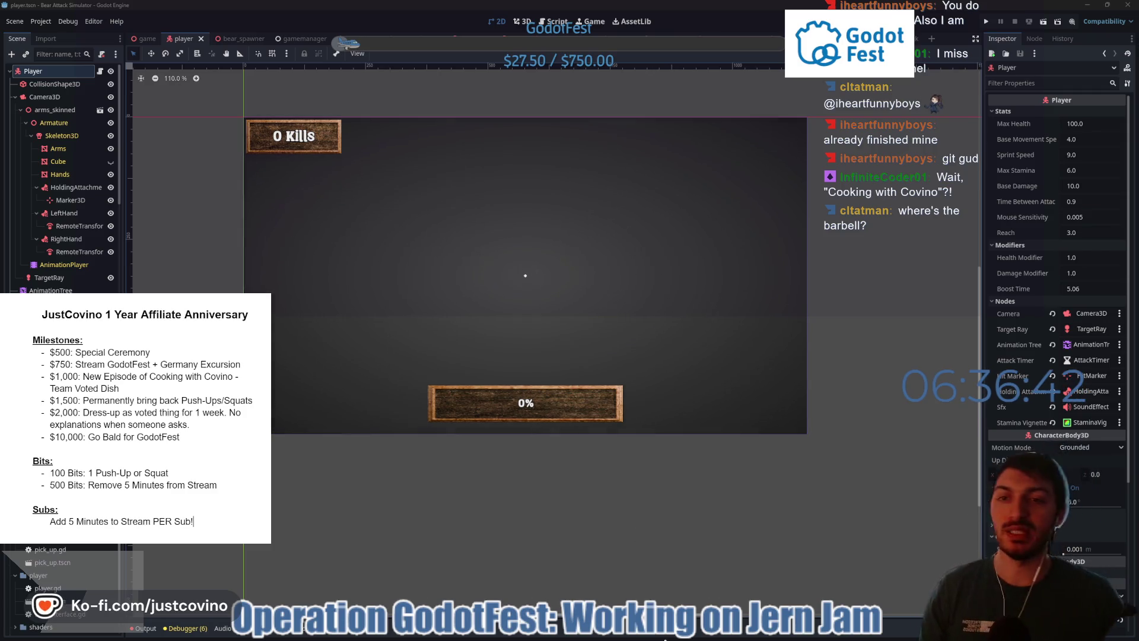
left_click(675, 638)
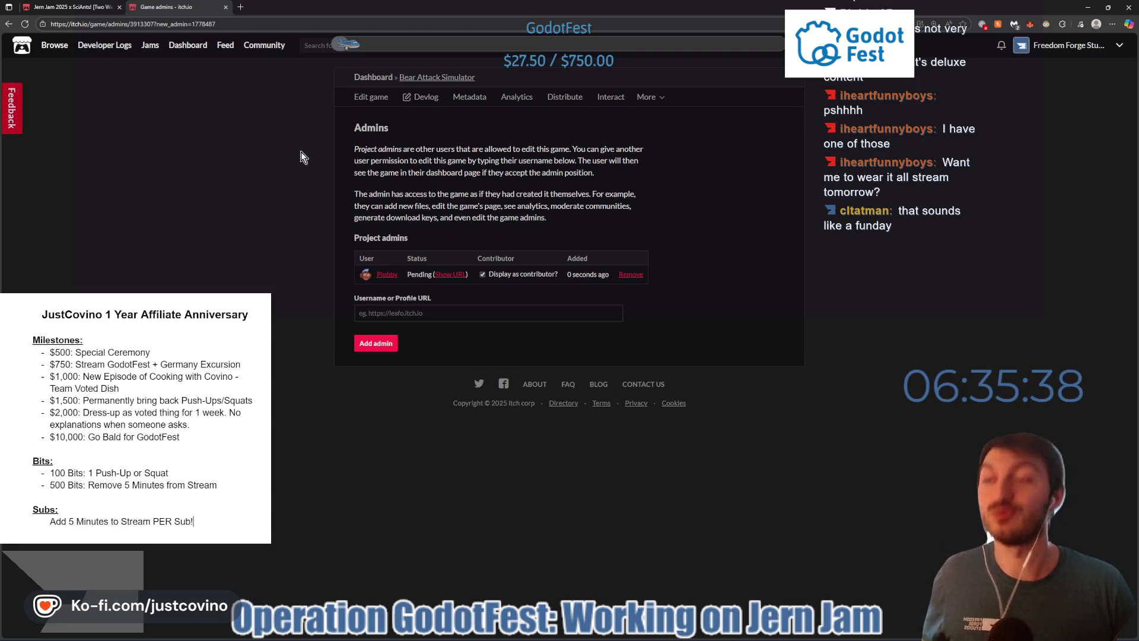
Step: Glance at the Godot editor, return to the itch.io admins page, and open a new empty browser tab
left_click(560, 631)
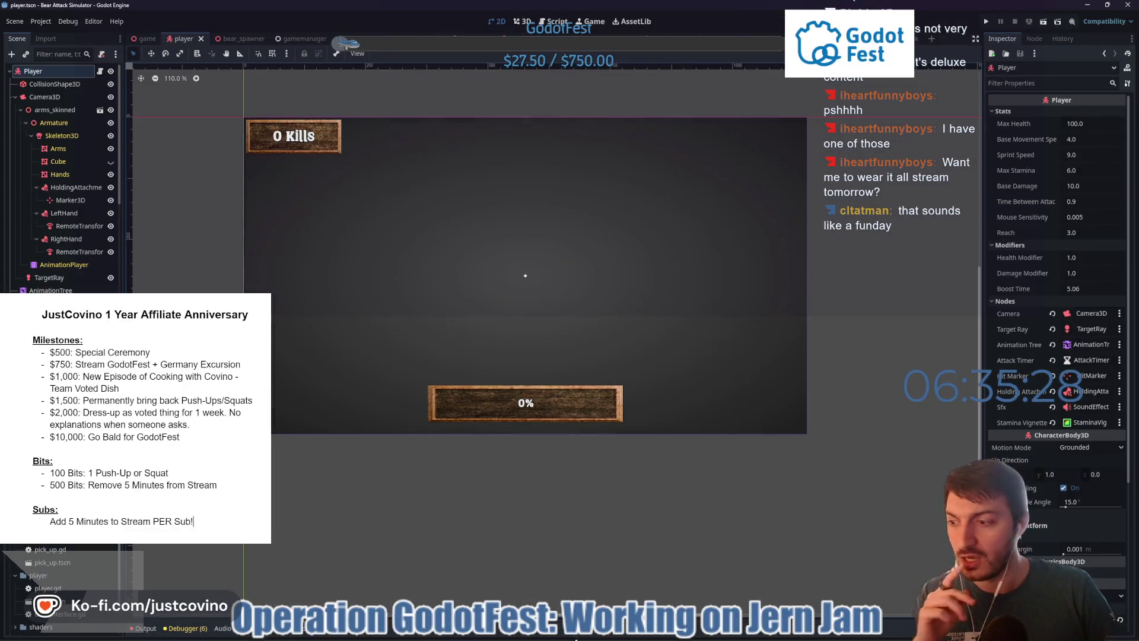
left_click(629, 636)
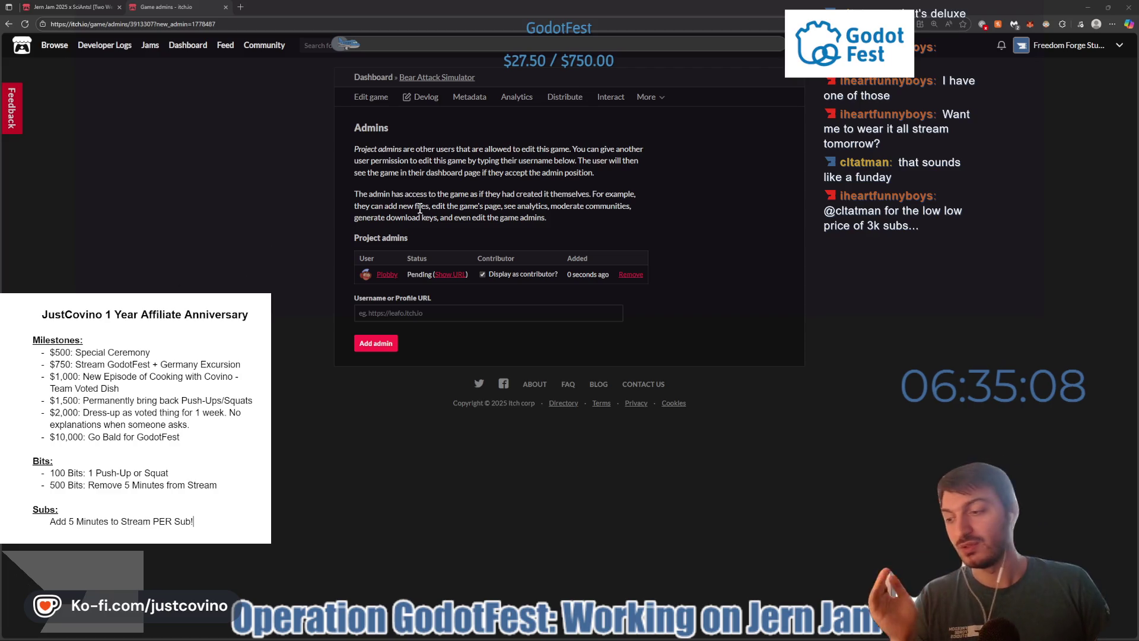
left_click(240, 7)
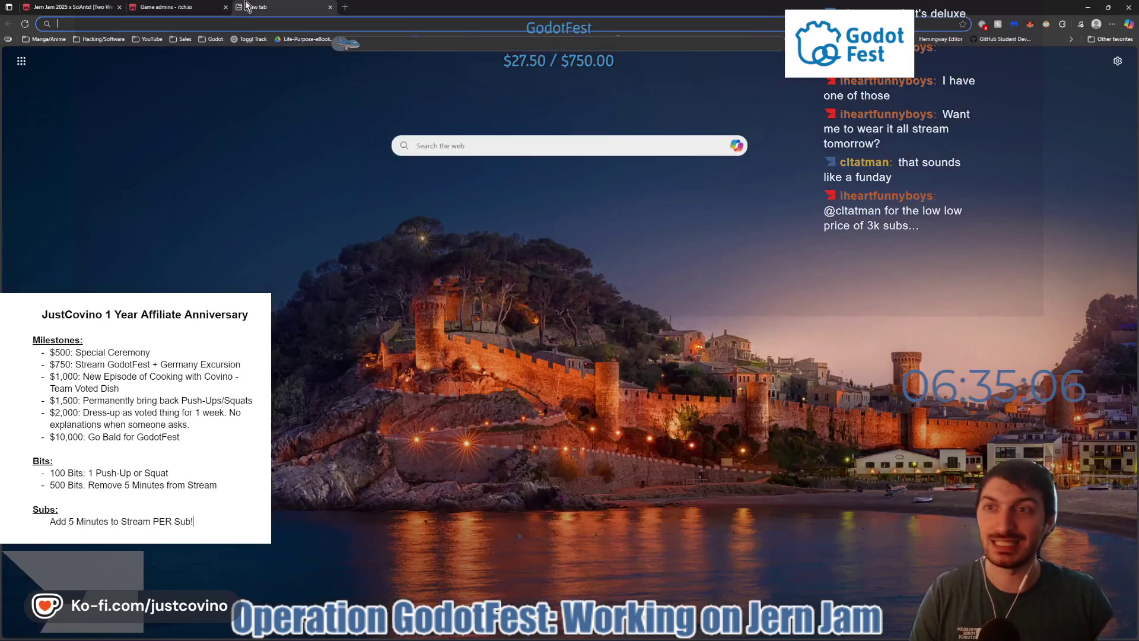
Step: Go to the Godot Shaders website and search its shaders for 'mario'
type("godotshaders")
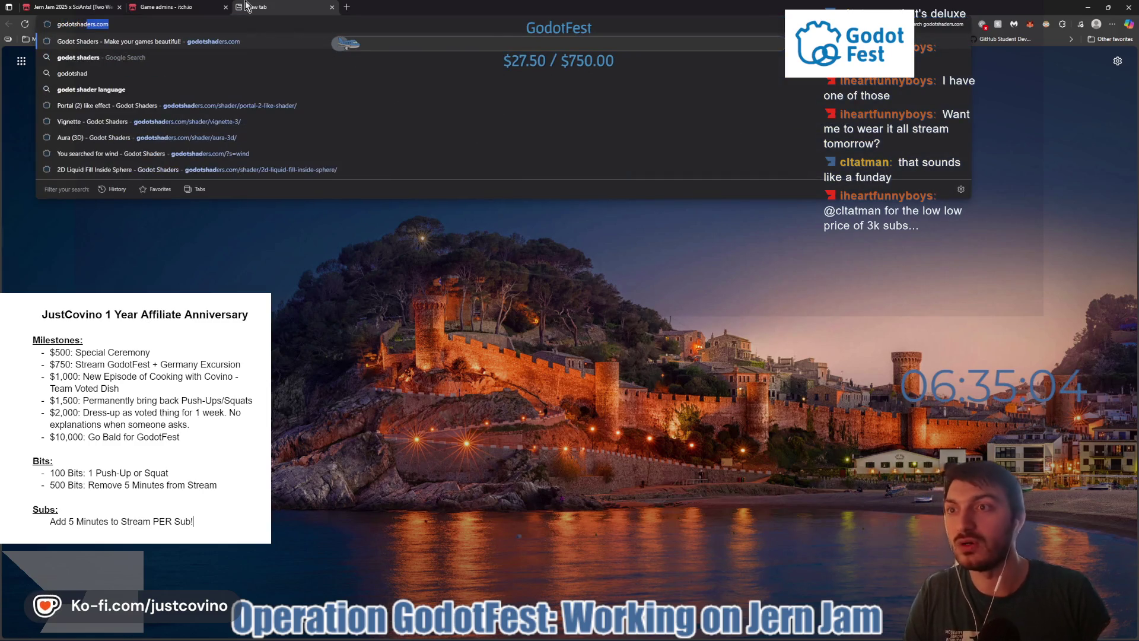
key("Return")
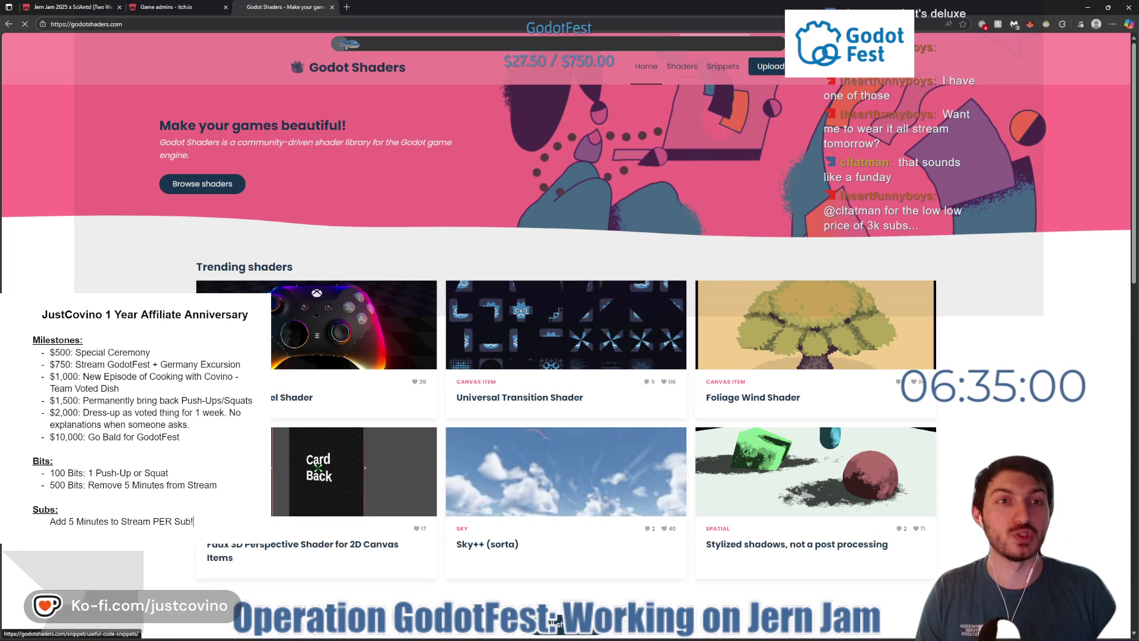
left_click(838, 75)
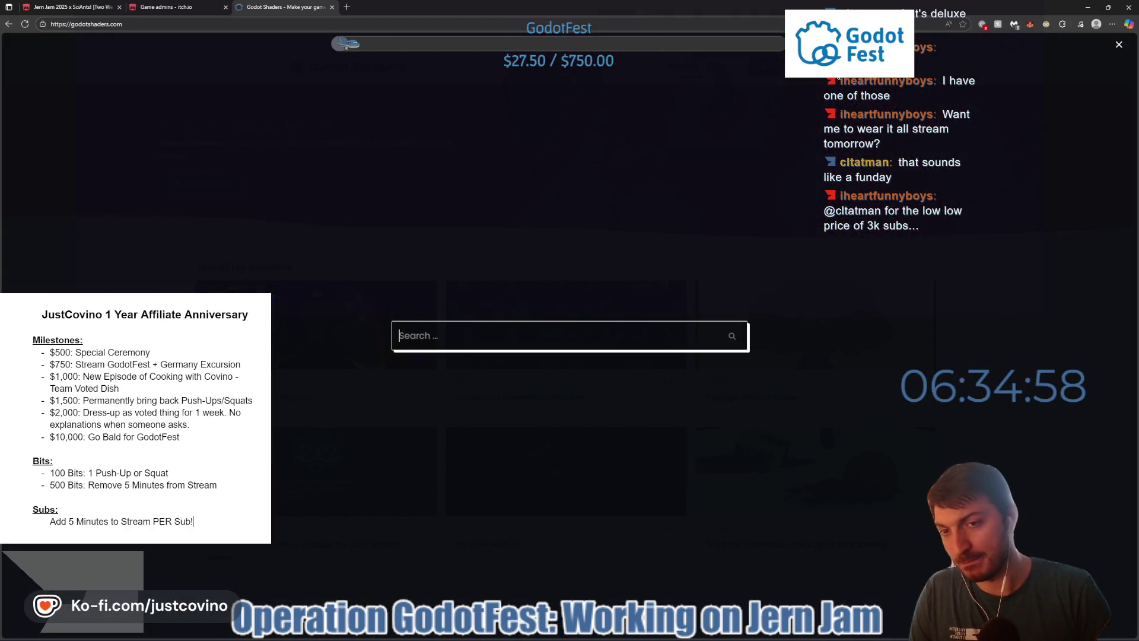
type("mario")
key("Return")
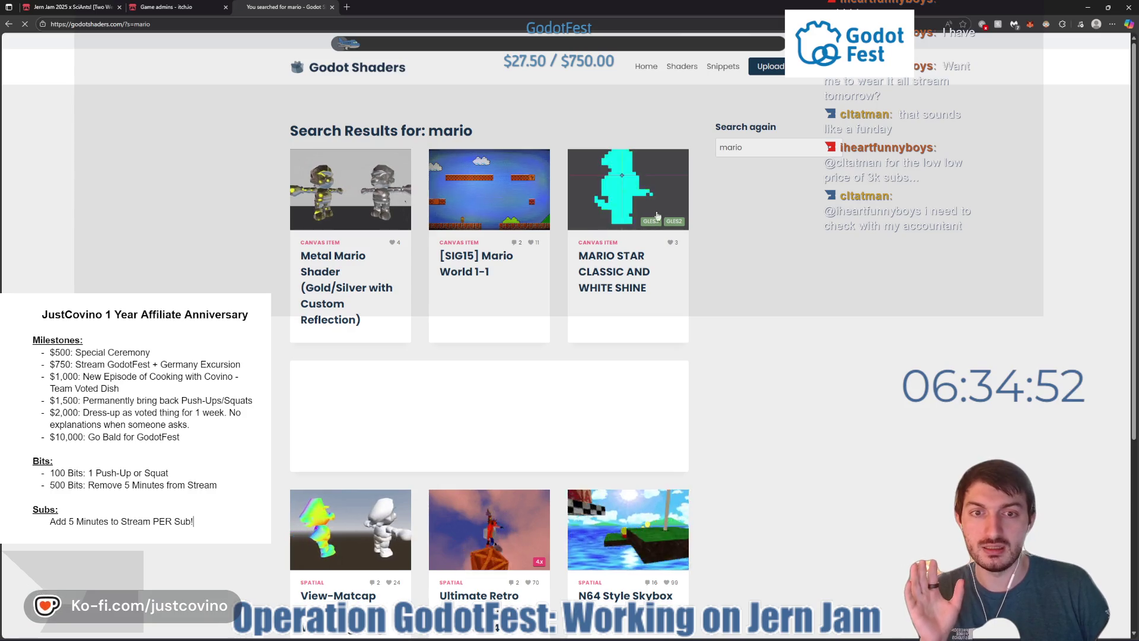
Step: Browse the mario search results, then close the Godot Shaders tab
scroll(653, 240, "down", 5)
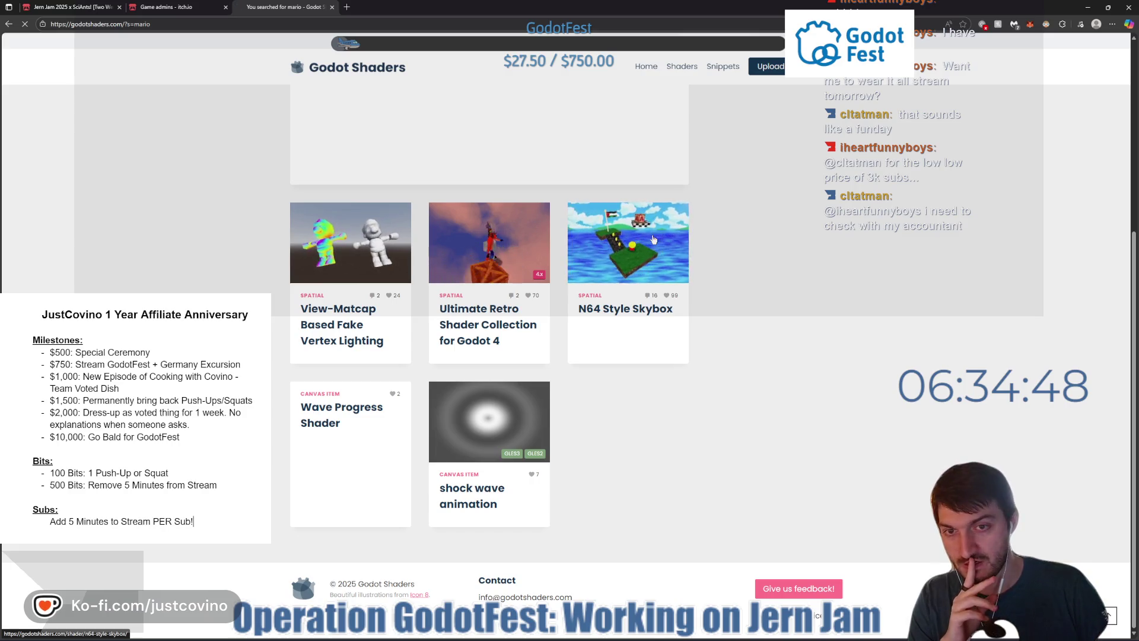
scroll(655, 239, "up", 5)
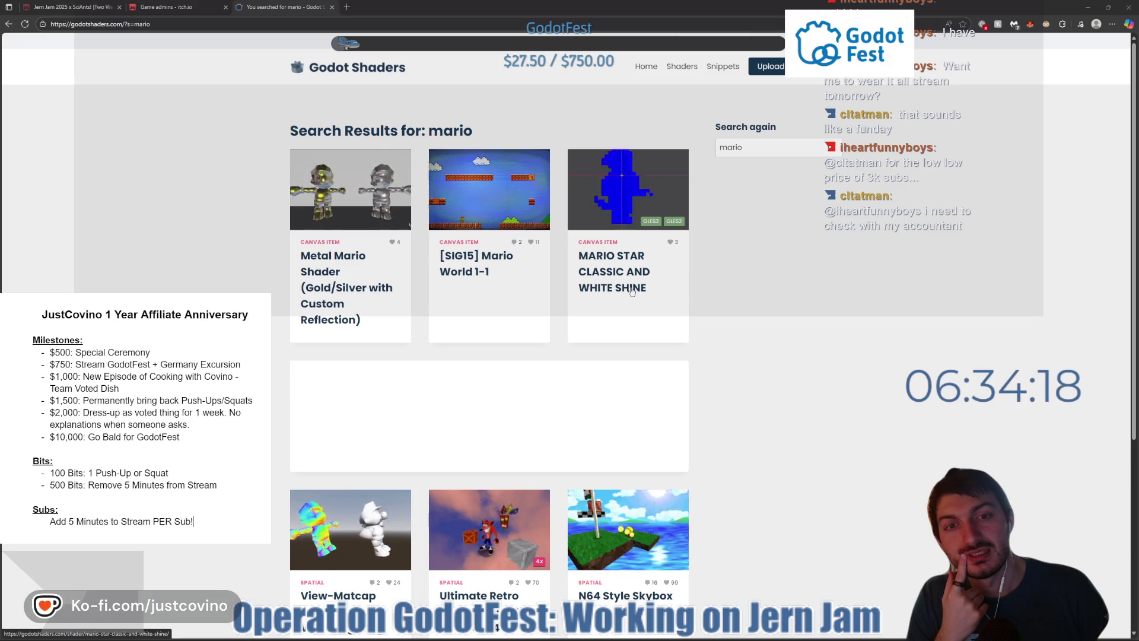
scroll(675, 277, "down", 5)
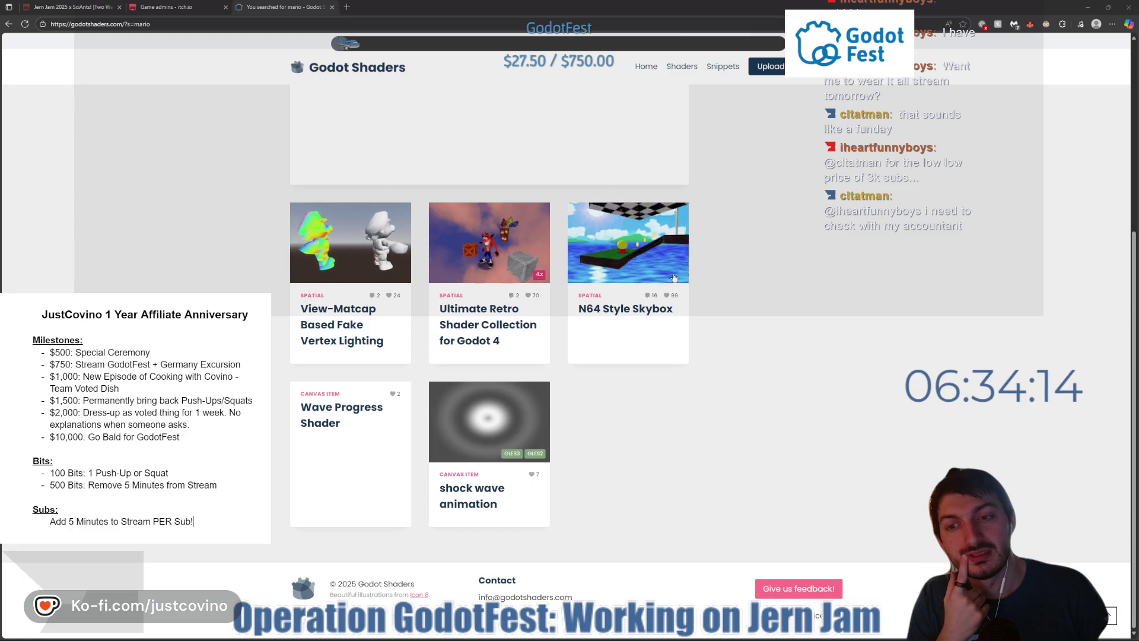
scroll(674, 277, "up", 5)
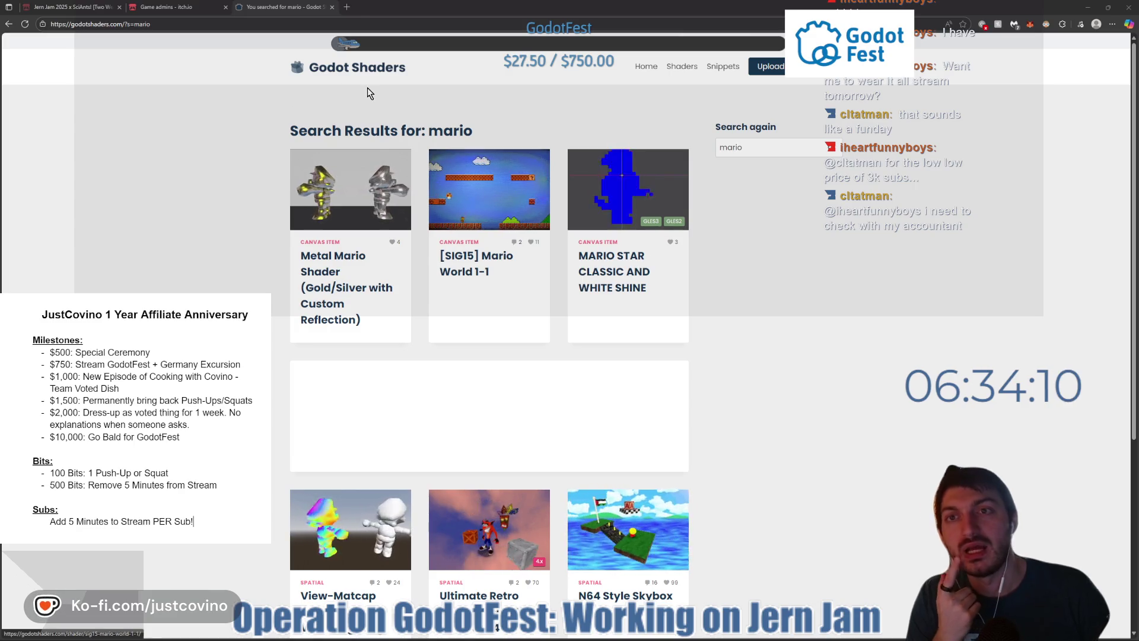
left_click(333, 7)
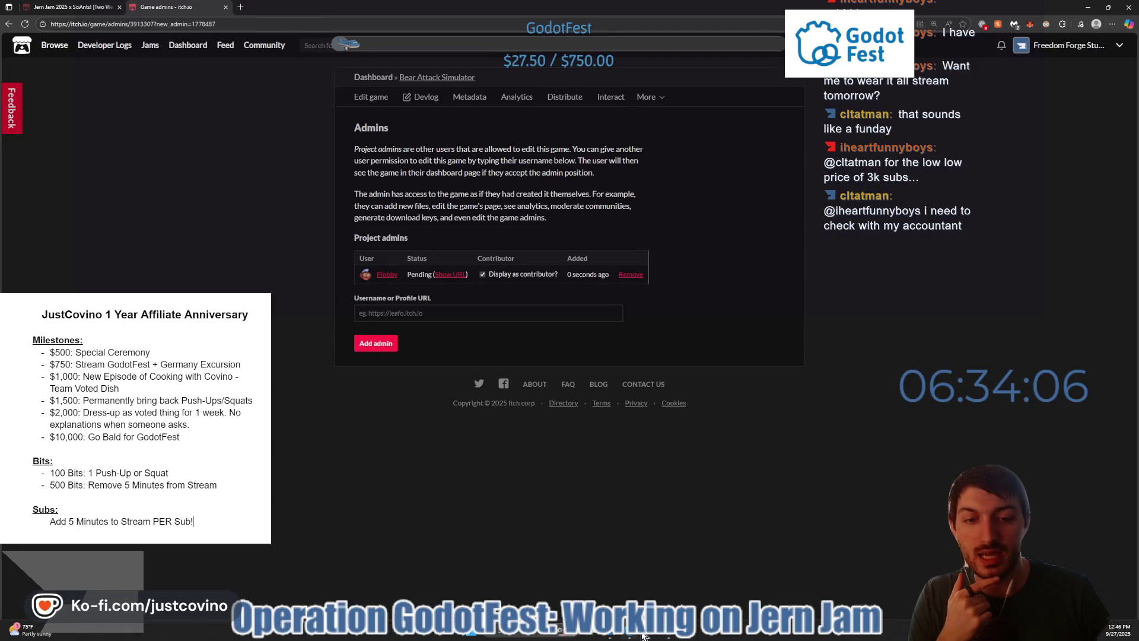
Step: Bring Godot back and select the Control node under UserInterface in the player scene tree
mouse_move(669, 636)
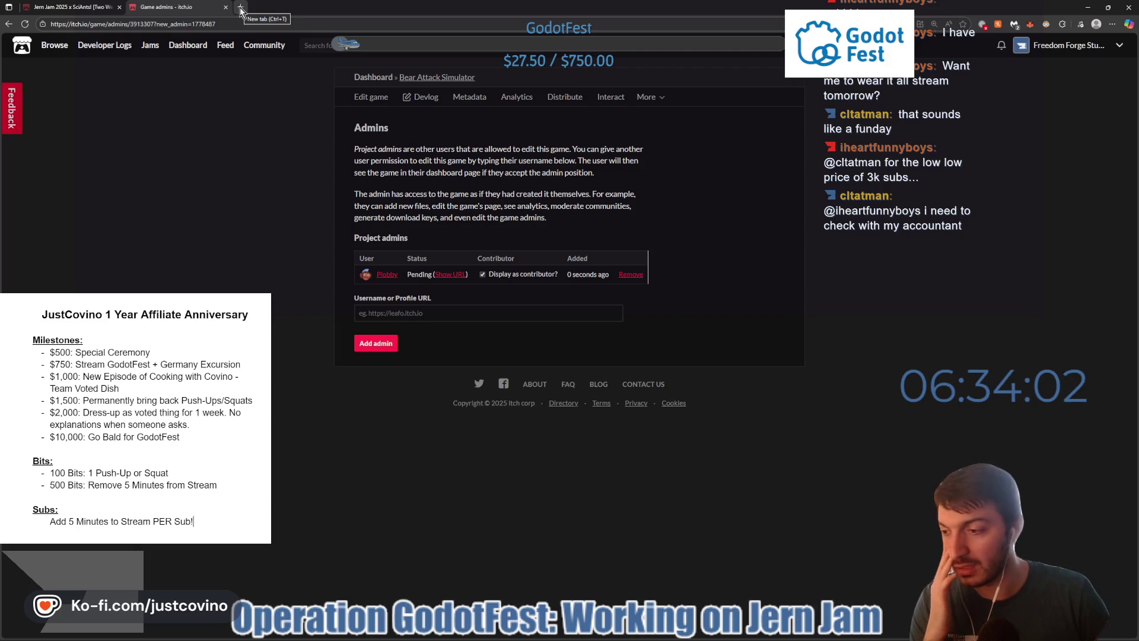
left_click(669, 636)
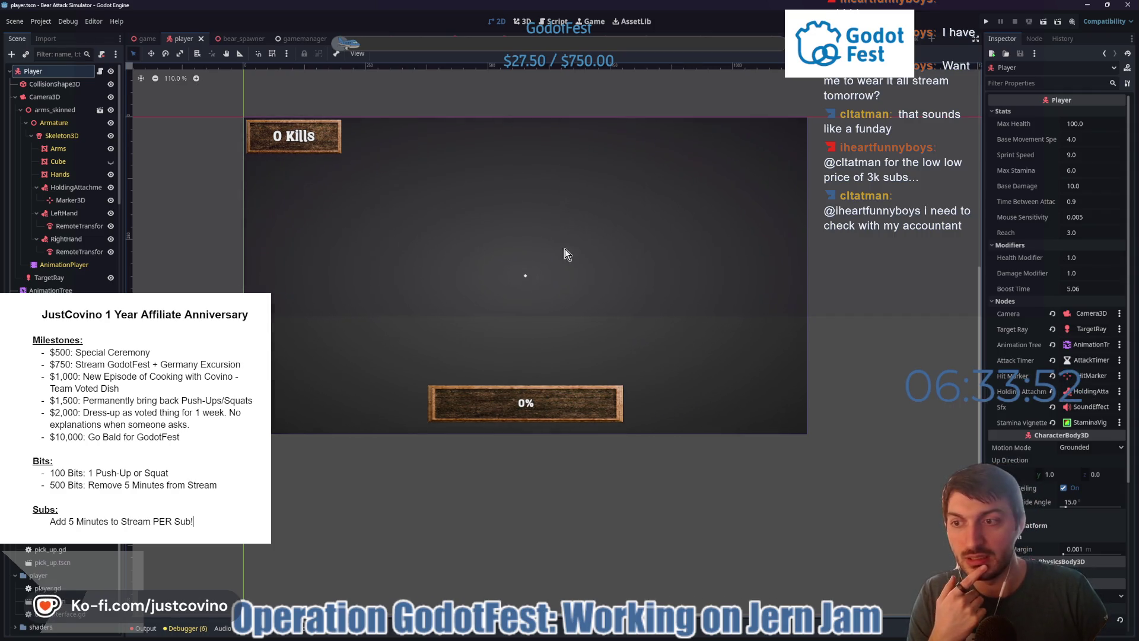
scroll(71, 265, "down", 5)
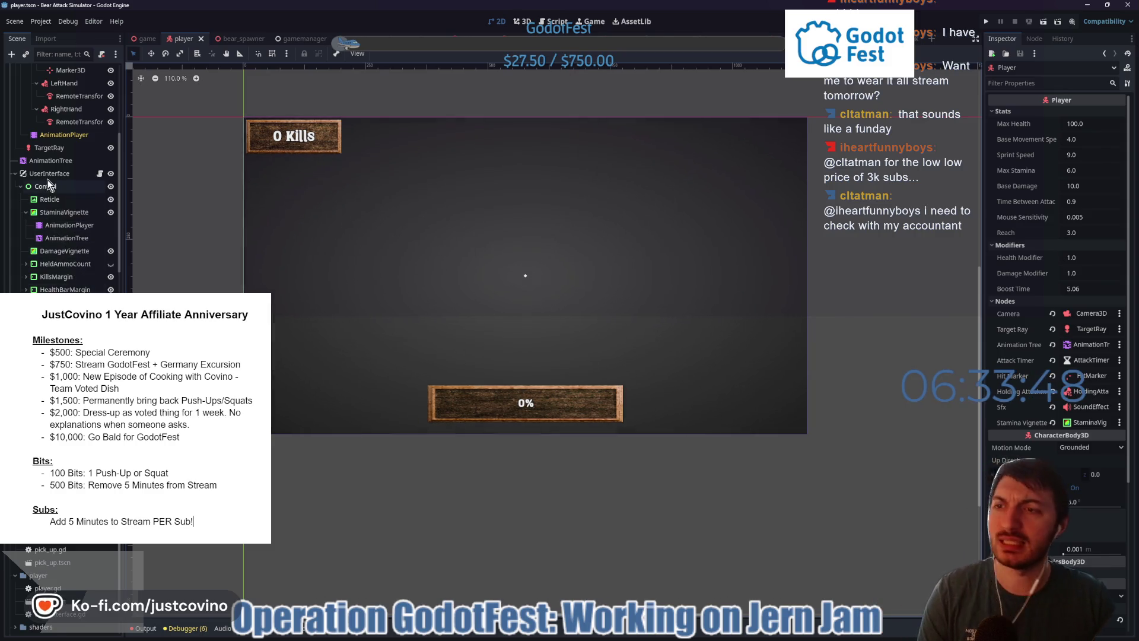
left_click(48, 178)
left_click(46, 185)
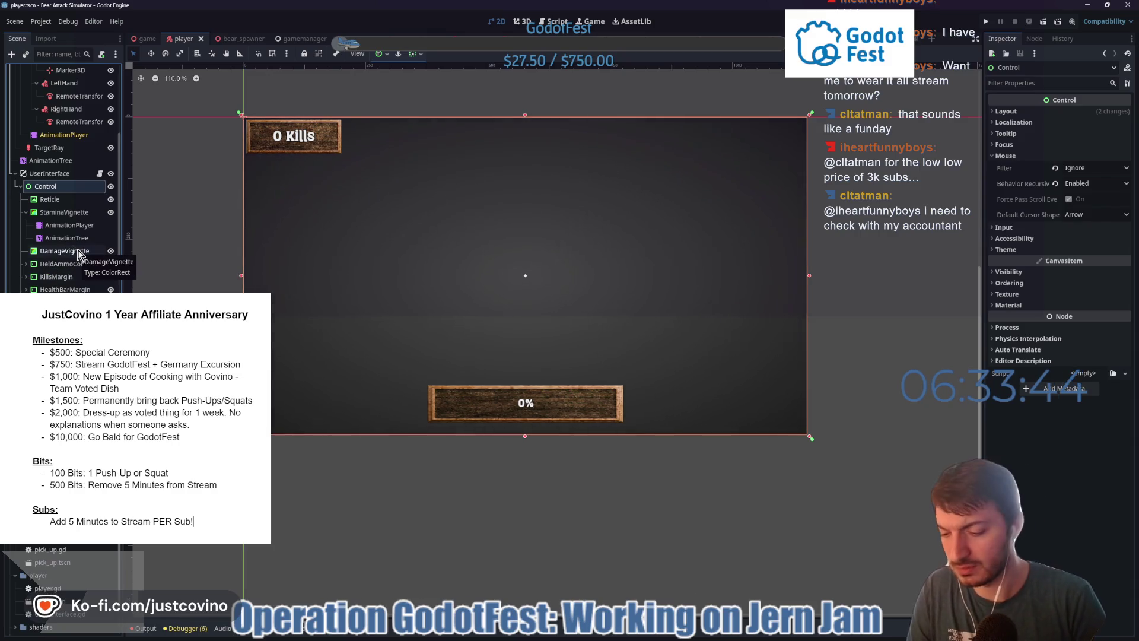
Step: Add a Full Rect ColorRect child named EnergyBoostVignette
key("ctrl+a")
type("color")
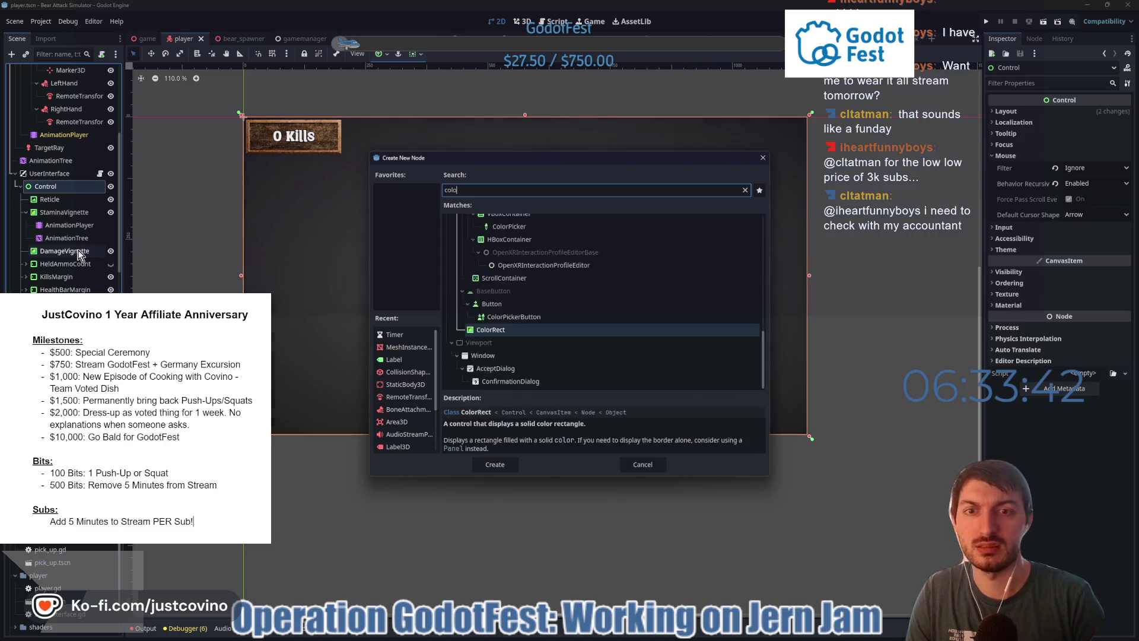
key("Return")
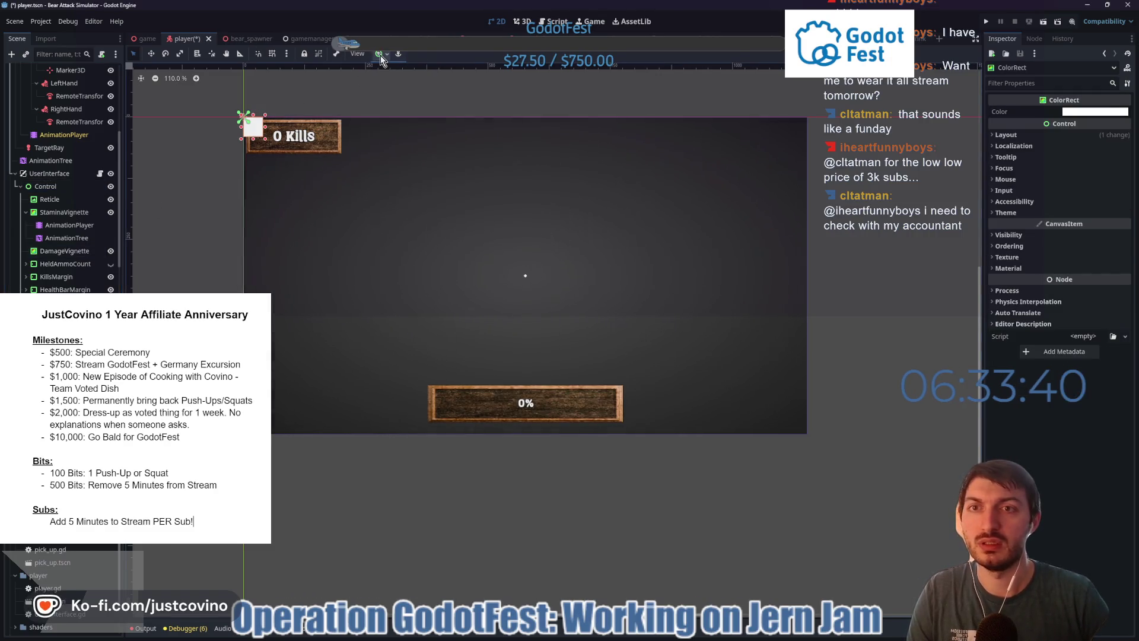
left_click(379, 53)
left_click(433, 136)
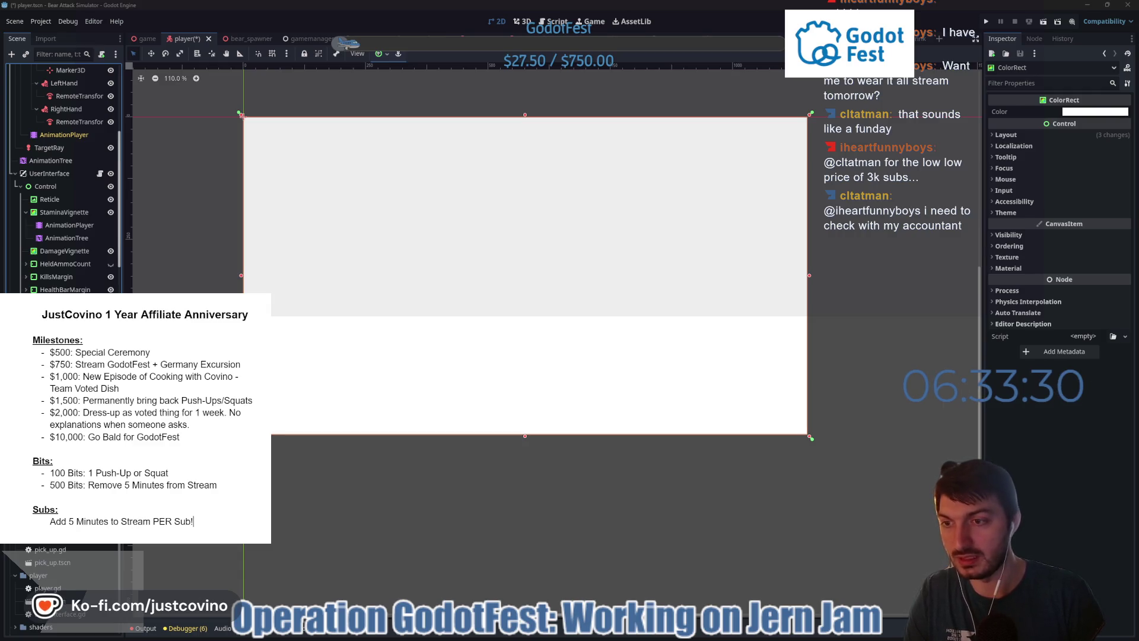
key("Return")
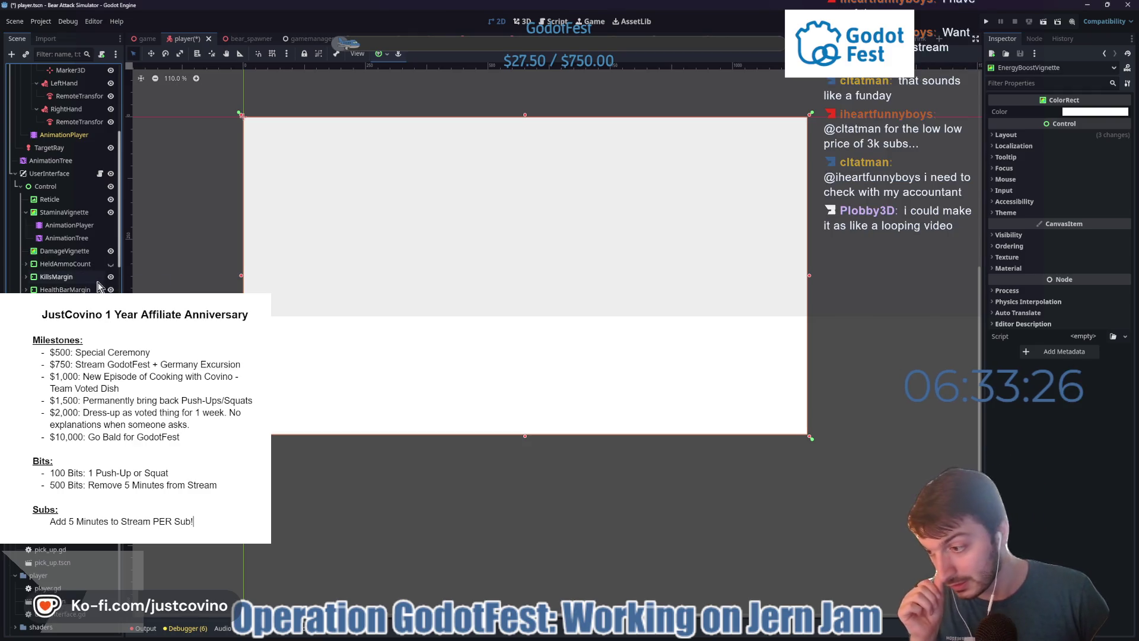
Step: Check the KillsMargin options, then compare EnergyBoostVignette with StaminaVignette's settings
right_click(99, 283)
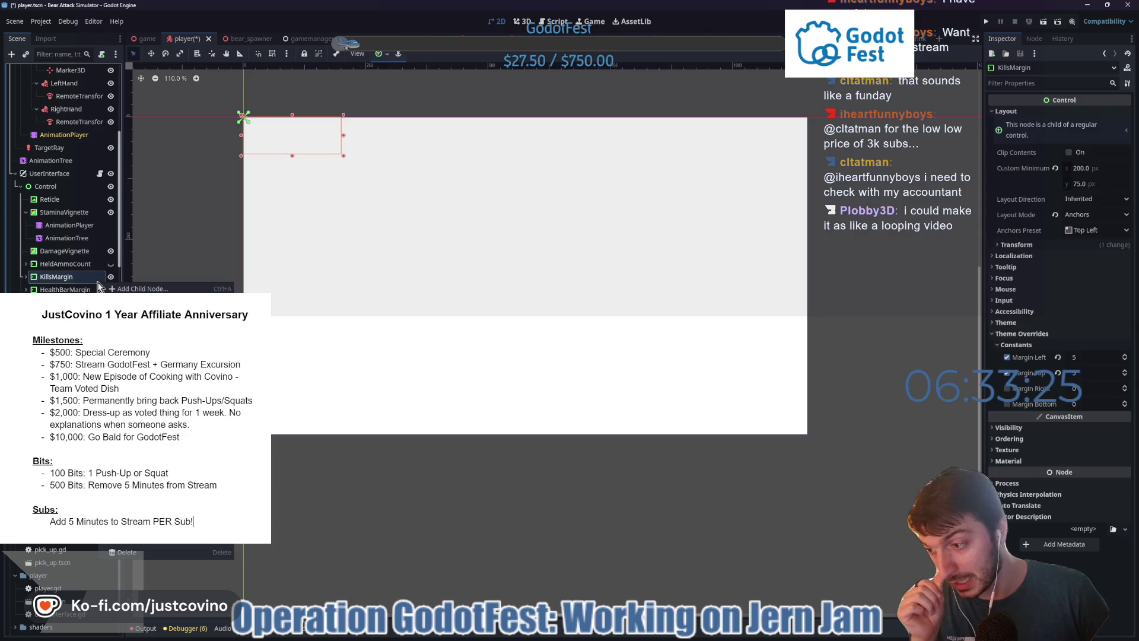
left_click(204, 231)
left_click(178, 246)
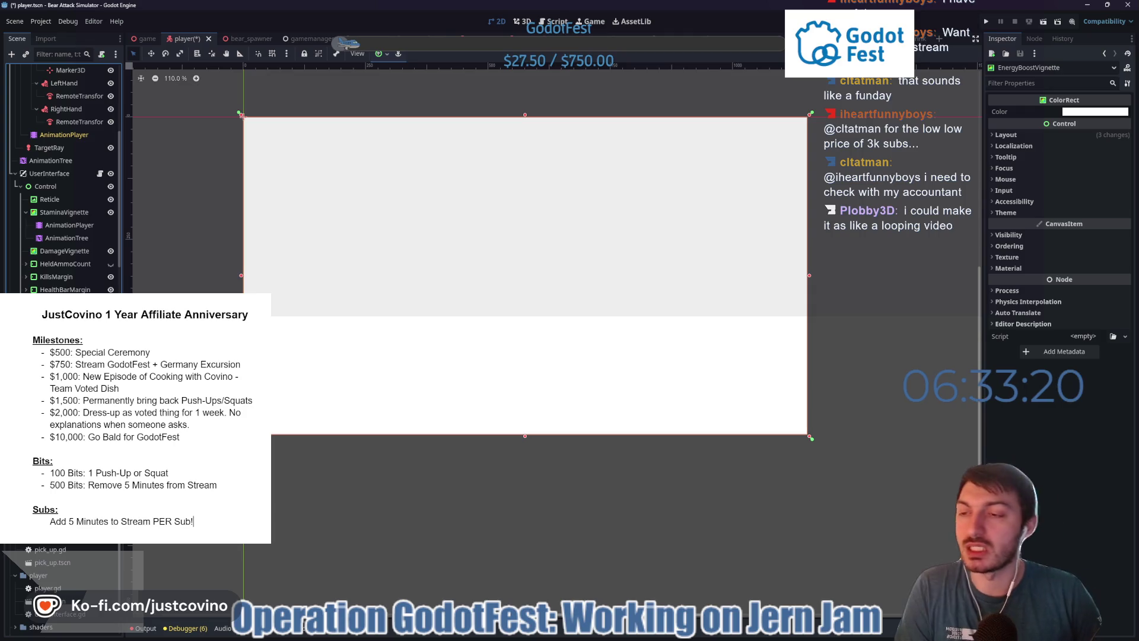
left_click(65, 214)
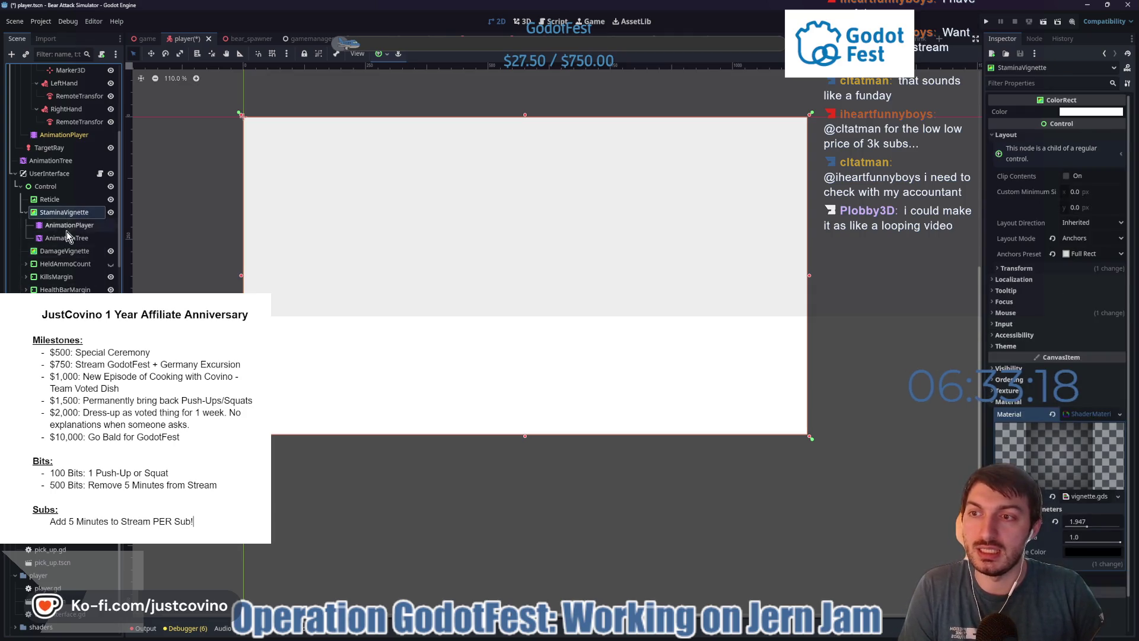
Step: Review EnergyBoostVignette's layout and theme settings in the Inspector
left_click(546, 286)
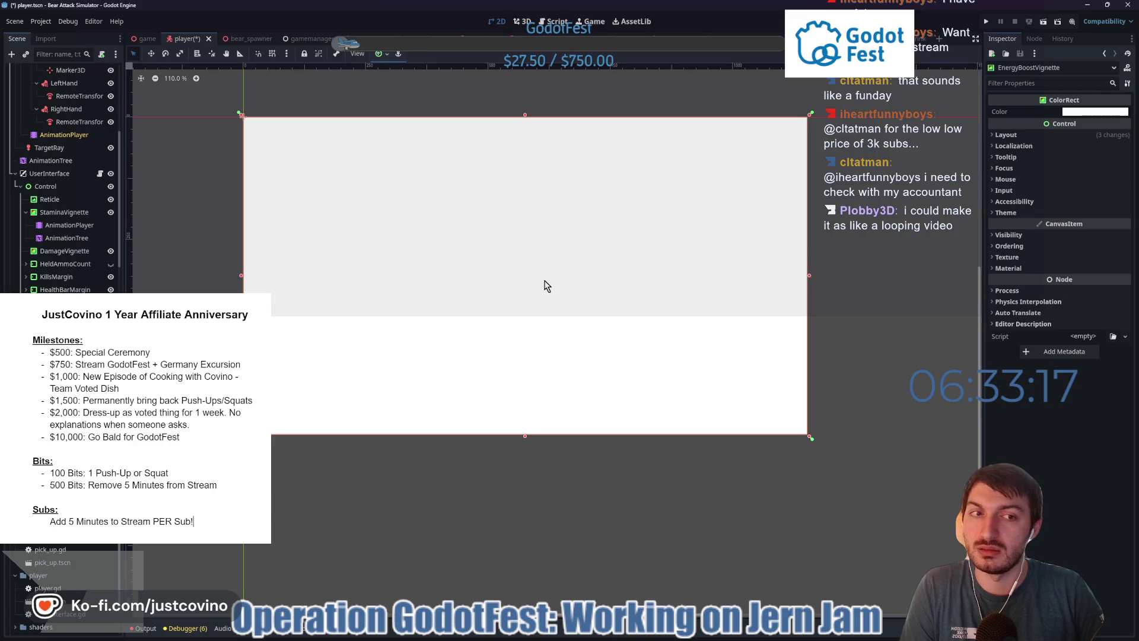
left_click(1062, 138)
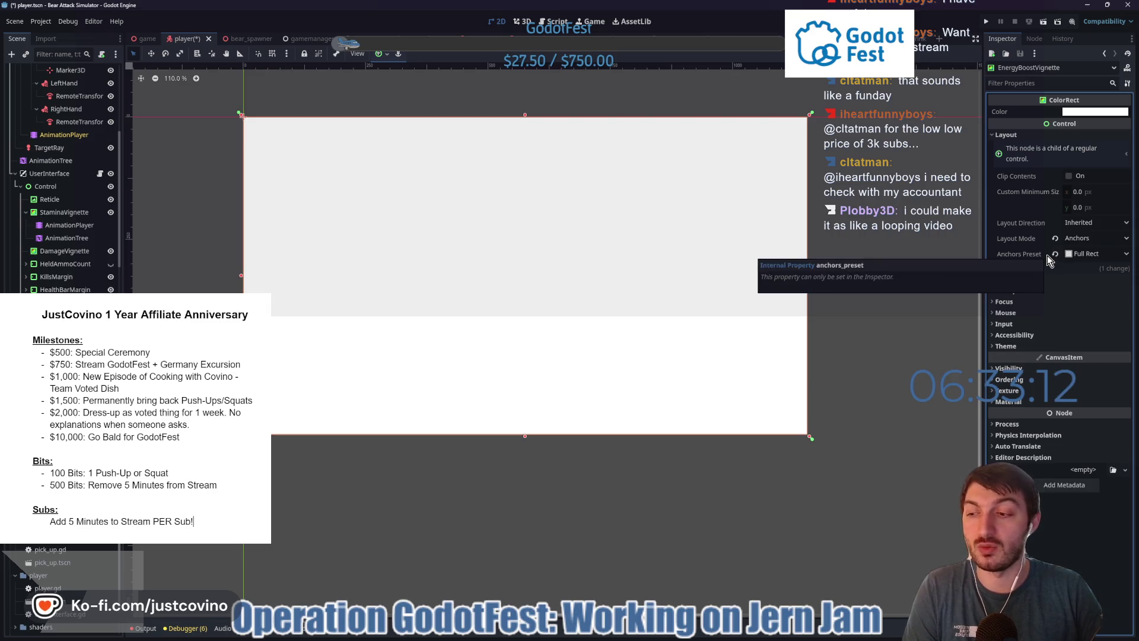
left_click(1056, 346)
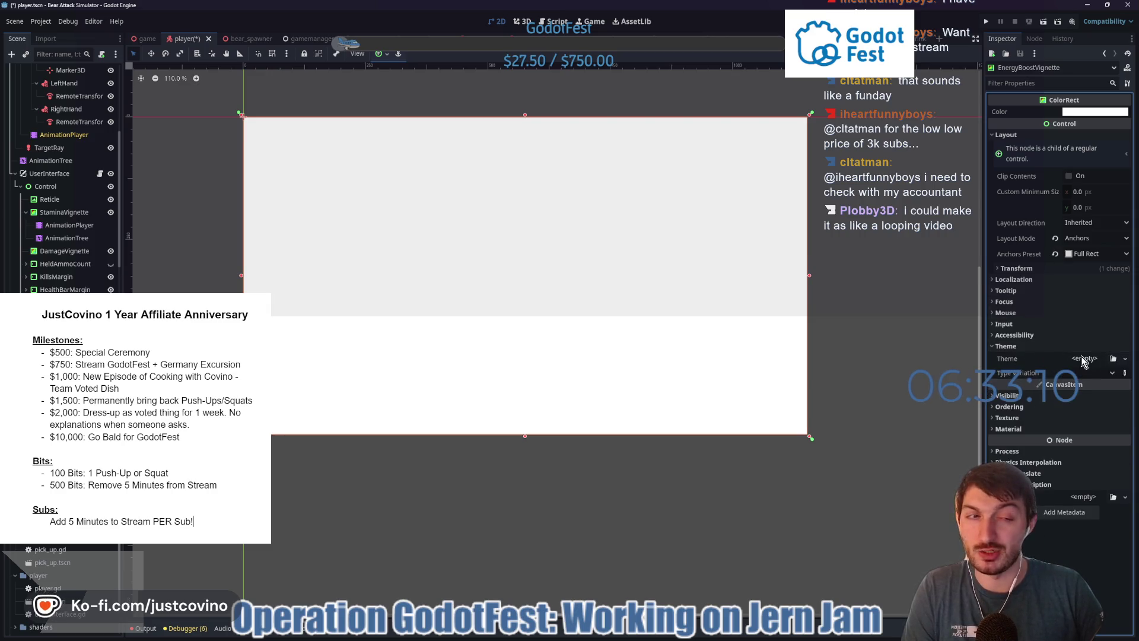
left_click(1034, 345)
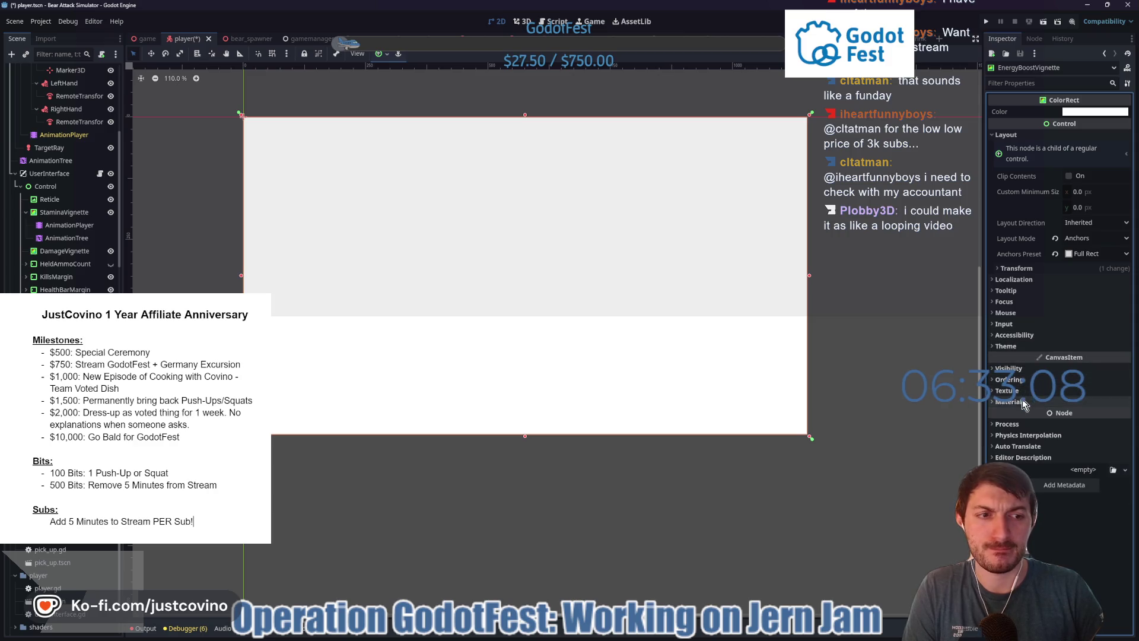
Step: Give EnergyBoostVignette a new ShaderMaterial and load vignette.gdshader as its shader
left_click(1041, 402)
left_click(1085, 413)
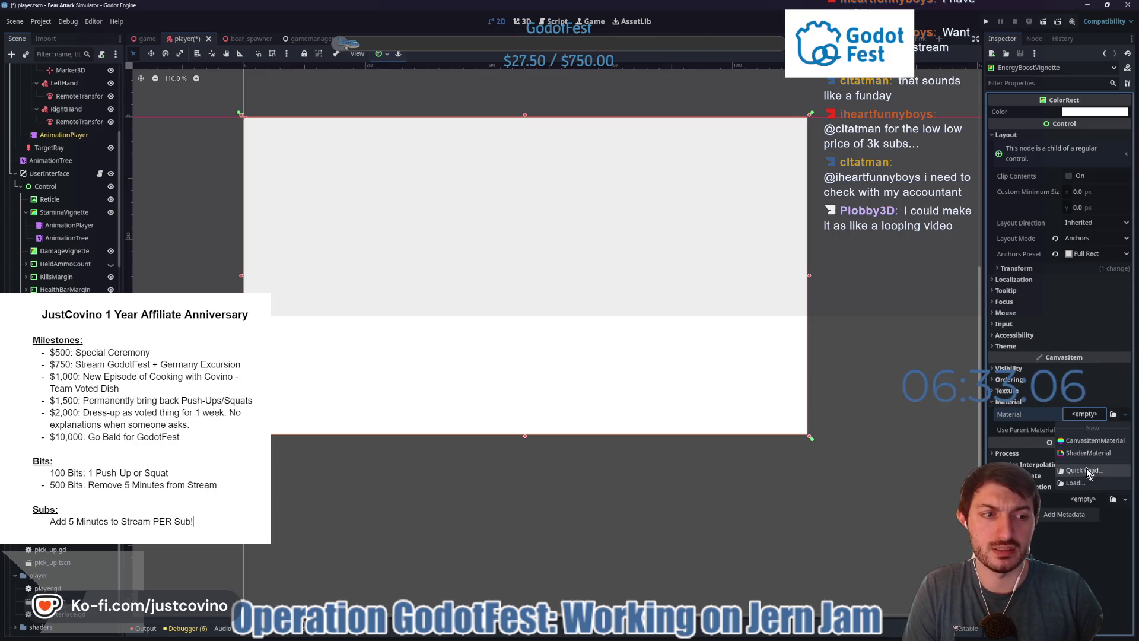
left_click(1085, 454)
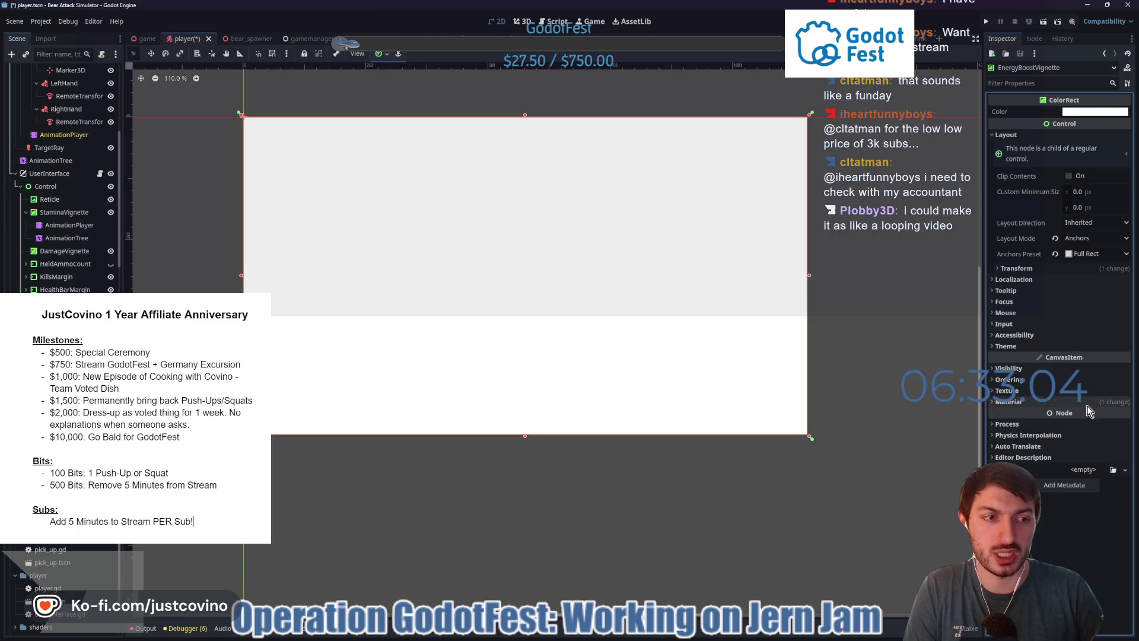
left_click(1098, 418)
left_click(1087, 512)
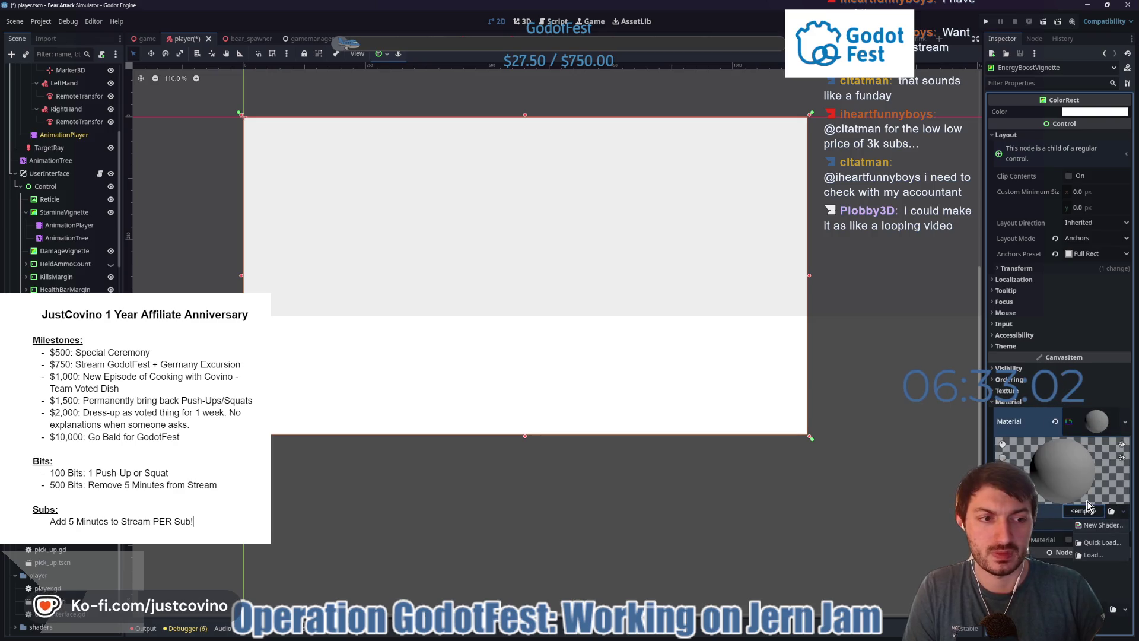
left_click(1090, 544)
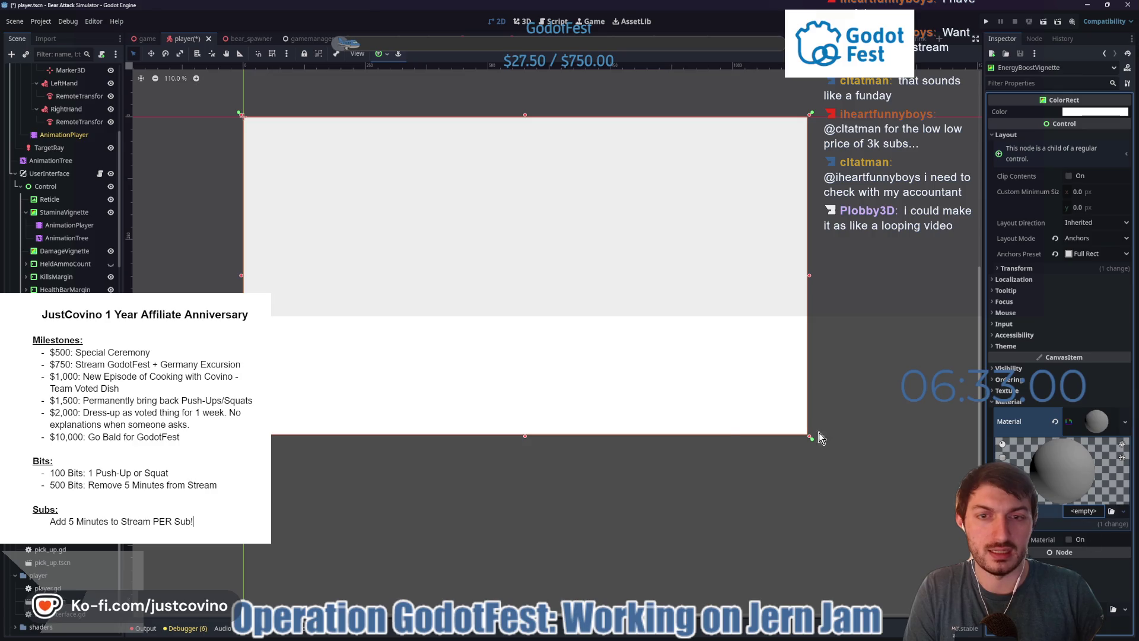
left_click(622, 380)
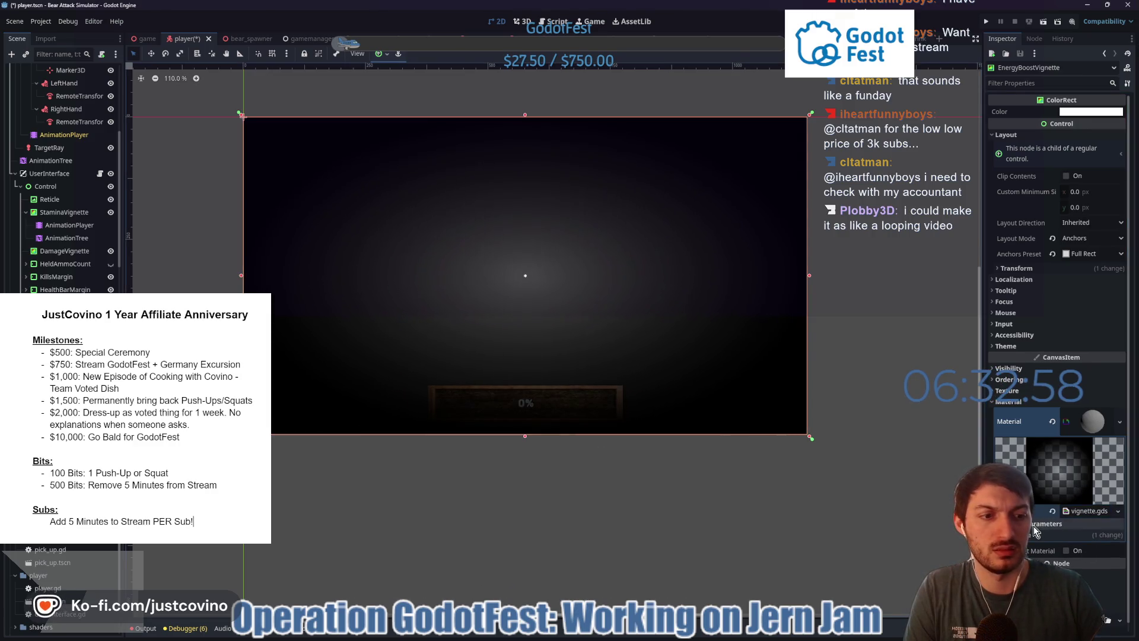
Step: Set the vignette colour to yellow
scroll(1103, 518, "down", 2)
left_click(1103, 513)
left_click(1126, 260)
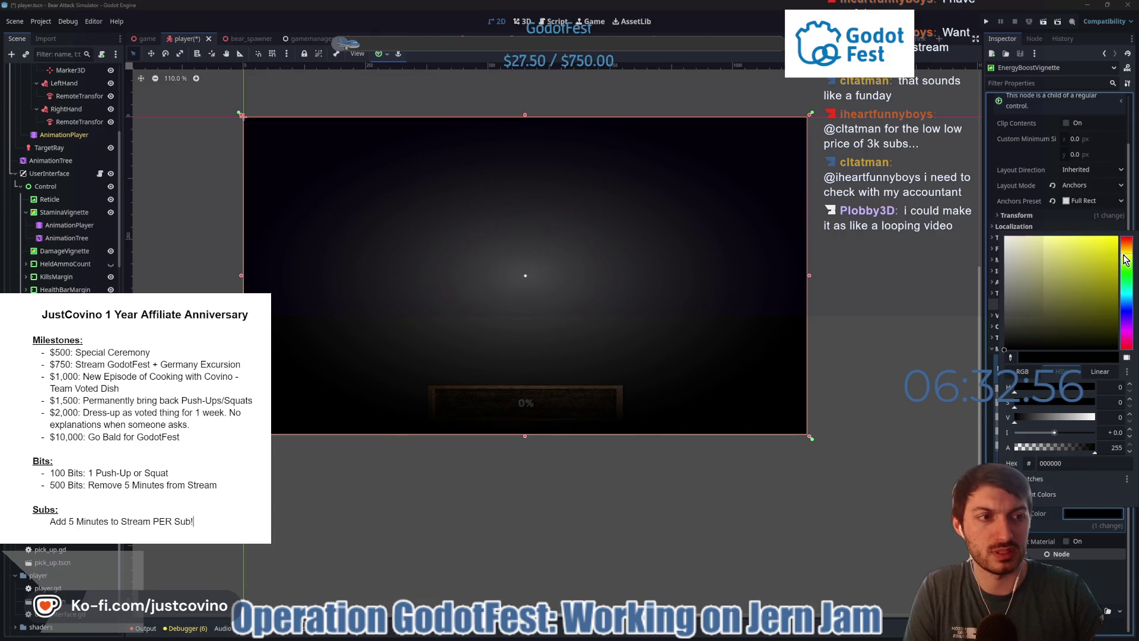
left_click(1112, 255)
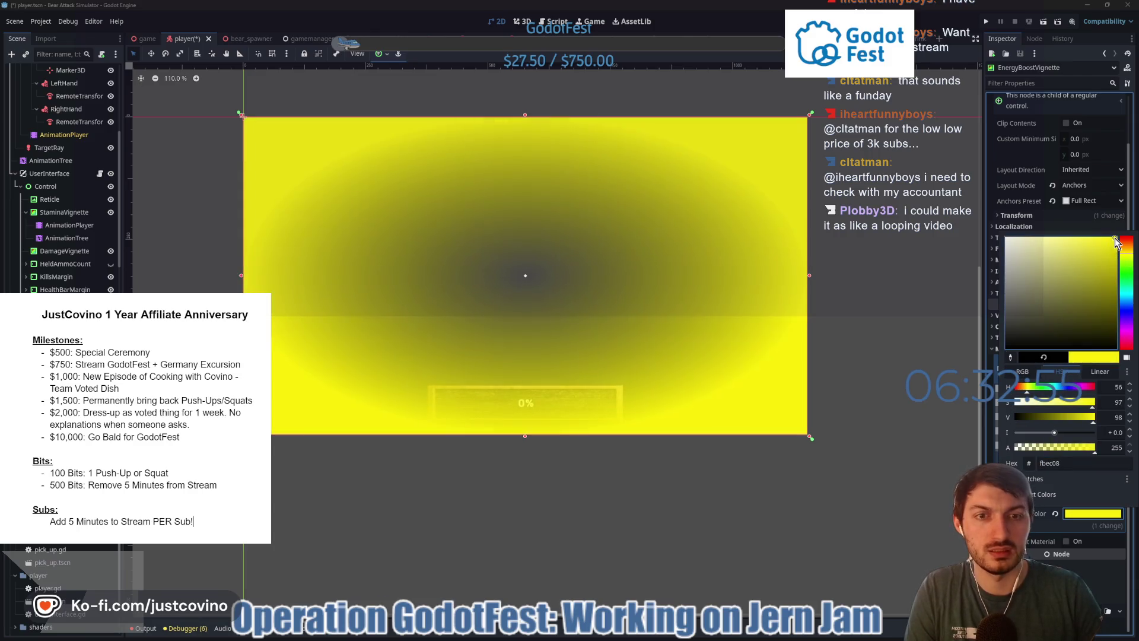
left_click(1093, 515)
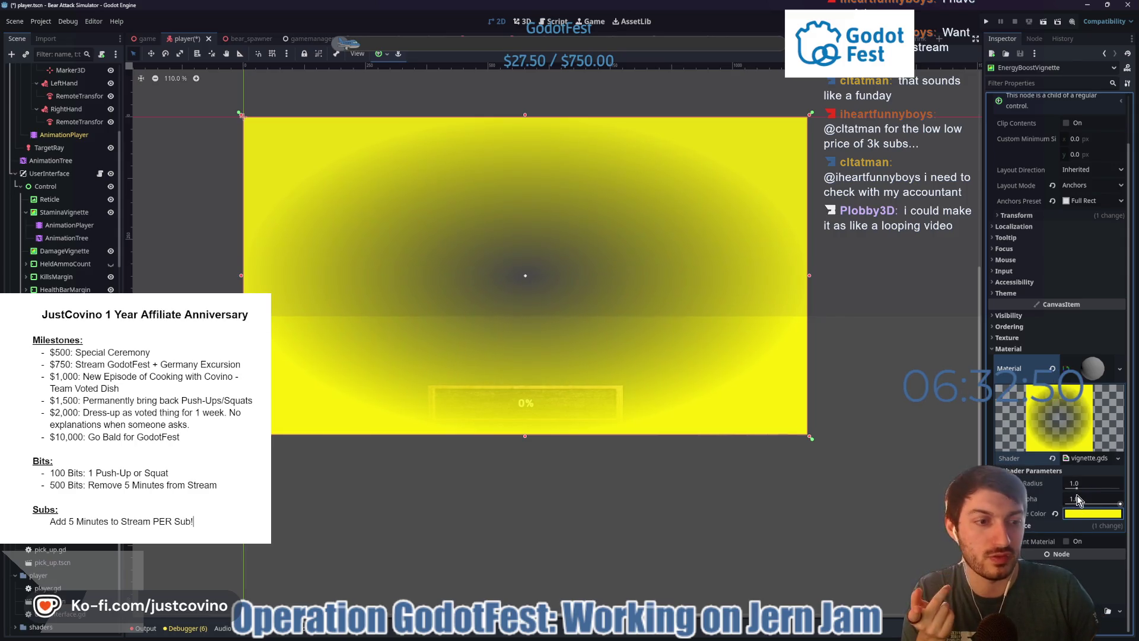
Step: Tune outer radius to 1.287 and alpha to 0.582, hiding HeldAmmoCount and StaminaVignette
left_click_drag(1076, 486, 1065, 500)
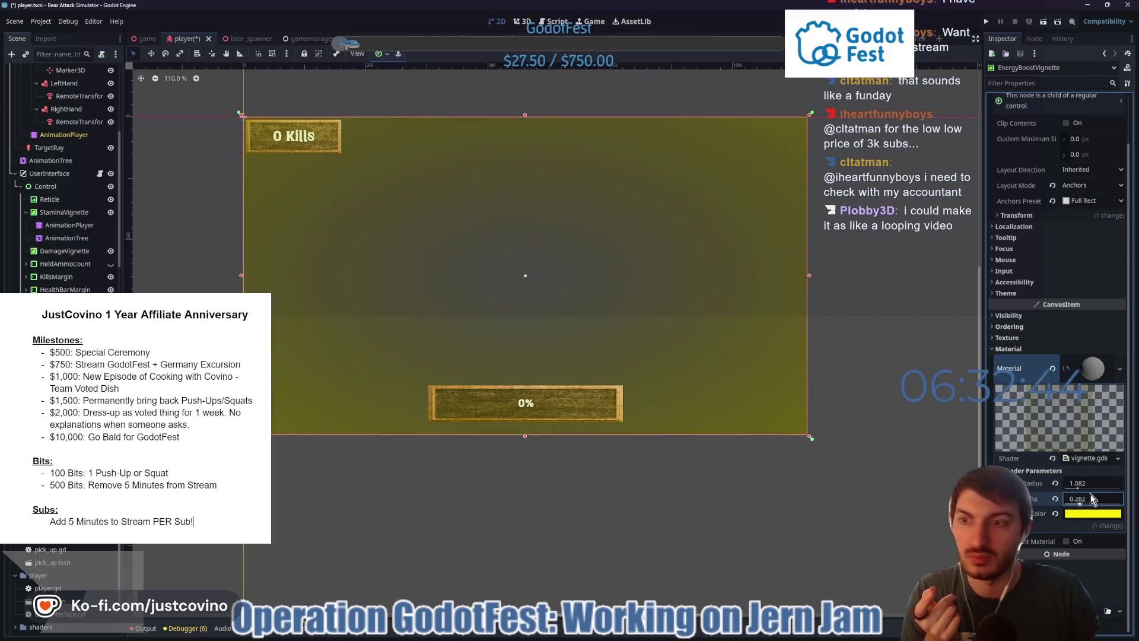
left_click(110, 264)
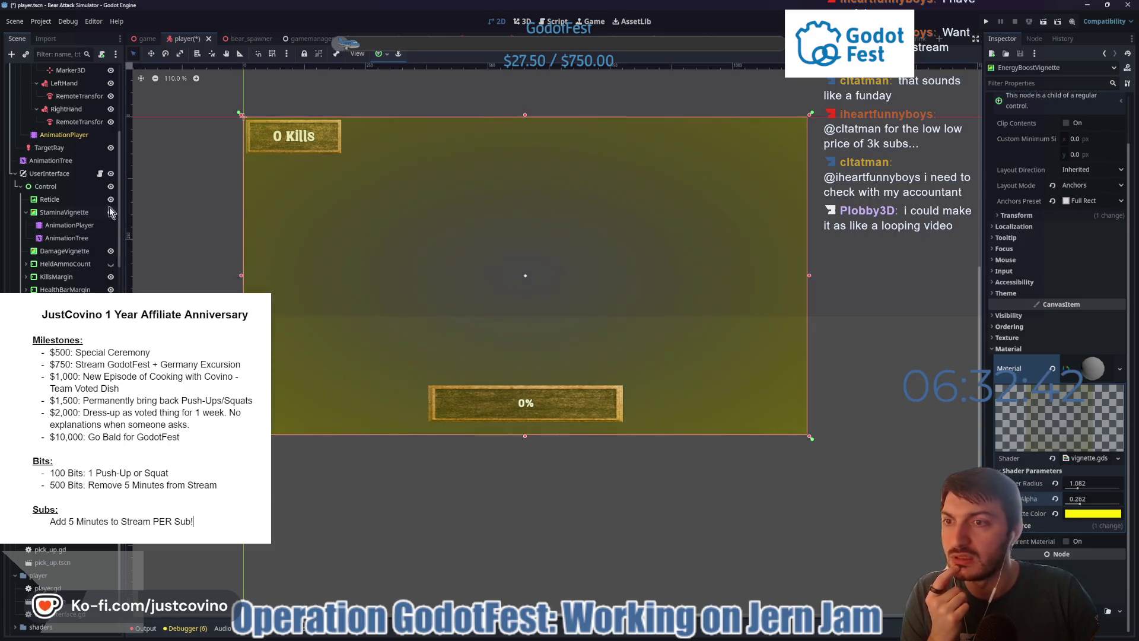
left_click(111, 212)
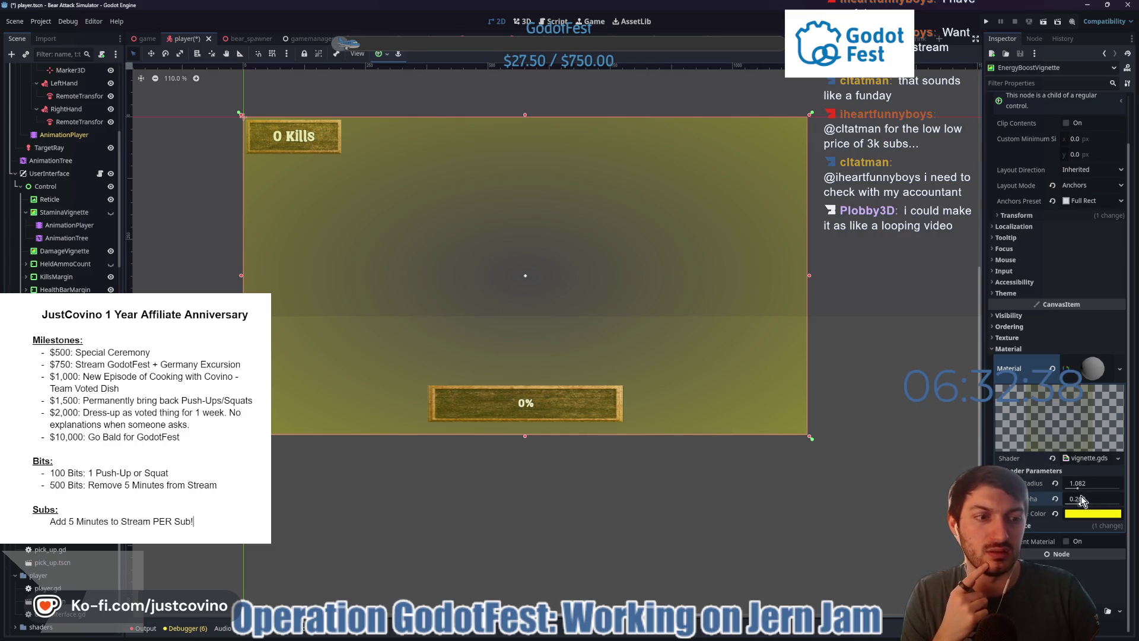
mouse_move(1078, 487)
left_mouse_down()
mouse_move(1093, 488)
mouse_move(1068, 485)
mouse_move(1090, 503)
mouse_move(1115, 503)
mouse_move(1081, 490)
left_mouse_up()
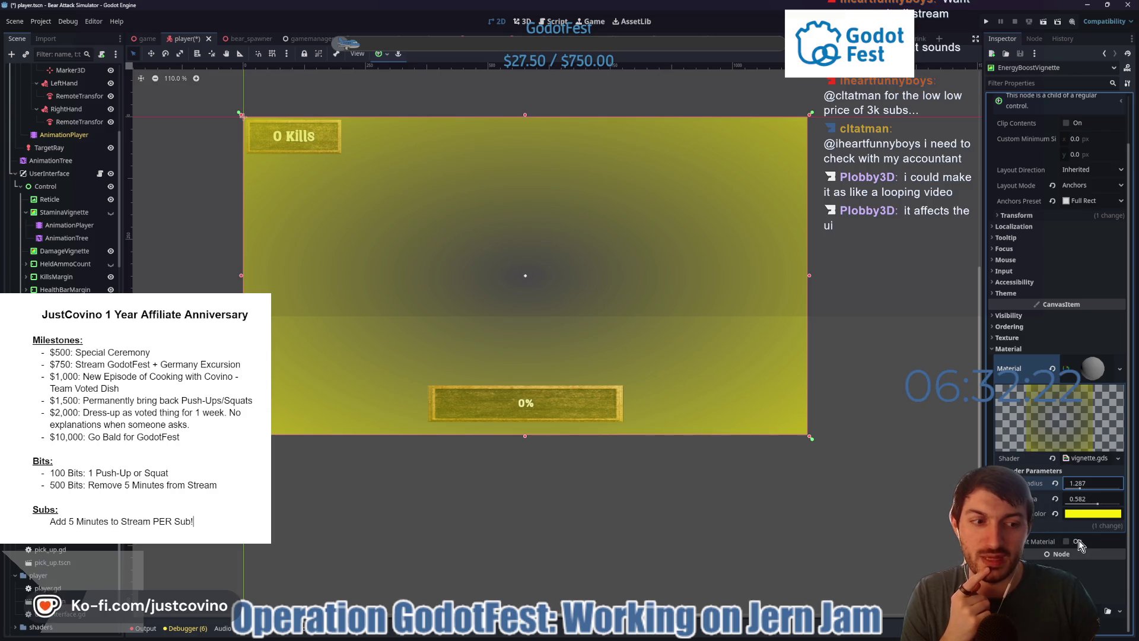
left_click(1091, 375)
left_click(1080, 415)
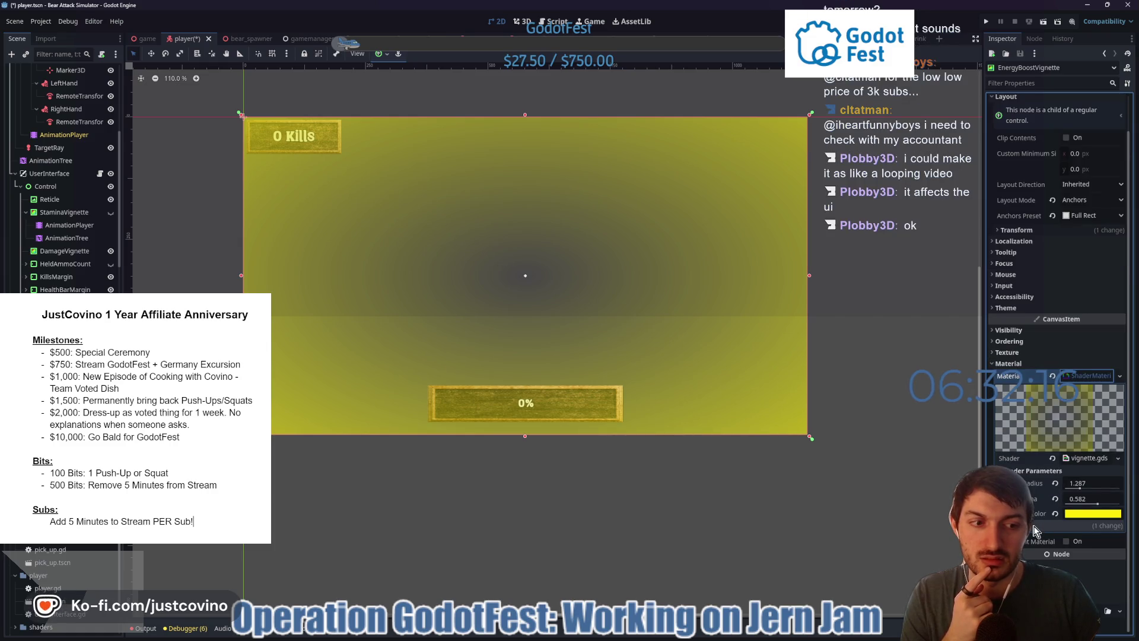
left_click(1044, 471)
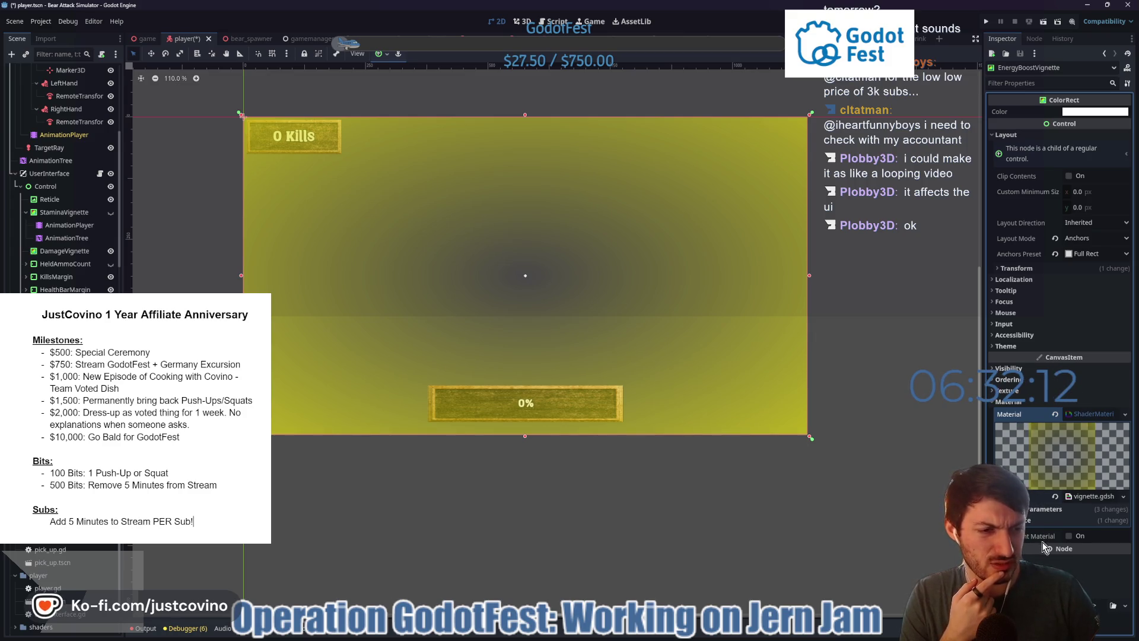
Step: Open vignette.gdshader in the Shader Editor and toggle the Inspector's parameter and texture groups
left_click(1087, 495)
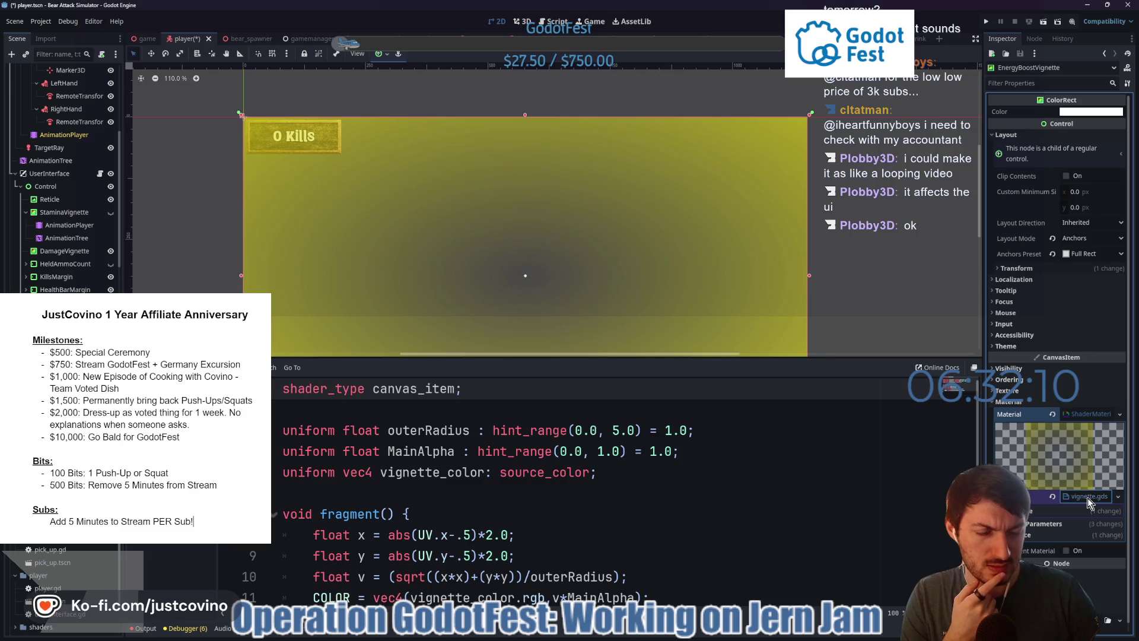
left_click(1029, 526)
left_click(1027, 527)
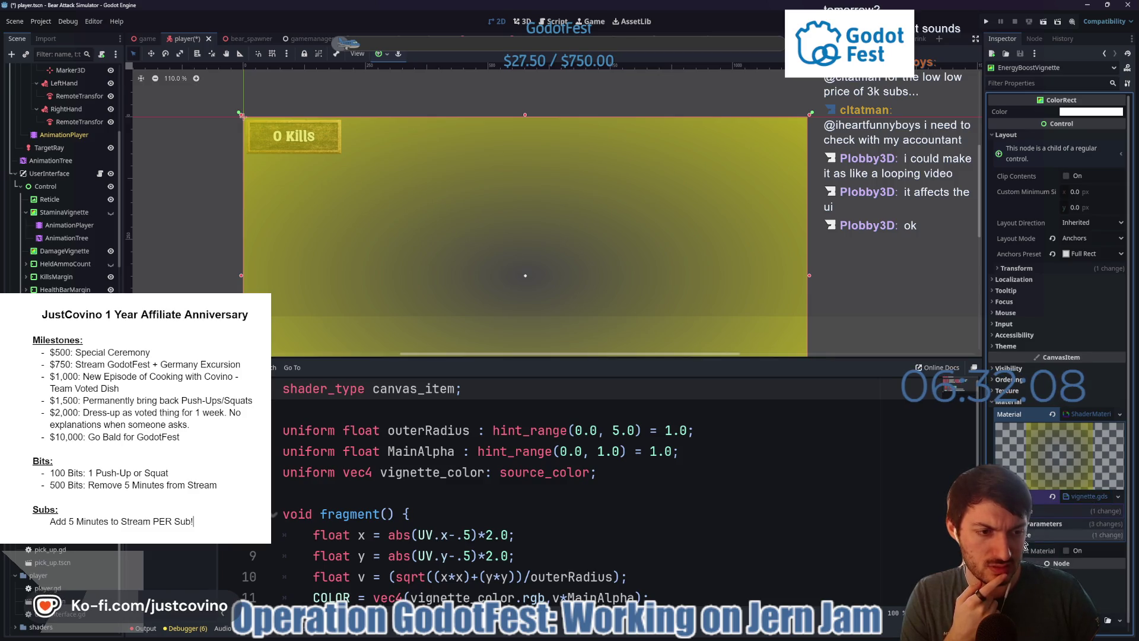
left_click(1027, 535)
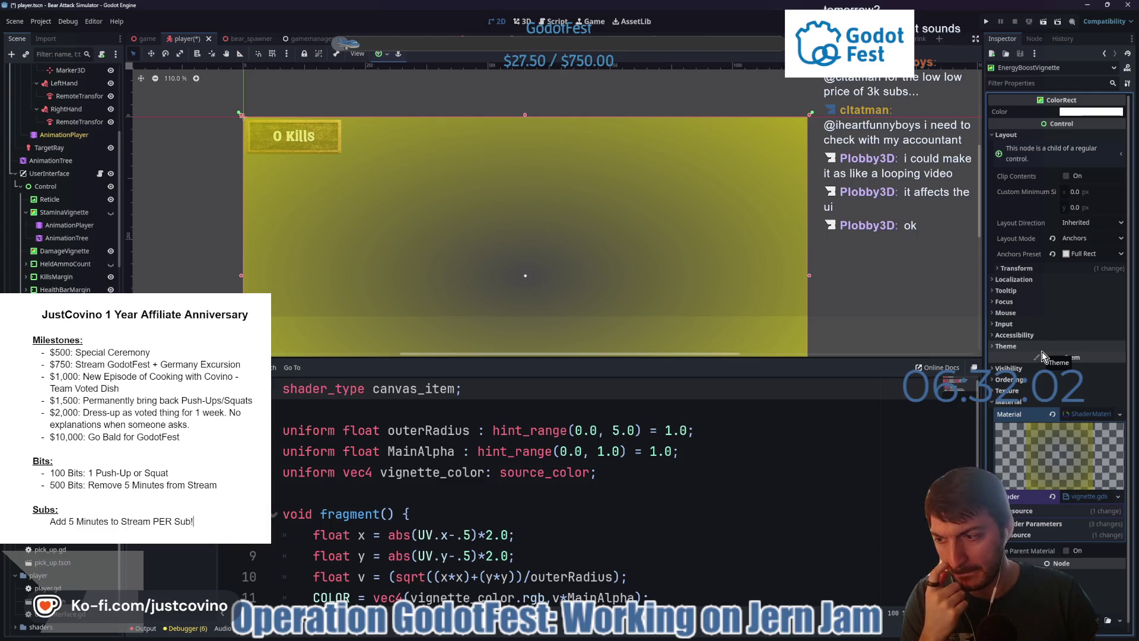
mouse_move(1042, 353)
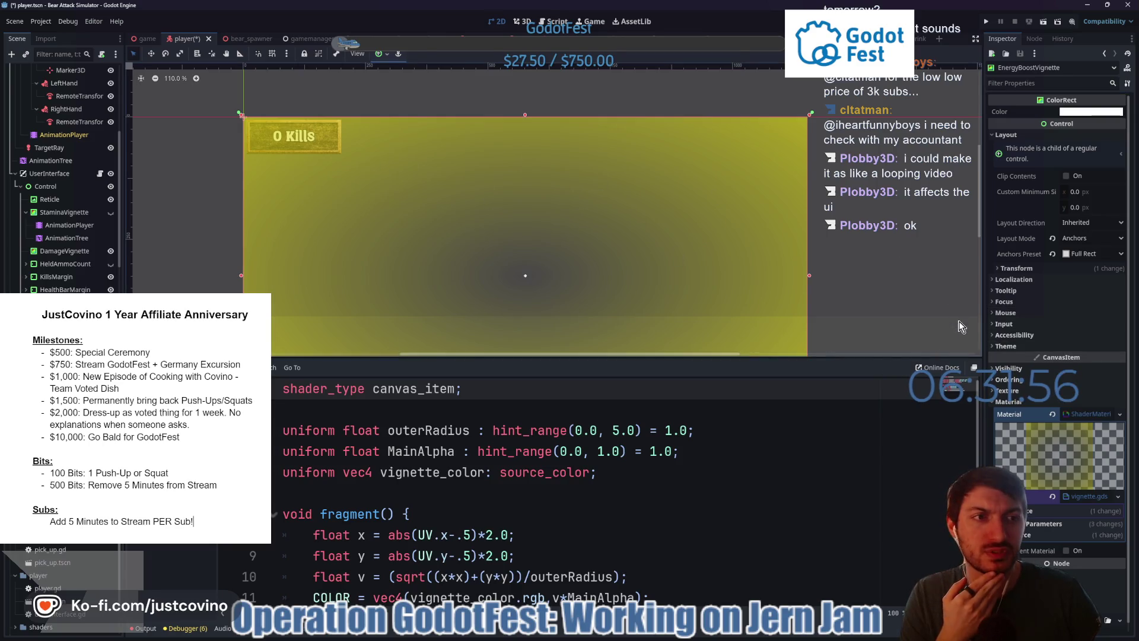
scroll(1101, 371, "down", 1)
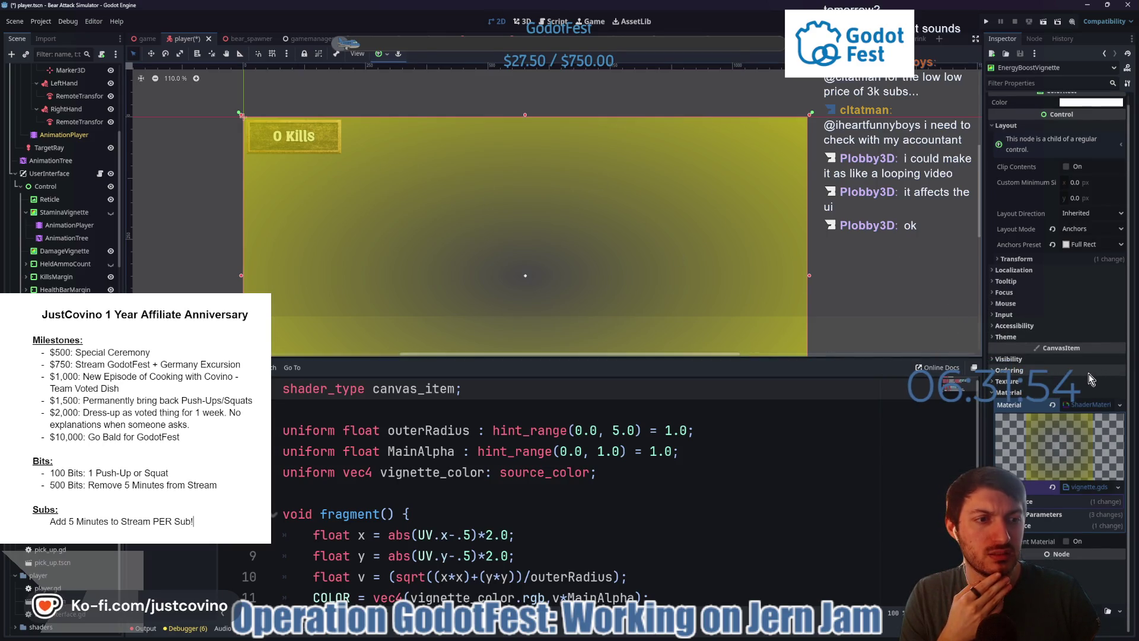
left_click(1012, 382)
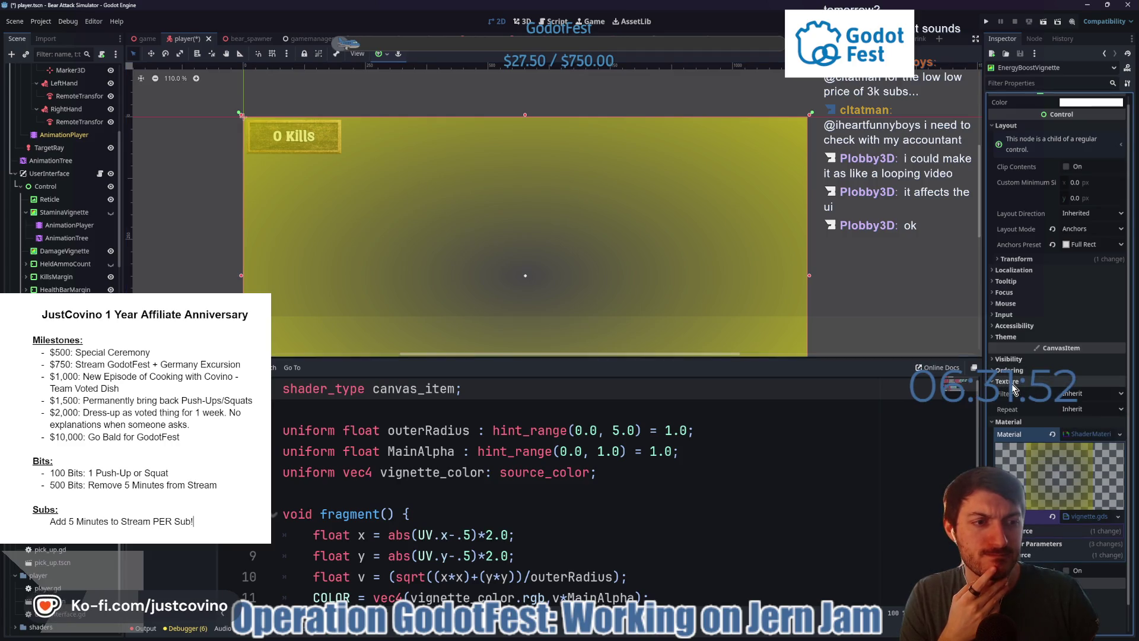
left_click(1012, 383)
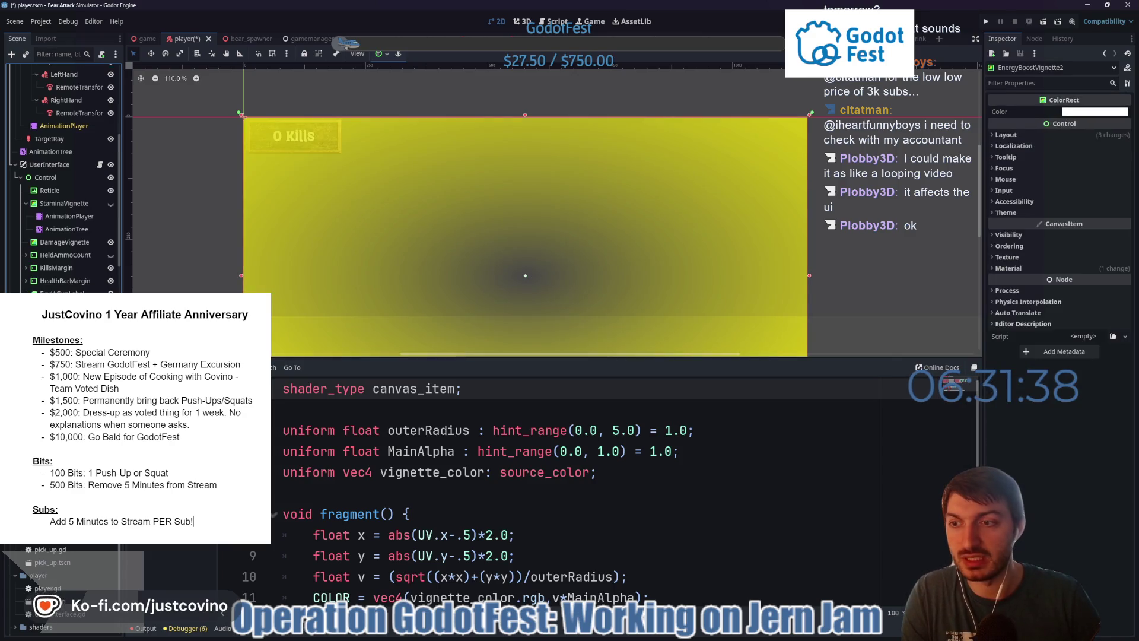
Step: Duplicate EnergyBoostVignette and tint the copy's vignette colour cyan
key("ctrl+d")
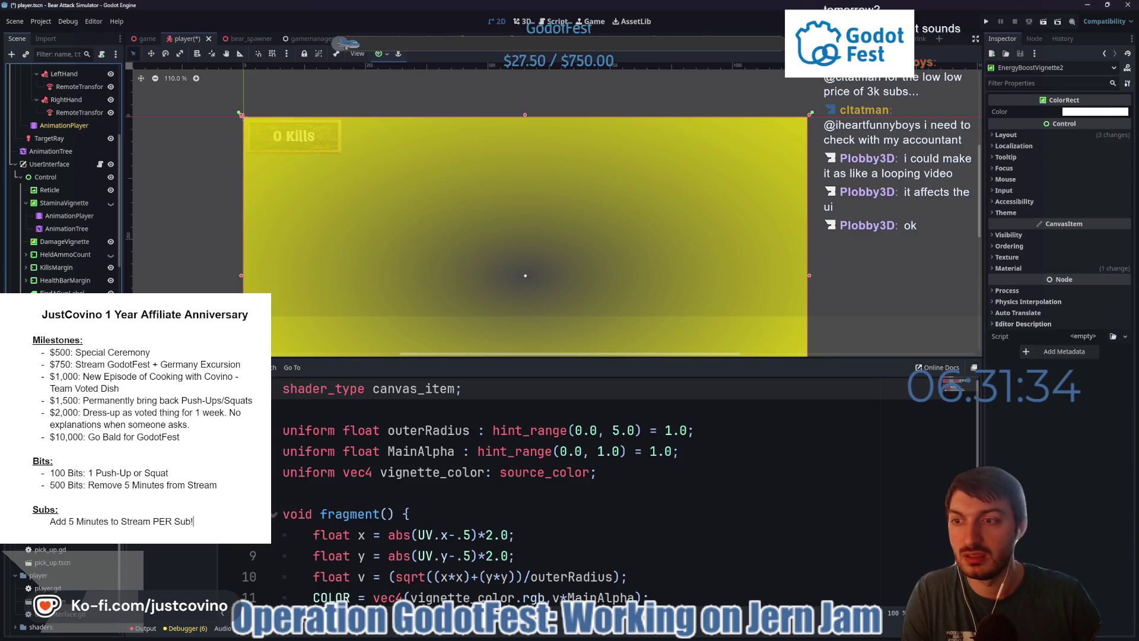
left_click(1042, 267)
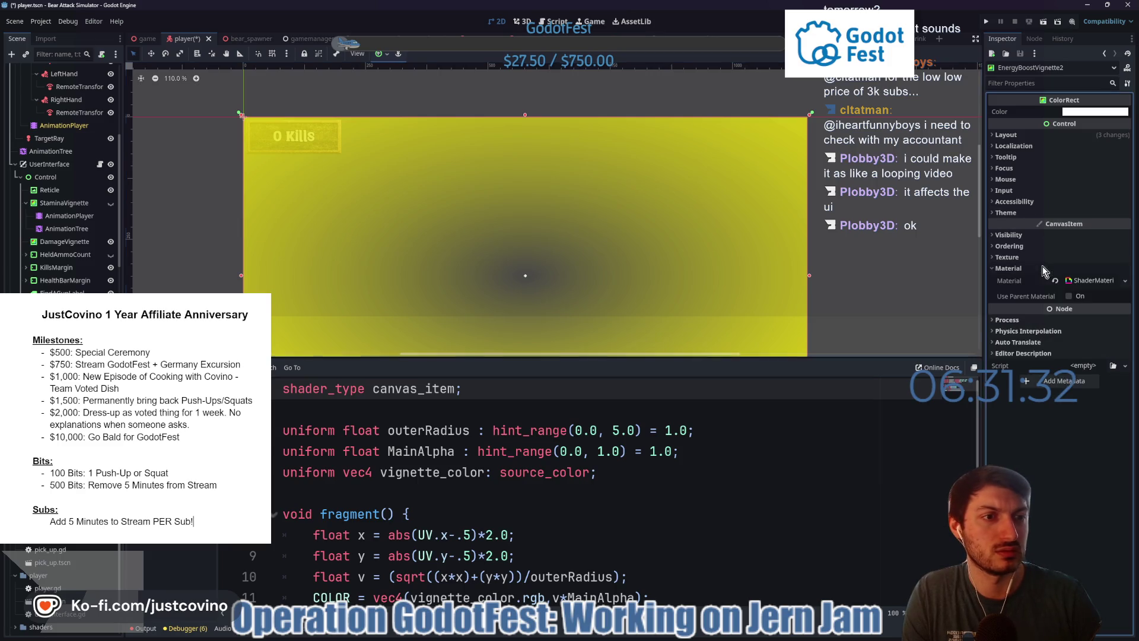
left_click(1080, 281)
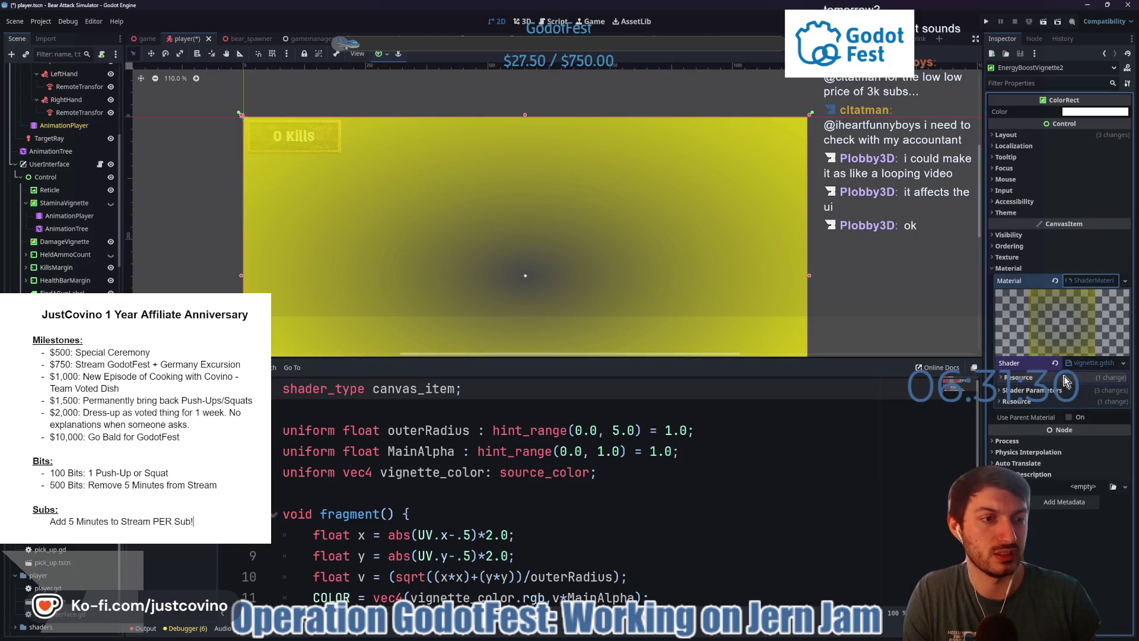
left_click(1037, 392)
left_click(1089, 433)
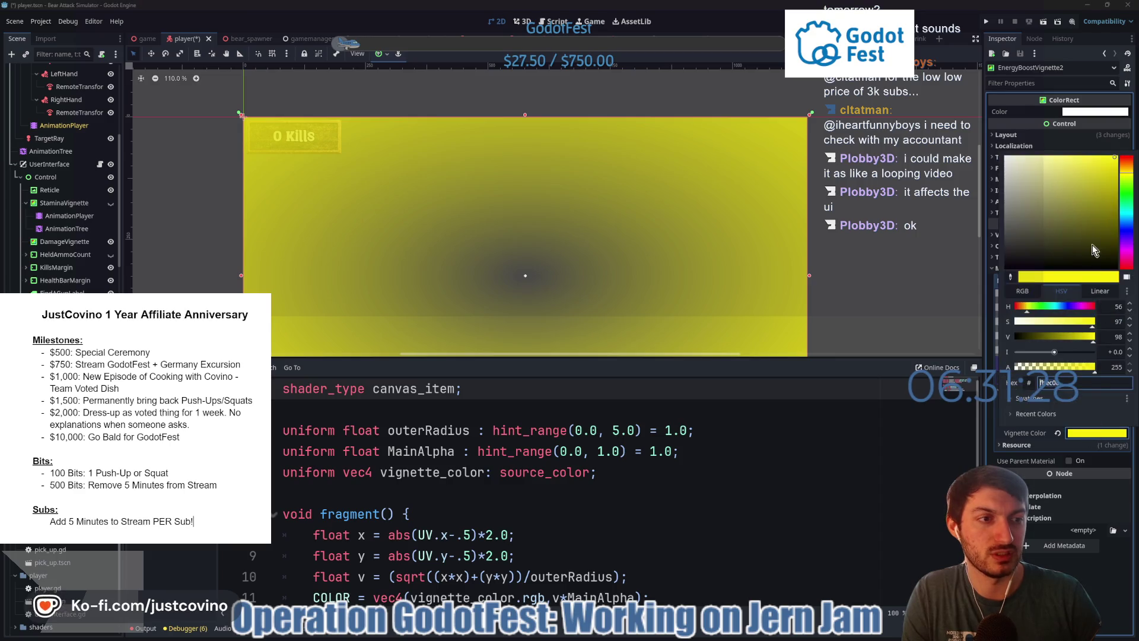
left_click(1126, 218)
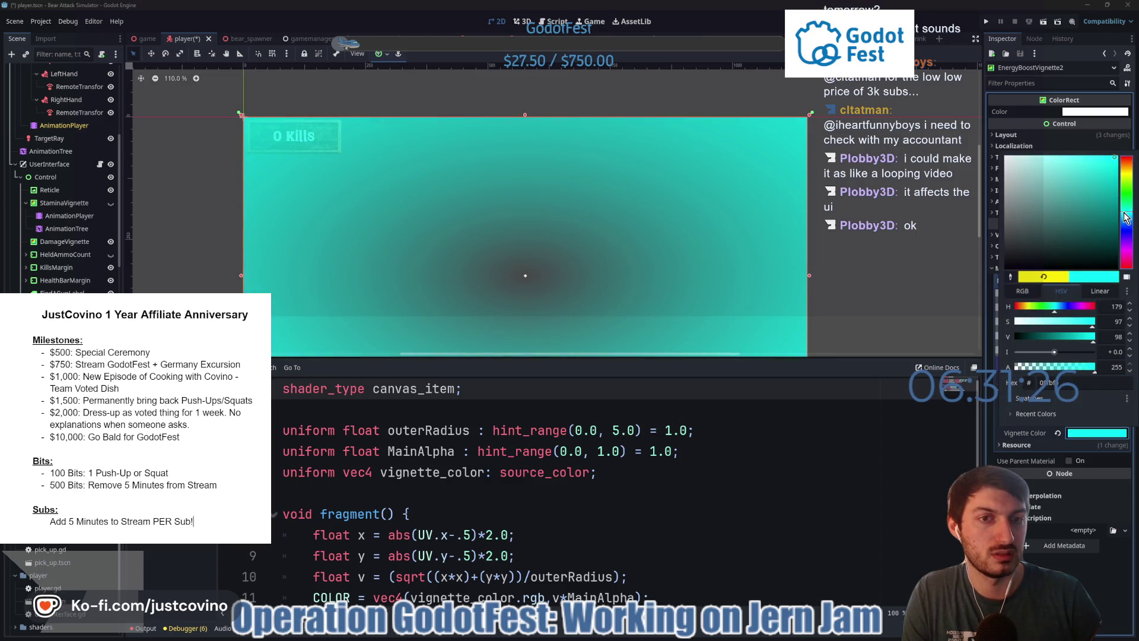
left_click(1094, 437)
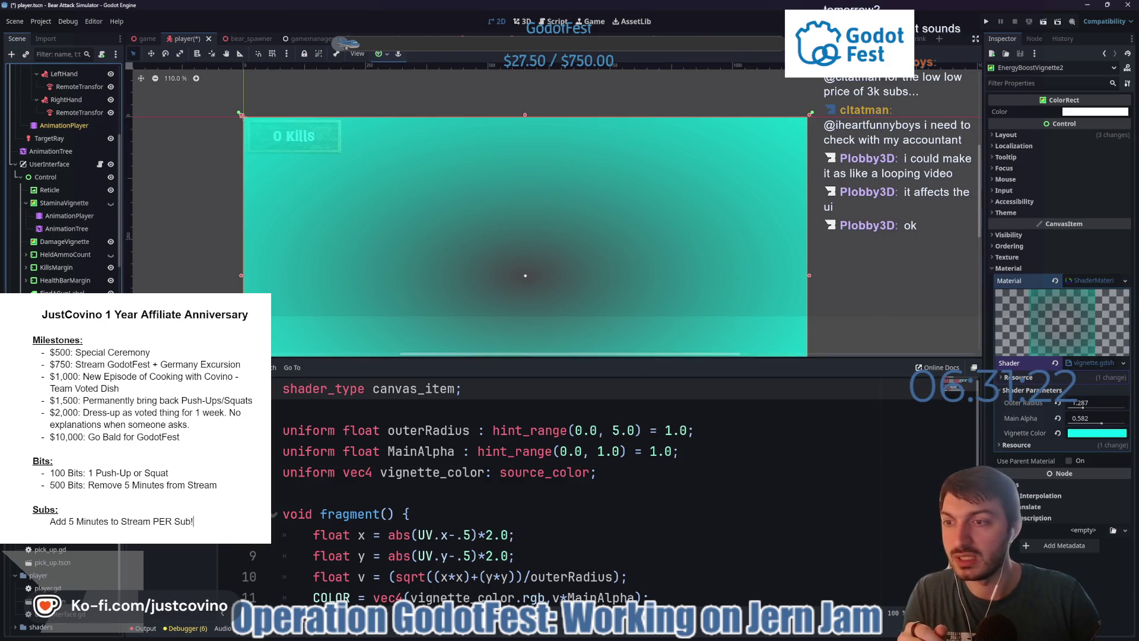
Step: Set the original EnergyBoostVignette's vignette colour back to bright yellow
left_click(685, 347)
left_click(1076, 558)
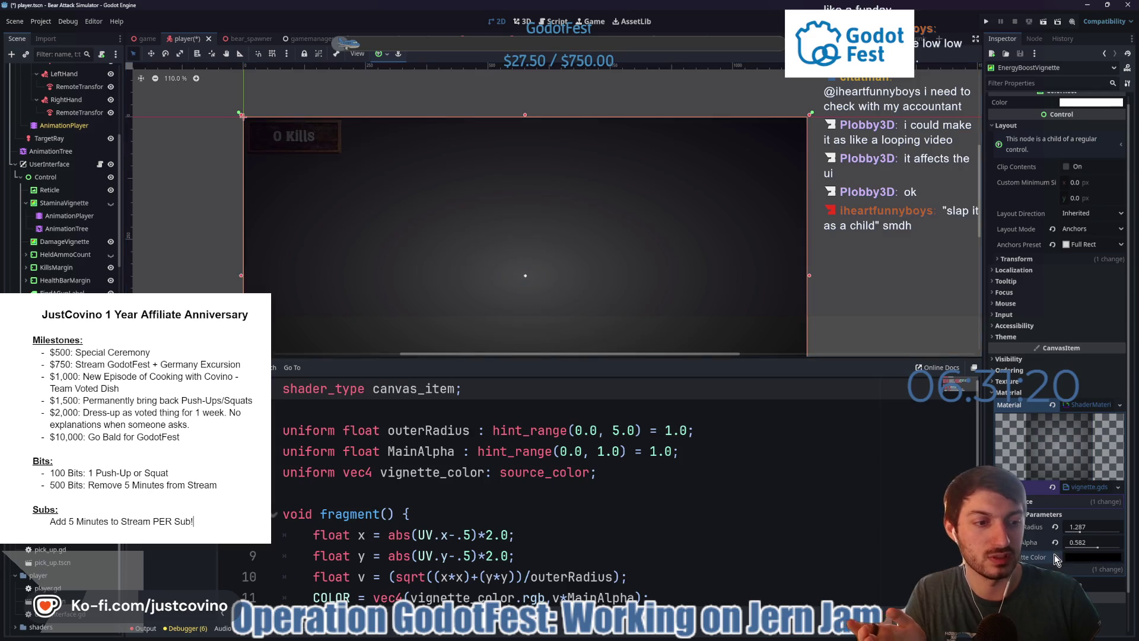
left_click(1076, 557)
left_click_drag(1062, 332, 1115, 278)
left_click(1090, 555)
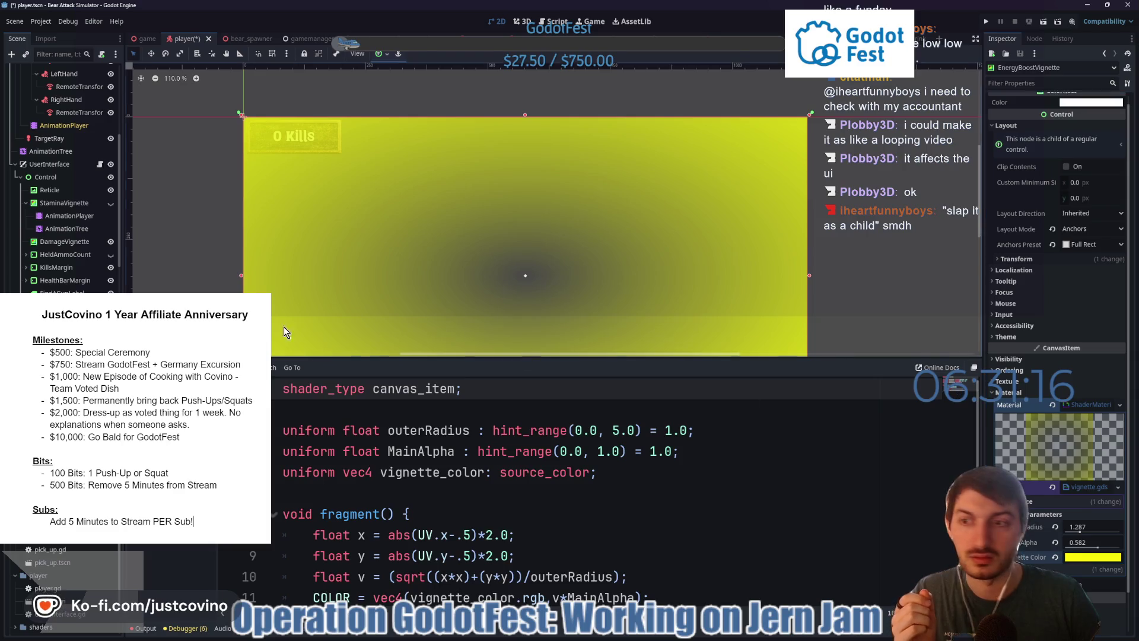
Step: Duplicate again, make the copy's shader unique, colour it teal, and lower Main Alpha to 0.122
key("ctrl+d")
left_click(1102, 365)
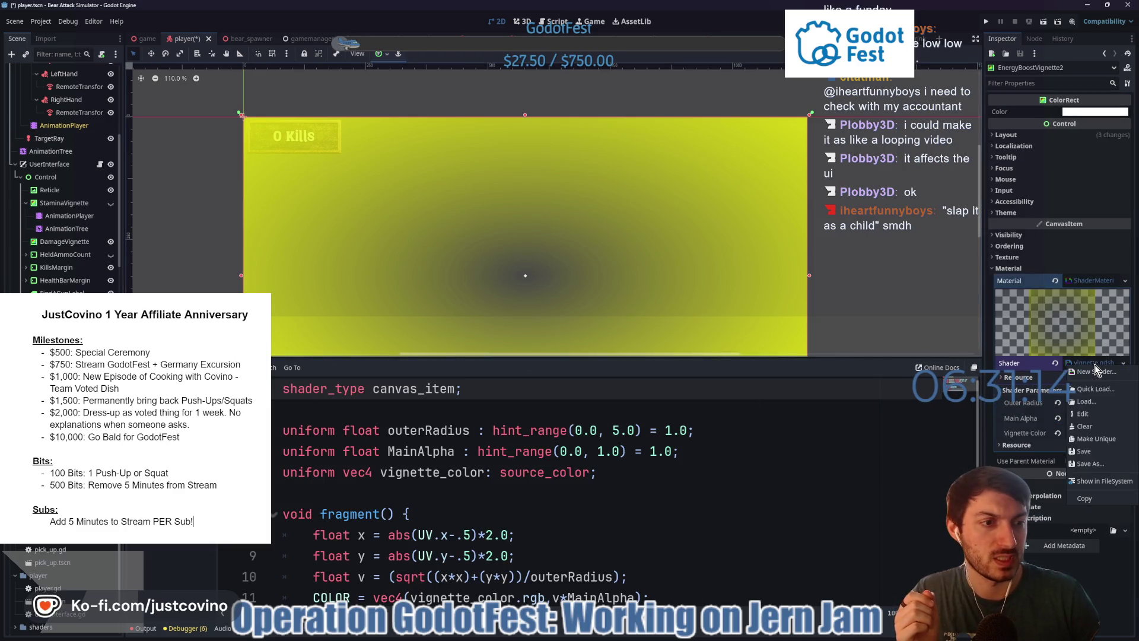
left_click(1103, 444)
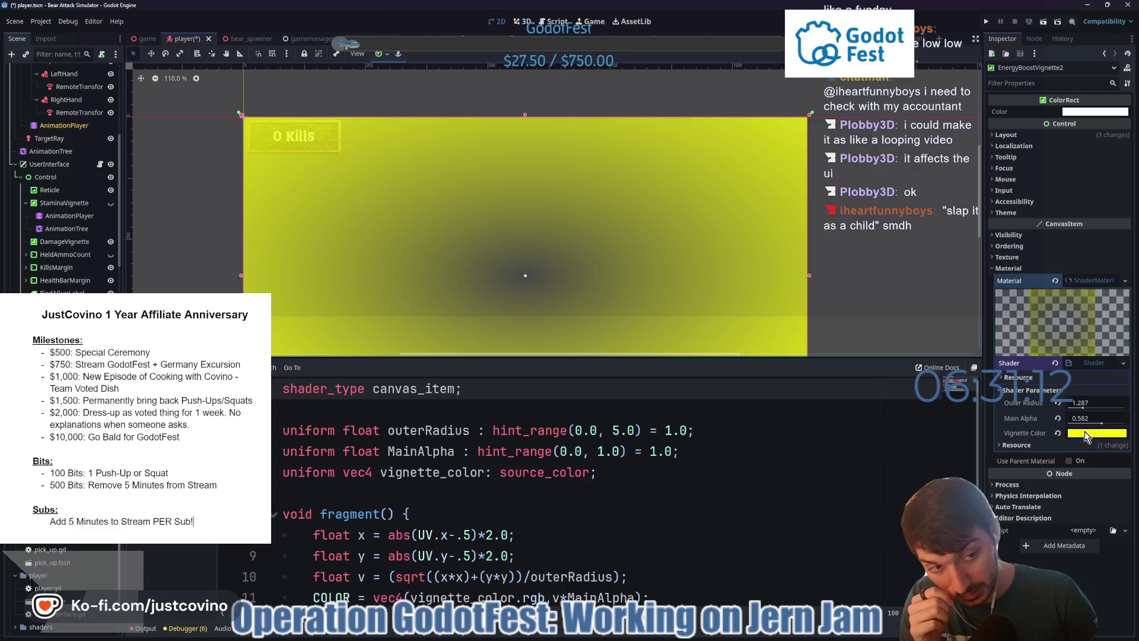
left_click(1085, 433)
left_click(1126, 210)
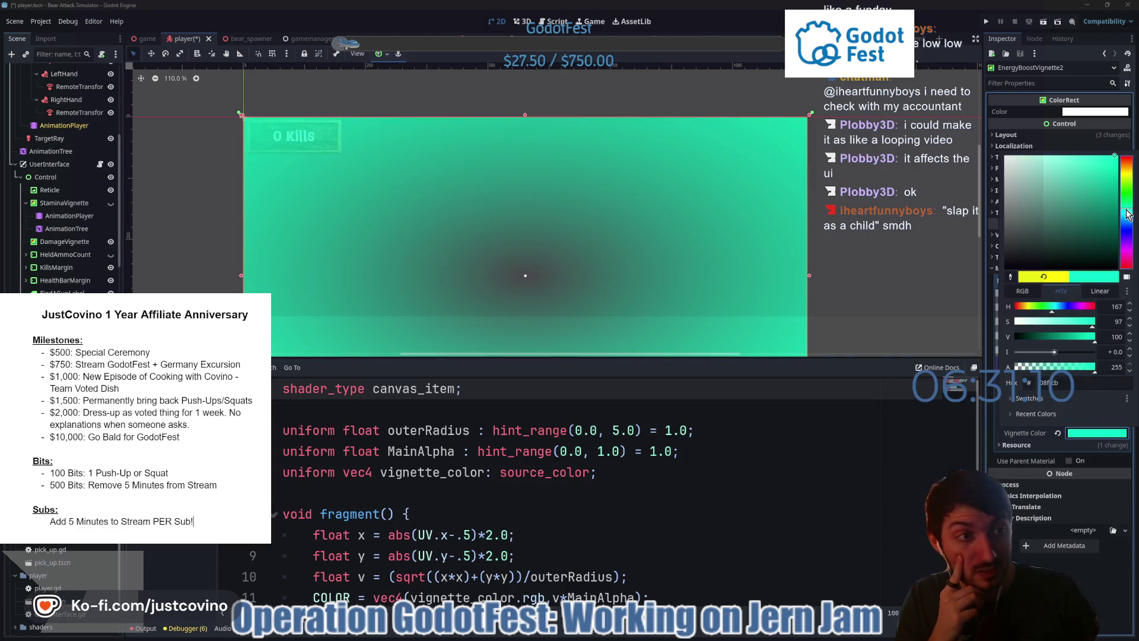
left_click(1094, 435)
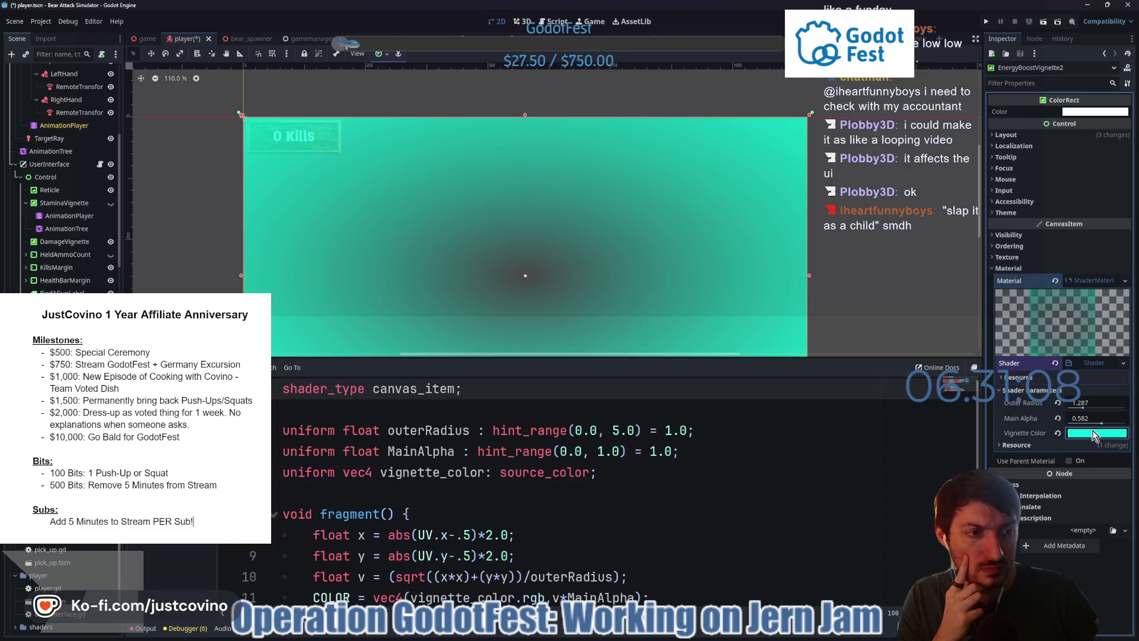
left_click_drag(1095, 418, 1078, 419)
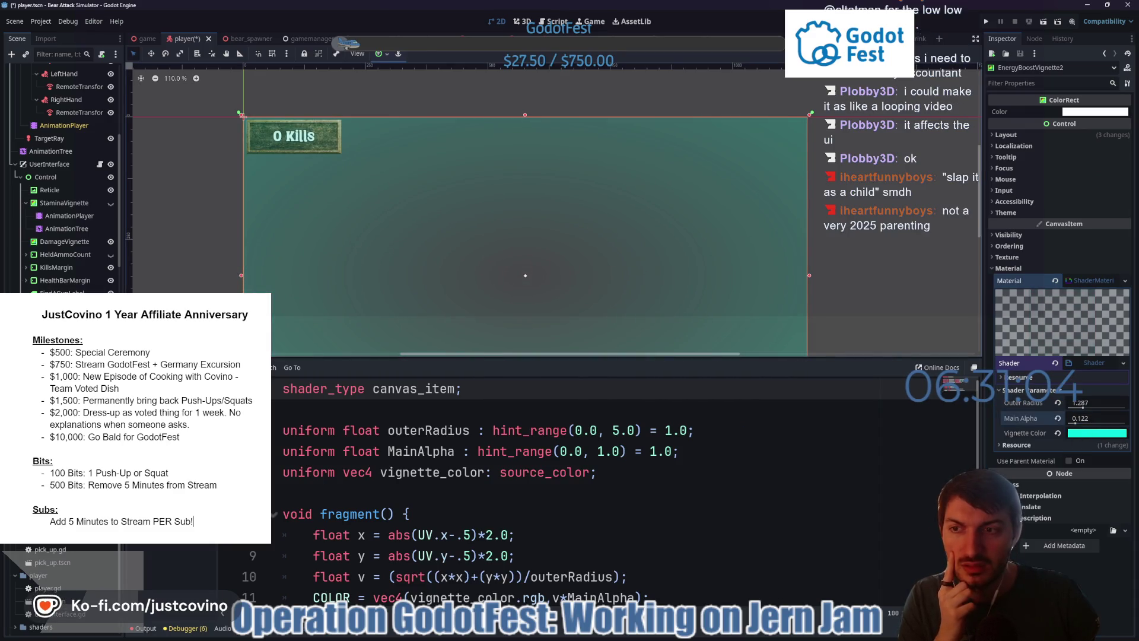
Step: Delete the EnergyBoostVignette2 node
left_click(65, 306)
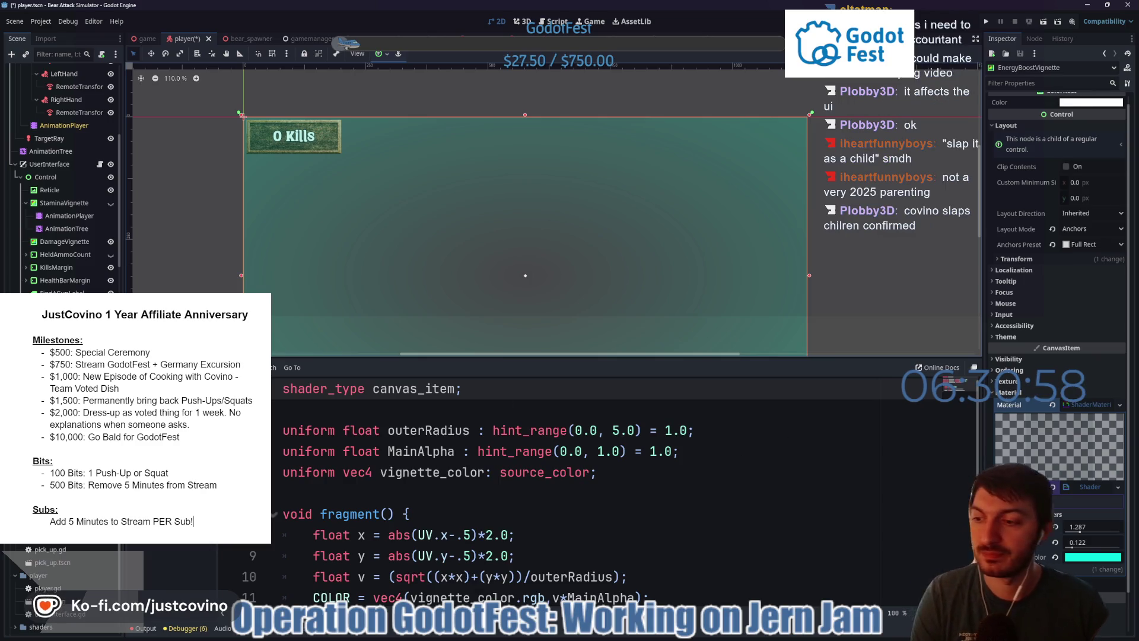
left_click(68, 319)
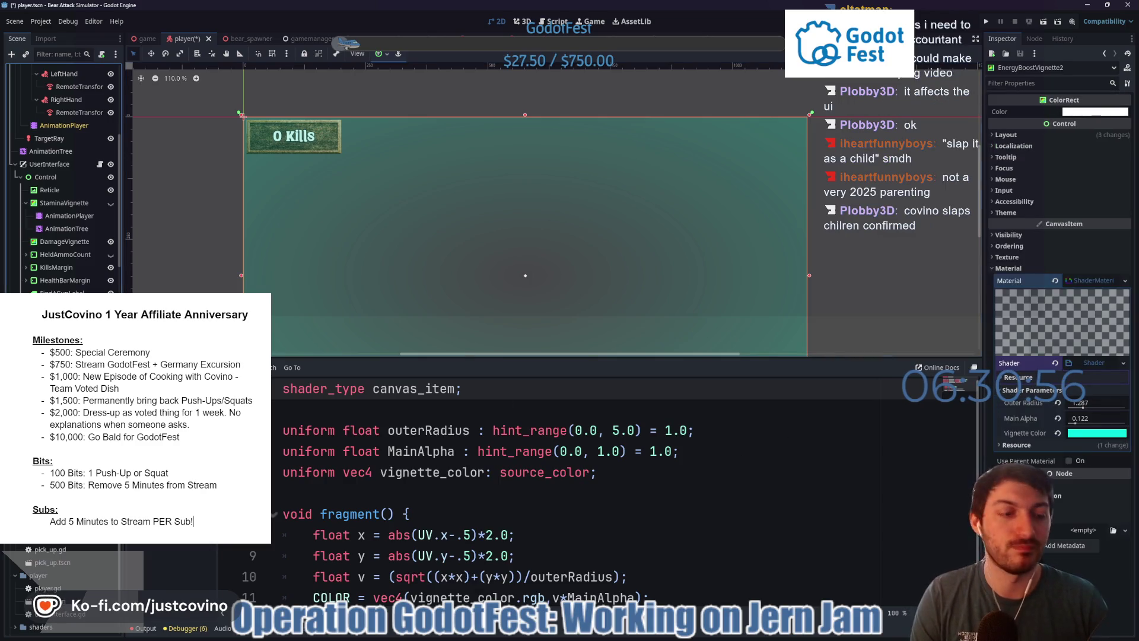
key("Delete")
key("Return")
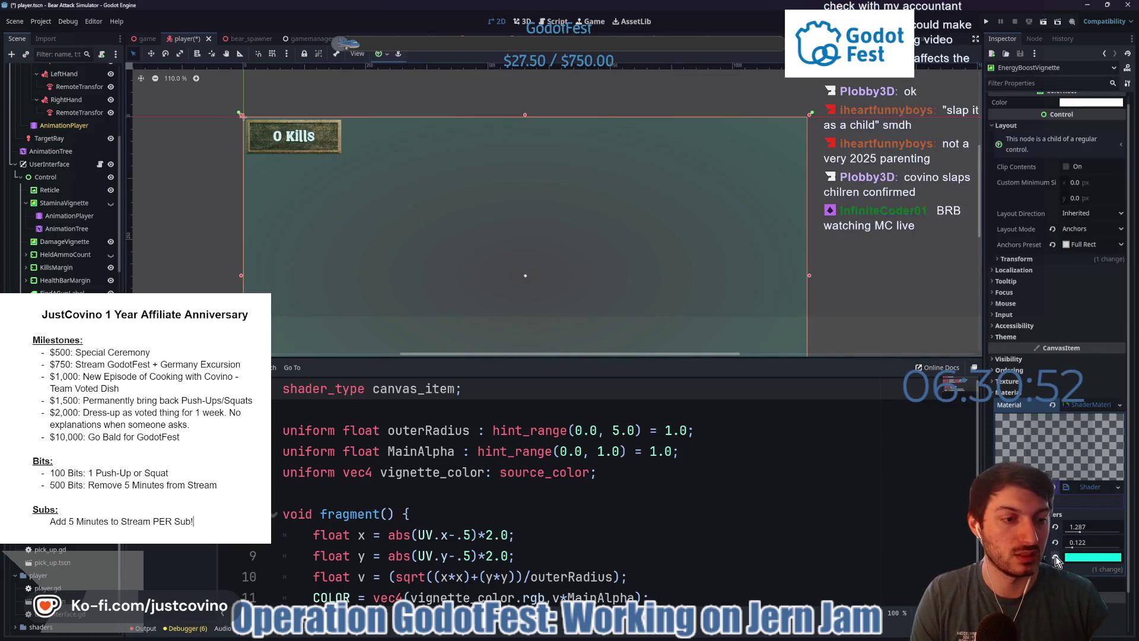
Step: Make EnergyBoostVignette's colour yellow, raise Main Alpha to about 0.767, and enlarge the 2D view
left_click(1085, 556)
left_click_drag(1117, 321, 1132, 304)
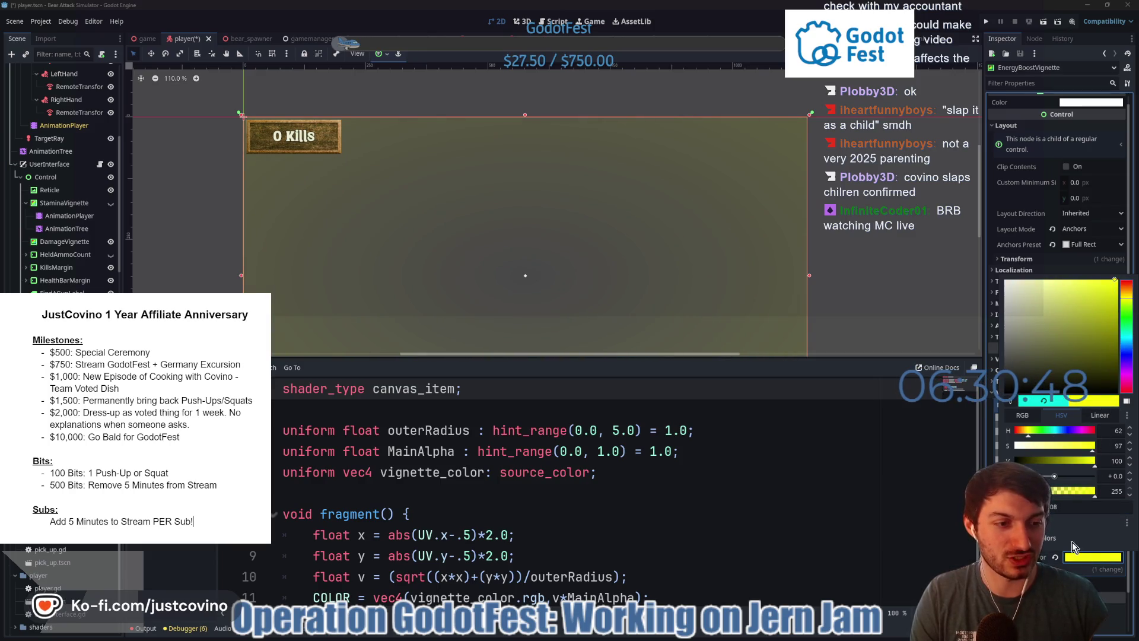
left_click(1082, 555)
left_click_drag(1082, 546, 1107, 546)
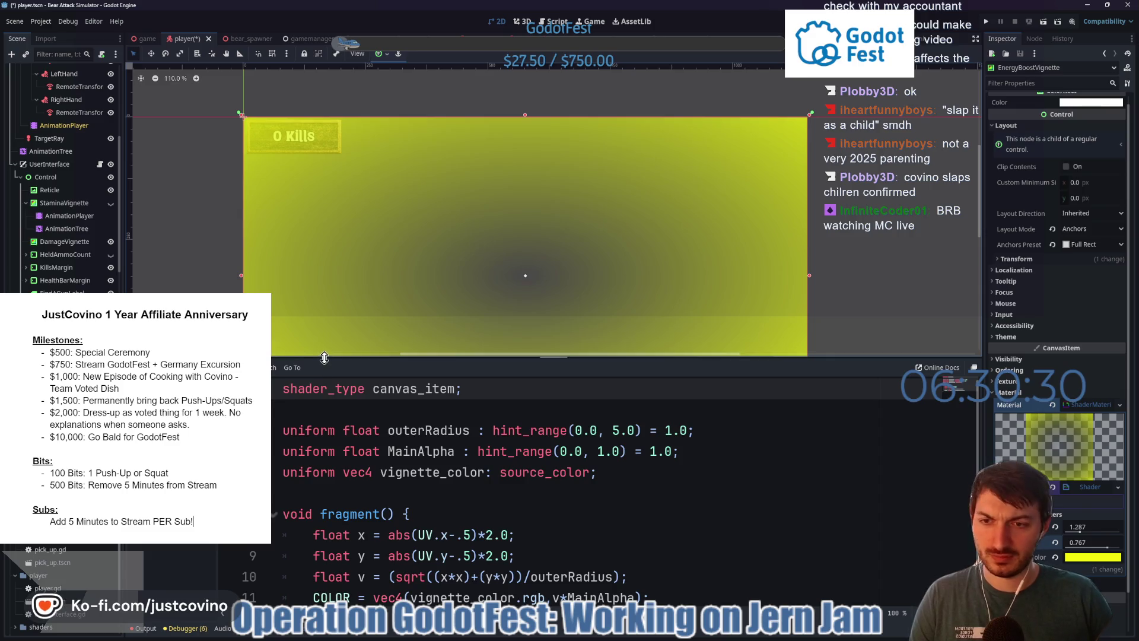
left_click_drag(325, 358, 347, 562)
left_click(1079, 407)
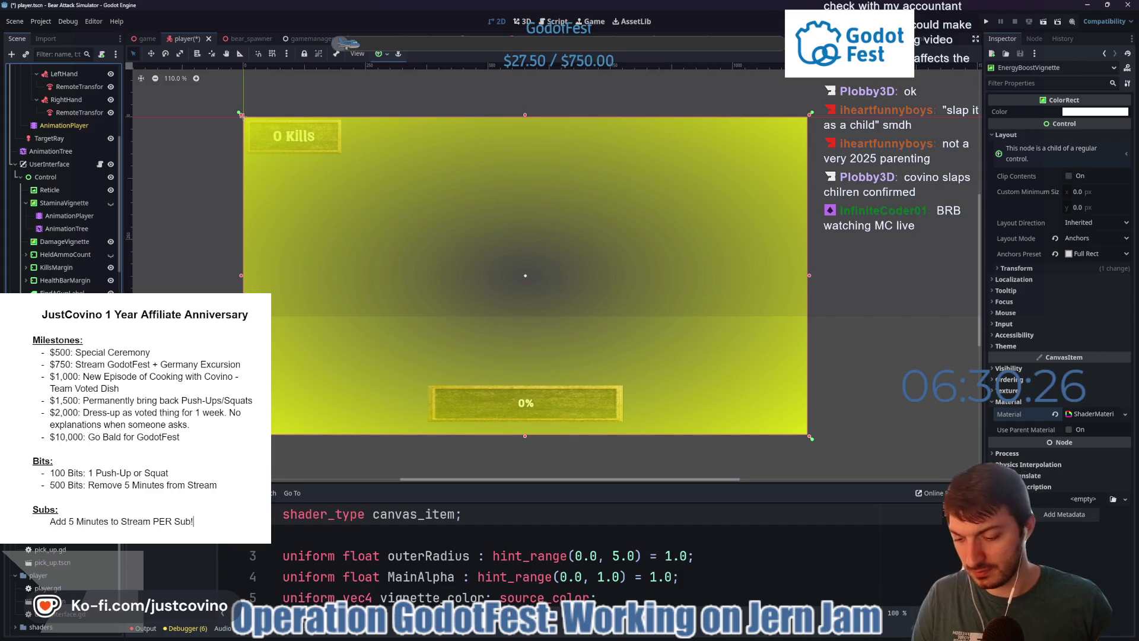
Step: Add a ColorPickerButton node and change its type to ColorRect
key("ctrl+a")
type("colorpicker")
key("Return")
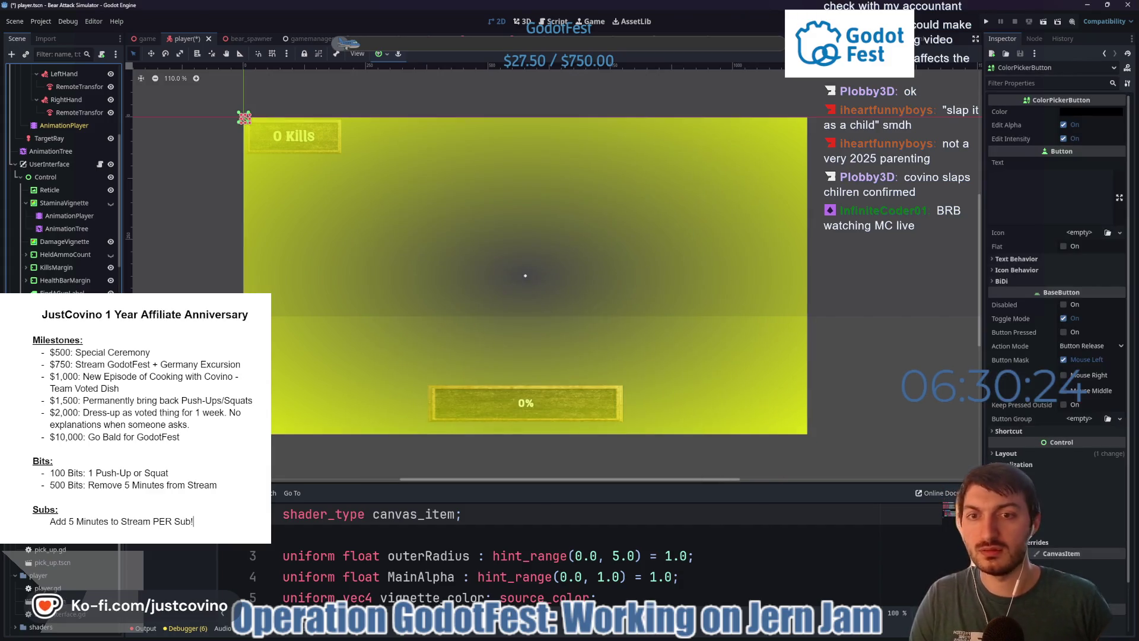
right_click(83, 302)
left_click(119, 416)
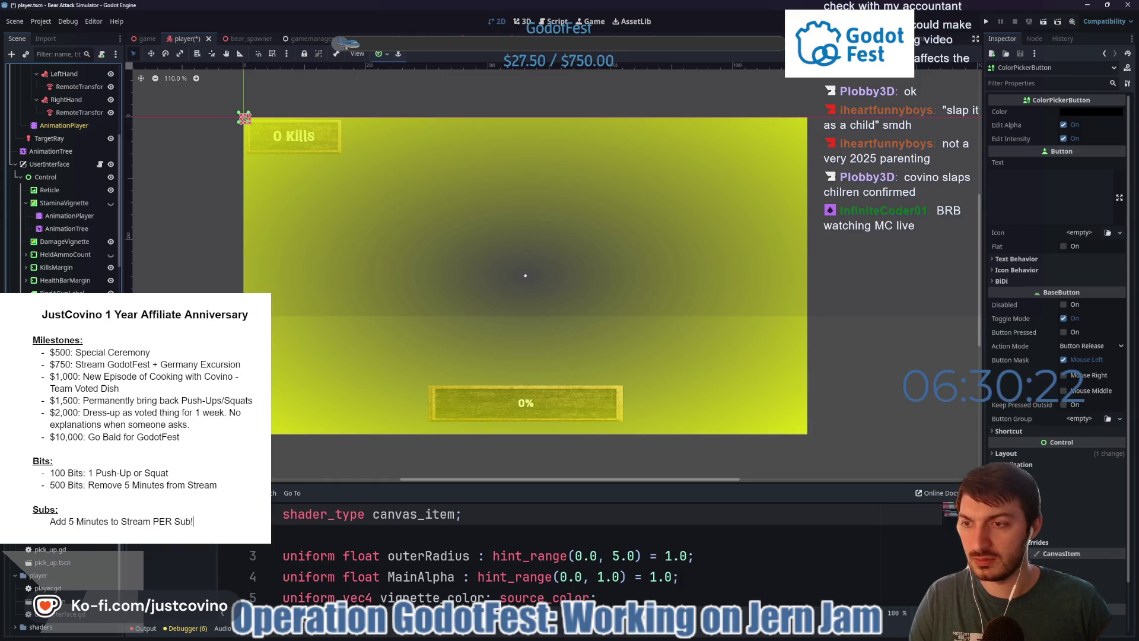
type("color")
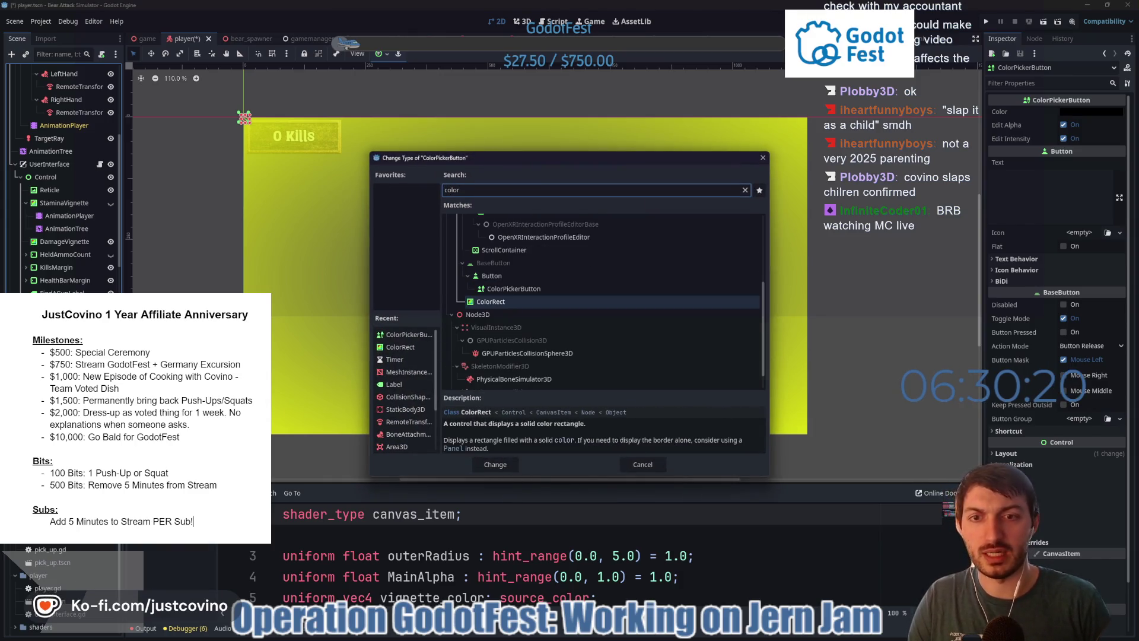
key("Return")
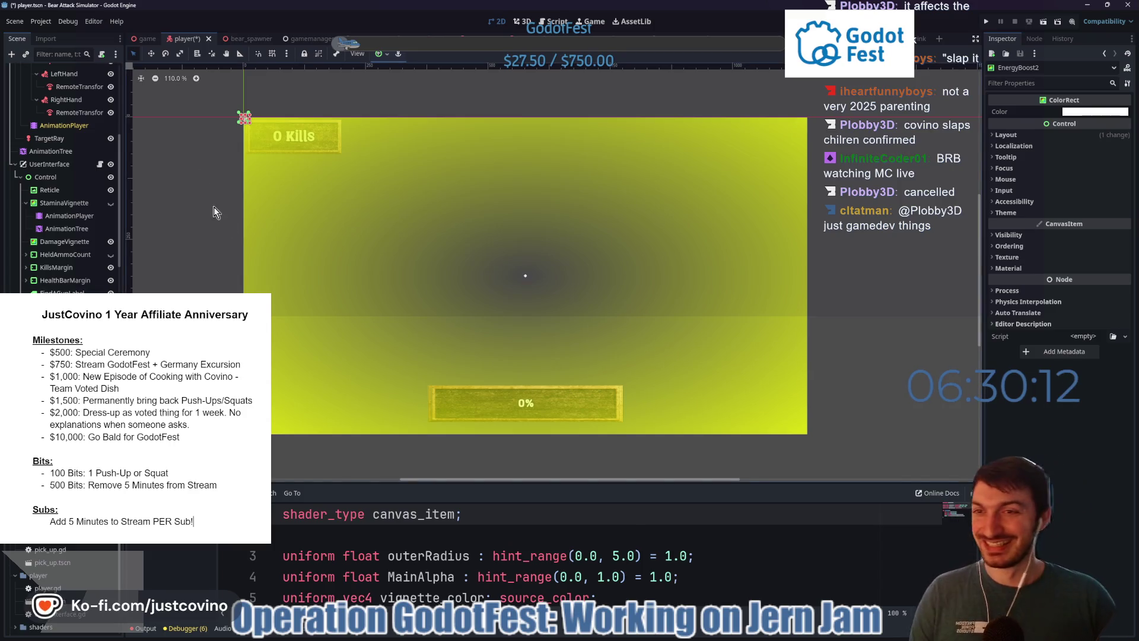
Step: Anchor the new ColorRect with the Full Rect preset so it fills the whole UI
left_click(383, 54)
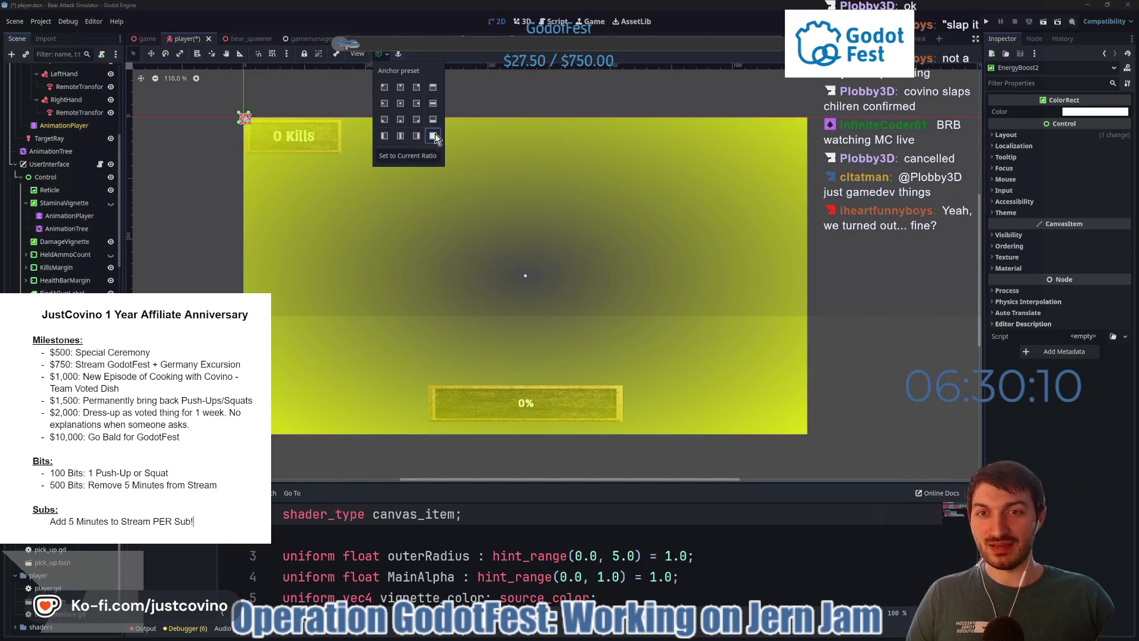
left_click(434, 135)
left_click(439, 178)
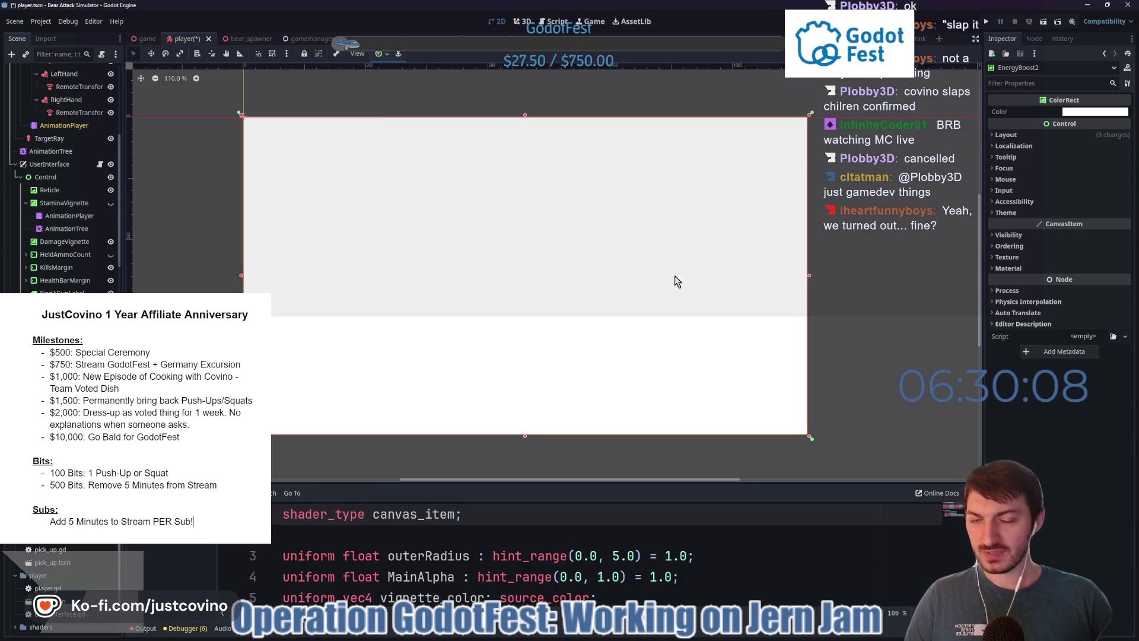
left_click(1024, 247)
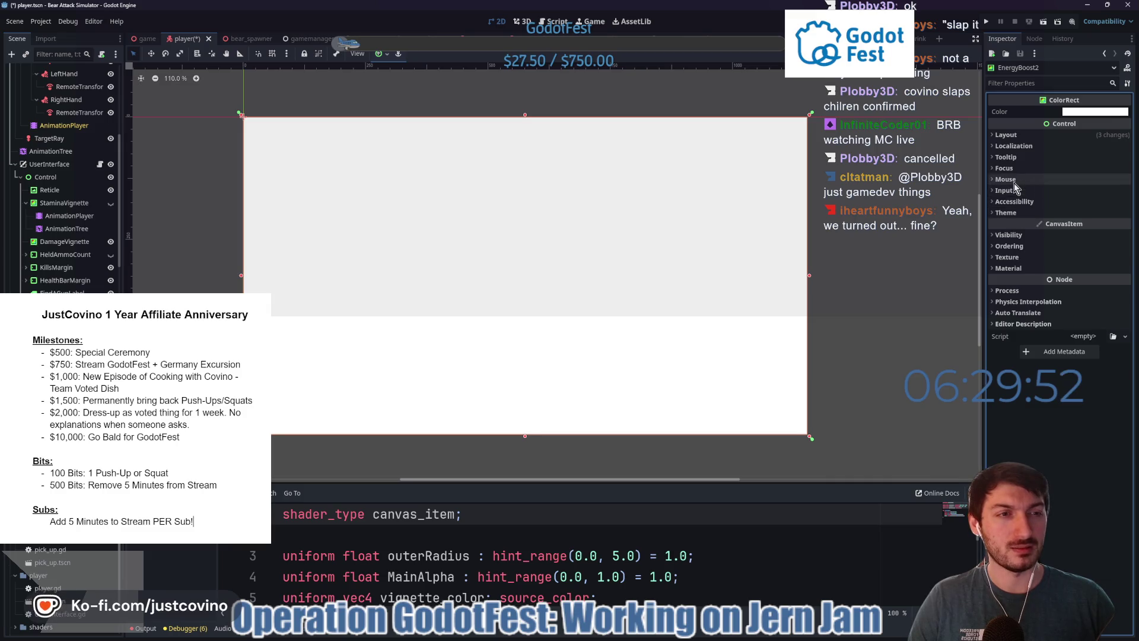
Step: Give EnergyBoost2 a new ShaderMaterial that loads vignette.gdshader
left_click(1032, 268)
left_click(1082, 281)
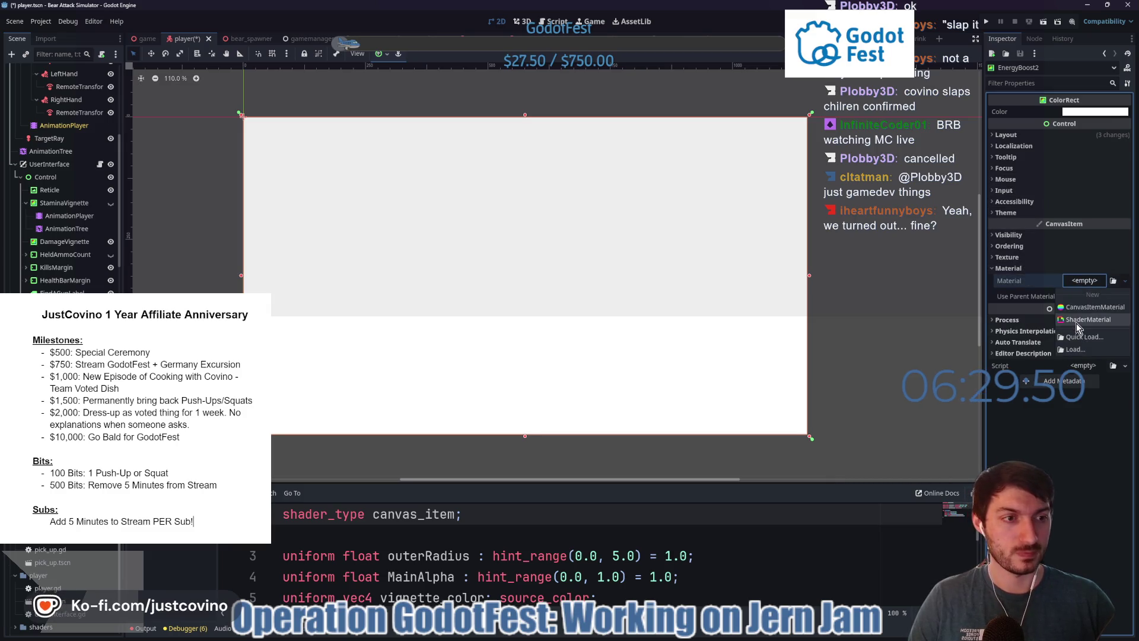
left_click(1078, 327)
left_click(1091, 283)
left_click(1075, 377)
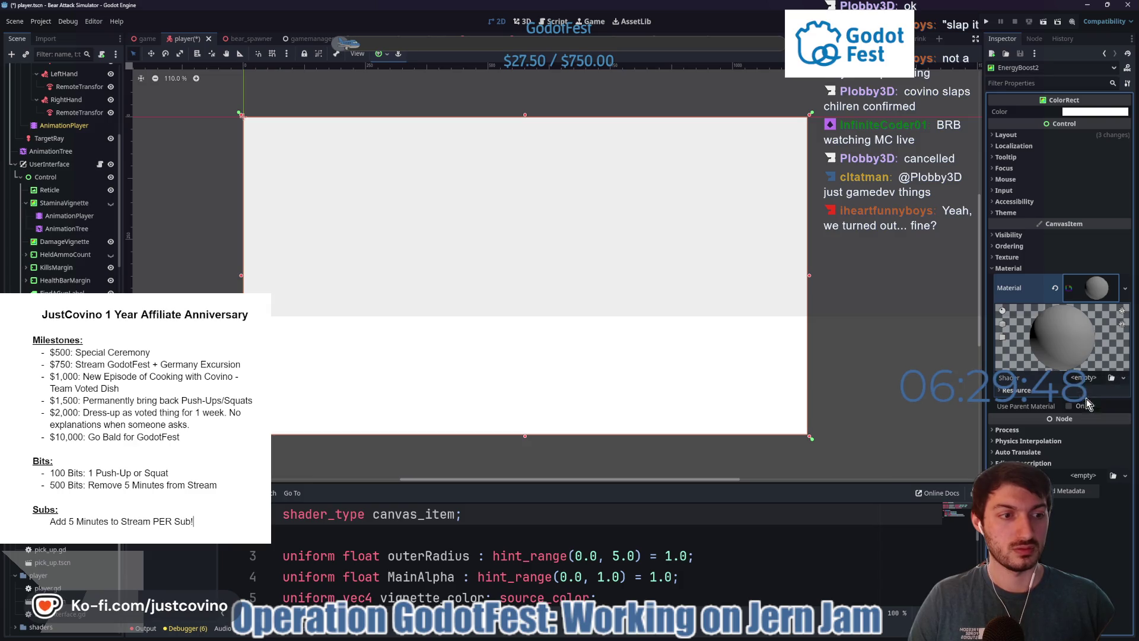
left_click(1091, 401)
double_click(442, 234)
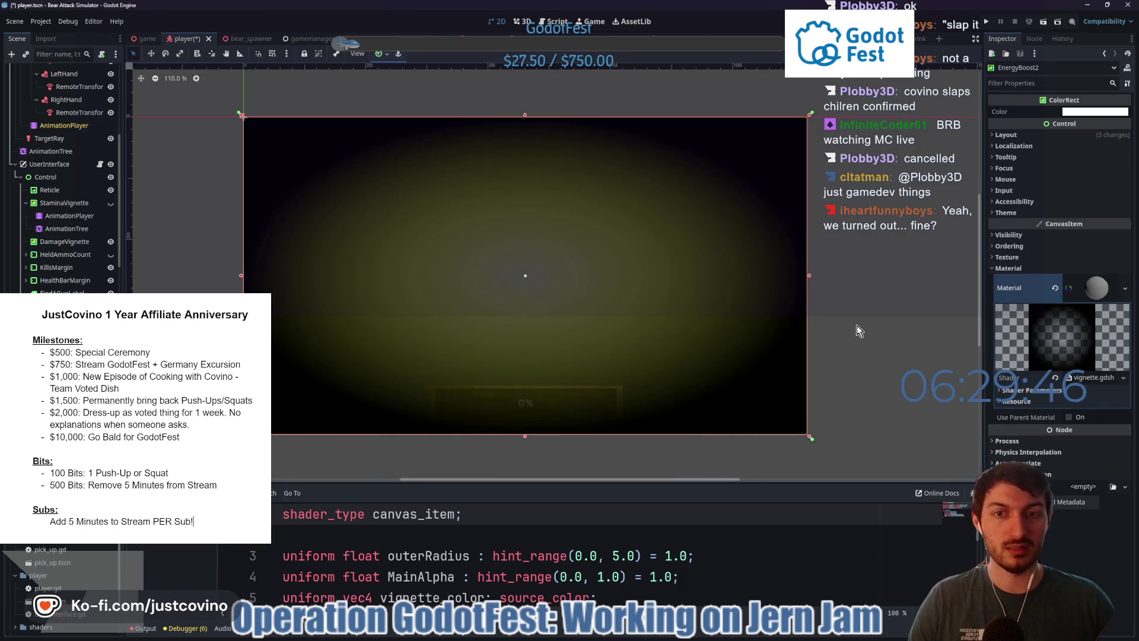
Step: Set Vignette Color to bright cyan-green and lower Main Alpha to about 0.226
left_click(1038, 391)
left_click(1085, 435)
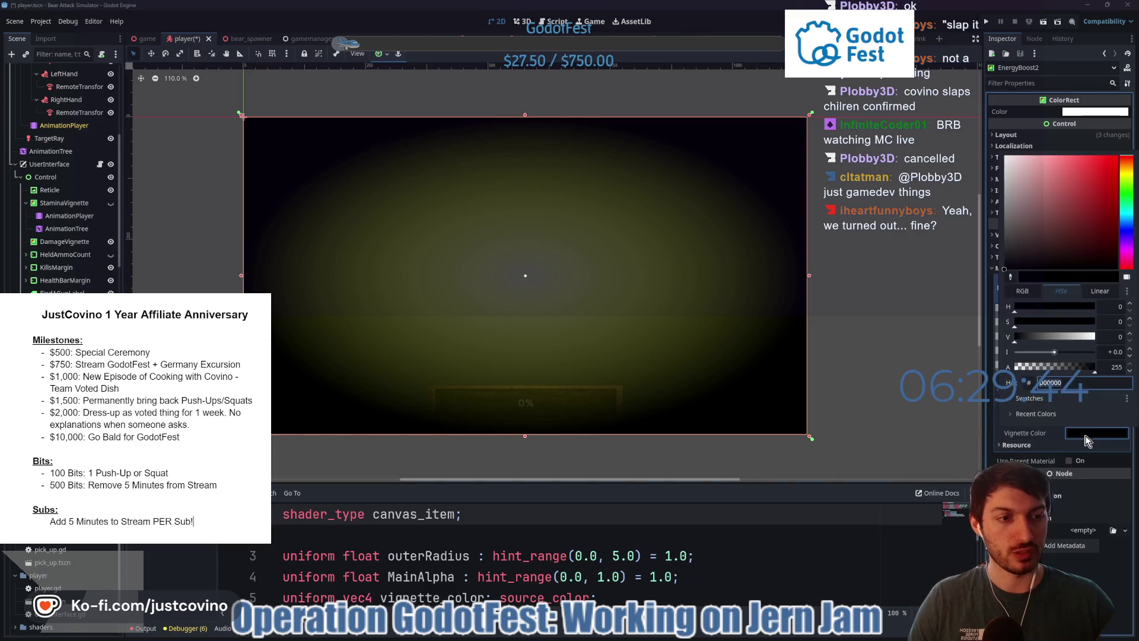
left_click(1127, 215)
left_click(1106, 171)
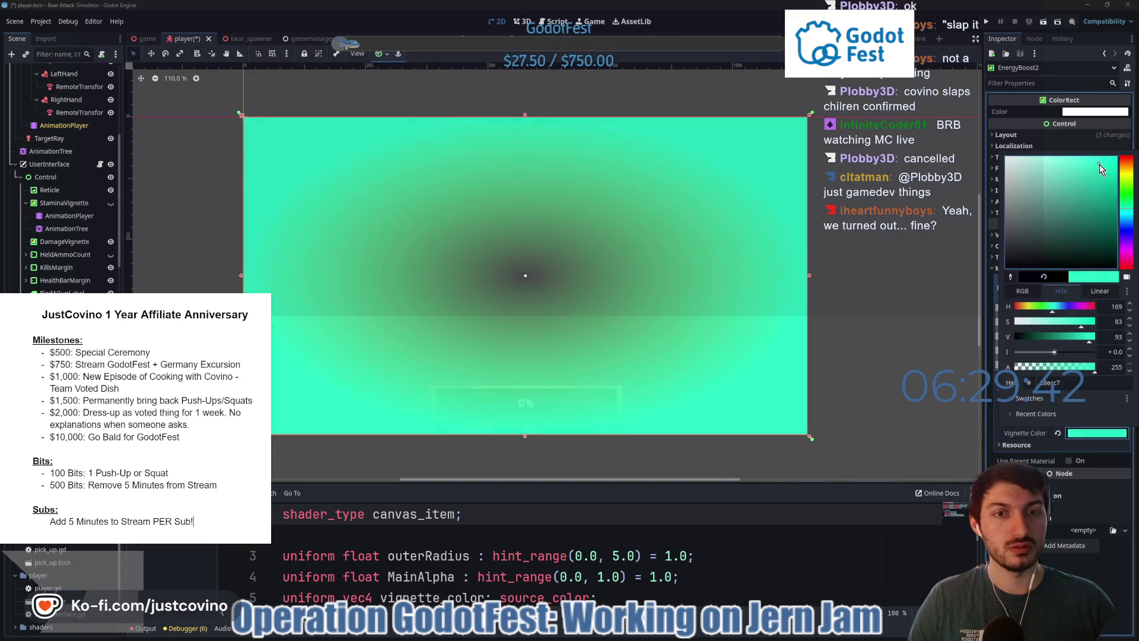
left_click(1095, 426)
mouse_move(1095, 427)
left_mouse_down()
mouse_move(1071, 427)
mouse_move(1089, 419)
mouse_move(1078, 407)
mouse_move(1103, 424)
mouse_move(1072, 424)
mouse_move(1111, 423)
mouse_move(1083, 422)
left_mouse_up()
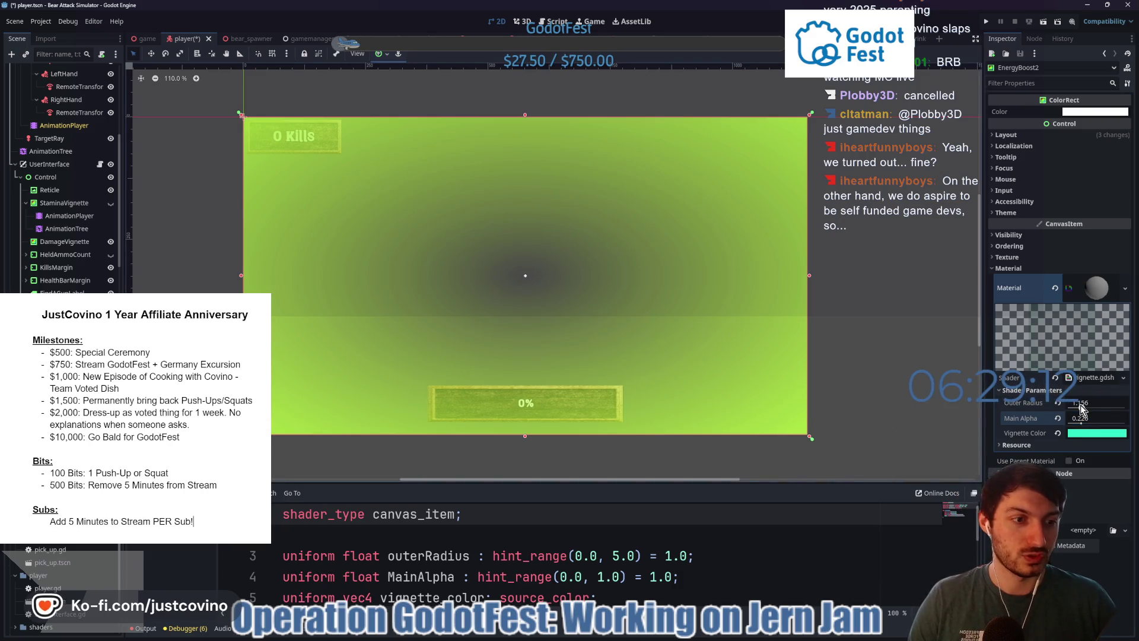
Step: Shrink EnergyBoost2's Outer Radius, then tune EnergyBoostVignette's Outer Radius and Main Alpha (0.18)
mouse_move(1081, 408)
left_mouse_down()
mouse_move(1071, 410)
mouse_move(1090, 403)
mouse_move(1079, 409)
left_mouse_up()
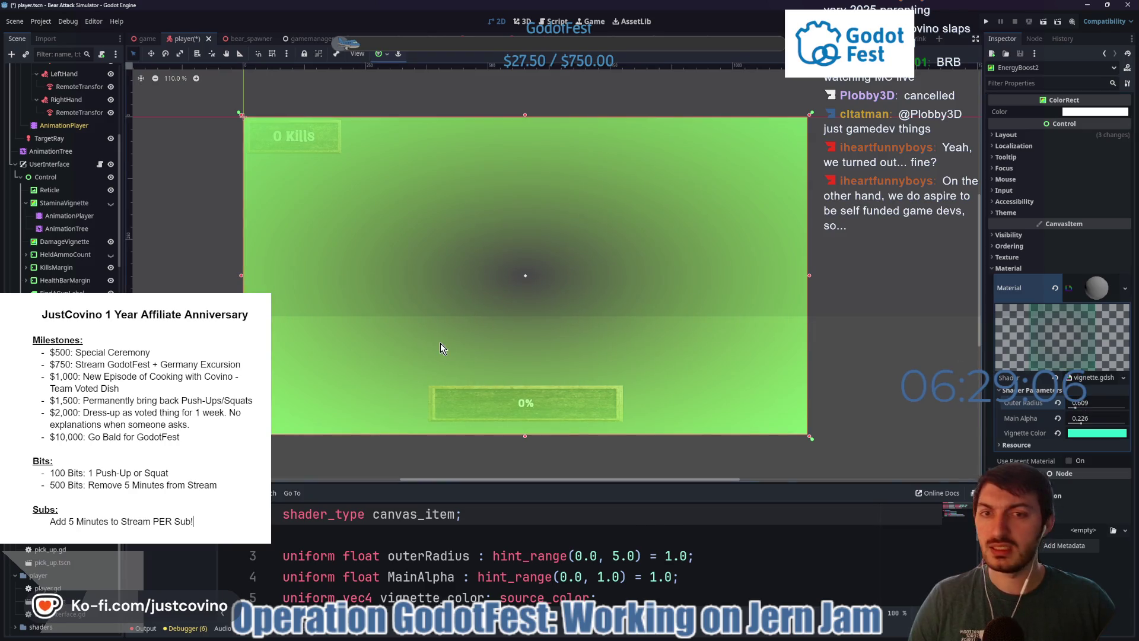
left_click(621, 353)
left_click(1075, 414)
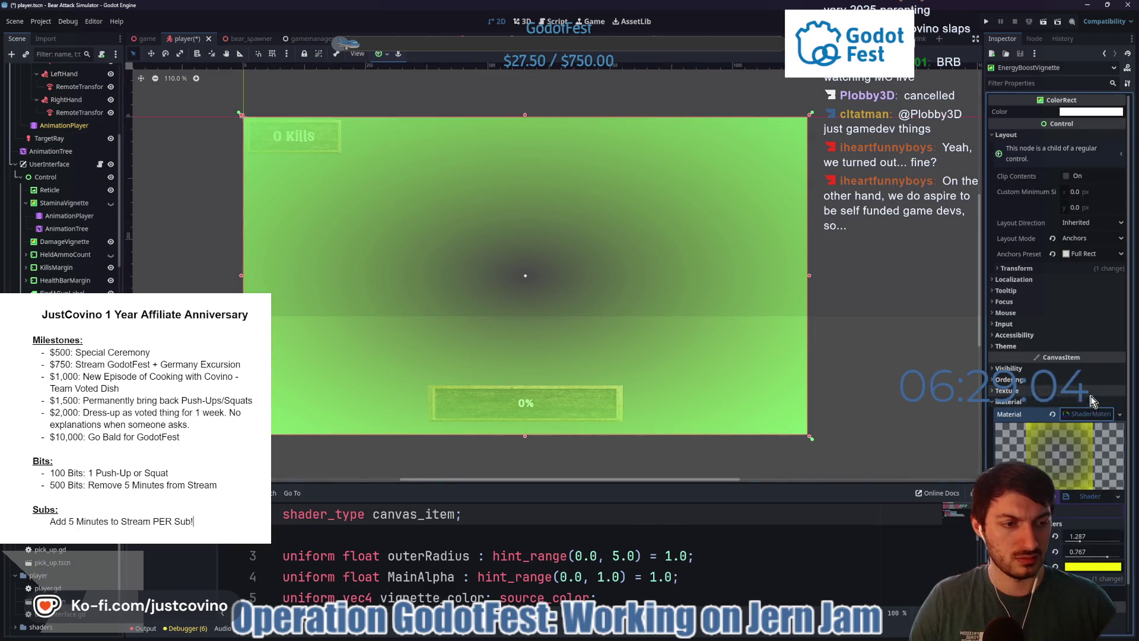
mouse_move(1078, 486)
left_mouse_down()
mouse_move(1092, 506)
mouse_move(1077, 507)
left_mouse_up()
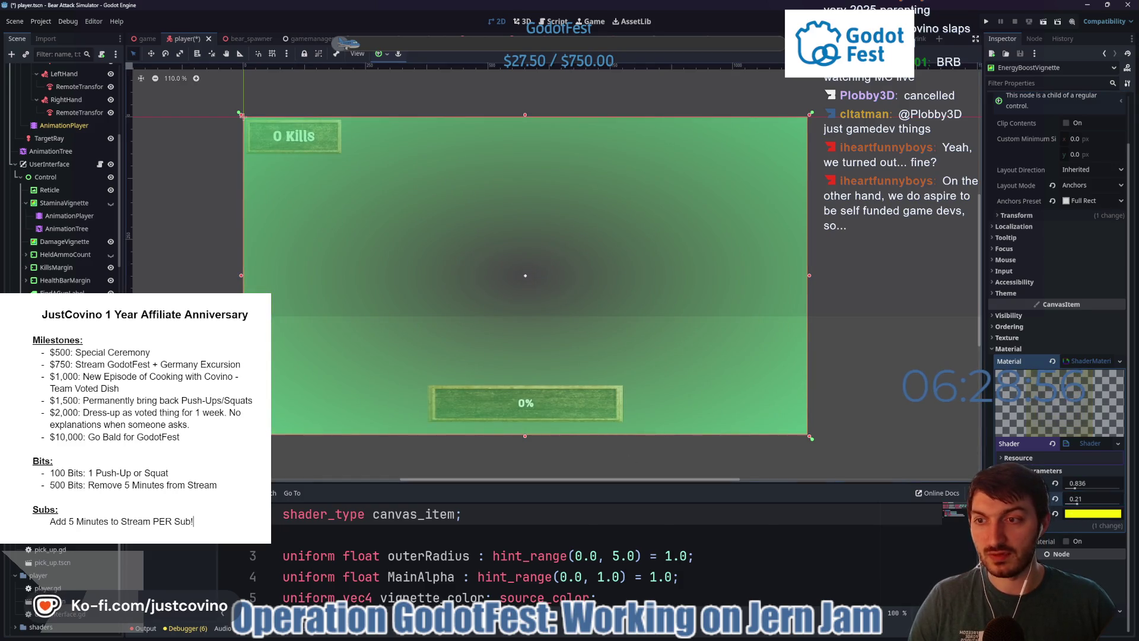
key("Return")
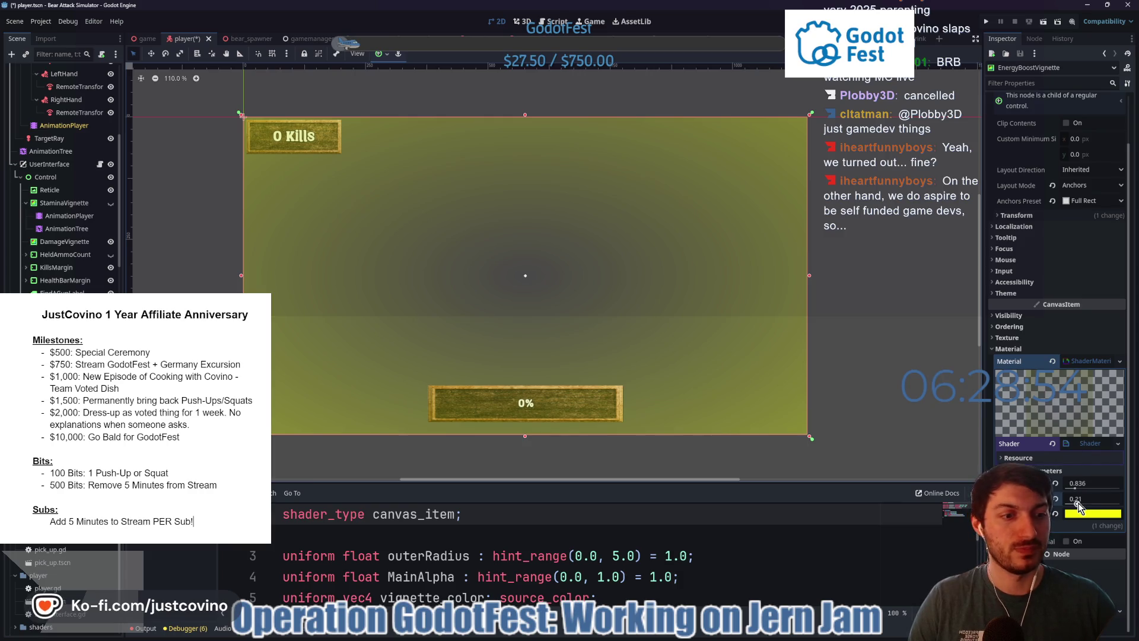
left_click_drag(1077, 504, 1136, 509)
mouse_move(1075, 488)
left_mouse_down()
mouse_move(1111, 505)
mouse_move(1072, 501)
left_mouse_up()
type("0.18")
left_click(1076, 486)
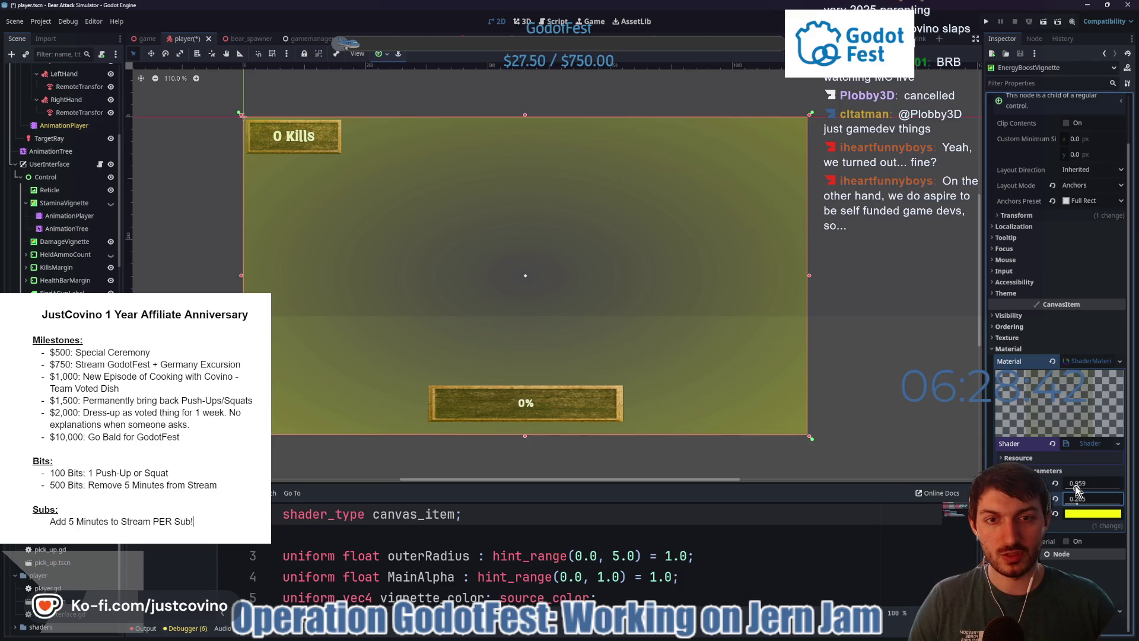
left_click_drag(1076, 488, 1071, 501)
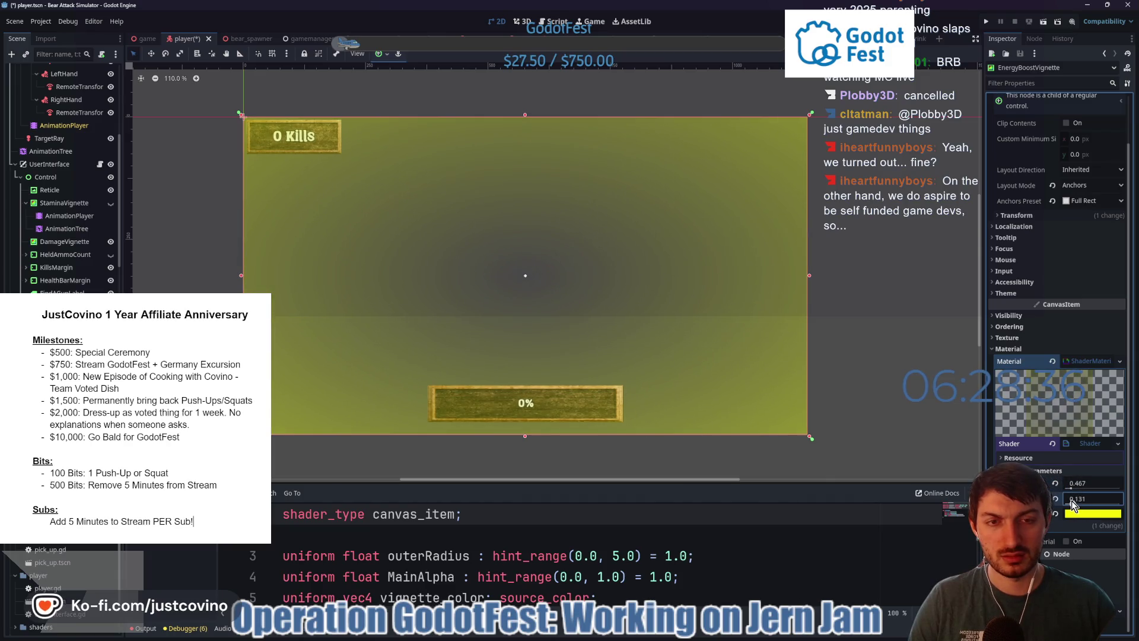
left_click(1074, 488)
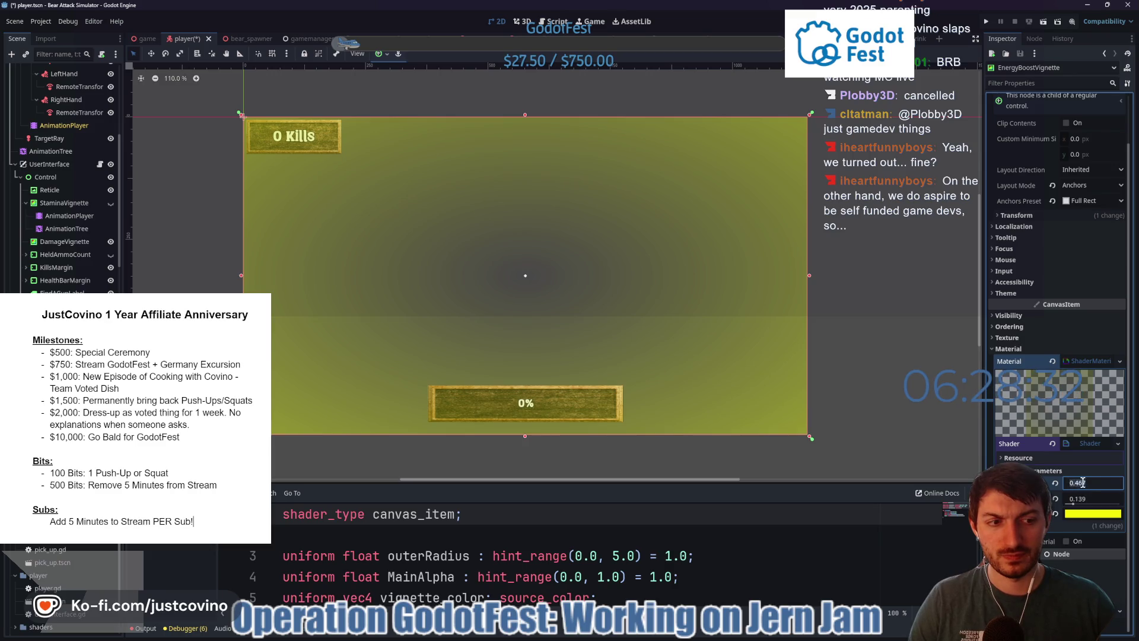
Step: Make EnergyBoostVignette's vignette colour fully opaque yellow
scroll(1088, 472, "up", 2)
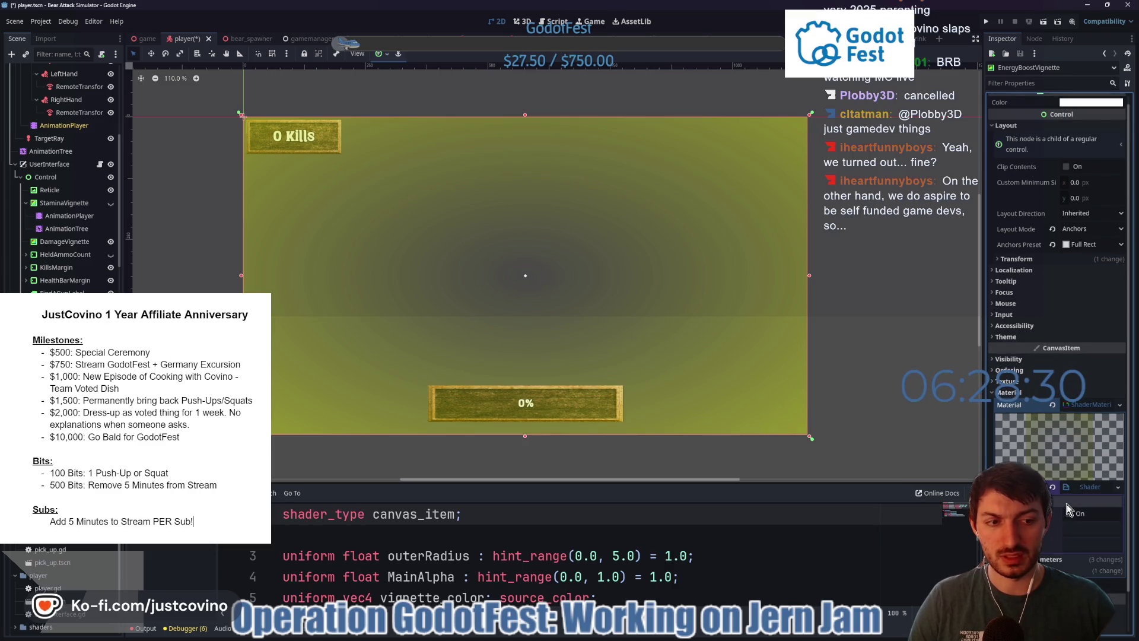
scroll(1068, 509, "up", 1)
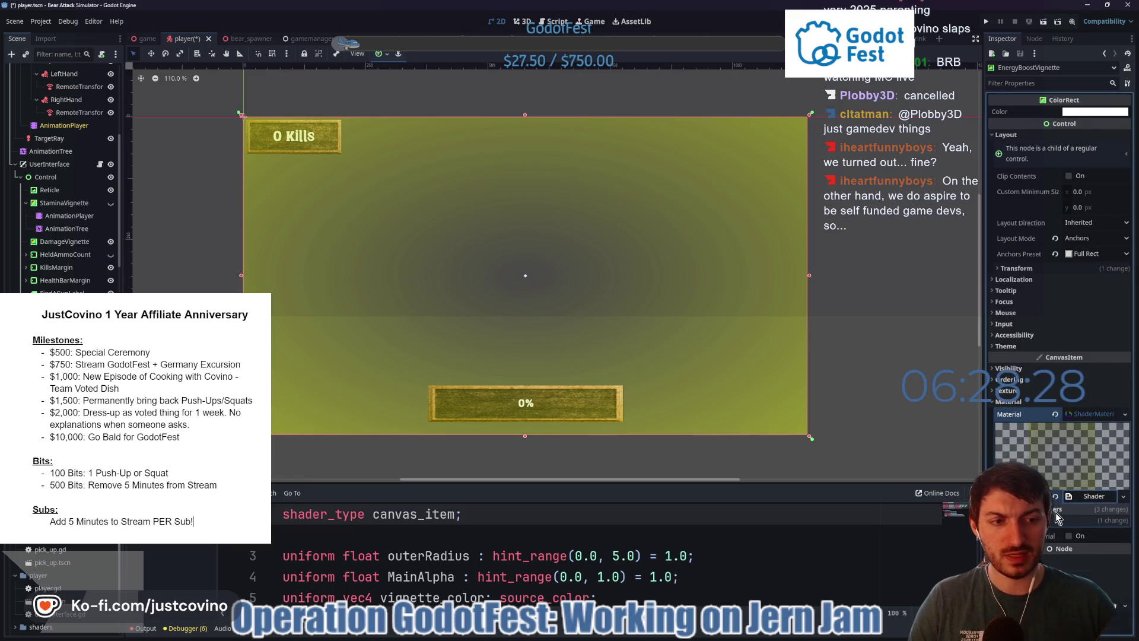
left_click(1056, 517)
left_click(1088, 549)
left_click_drag(1089, 485, 1080, 486)
left_click(1085, 553)
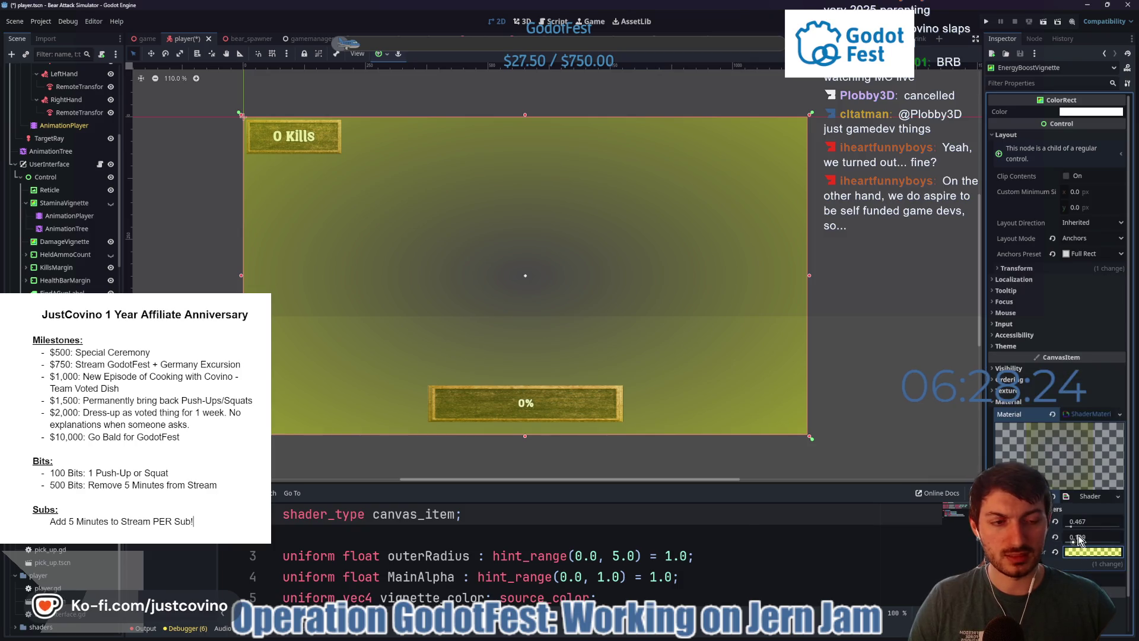
left_click_drag(1076, 543, 1075, 543)
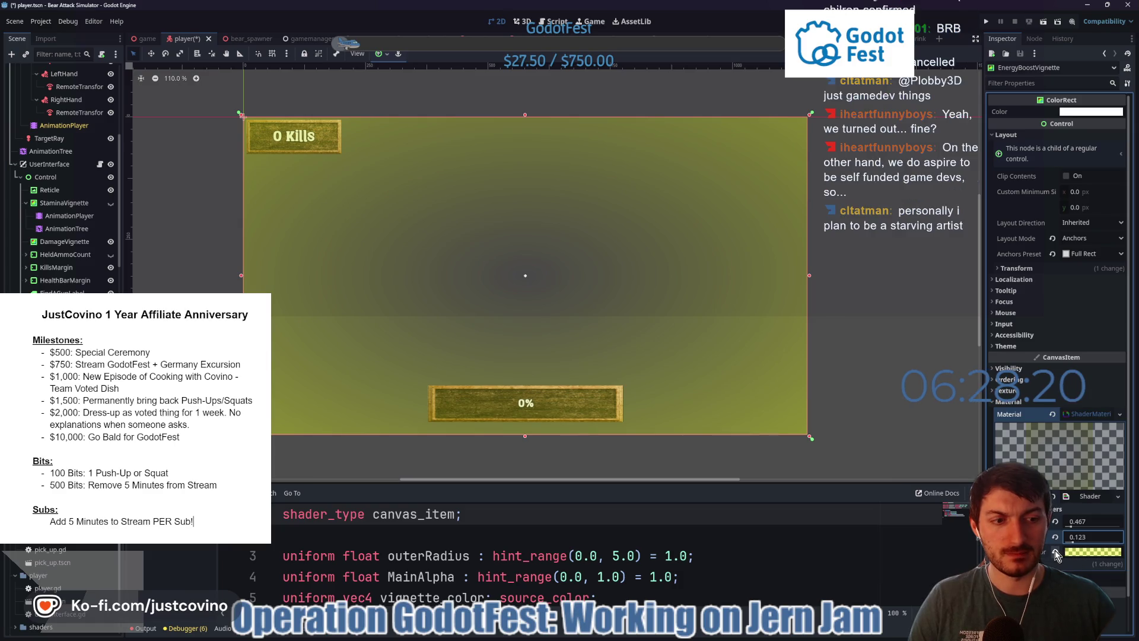
left_click(1080, 552)
left_click_drag(1057, 486, 1098, 485)
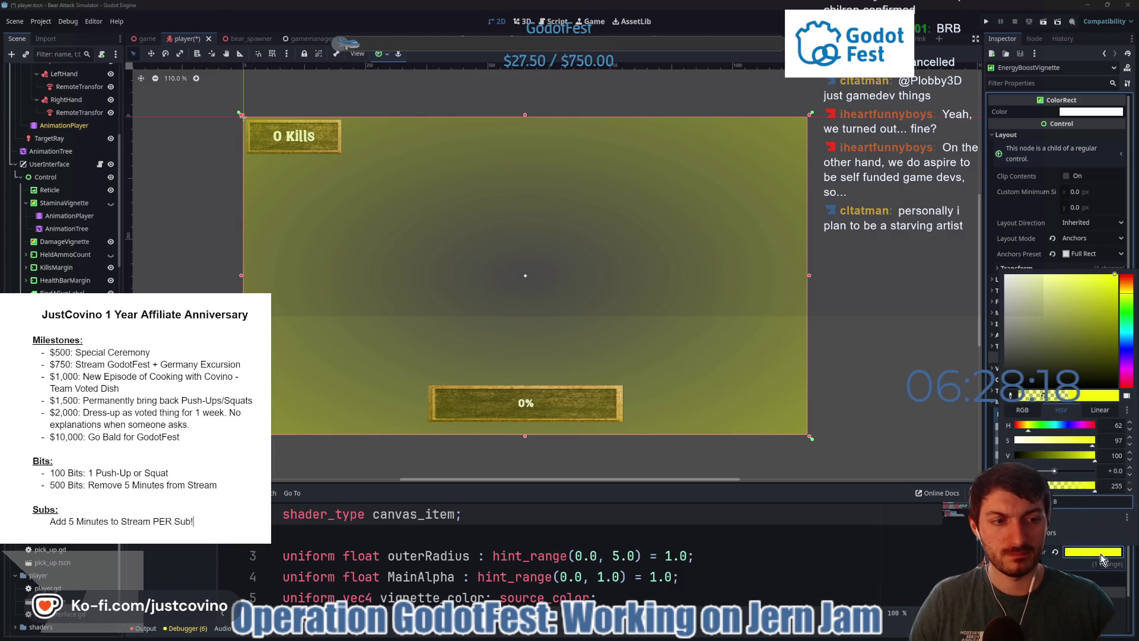
left_click(1097, 552)
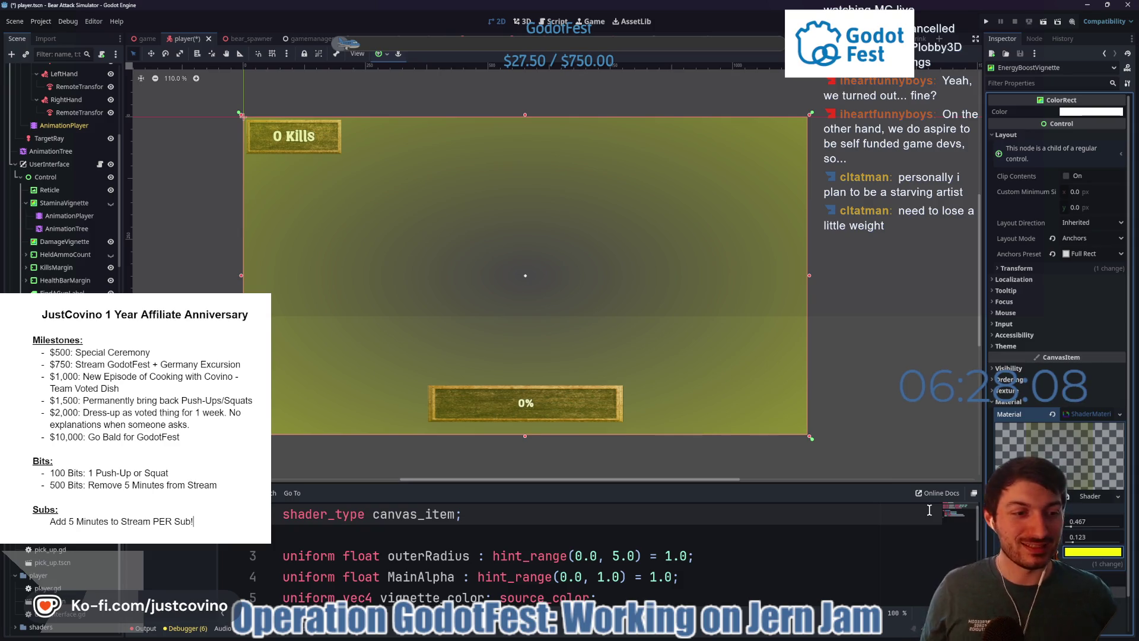
Step: Set EnergyBoostVignette's Radius to 0.35, then select EnergyBoost2
left_click(1073, 525)
type("0.59")
key("Return")
left_click_drag(1078, 525, 1072, 527)
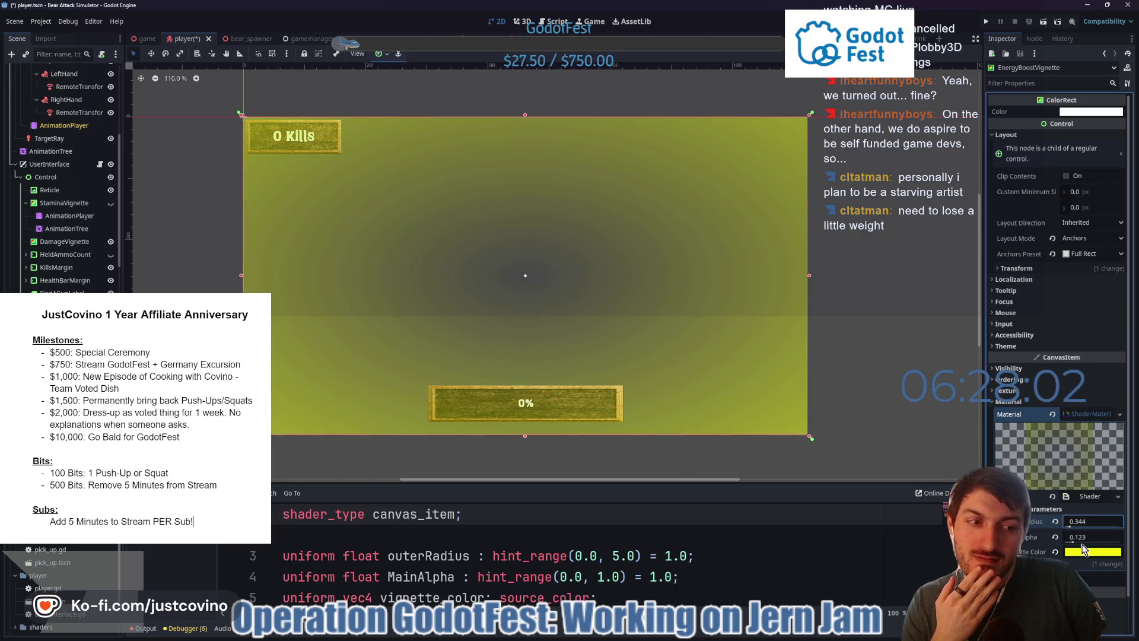
left_click(1098, 522)
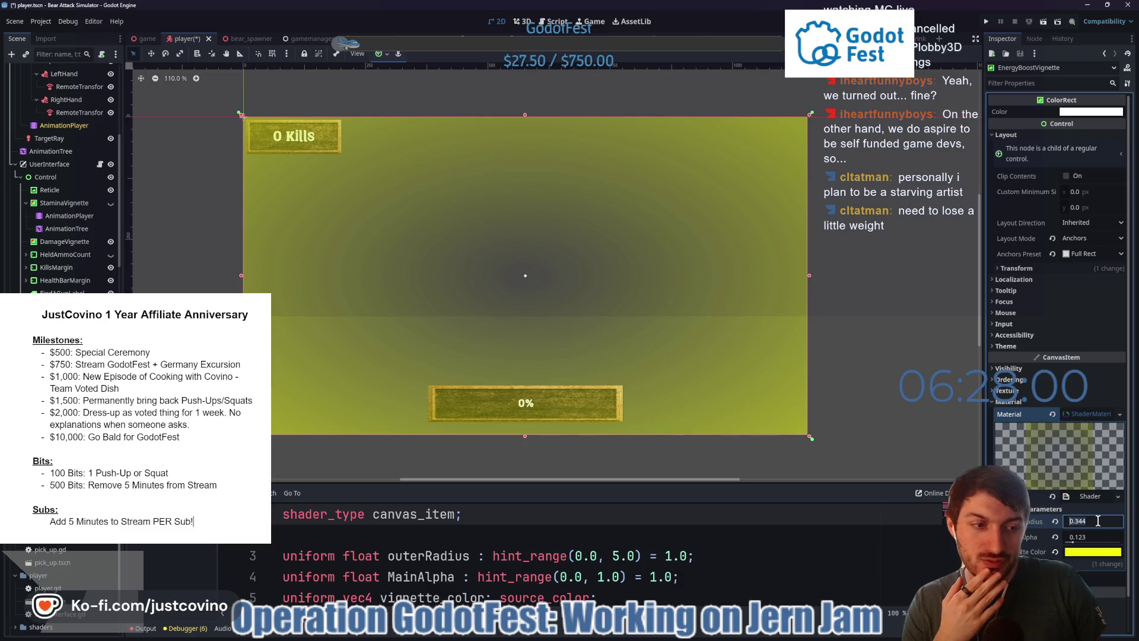
type("0.35")
key("Return")
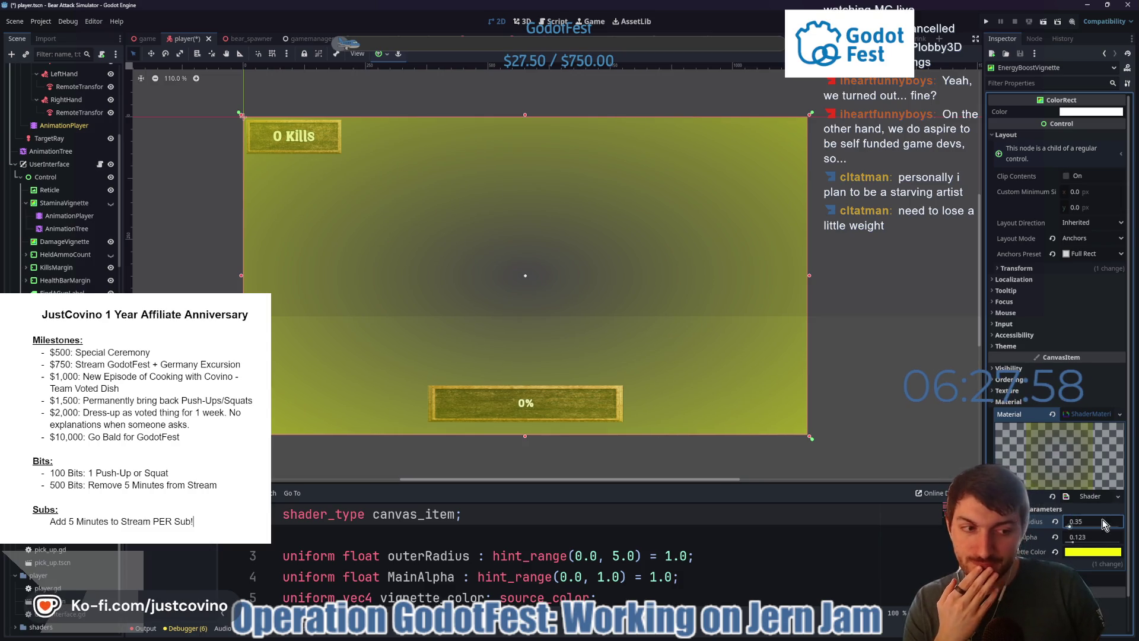
left_click(703, 410)
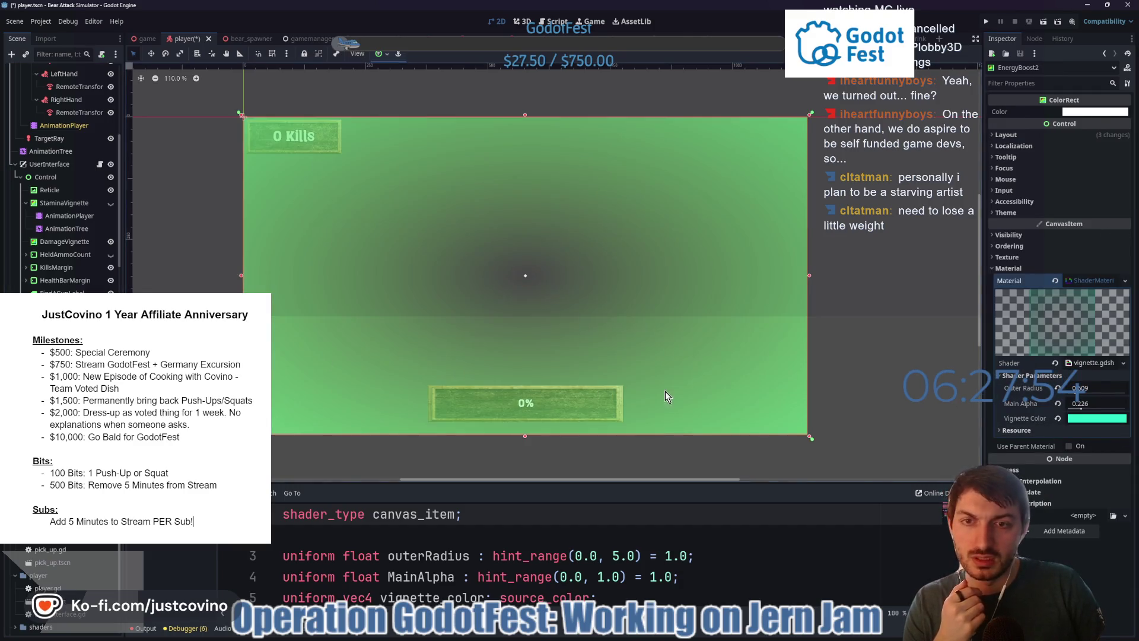
Step: Set EnergyBoost2's Outer Radius to 0.3 and lower Main Alpha to about 0.123
left_click(1091, 387)
type("0.3")
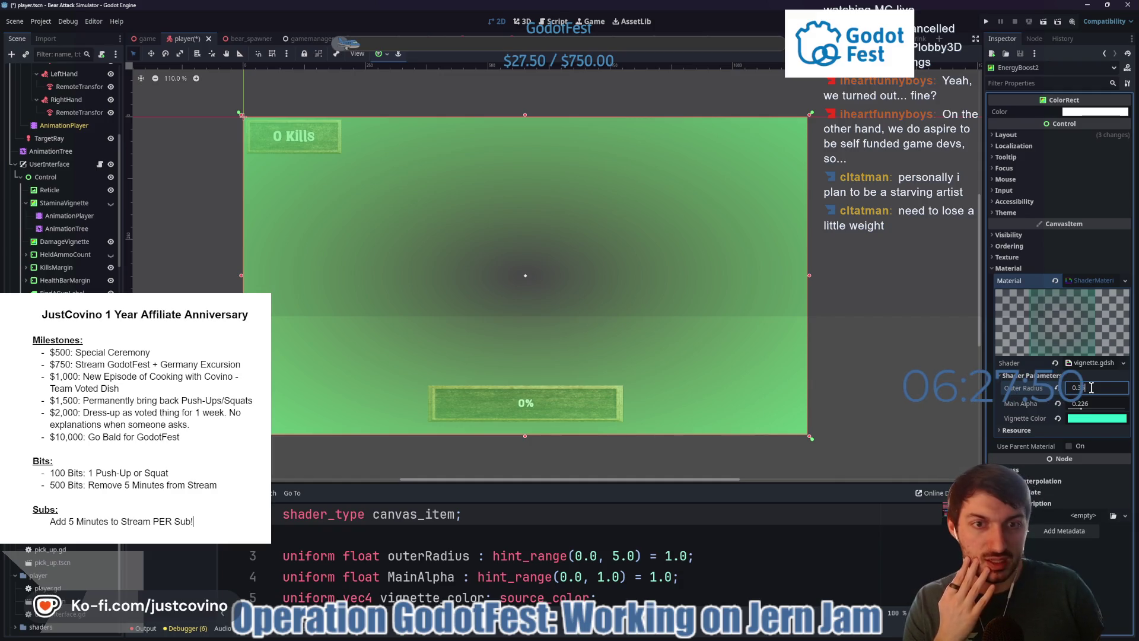
key("Return")
left_click_drag(1083, 412, 1077, 412)
left_click(1090, 403)
key("Return")
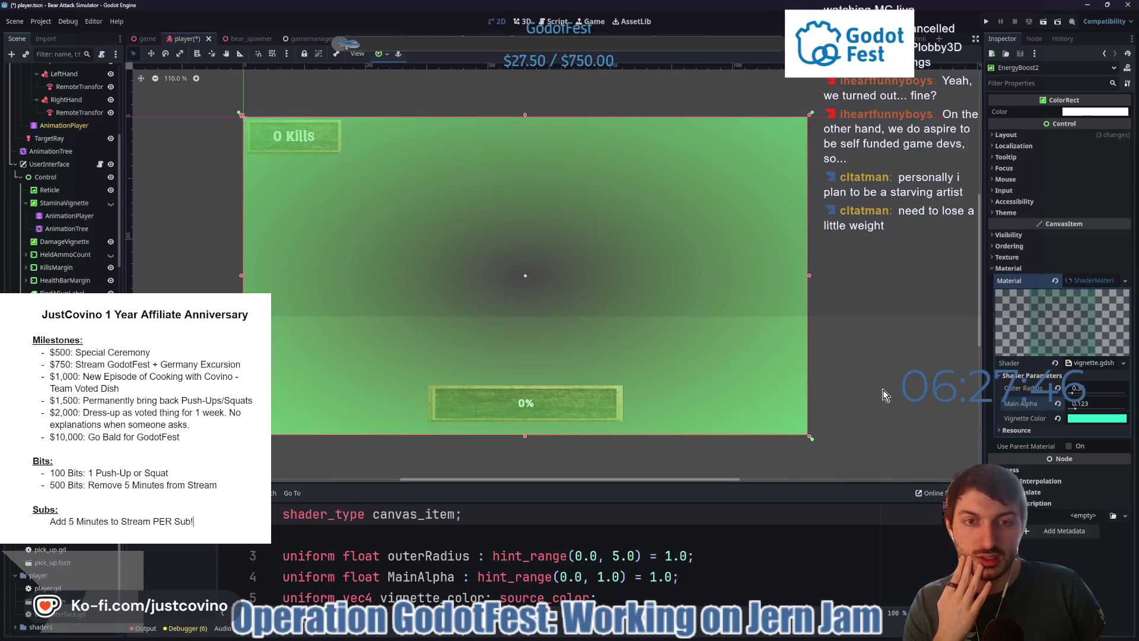
left_click_drag(1094, 403, 1074, 408)
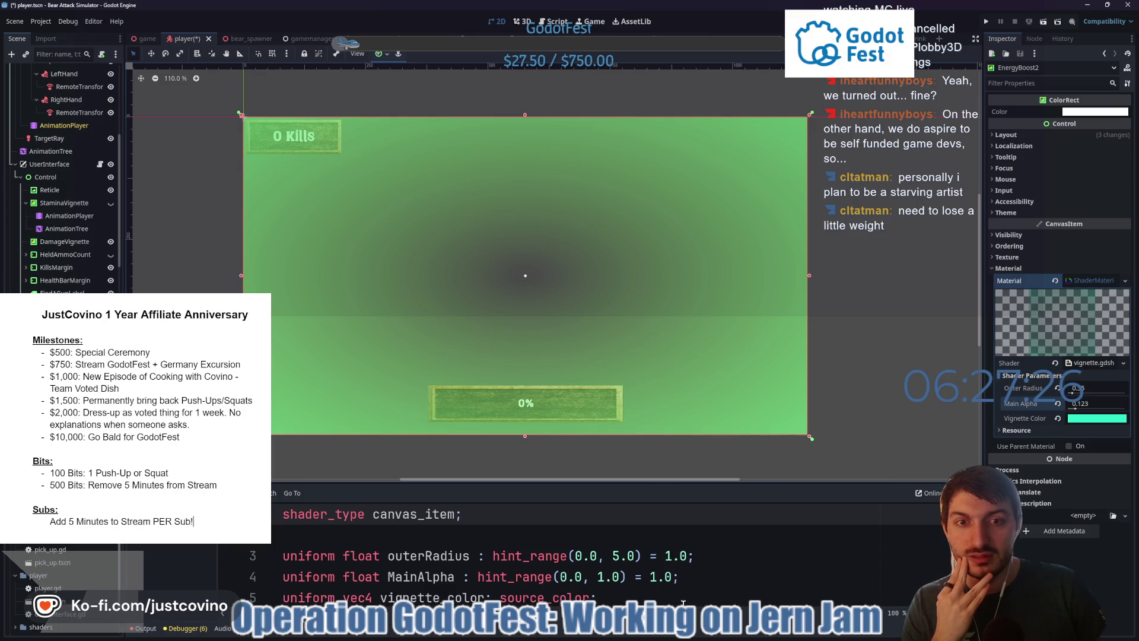
mouse_move(699, 639)
left_click(634, 638)
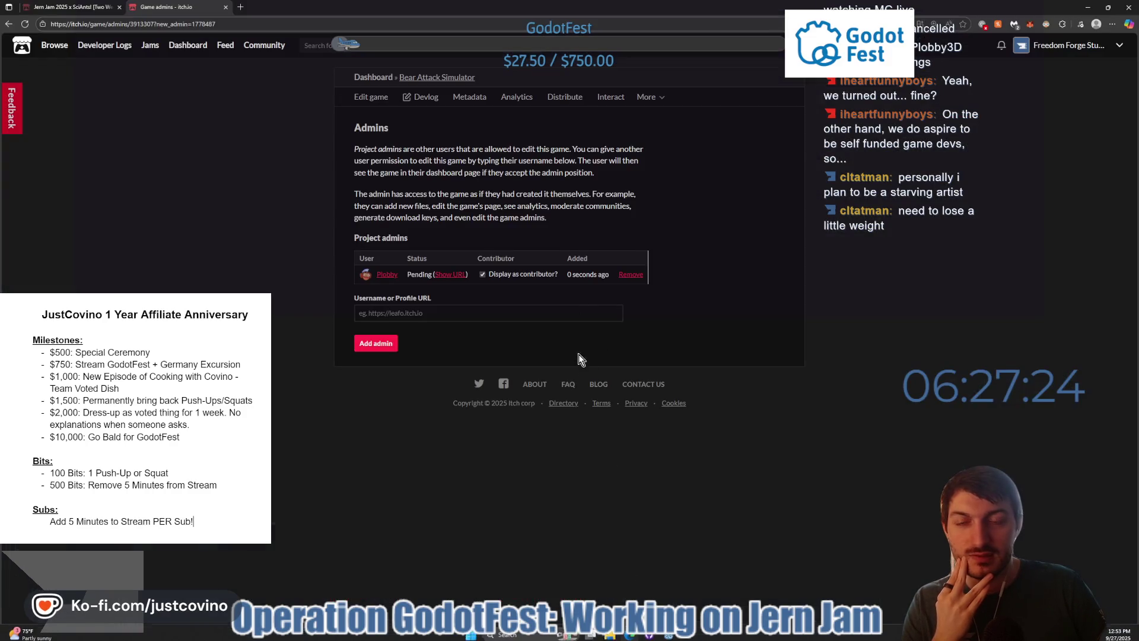
left_click(242, 8)
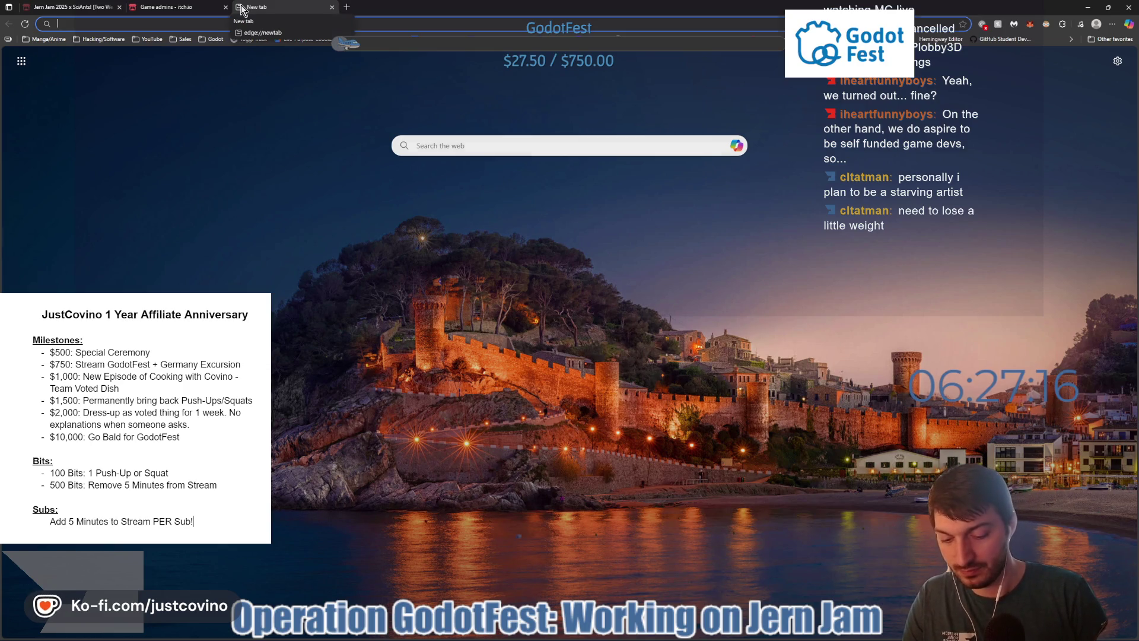
type("mario boost 1st person")
key("Return")
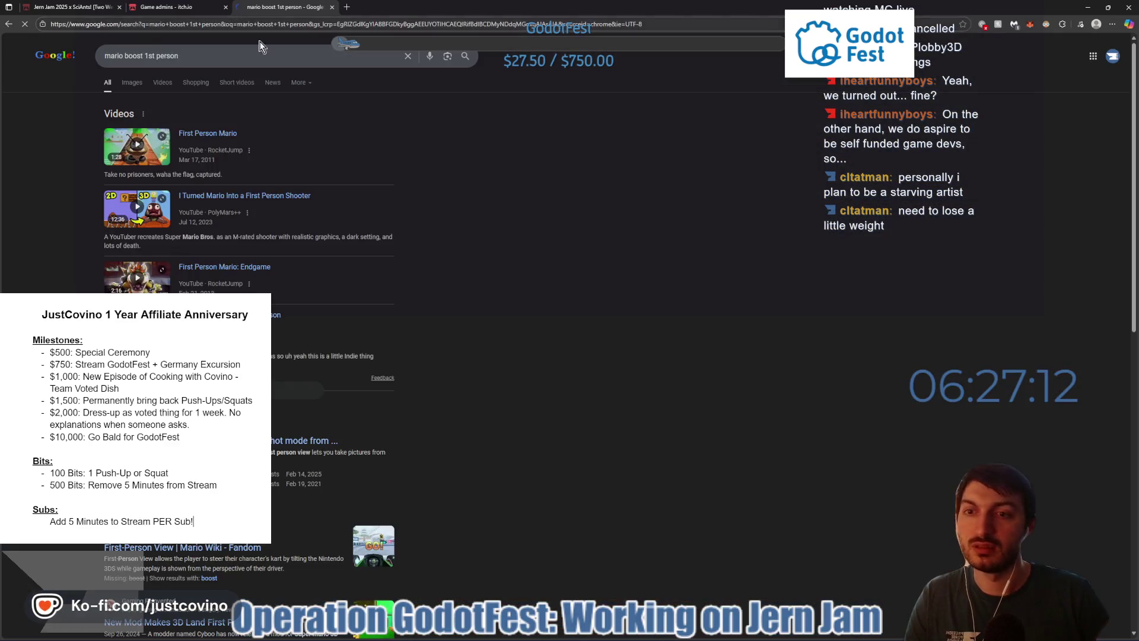
left_click(125, 83)
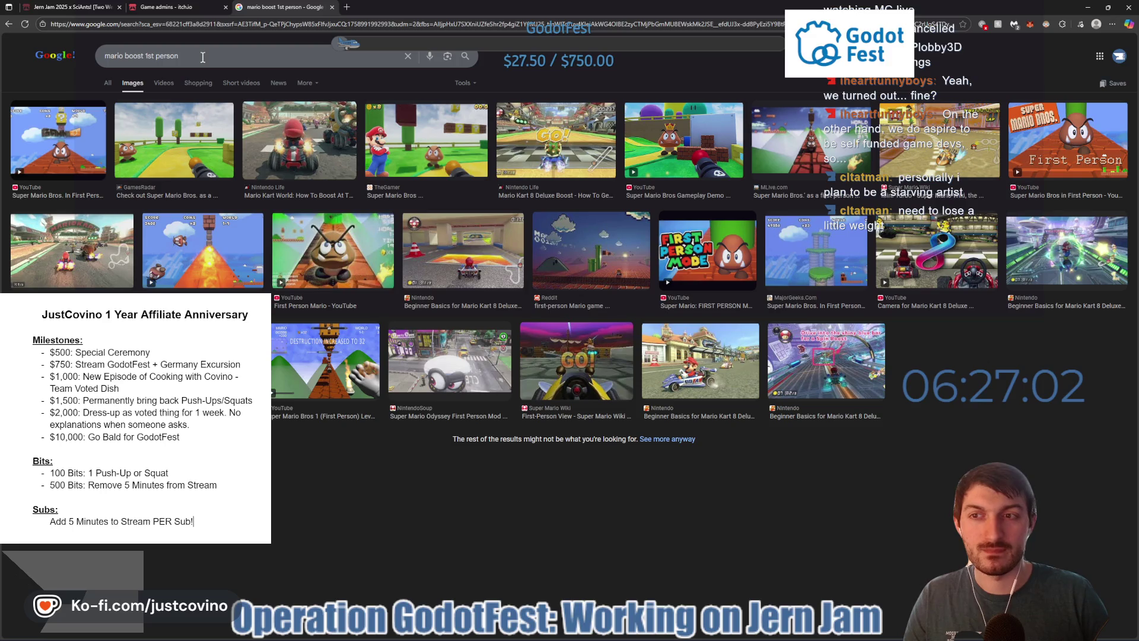
key("ctrl+w")
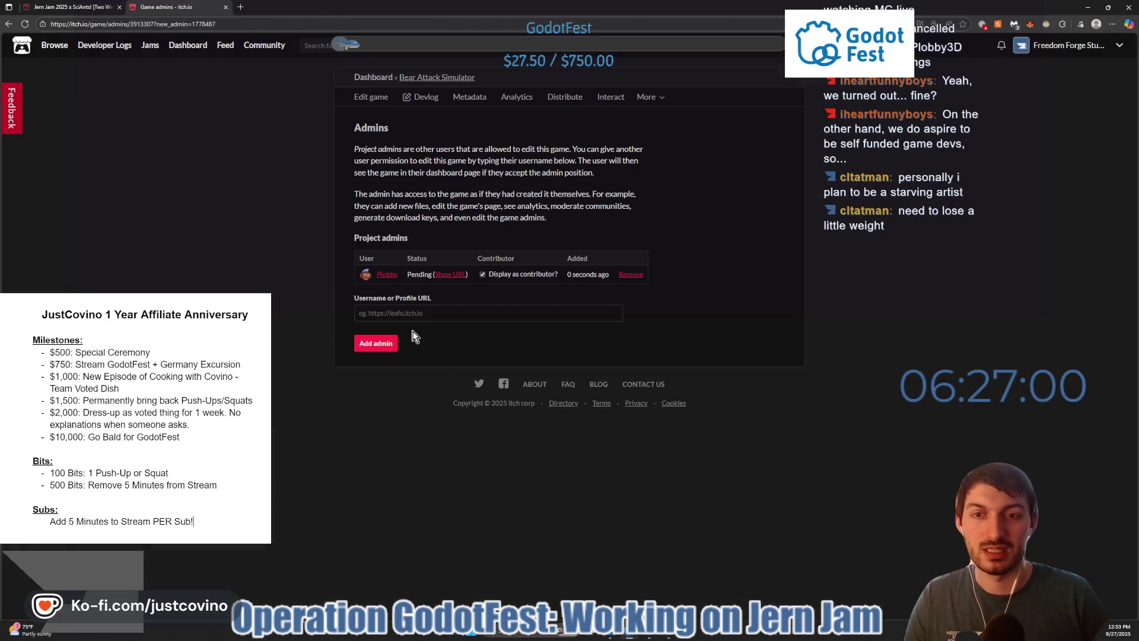
left_click(86, 15)
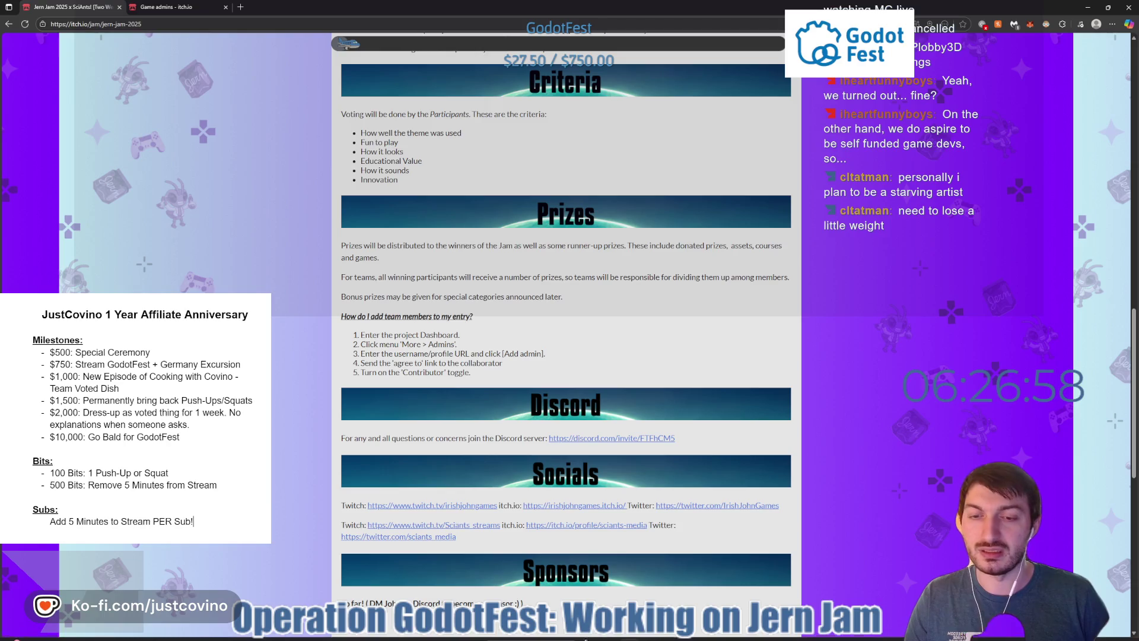
left_click(650, 633)
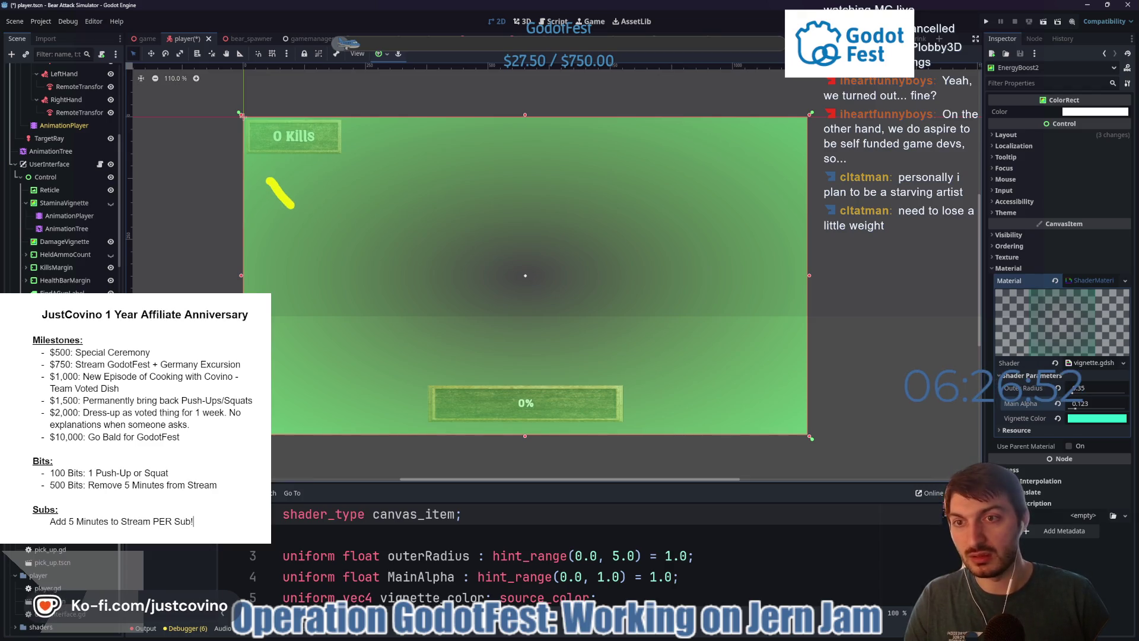
left_click_drag(754, 162, 773, 180)
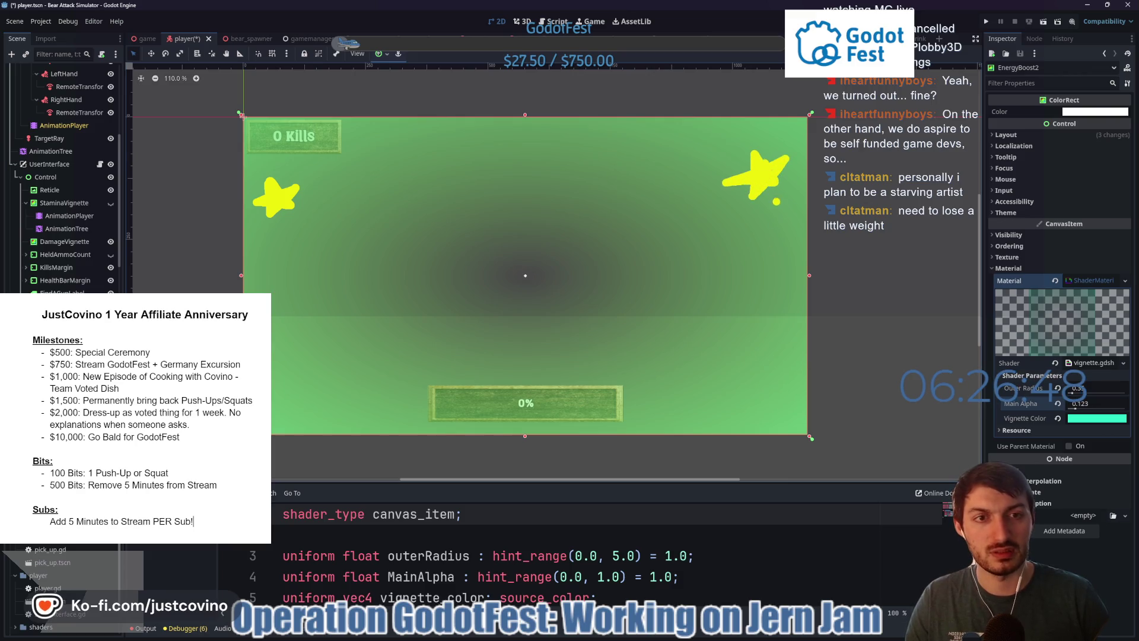
key("Return")
mouse_move(719, 331)
left_mouse_down()
mouse_move(745, 365)
mouse_move(720, 374)
left_mouse_up()
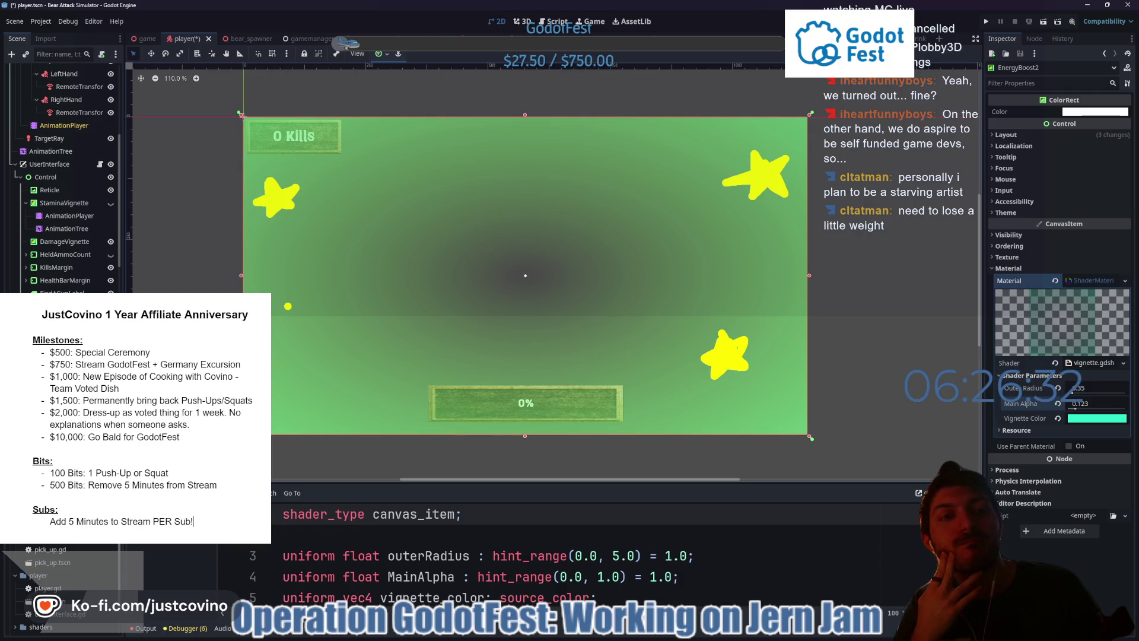
left_click_drag(1097, 388, 1094, 388)
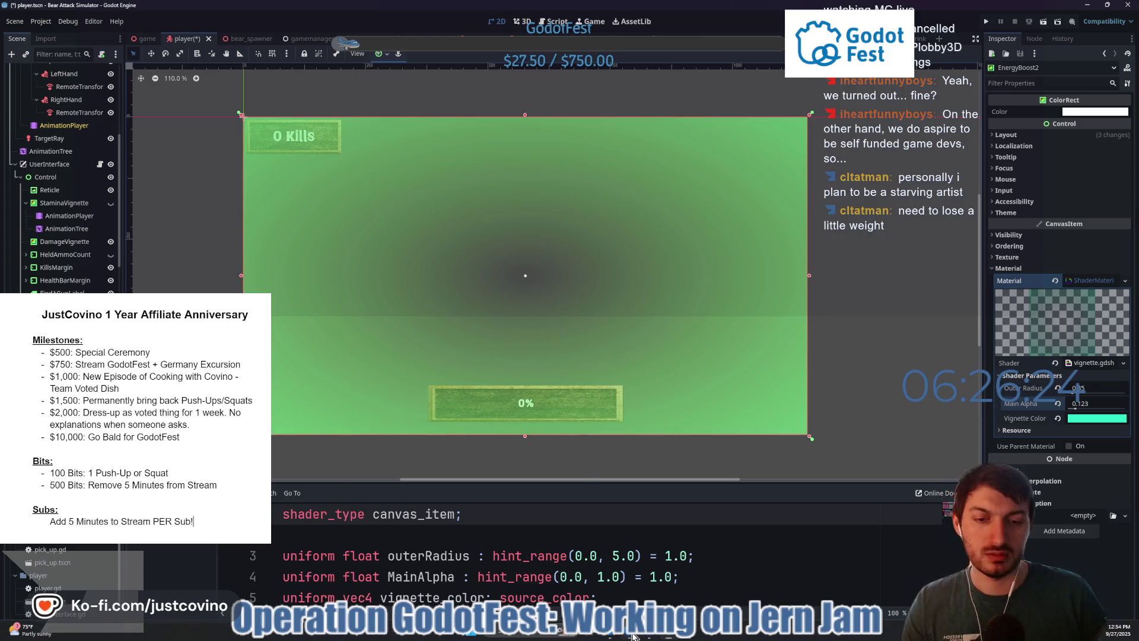
key("alt+Tab")
Step: Search Google images for 'super star mario 1st person pov' in a new tab
left_click(240, 8)
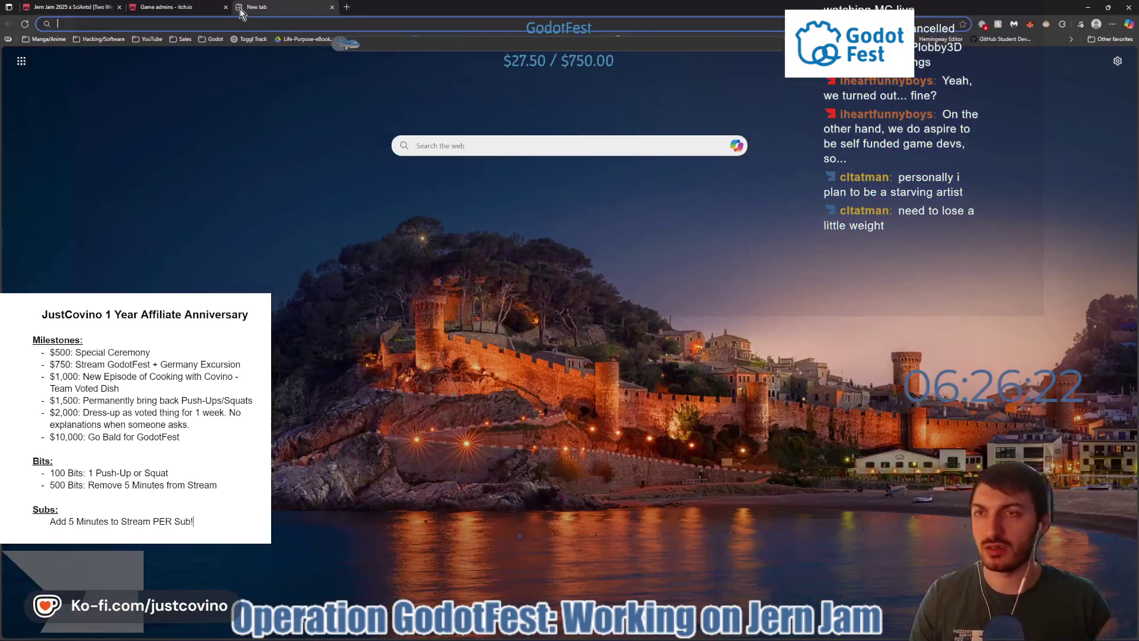
type("super star mario")
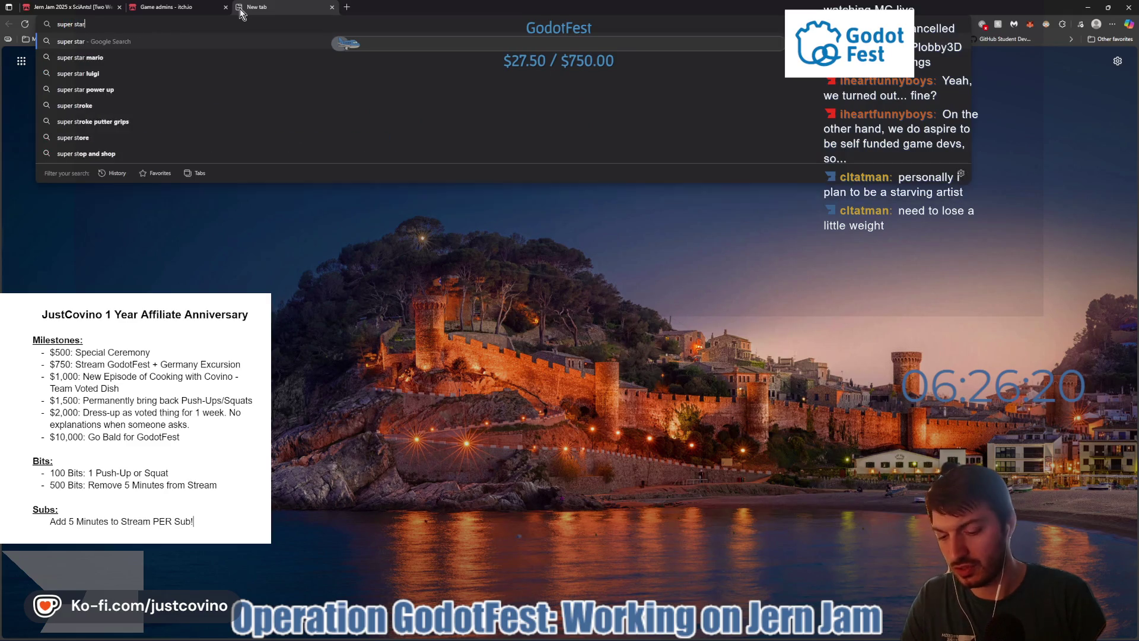
key("Return")
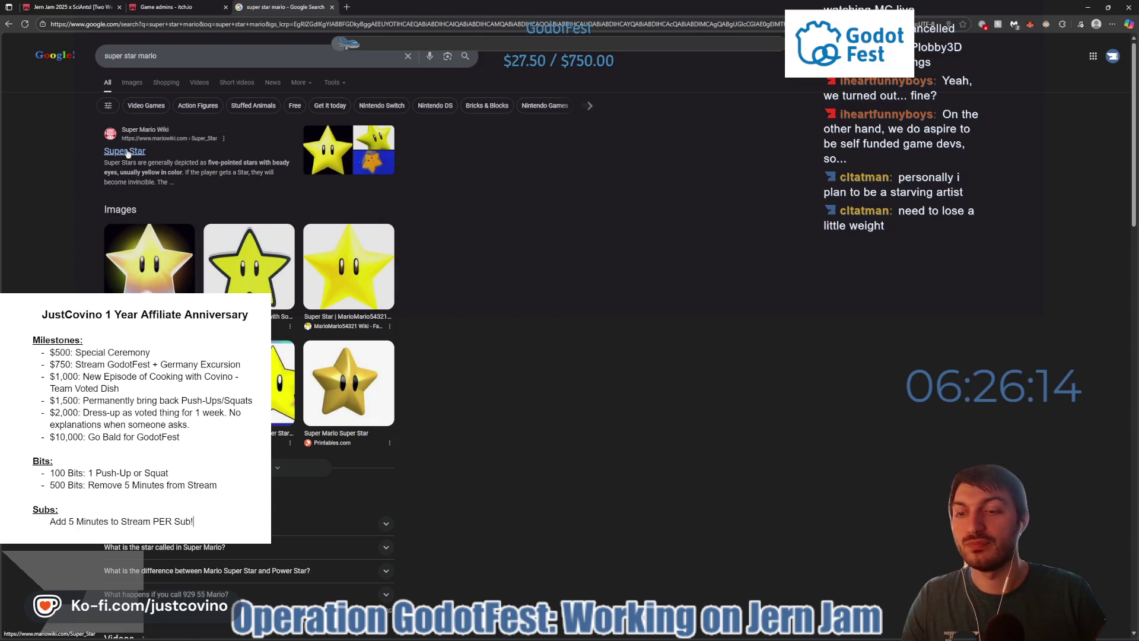
left_click(168, 55)
type("1st")
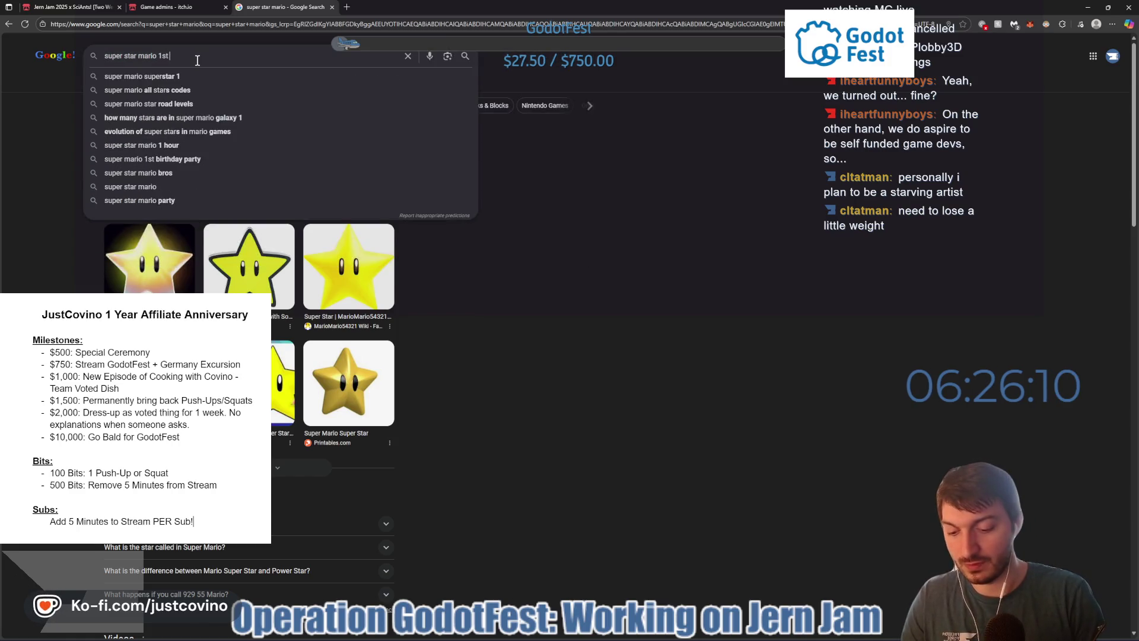
type(" person pov")
key("Return")
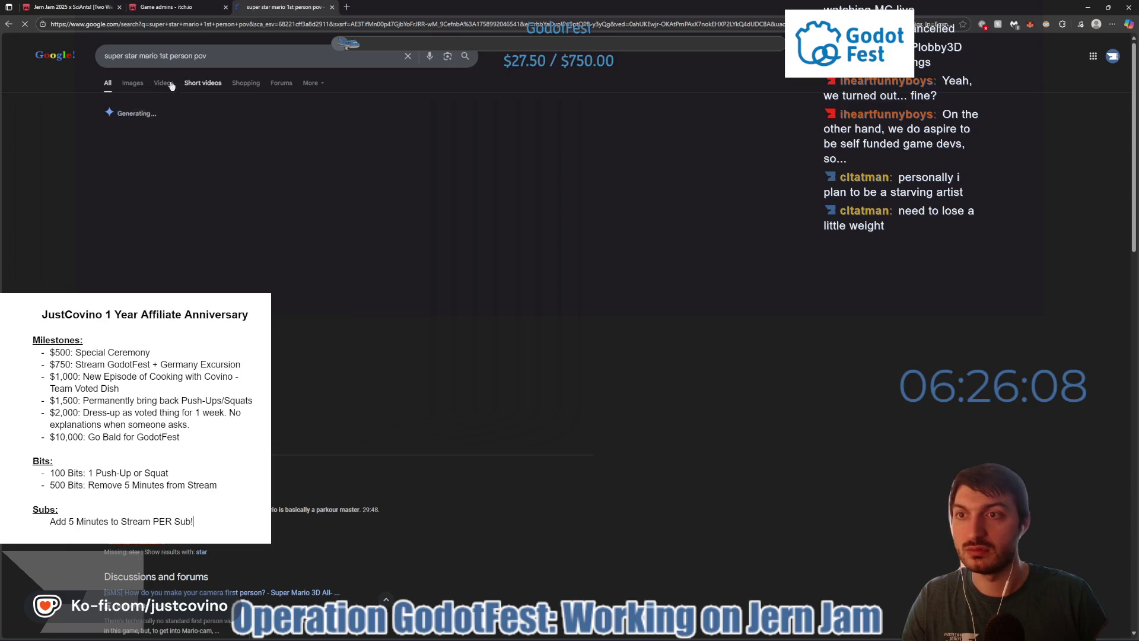
left_click(133, 83)
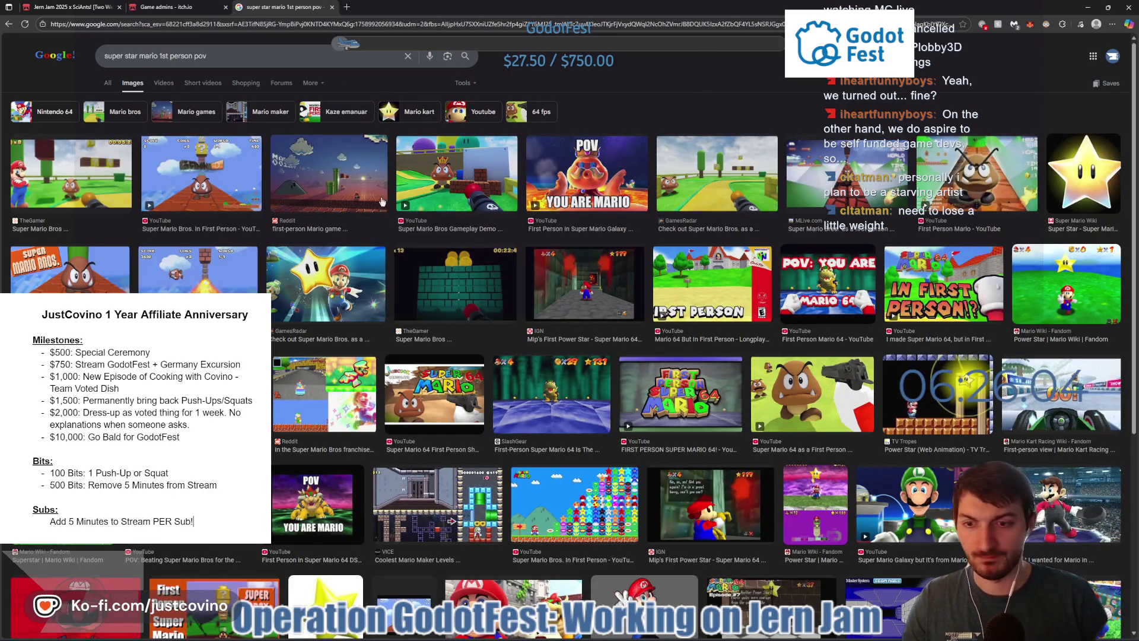
Step: Add 'buff' to the query, then change it to 'super star shader'
left_click(157, 55)
type("buff")
key("Return")
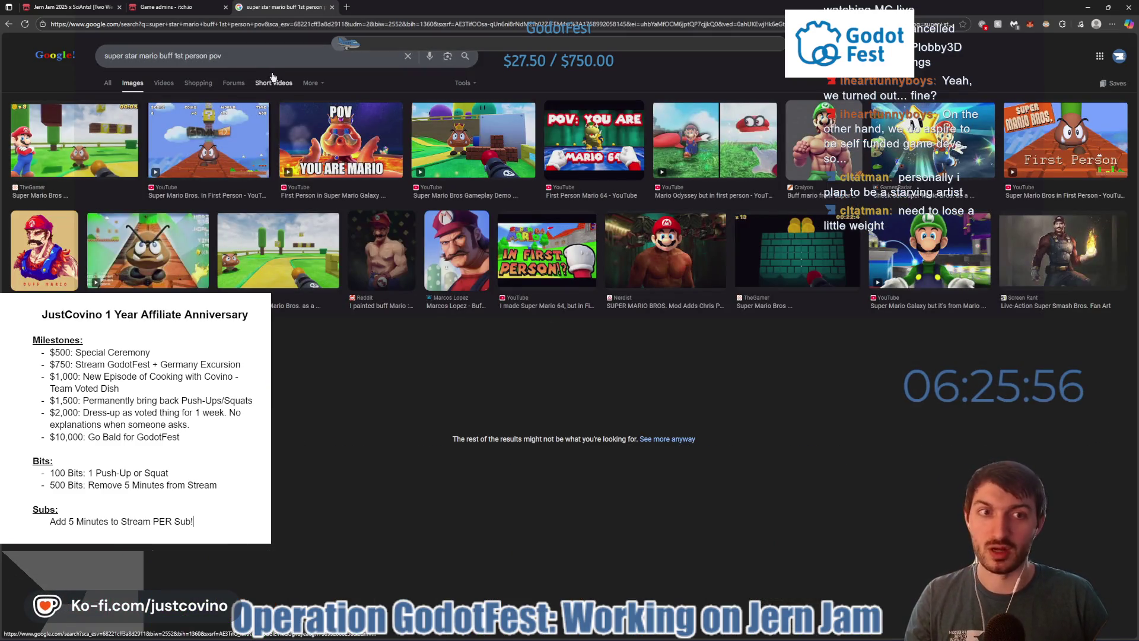
left_click_drag(222, 56, 136, 52)
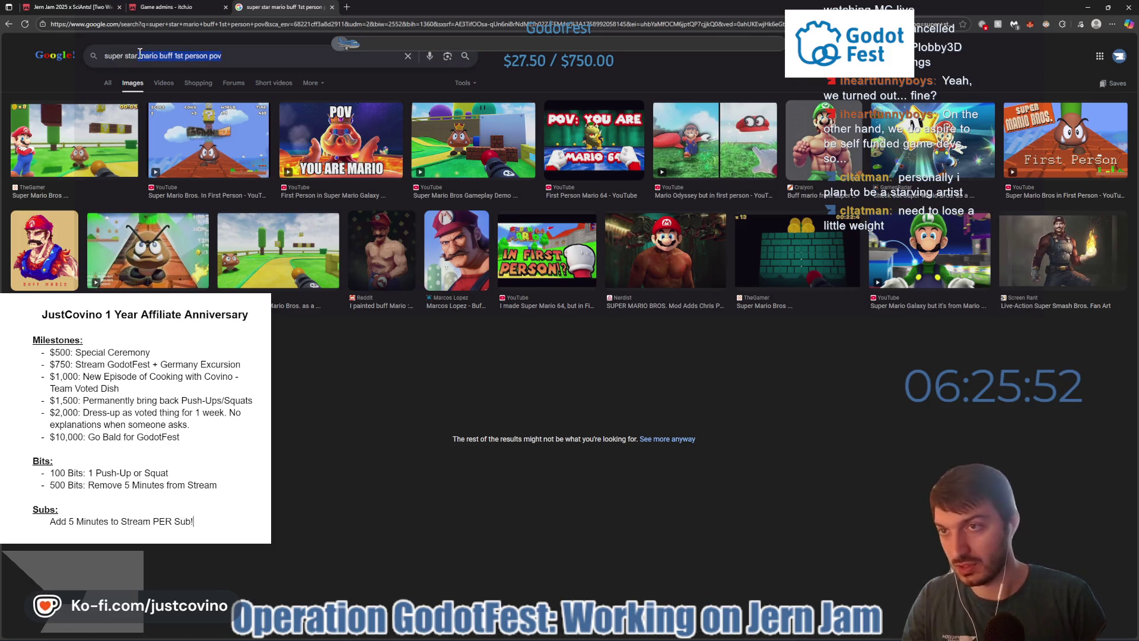
key("BackSpace")
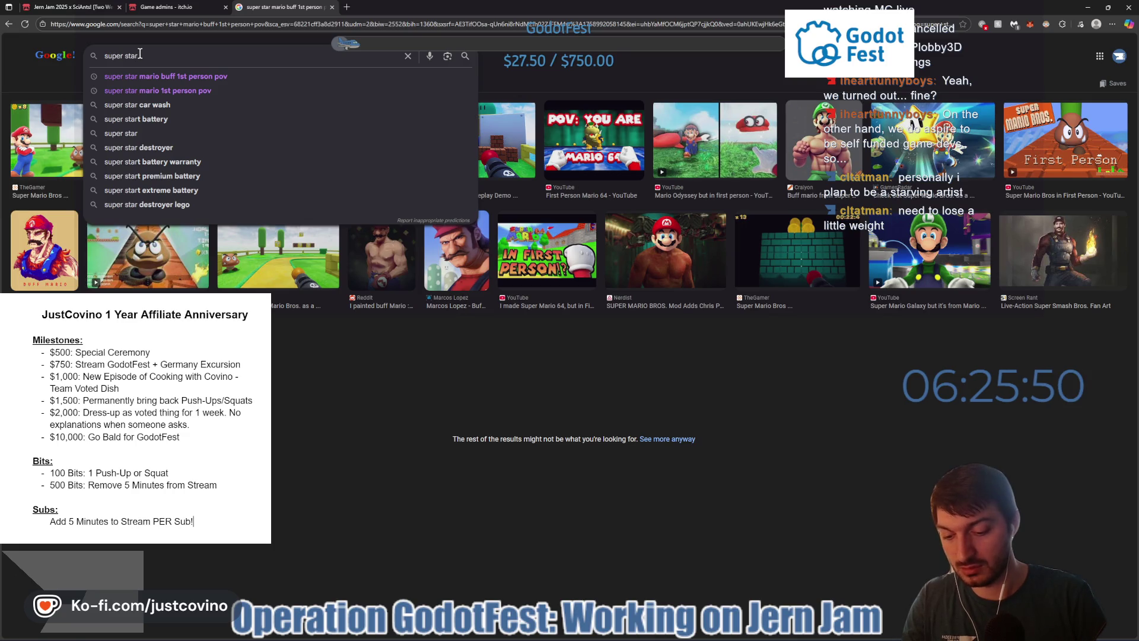
type("shader")
key("Return")
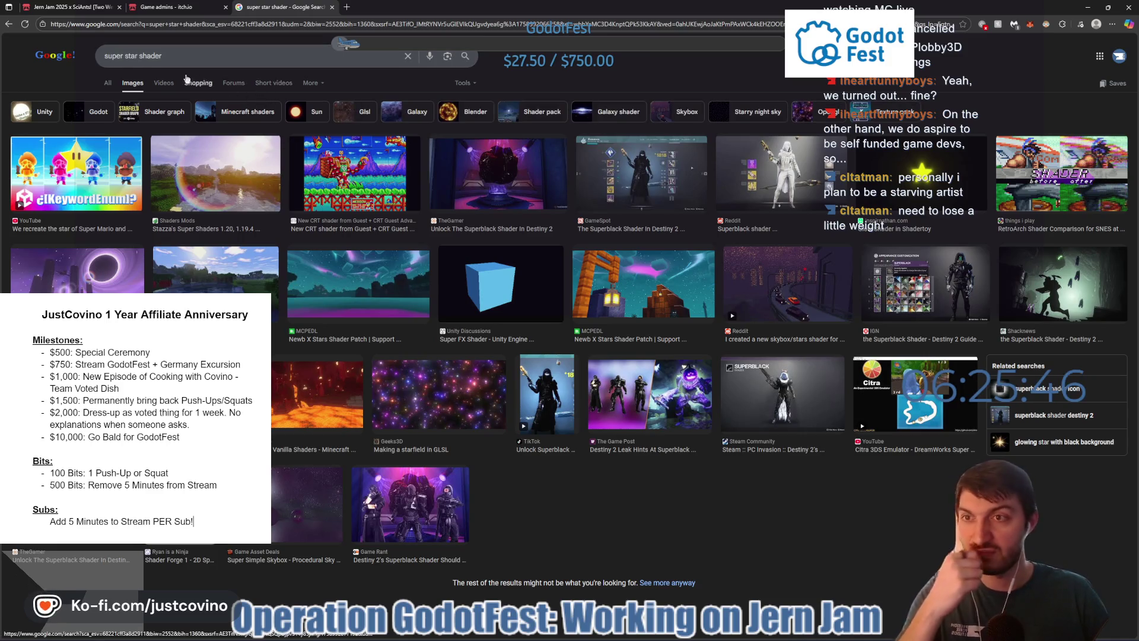
Step: Prefix the query with 'mario' and preview the Invincible Mario image result
left_click(104, 56)
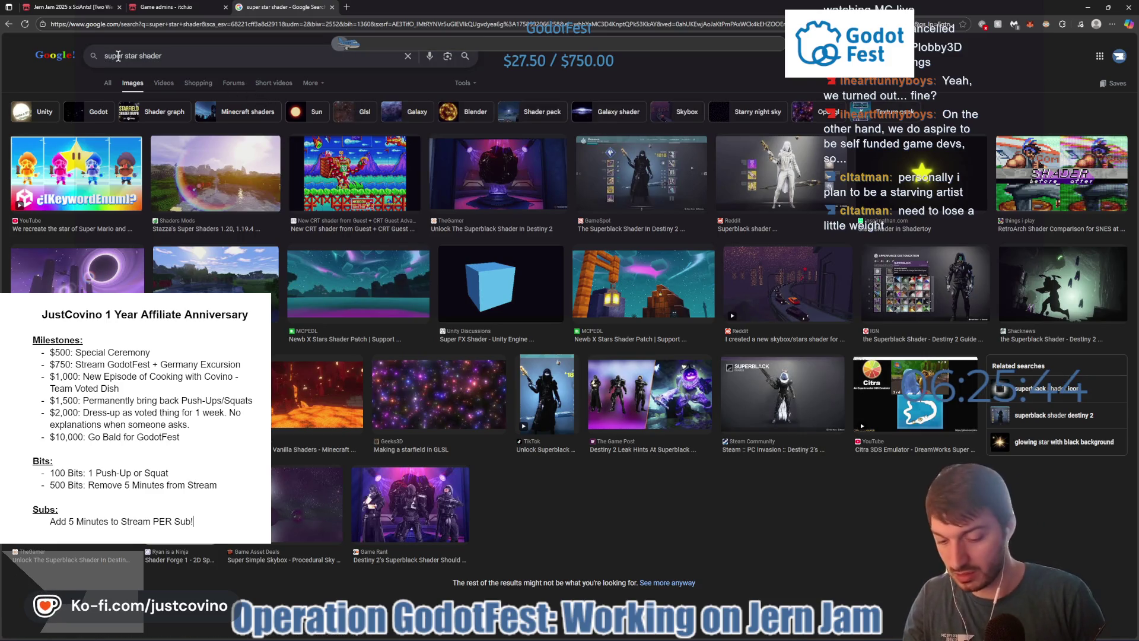
type("mario")
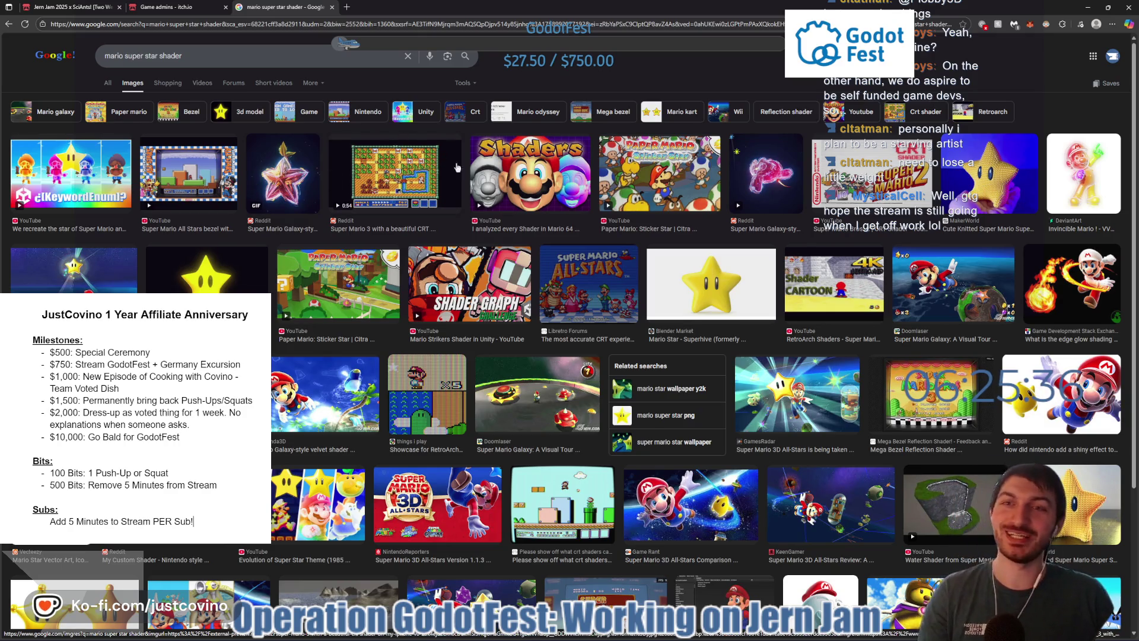
scroll(471, 166, "down", 1)
scroll(469, 165, "down", 3)
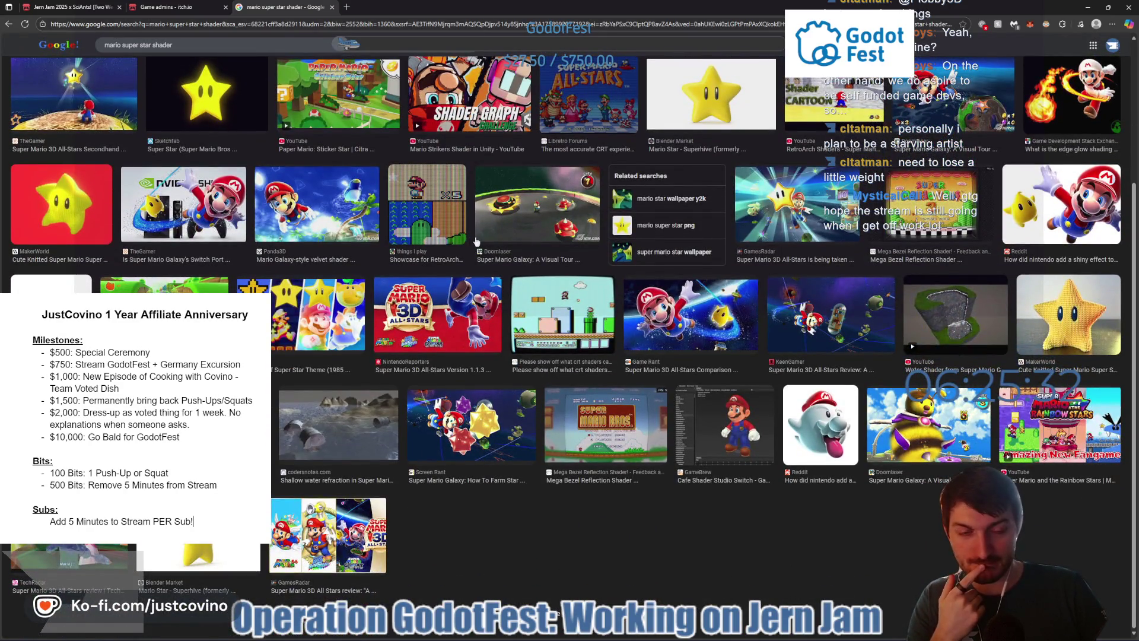
scroll(476, 241, "up", 3)
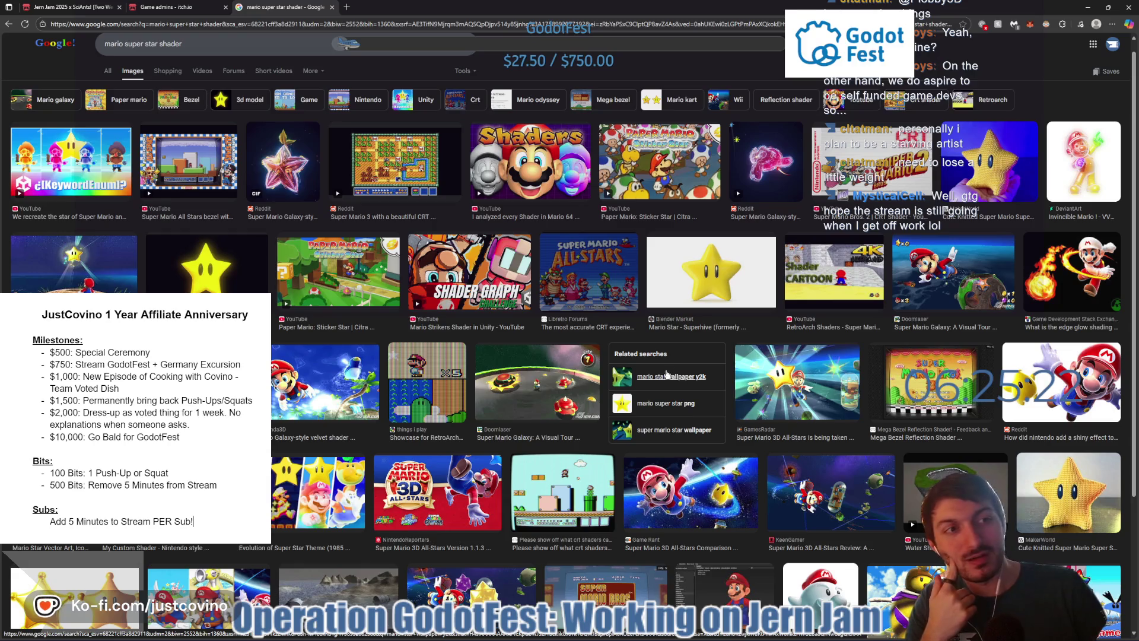
left_click(1084, 164)
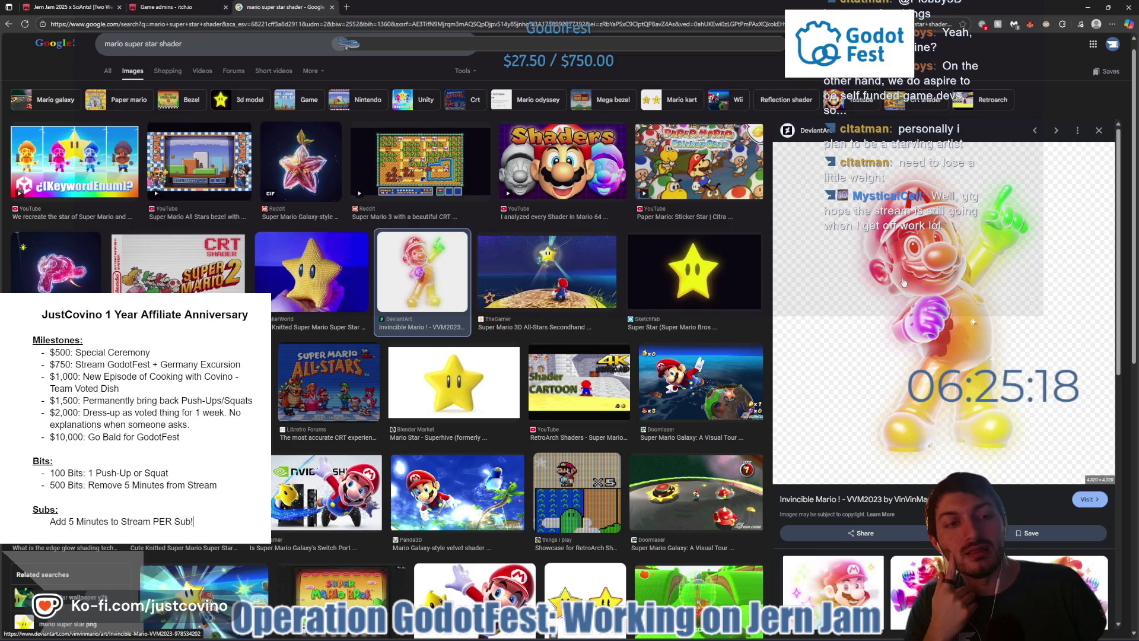
scroll(822, 316, "down", 1)
scroll(822, 316, "down", 1)
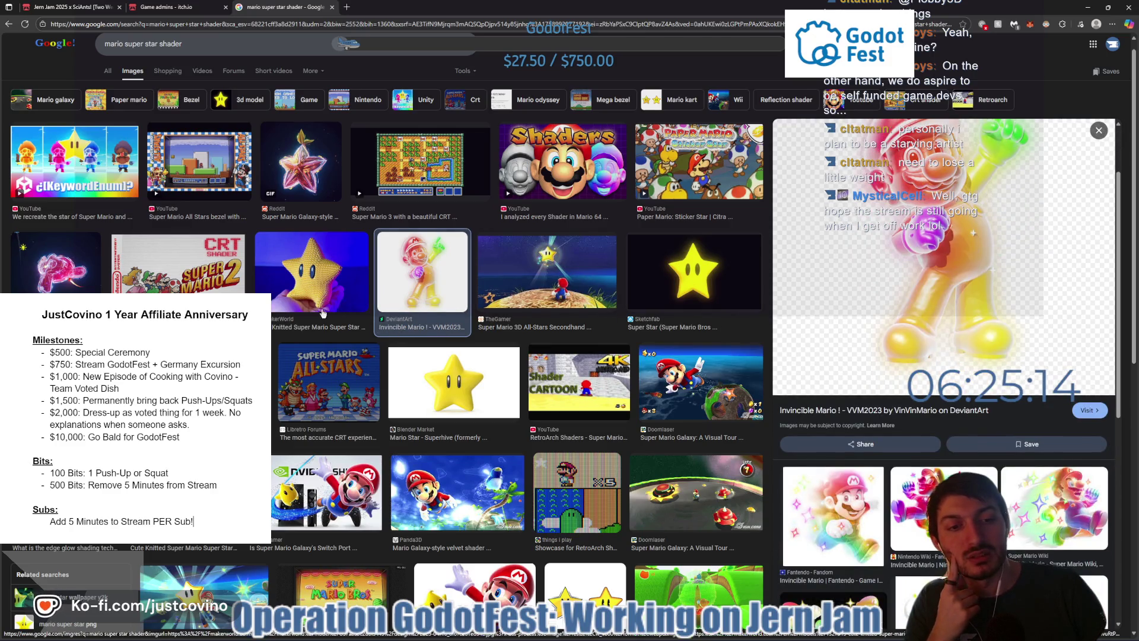
scroll(319, 315, "down", 2)
scroll(320, 314, "up", 2)
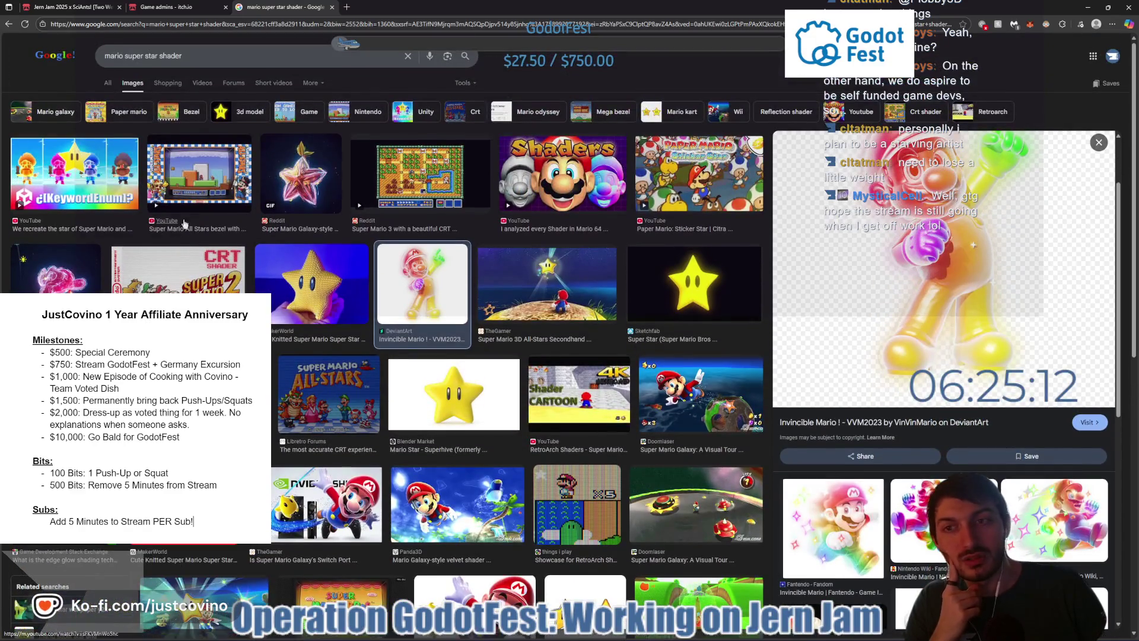
Step: Search 'rainbow buff shader' and open the Godot Shaders rainbow tag page
left_click(262, 22)
type("rainbow bu")
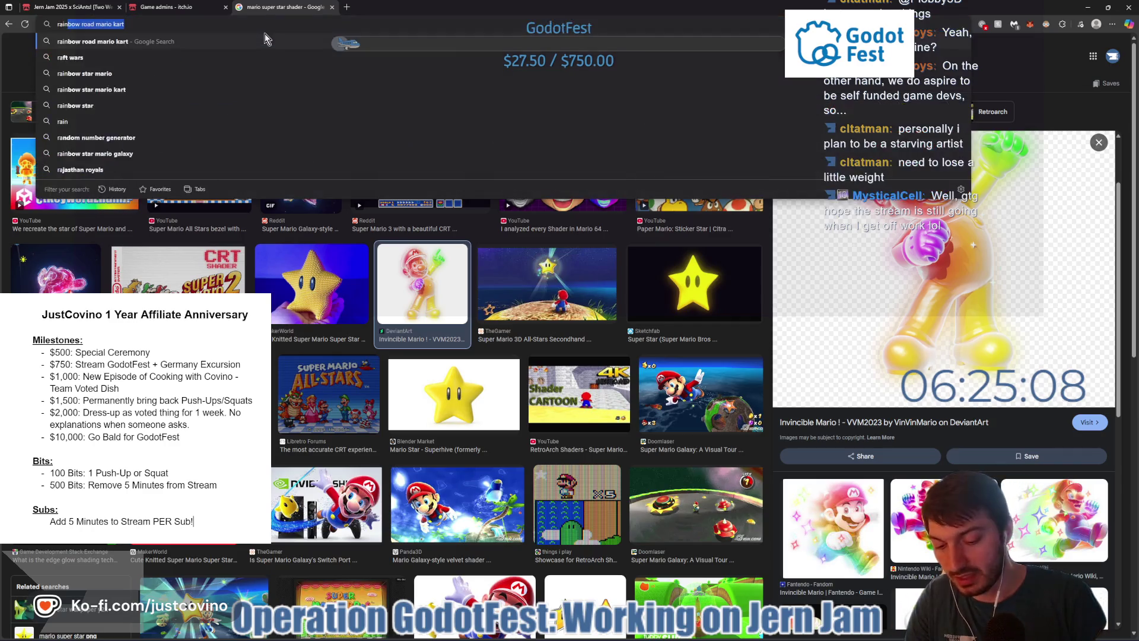
type("ff shader")
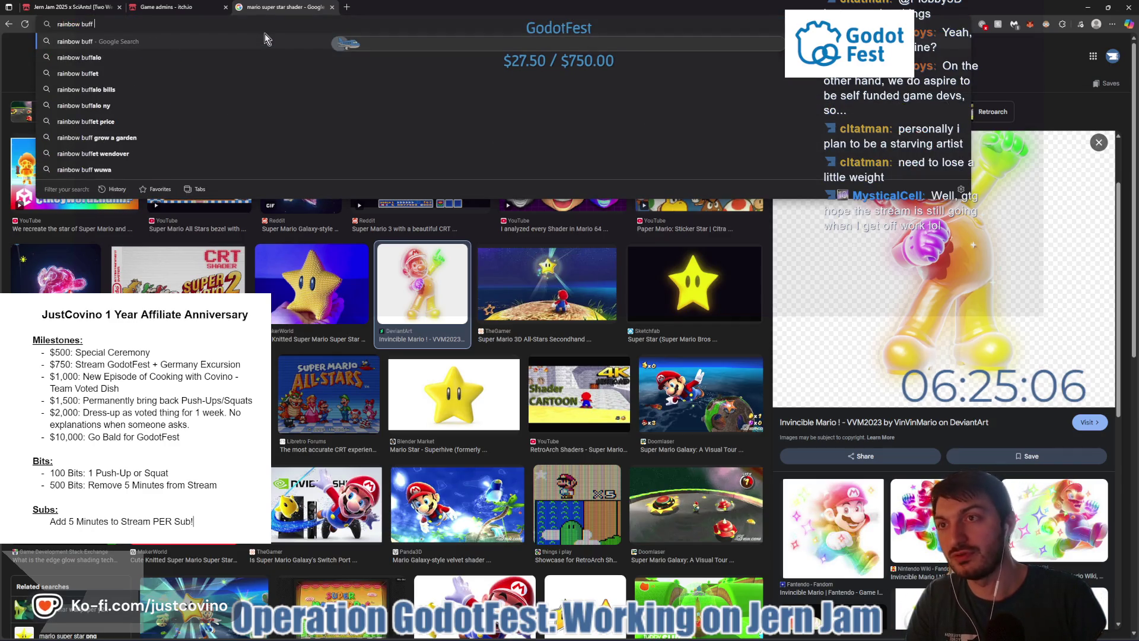
key("Return")
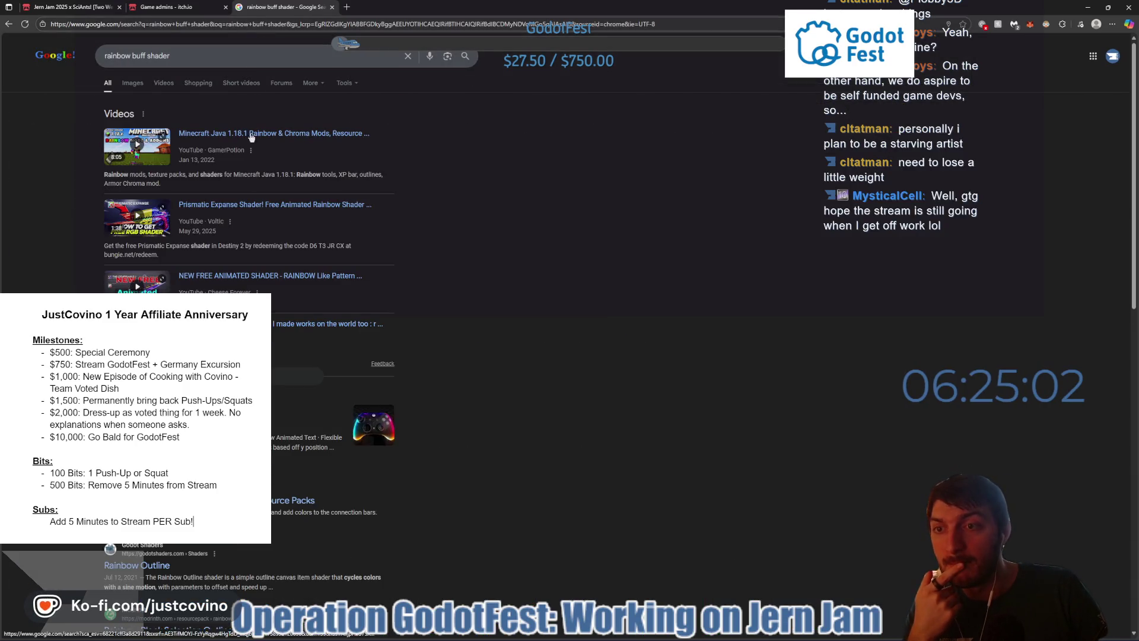
left_click(178, 424)
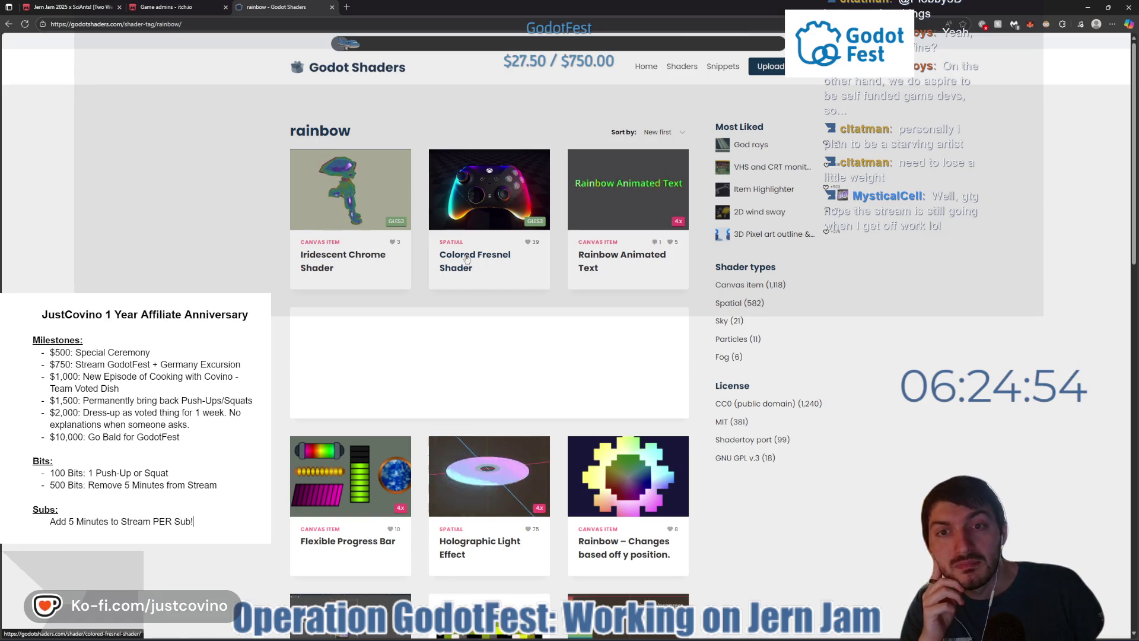
Step: Open the Colored Fresnel Shader page and play its muted demo video, then pause it
left_click(467, 259)
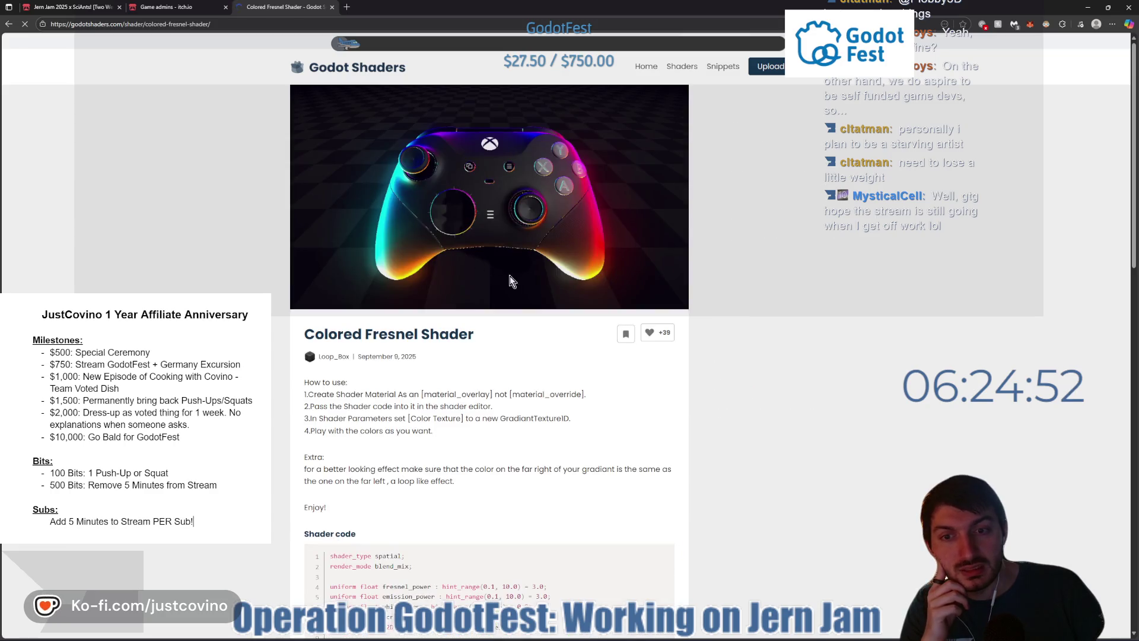
scroll(483, 312, "down", 3)
scroll(483, 318, "down", 5)
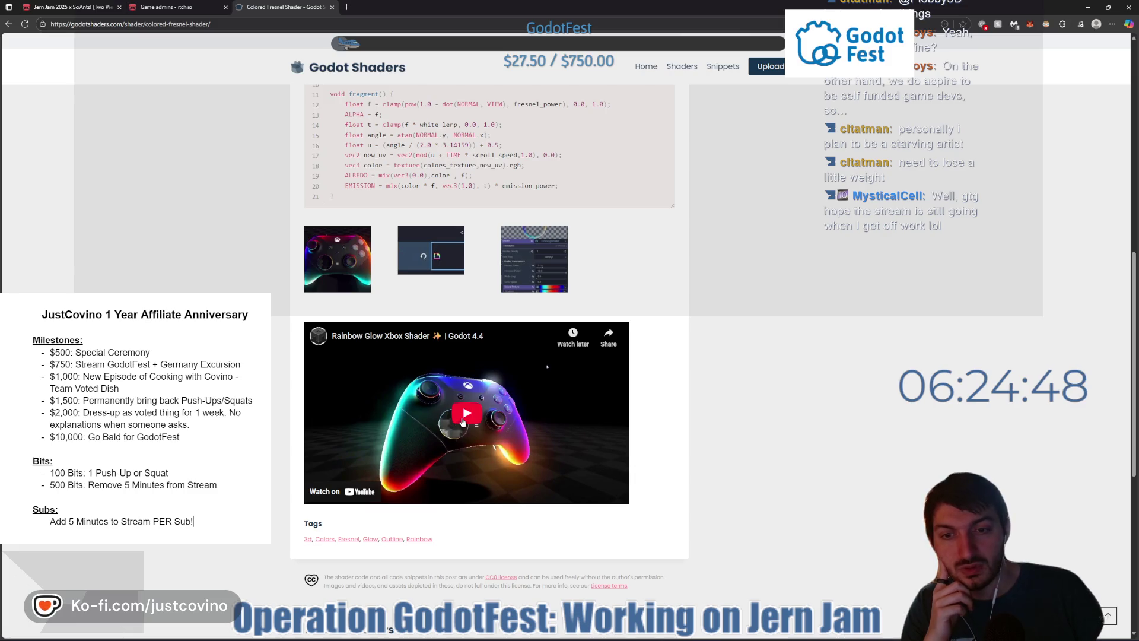
left_click(463, 422)
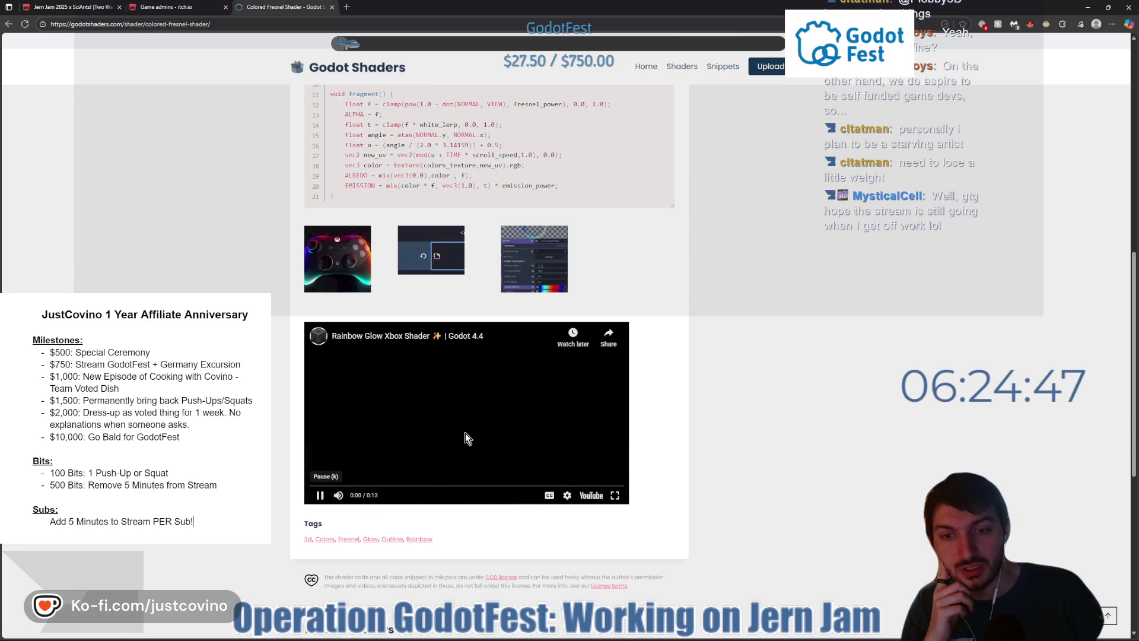
left_click(338, 496)
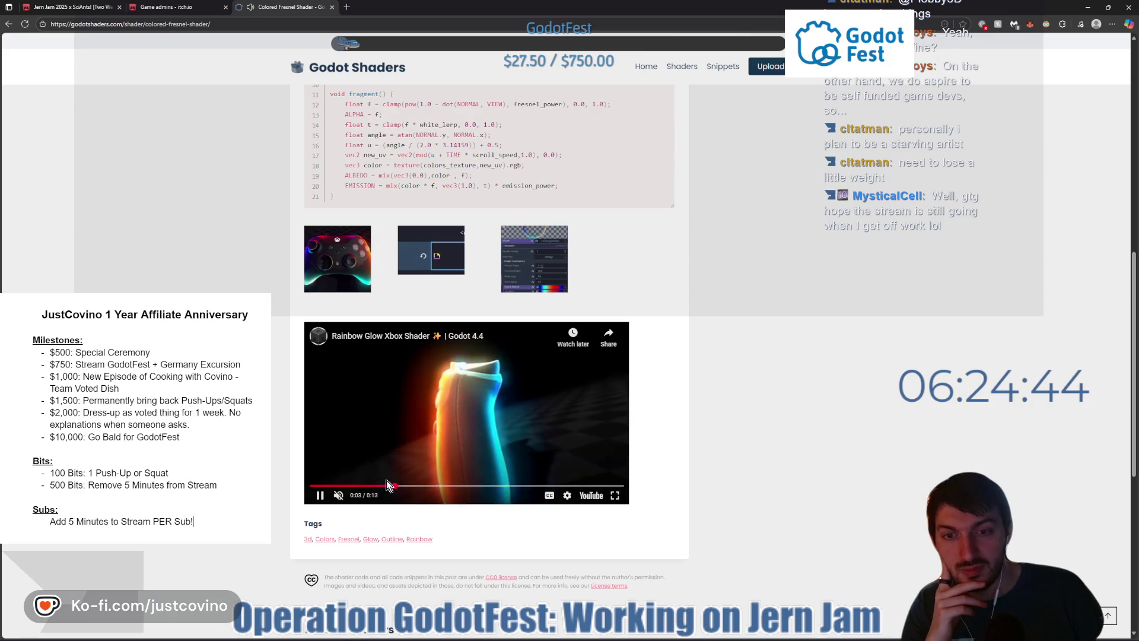
left_click(563, 468)
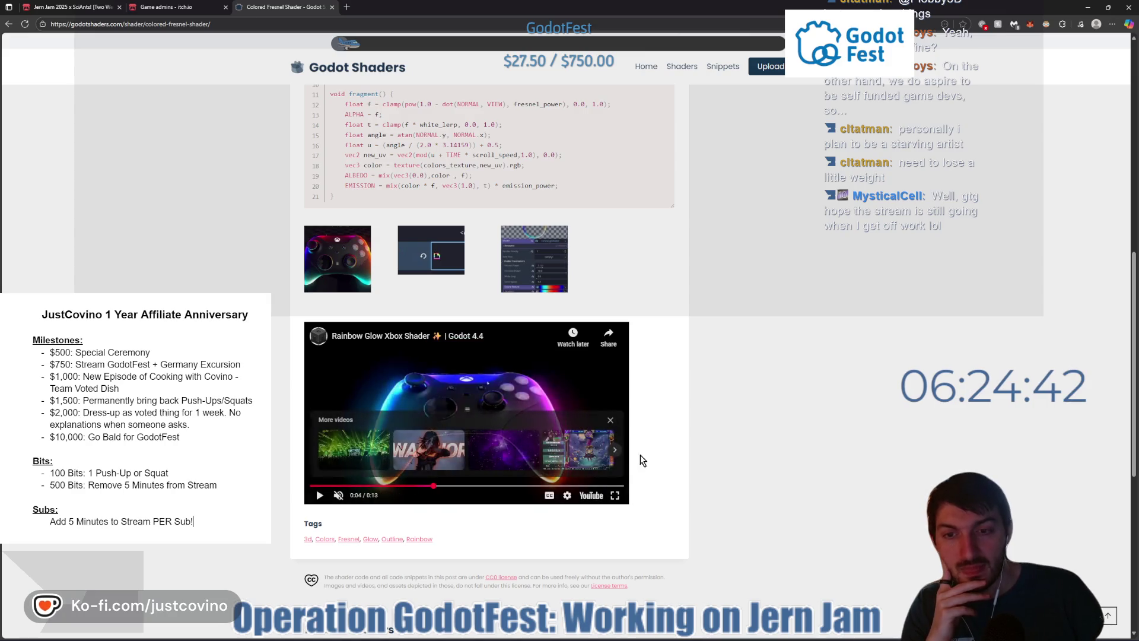
scroll(642, 462, "up", 5)
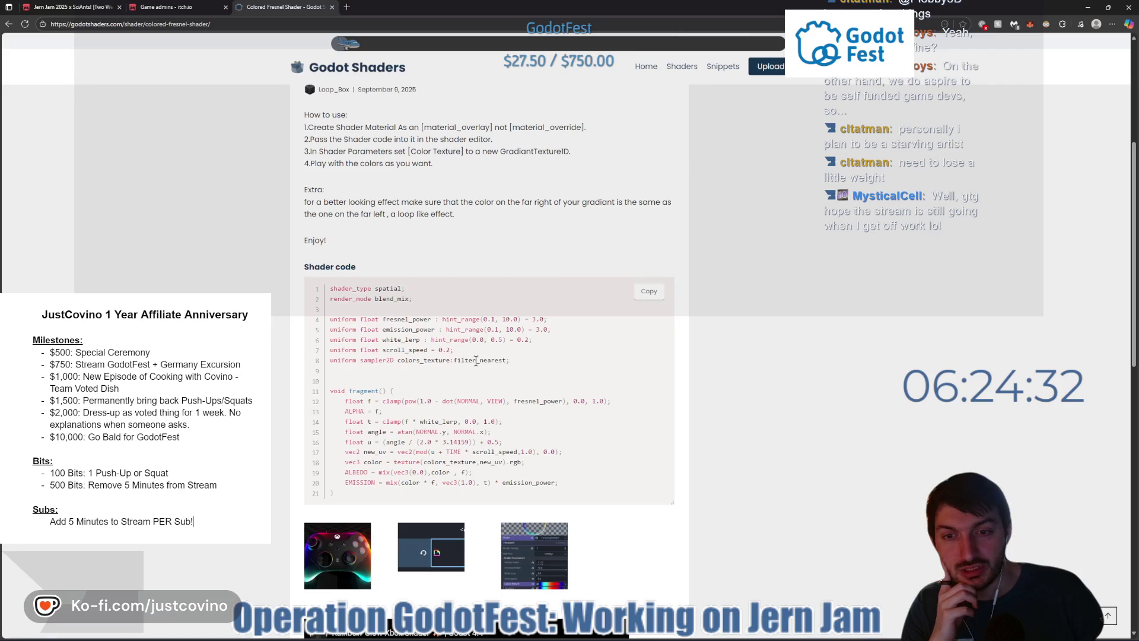
Step: Copy the Colored Fresnel shader code and return to the Godot editor
left_click(651, 296)
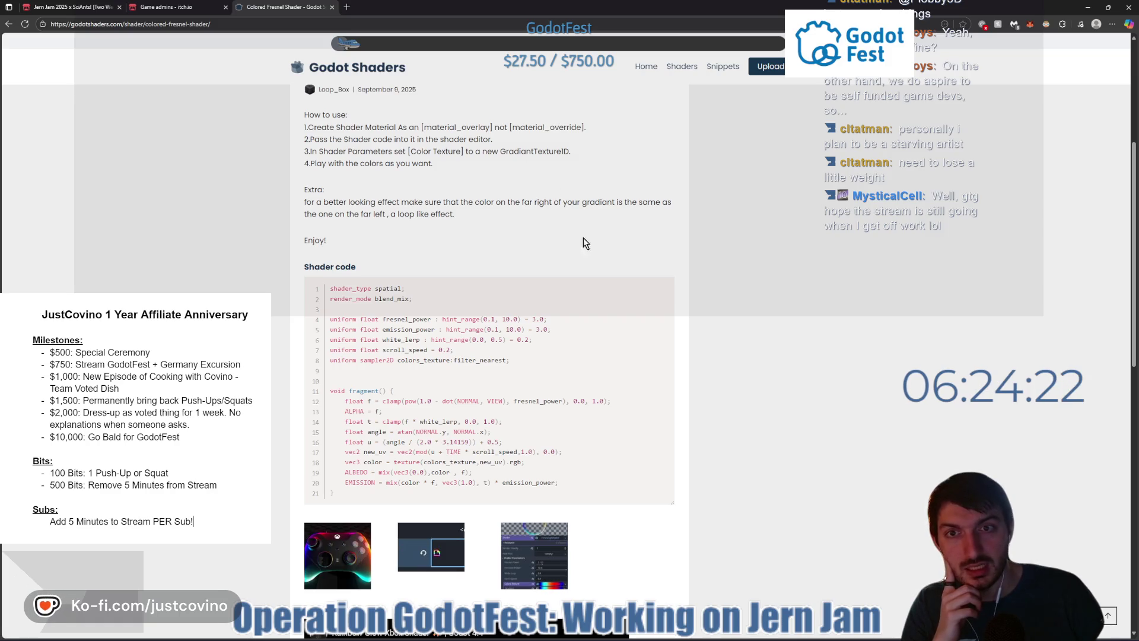
mouse_move(718, 638)
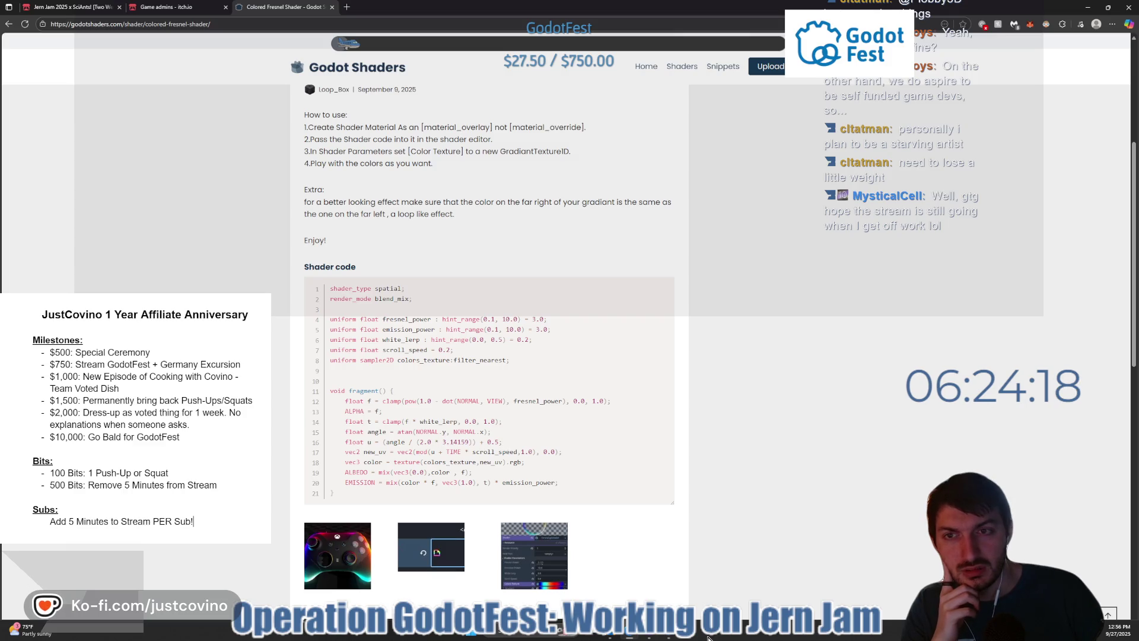
left_click(670, 635)
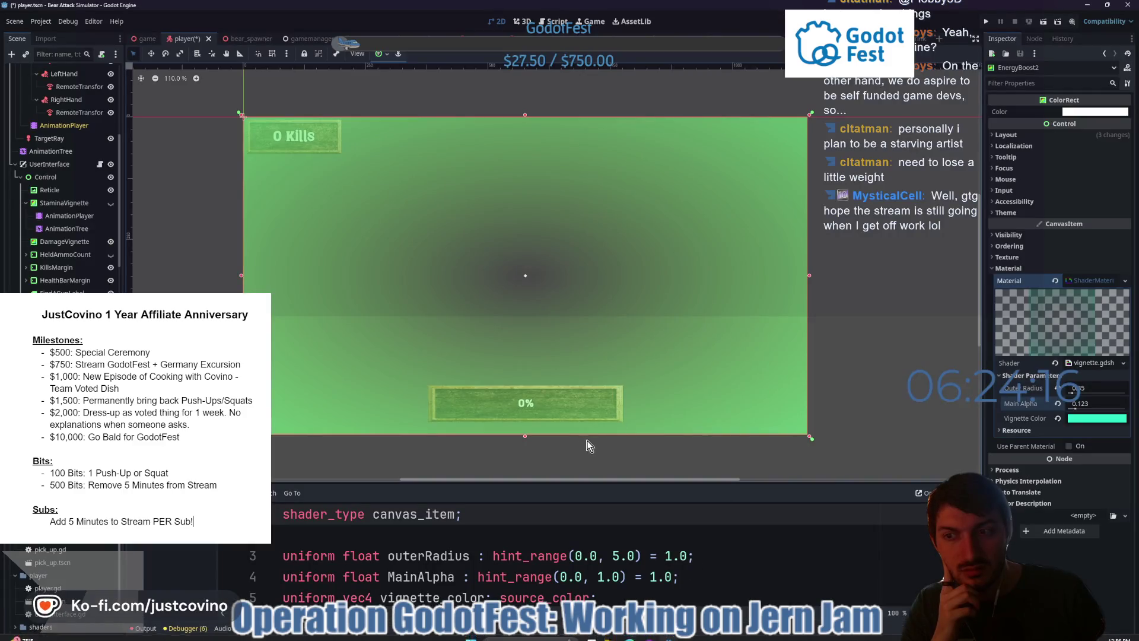
Step: Replace EnergyBoost2's vignette material with a fresh ShaderMaterial
left_click(1056, 281)
left_click(1089, 282)
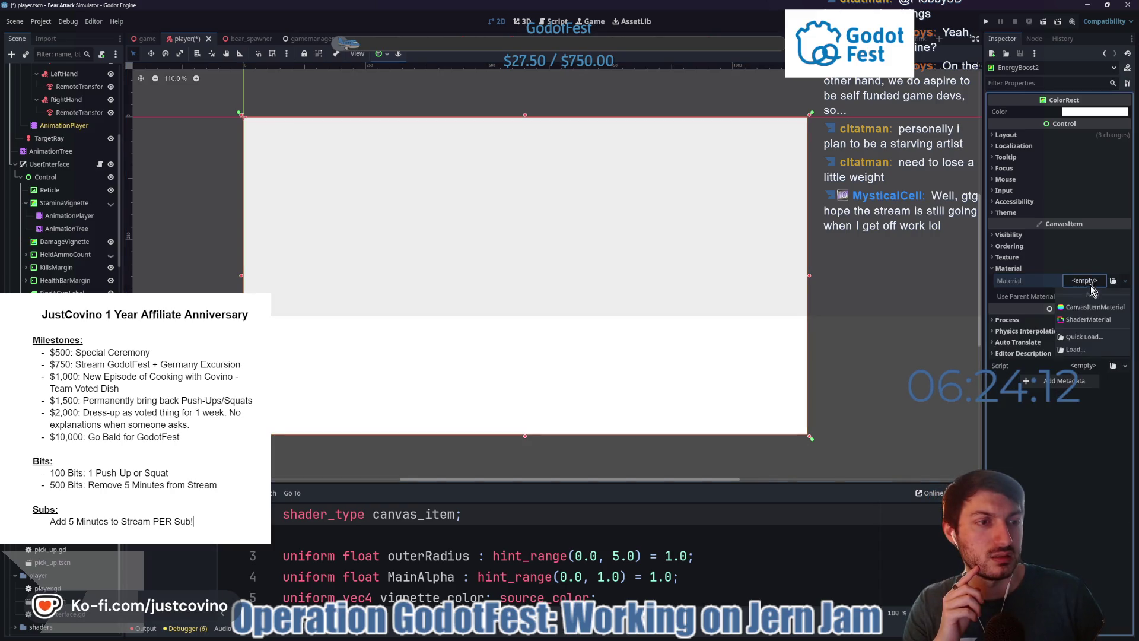
left_click(1088, 319)
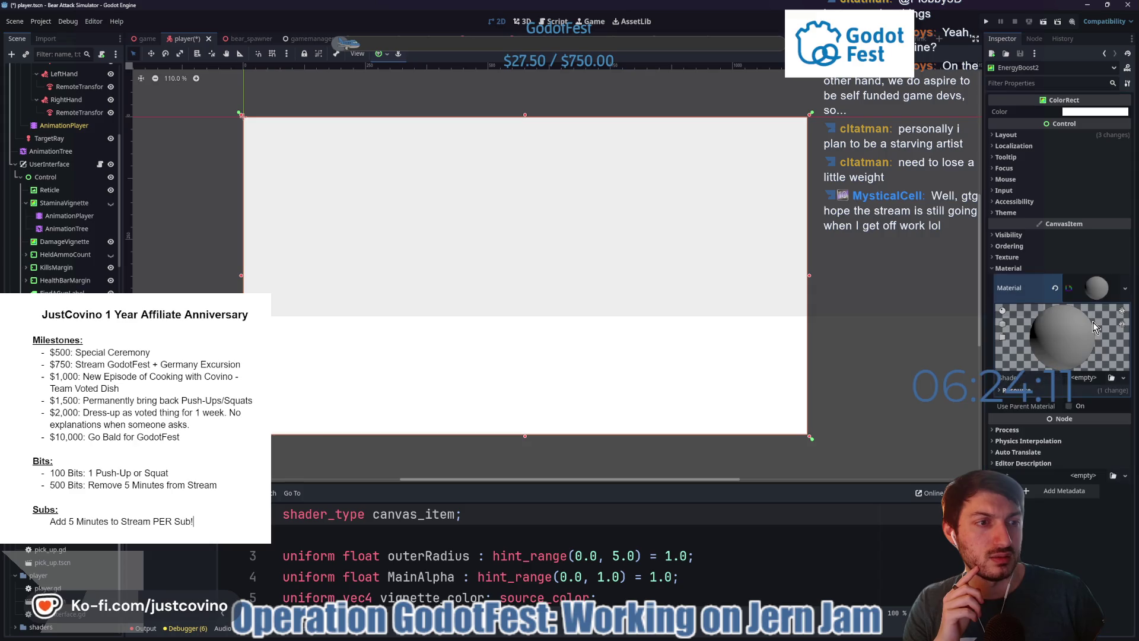
Step: Create a new shader saved as shaders/test.gdshader and assign it to the material
left_click(1087, 377)
left_click(1095, 395)
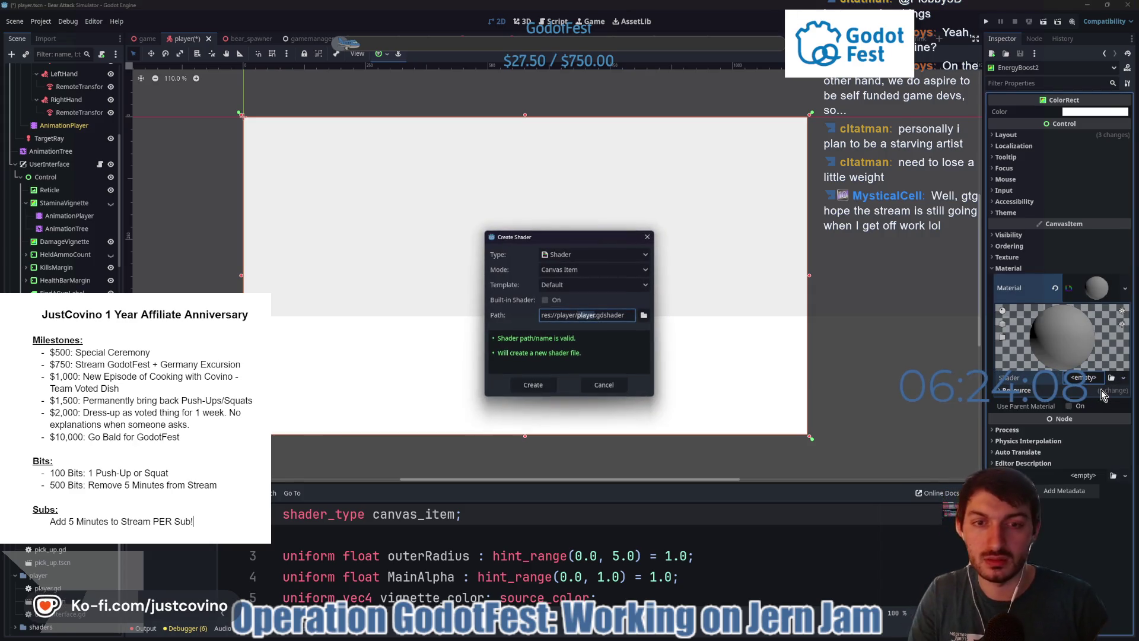
left_click(644, 315)
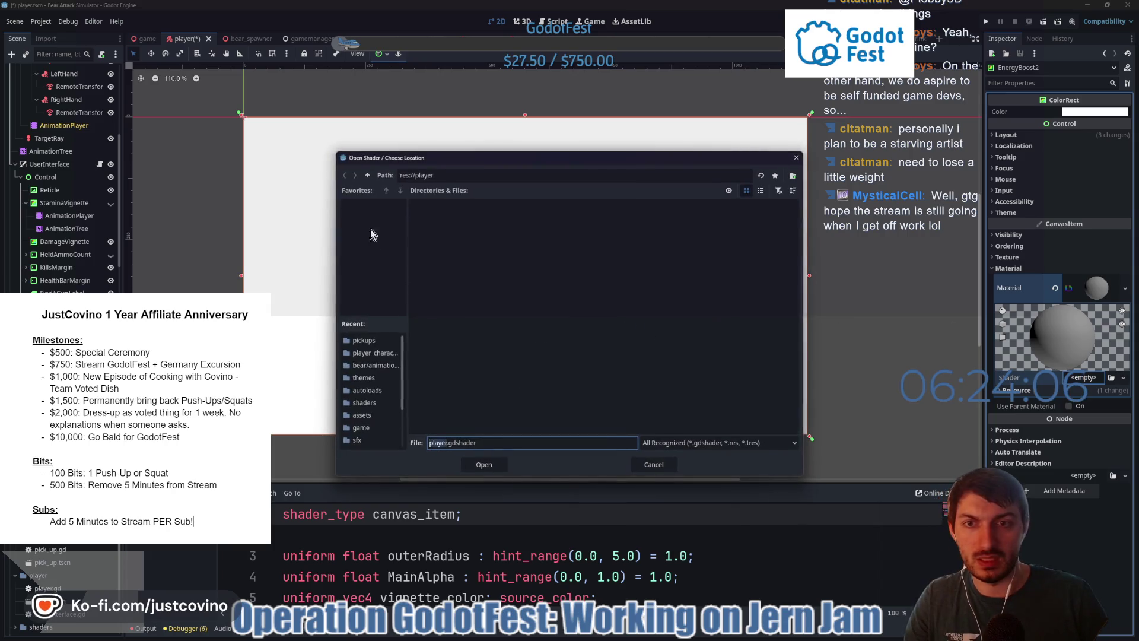
left_click(367, 175)
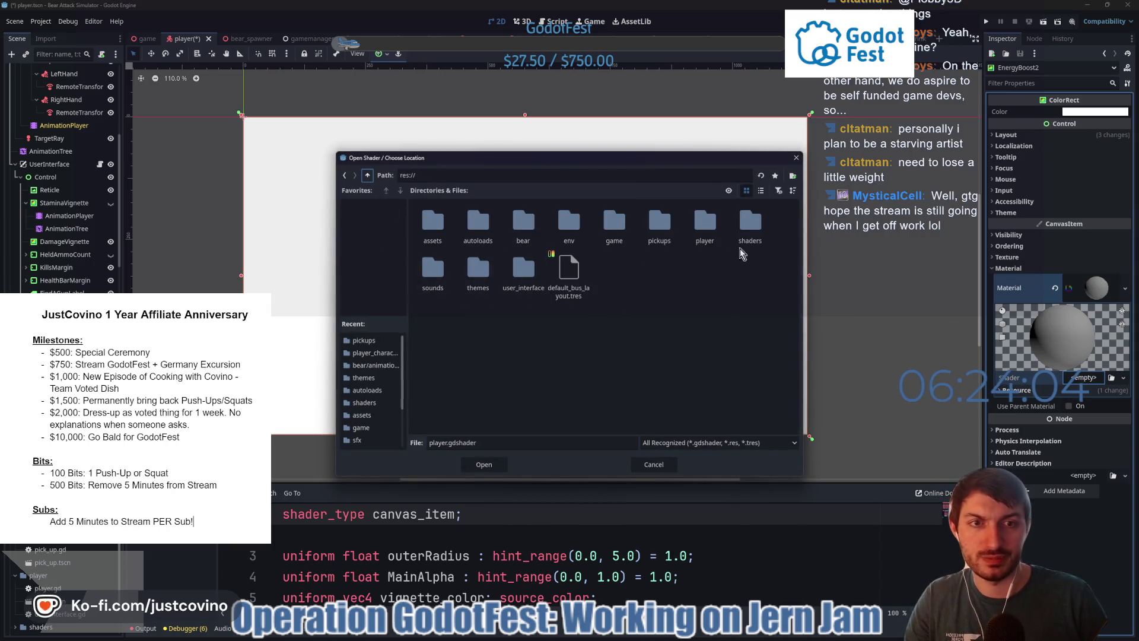
double_click(738, 231)
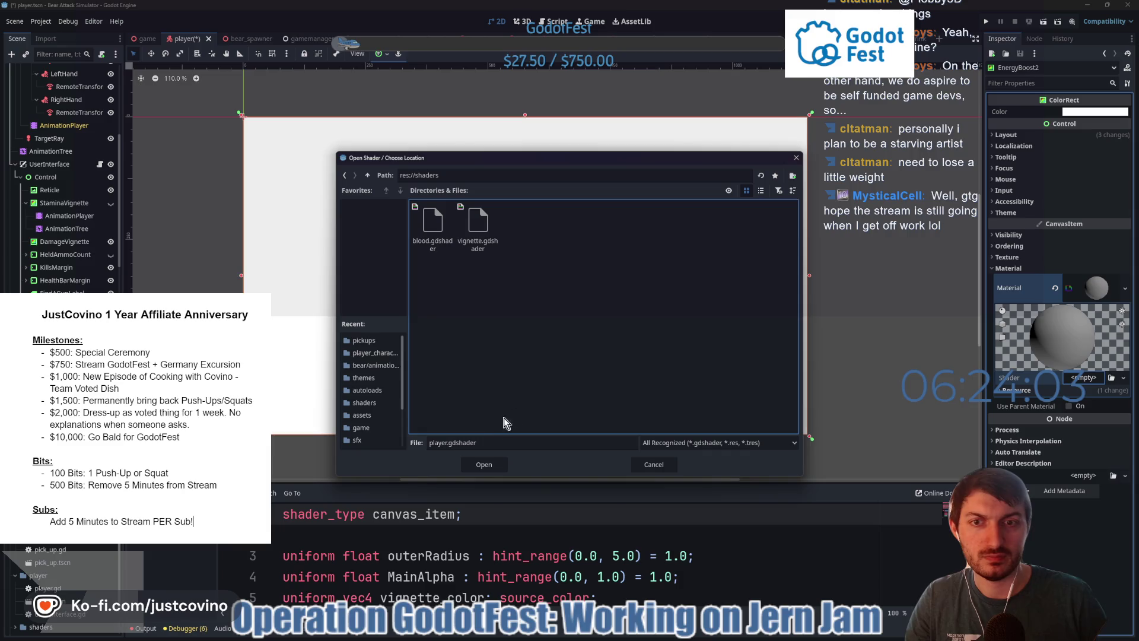
double_click(449, 442)
type("test")
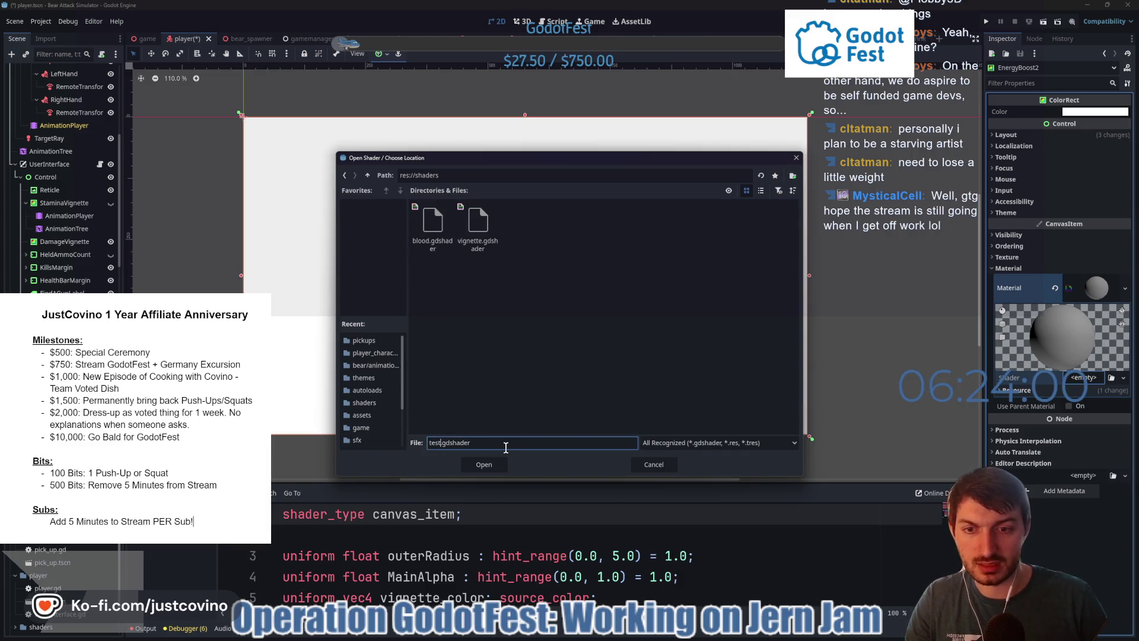
left_click(483, 464)
left_click(532, 386)
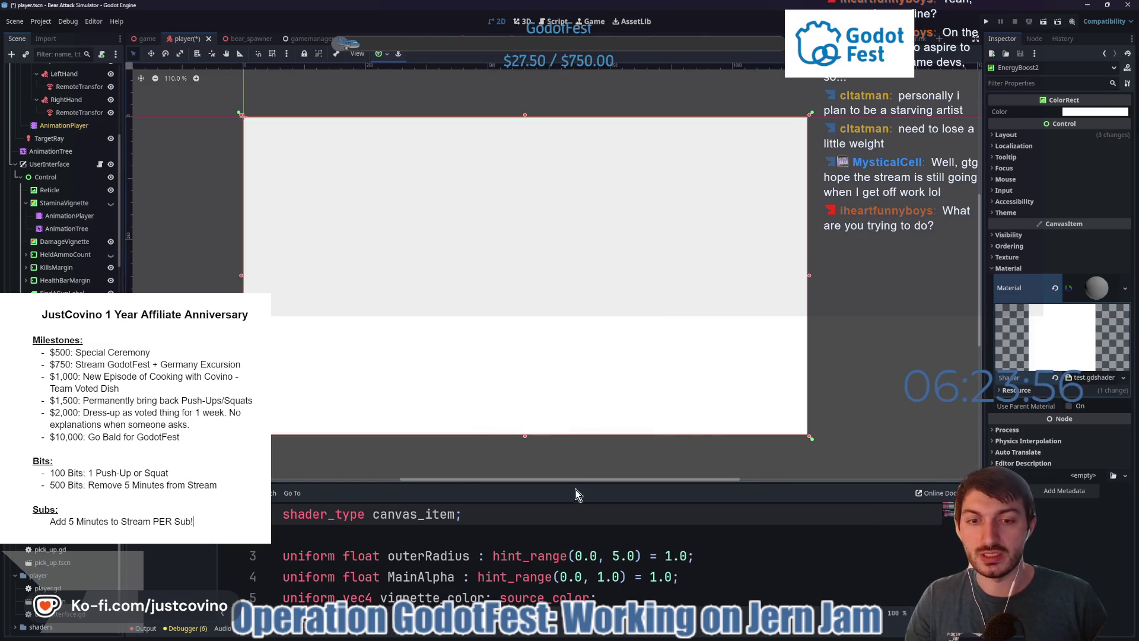
Step: Replace test.gdshader's default template with the copied Colored Fresnel code and save
left_click(526, 523)
scroll(607, 519, "down", 5)
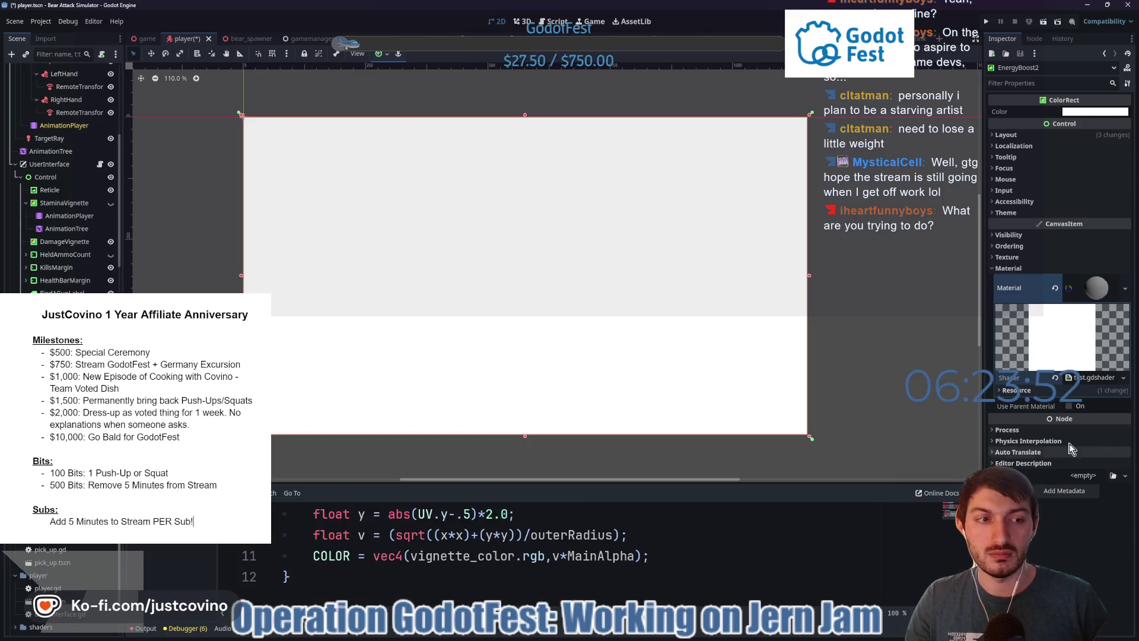
left_click(1076, 382)
left_click(532, 549)
key("ctrl+a")
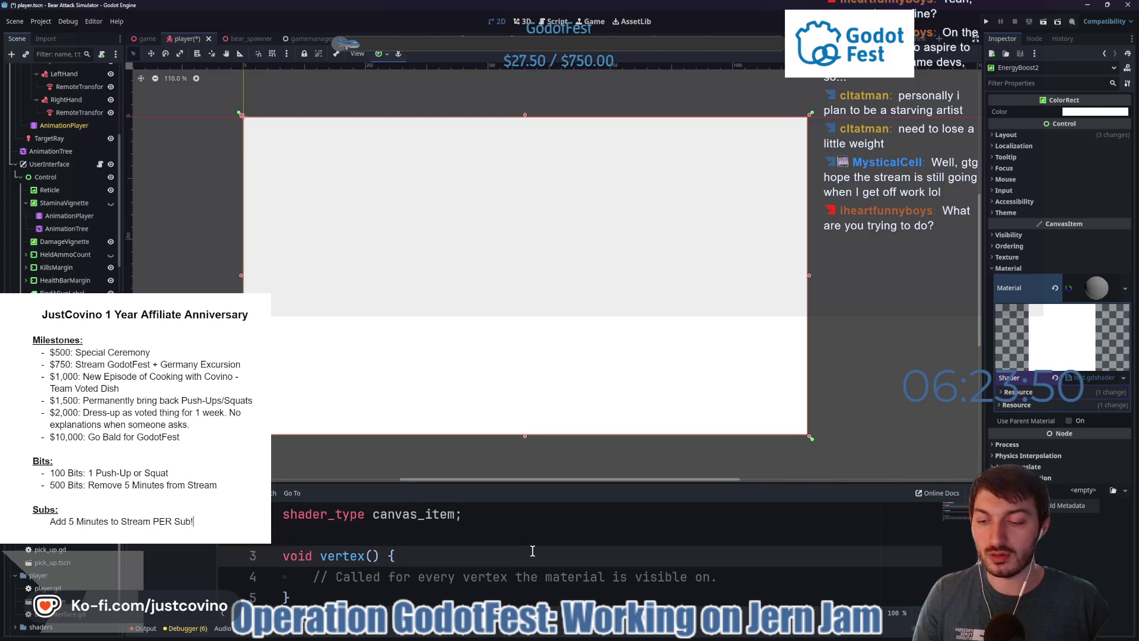
key("ctrl+v")
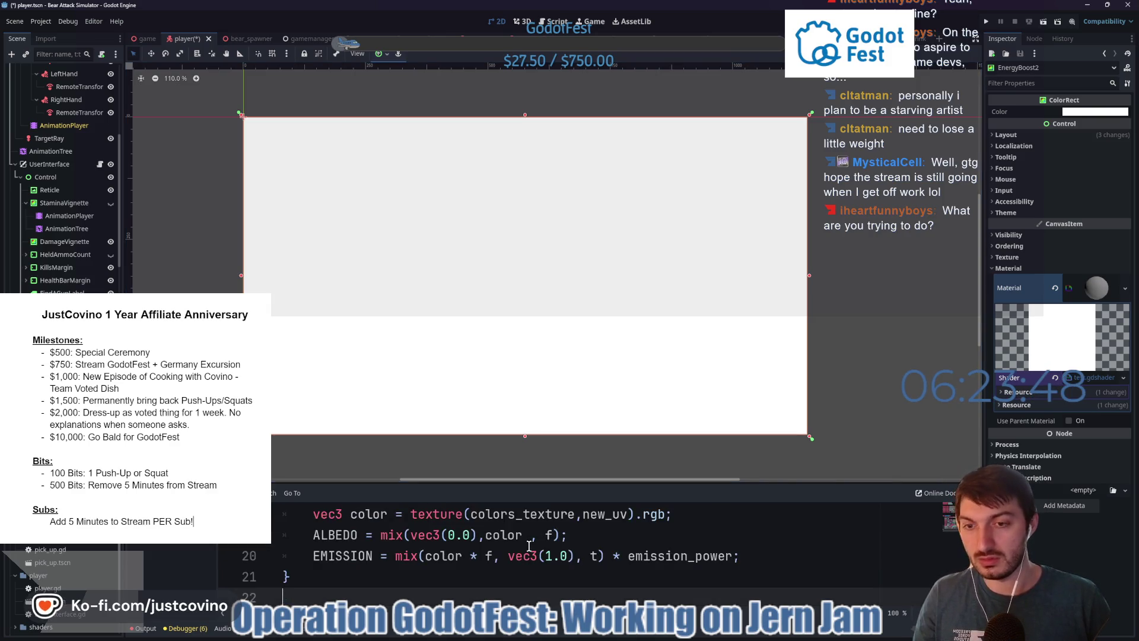
key("ctrl+s")
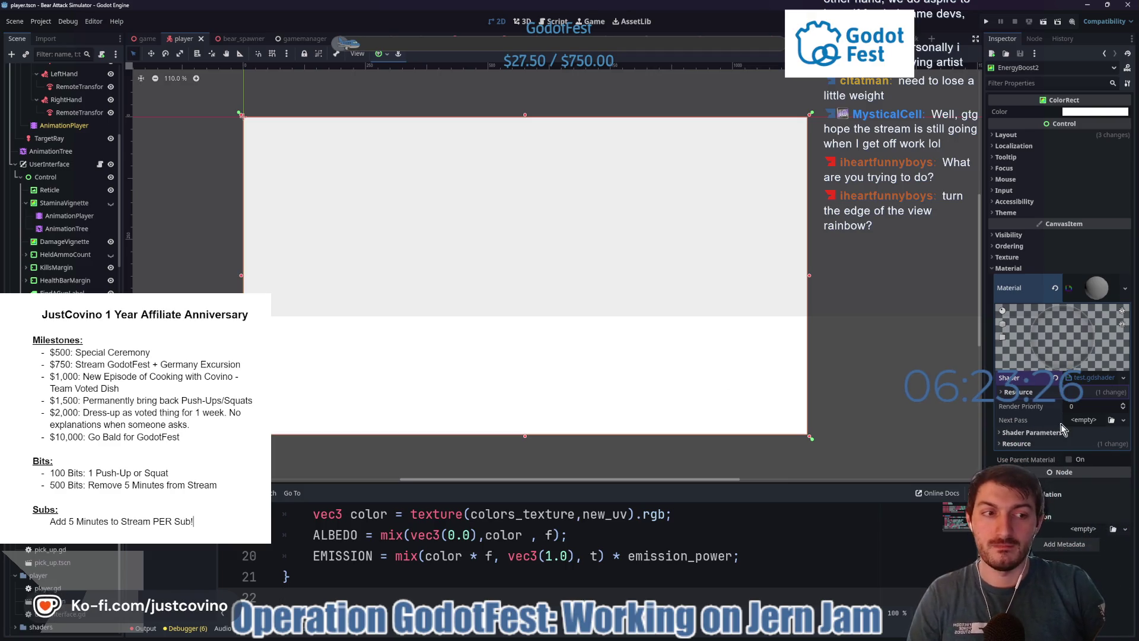
Step: Assign a new GradientTexture1D to the shader's colors texture parameter
left_click(1044, 432)
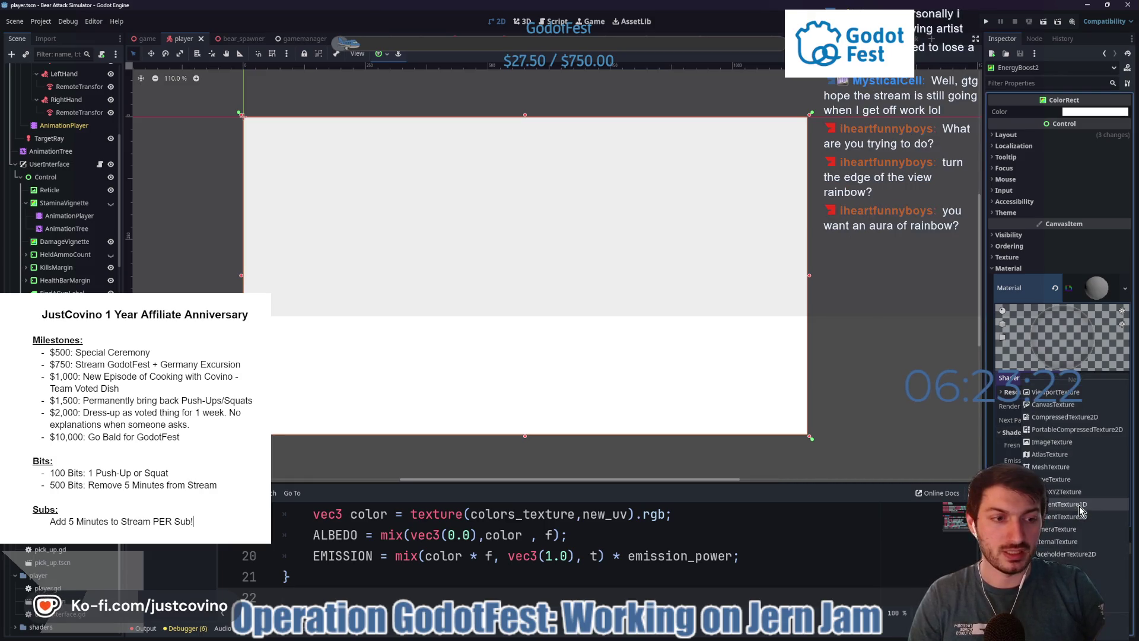
left_click(1080, 508)
left_click(1082, 511)
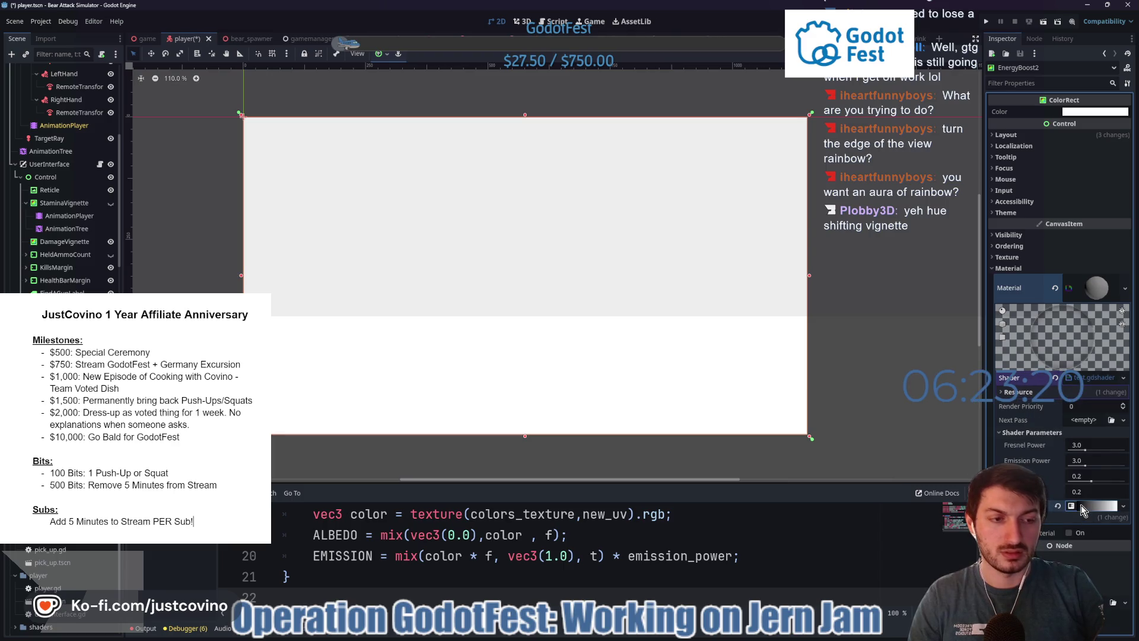
left_click(1082, 508)
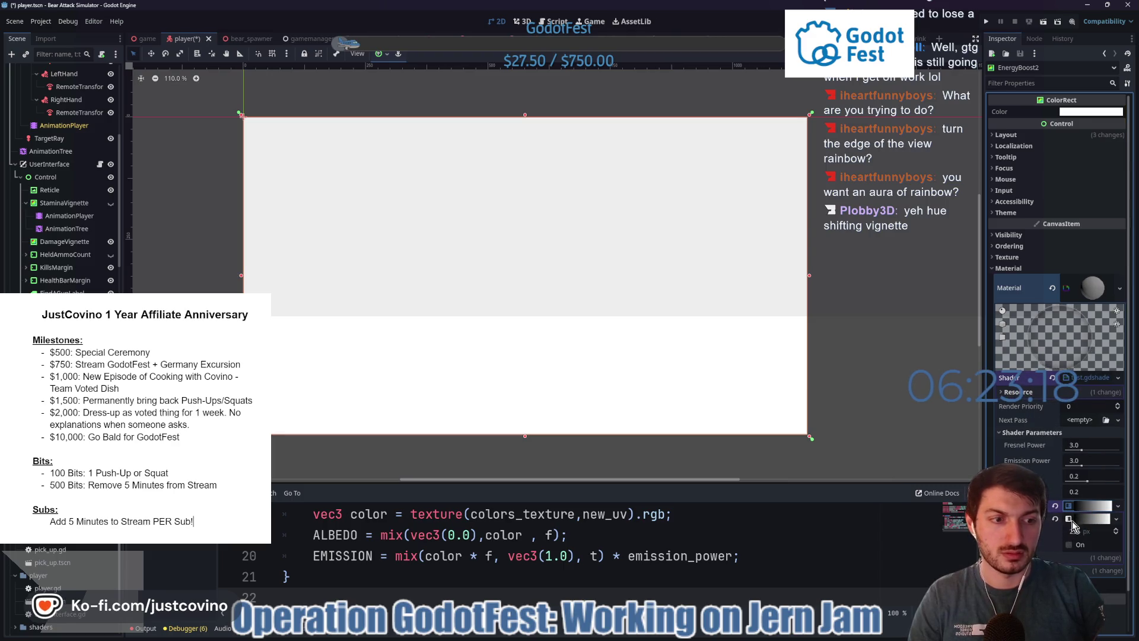
left_click(1079, 521)
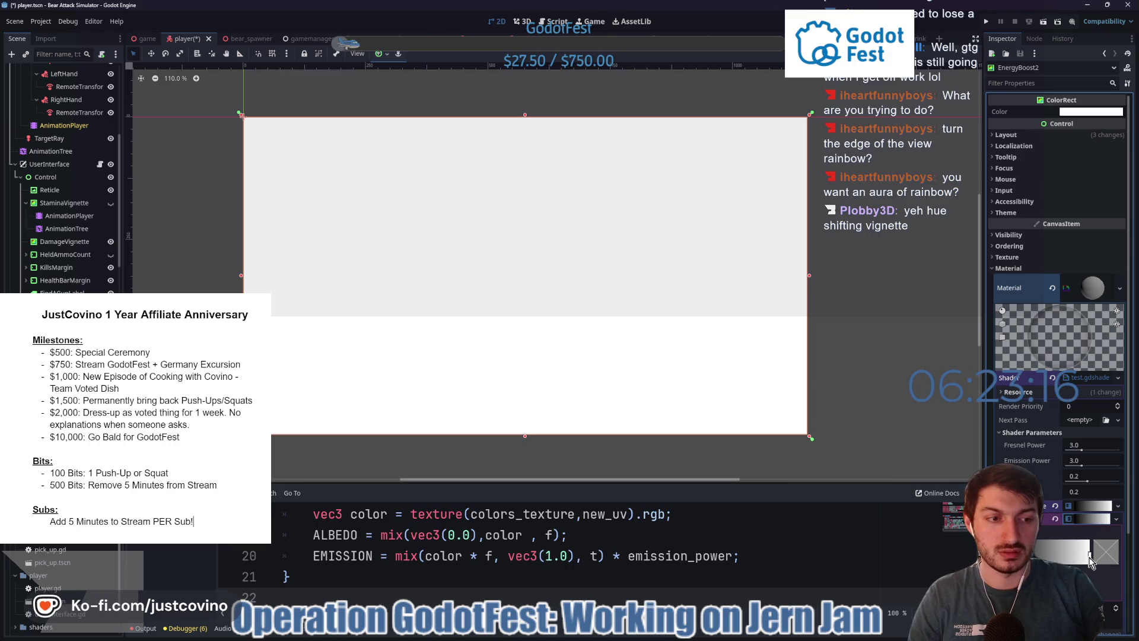
Step: Colour the gradient red to green, set Scroll Speed to 0.305, and enlarge the code area
left_click(1089, 555)
left_click(1106, 551)
left_click(1117, 268)
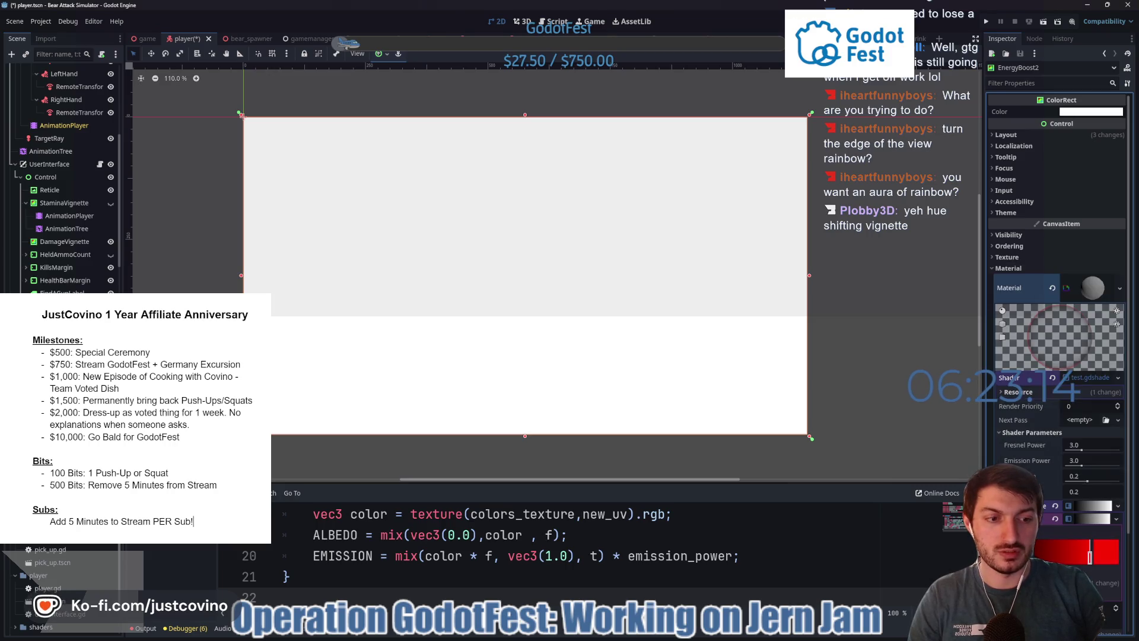
left_click(1107, 556)
left_click(1109, 559)
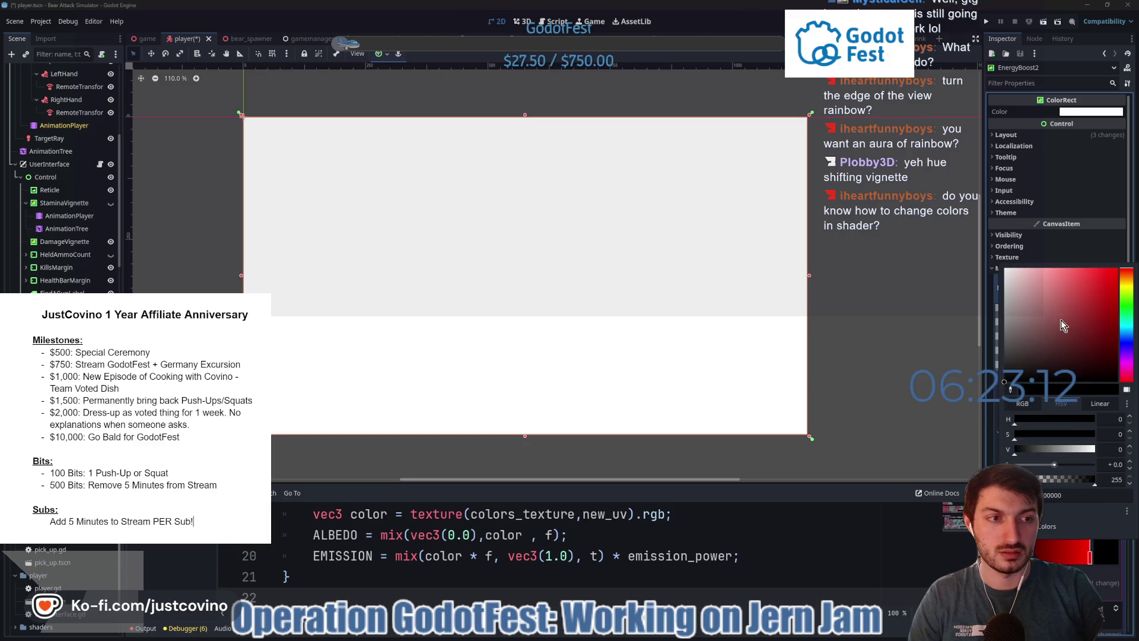
left_click(1126, 310)
left_click(1114, 306)
left_click(1090, 554)
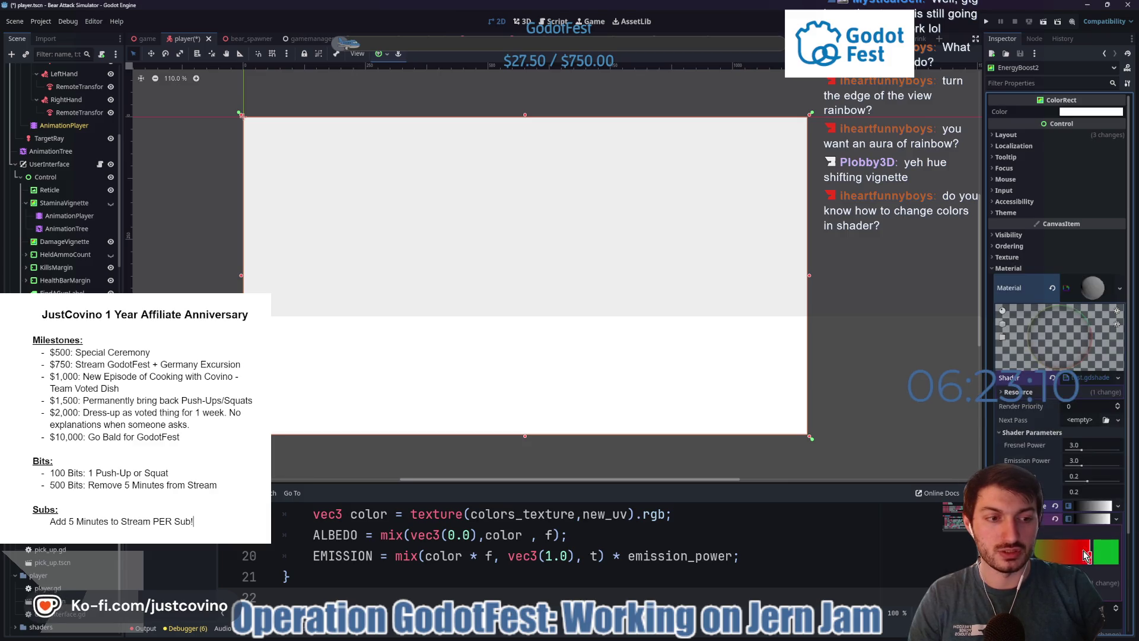
left_click_drag(1060, 496, 1071, 494)
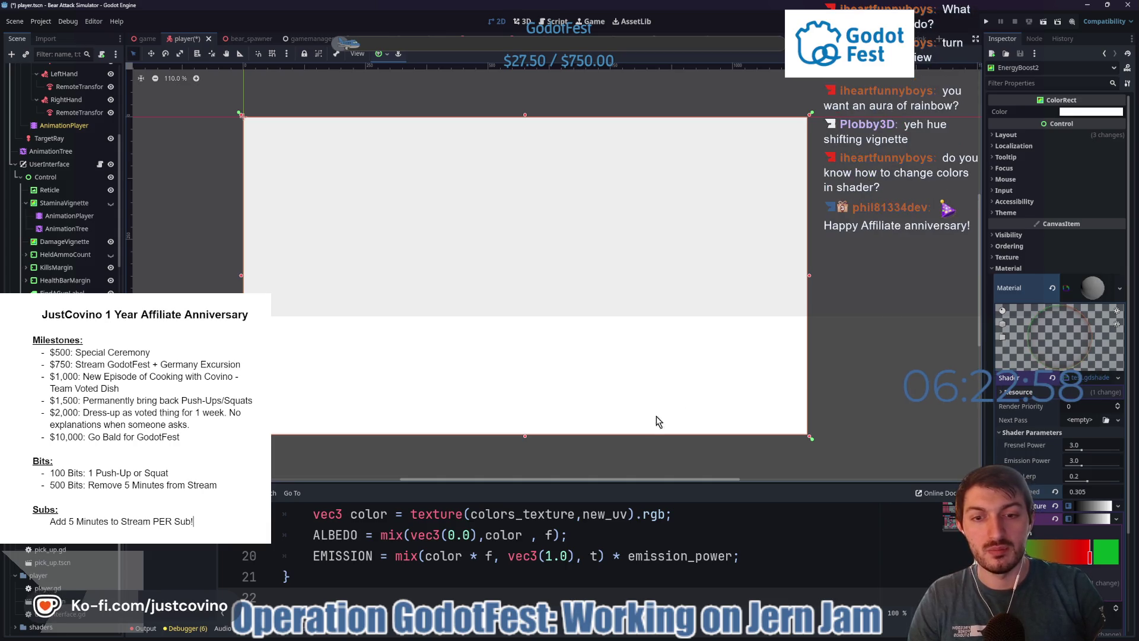
left_click_drag(595, 484, 596, 229)
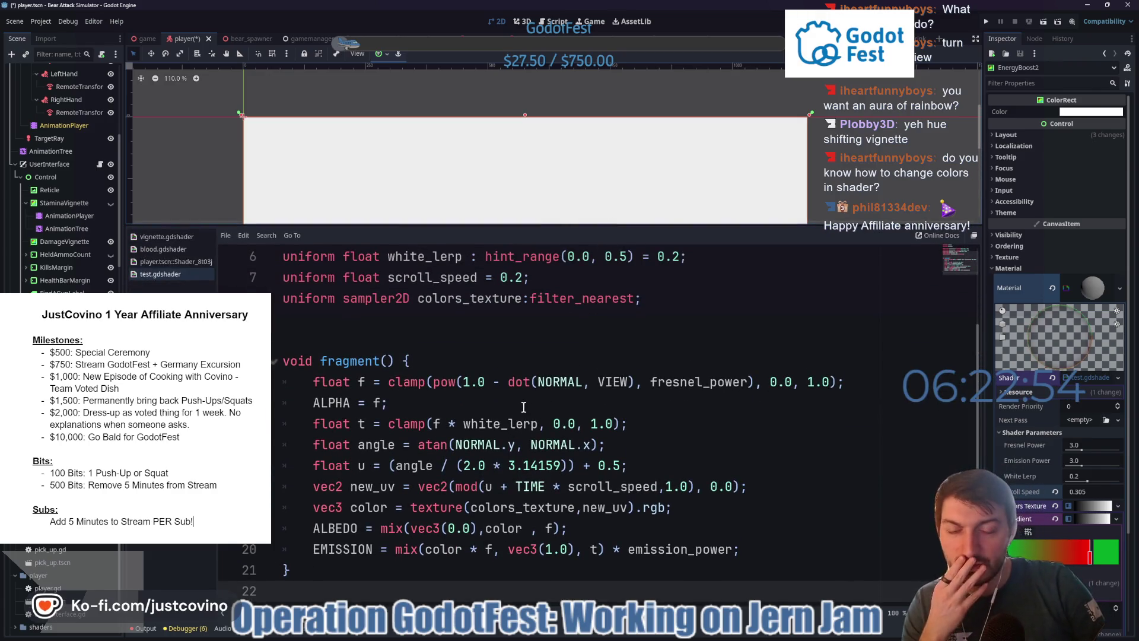
Step: After checking vignette.gdshader's header, change test.gdshader's shader type from spatial to canvas_item
scroll(522, 408, "up", 2)
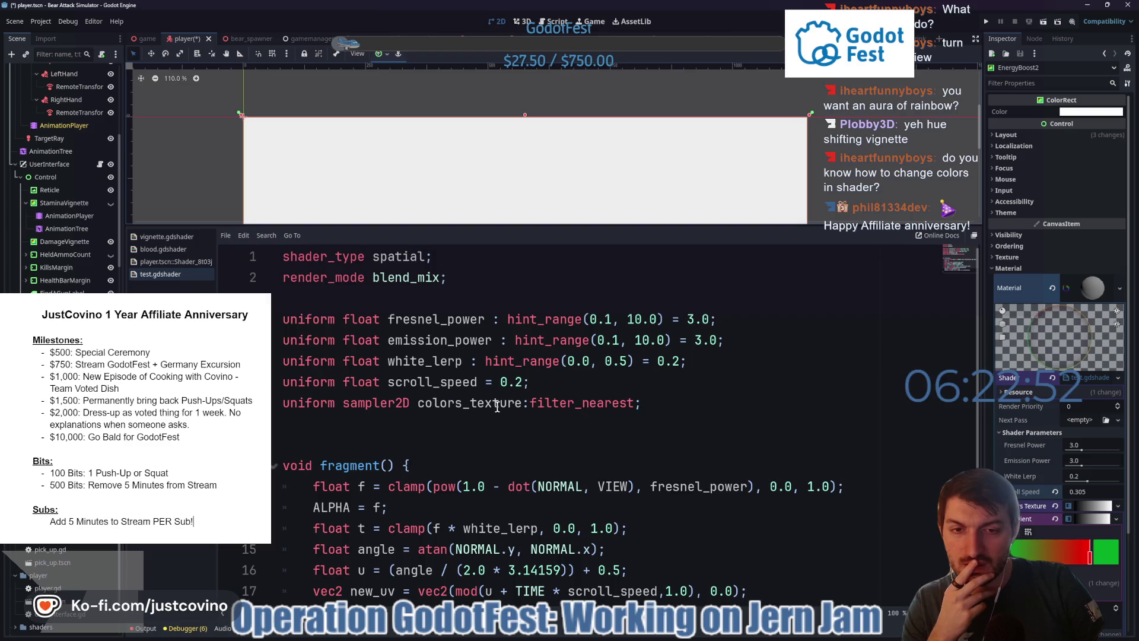
left_click_drag(424, 256, 389, 257)
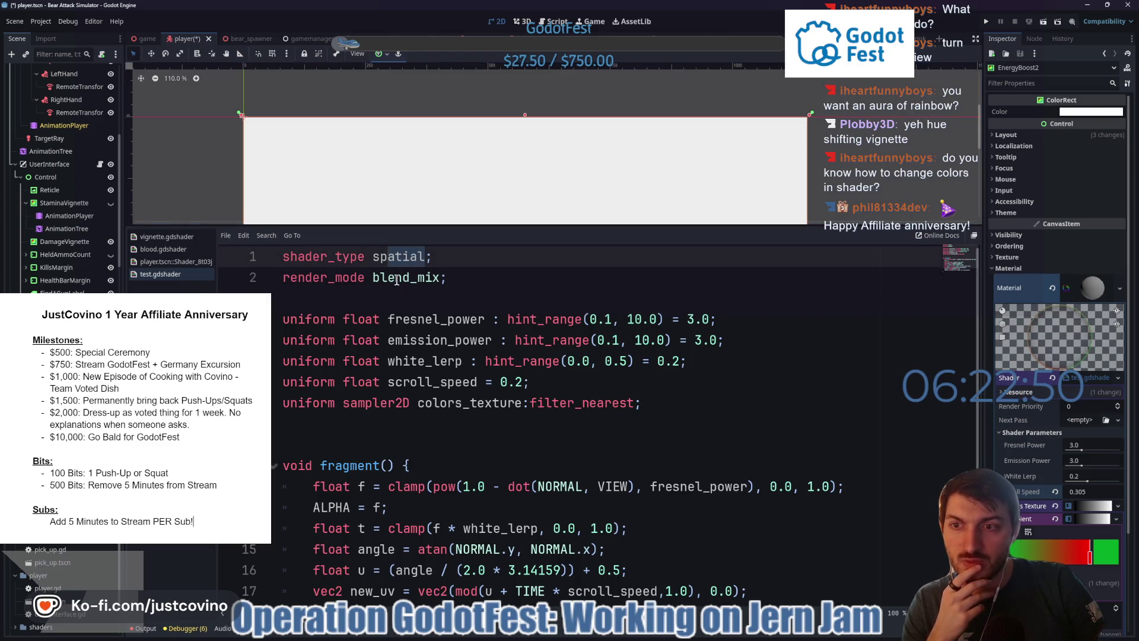
left_click(168, 238)
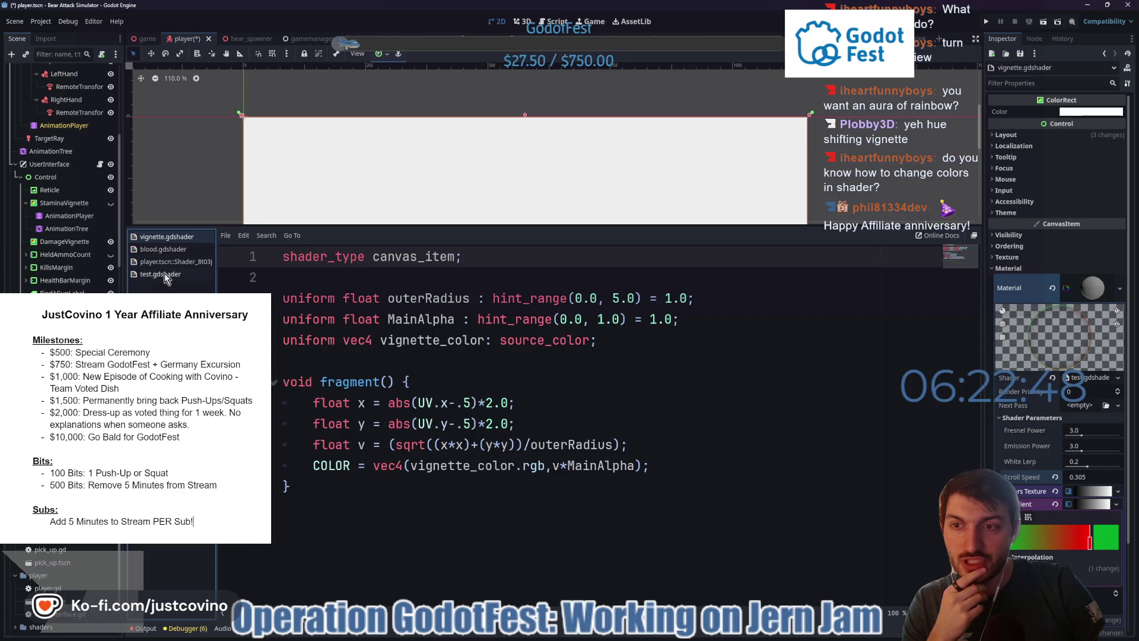
left_click(165, 273)
left_click(423, 257)
double_click(422, 256)
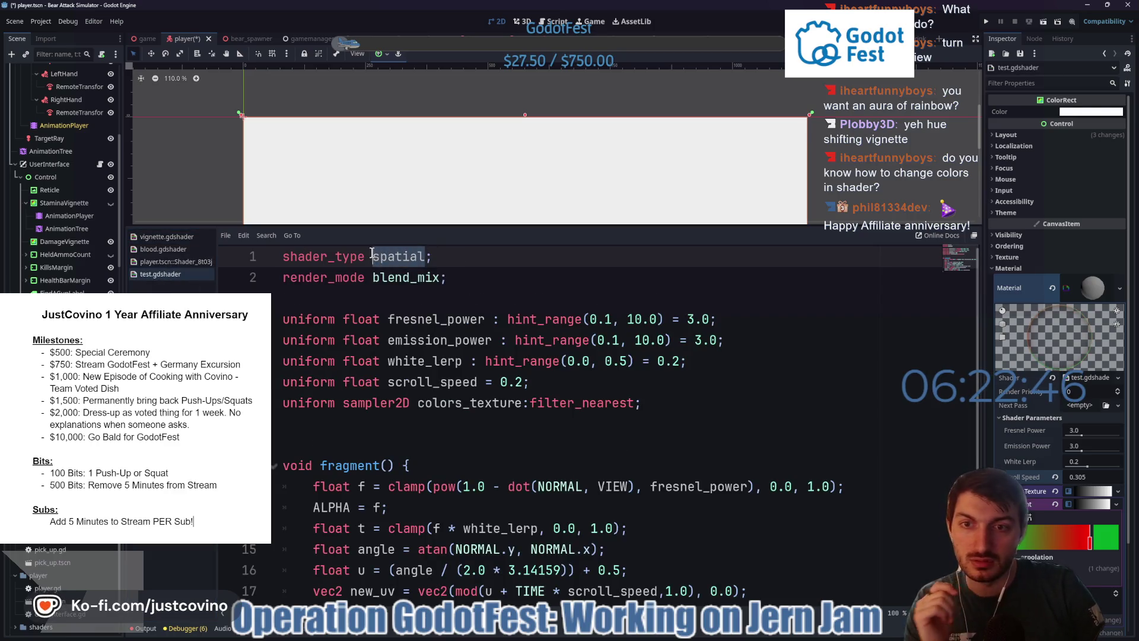
type("canvas")
key("Return")
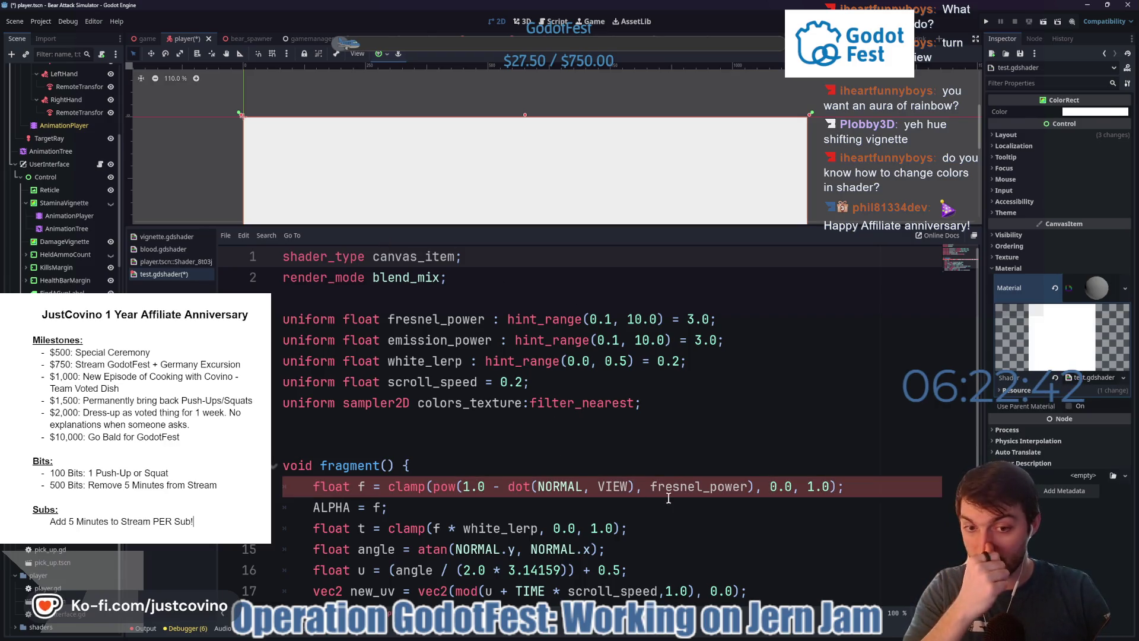
Step: Replace VIEW in the fresnel dot product with SCREEN_UV
left_click(628, 487)
left_click_drag(627, 486, 598, 485)
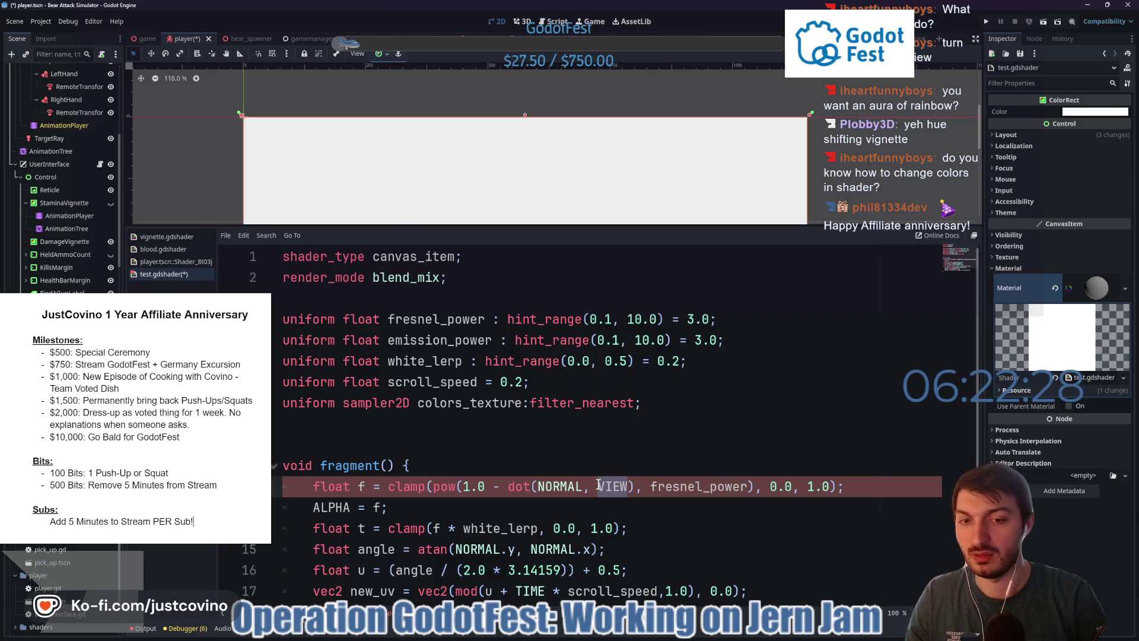
type("UV")
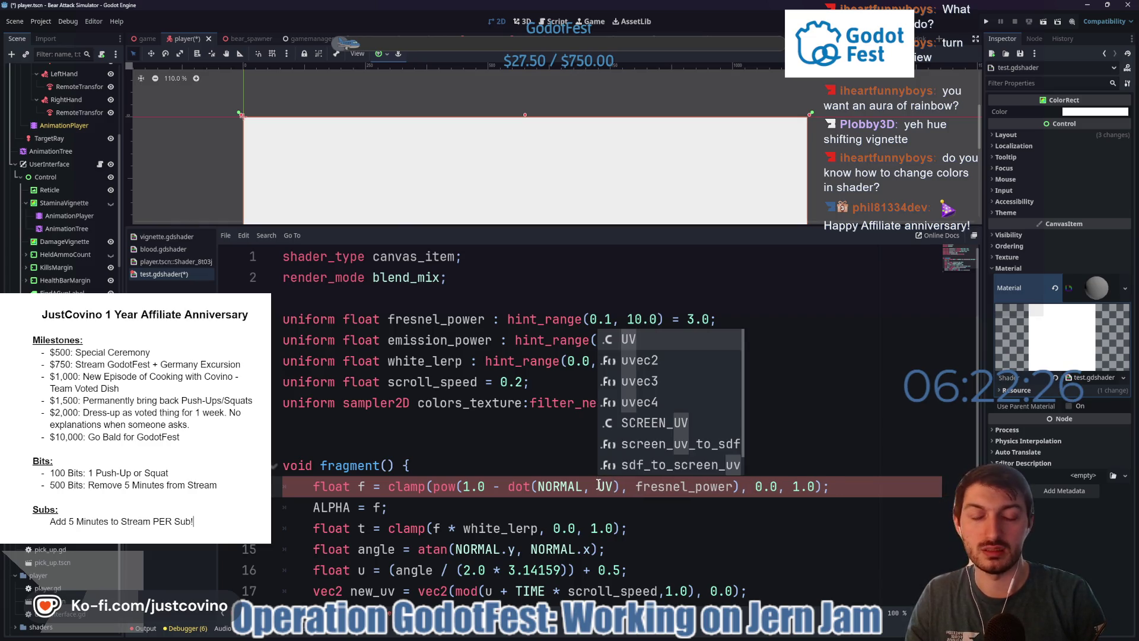
left_click(622, 486)
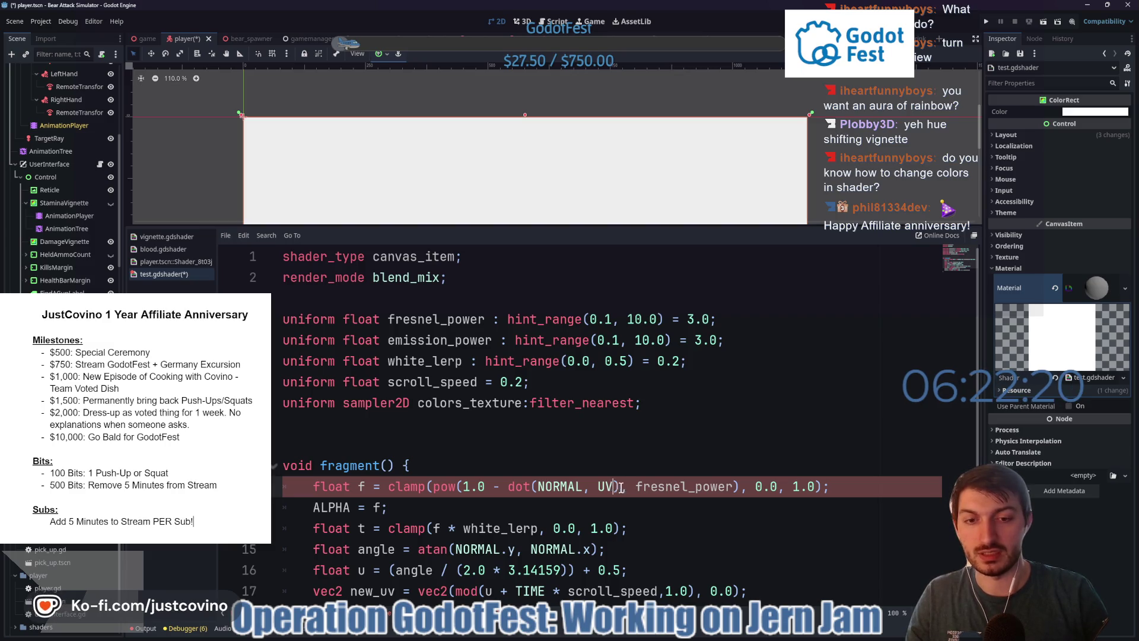
type("3")
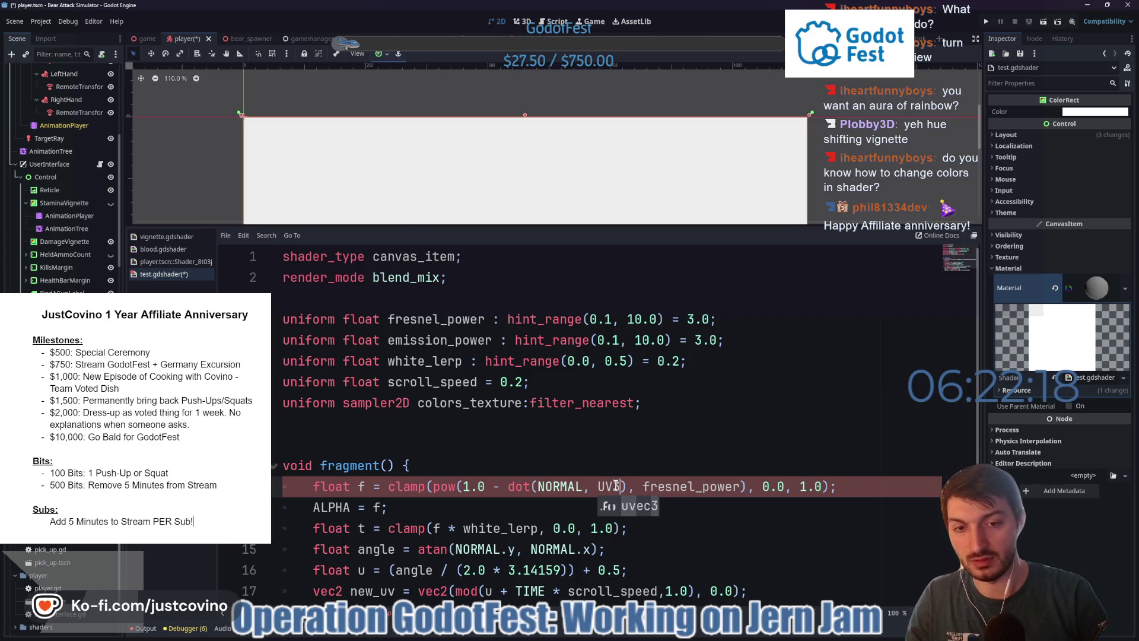
key("Return")
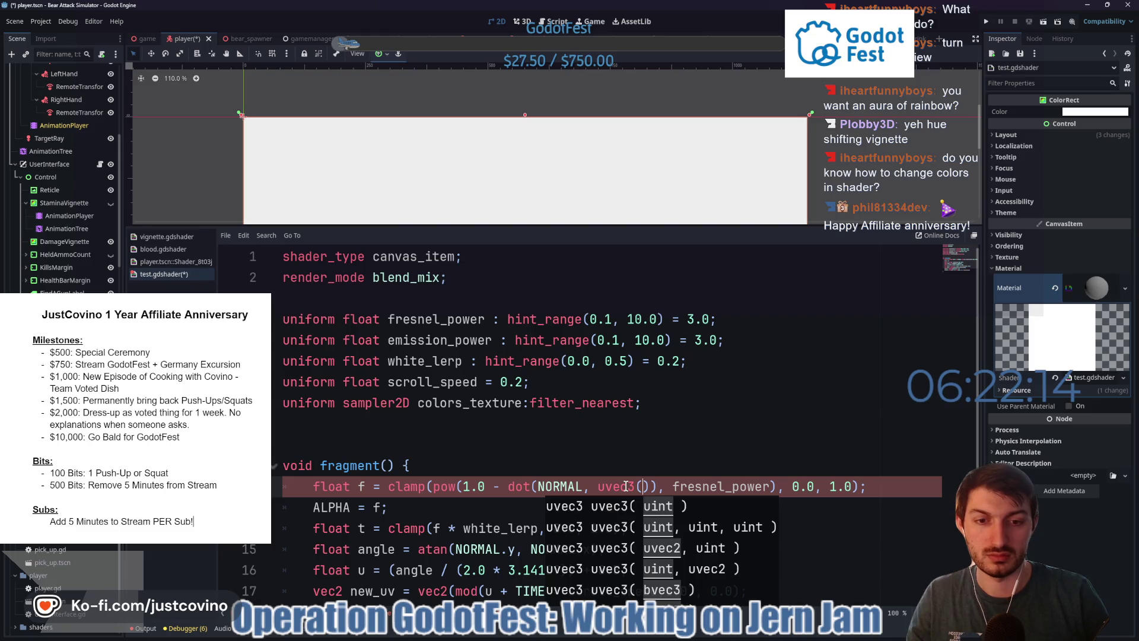
left_click_drag(651, 486, 598, 482)
type("scr")
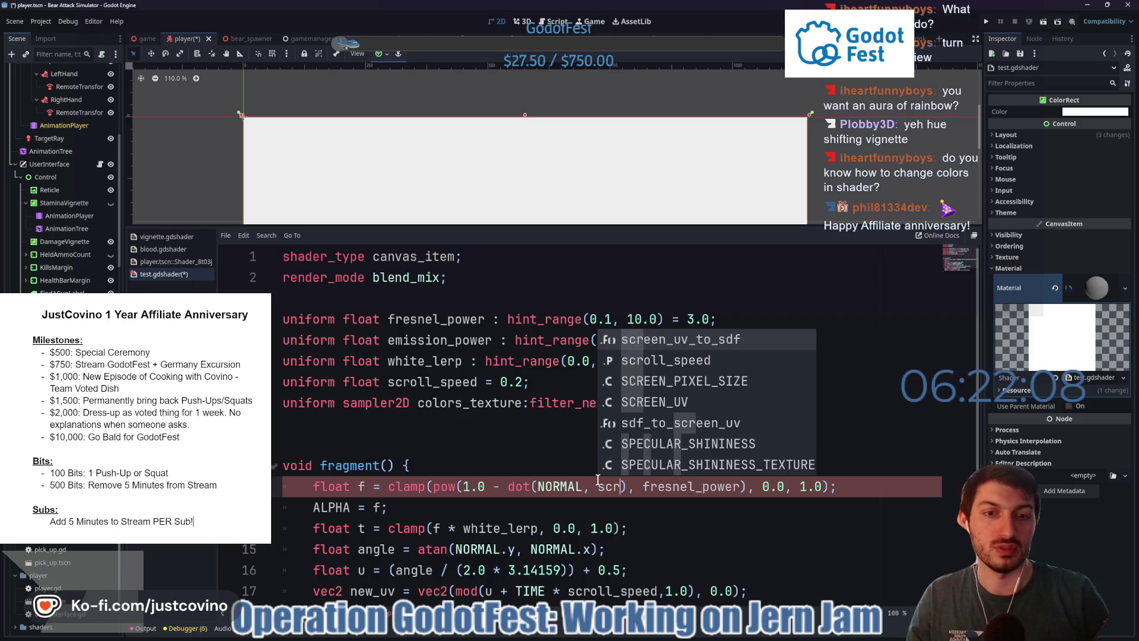
key("Down")
key("Down")
key("Down")
key("Return")
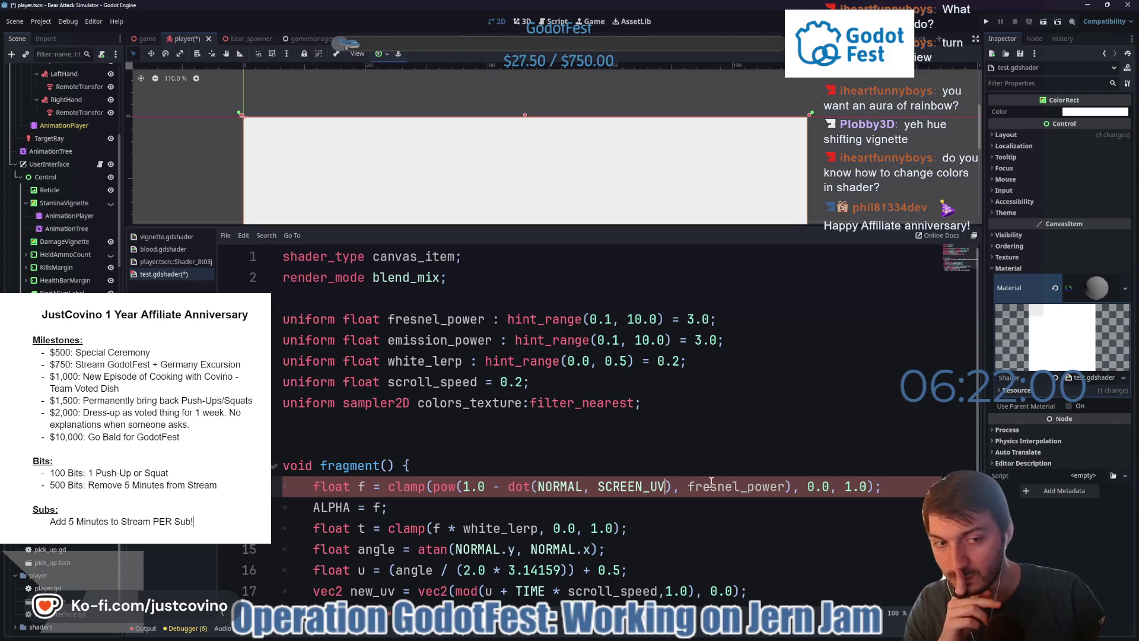
scroll(710, 484, "down", 2)
scroll(687, 479, "up", 2)
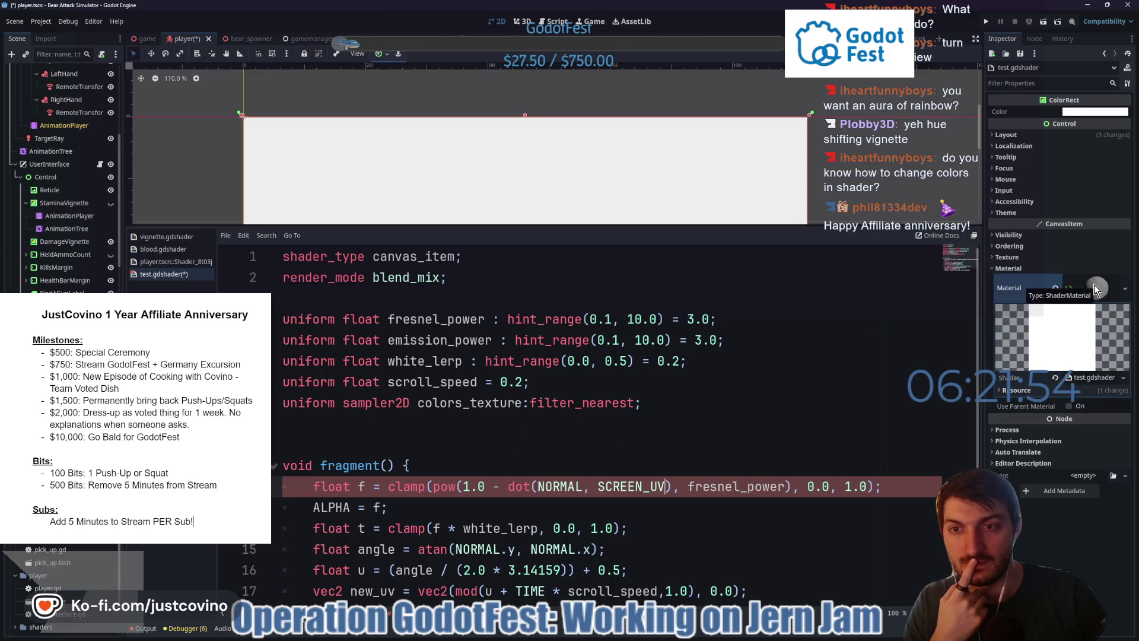
Step: Paste the revised code over the shader material's code and save the scene and shader
left_click(1105, 284)
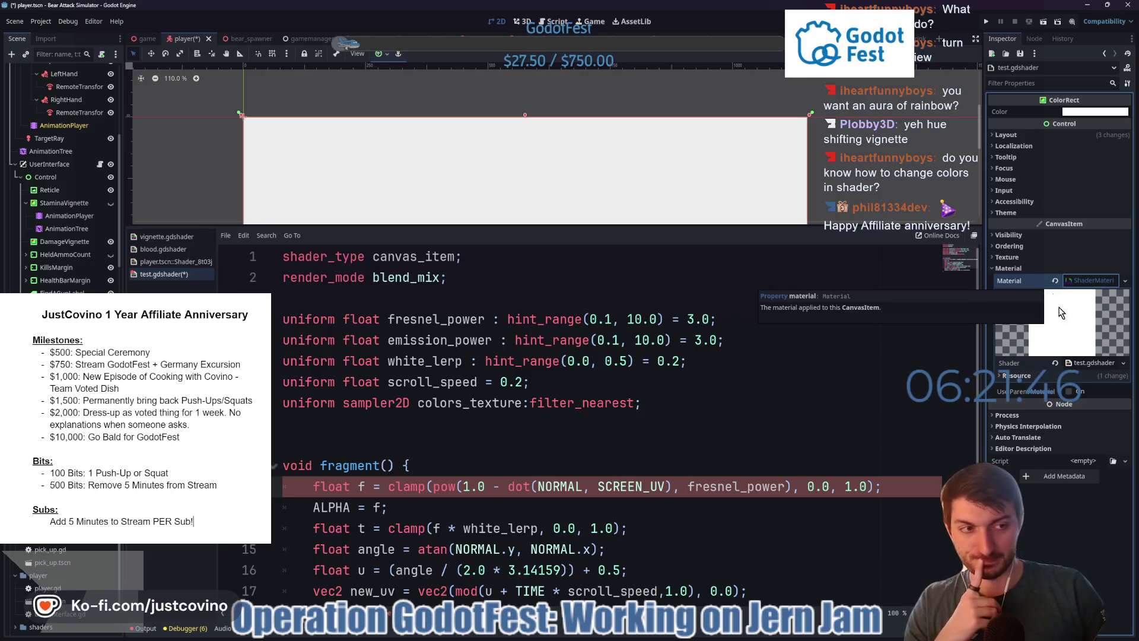
left_click(1085, 363)
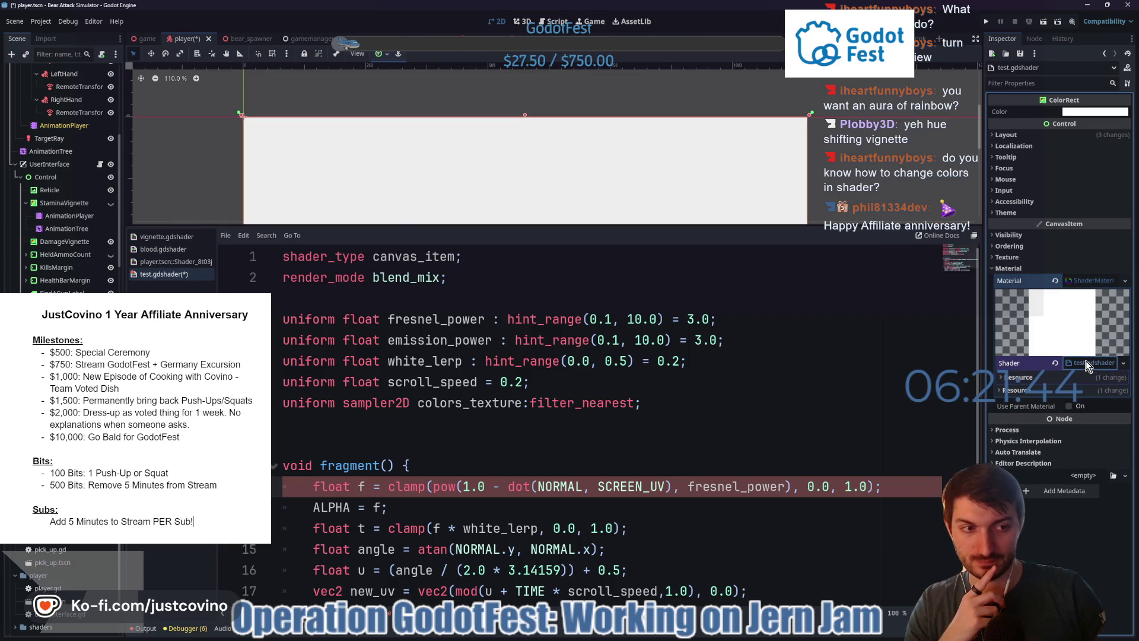
left_click(684, 407)
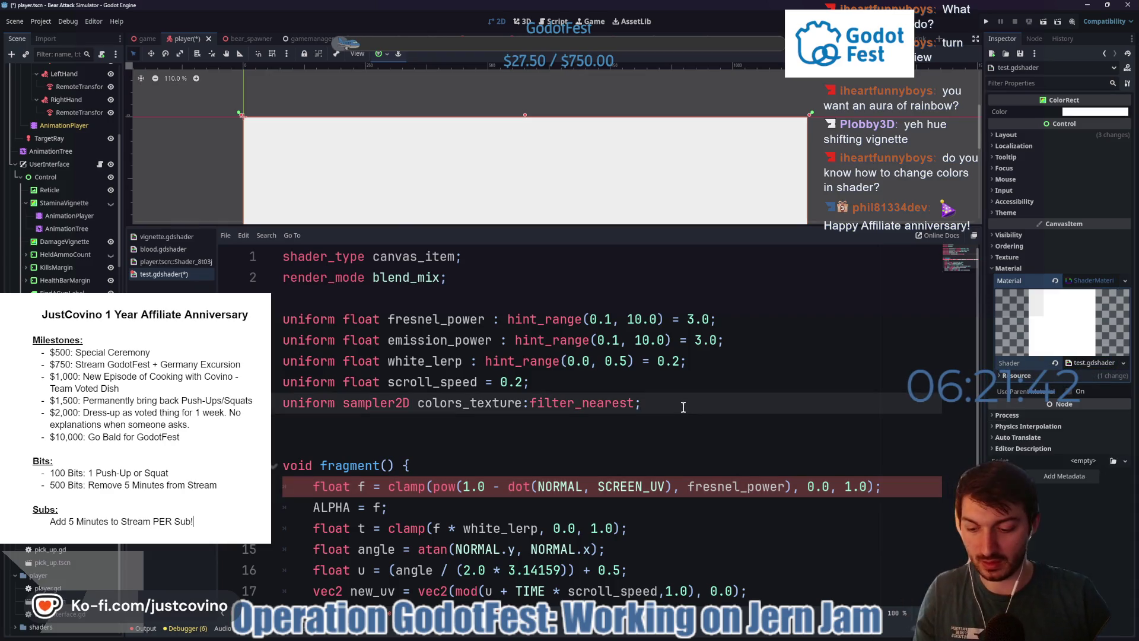
key("ctrl+a")
key("ctrl+v")
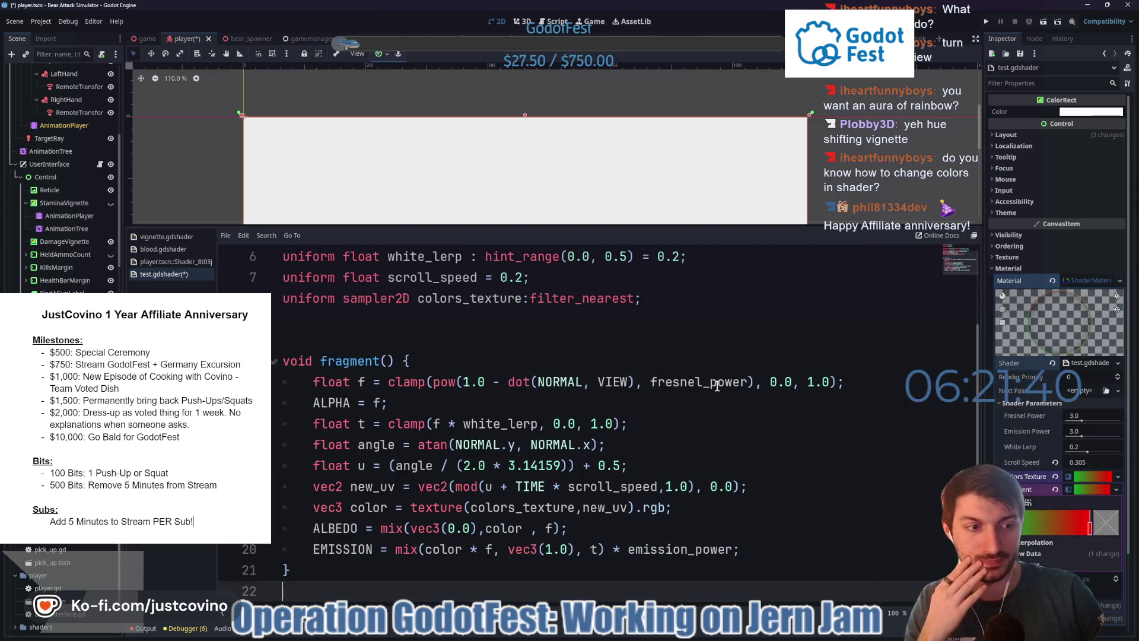
key("ctrl+s")
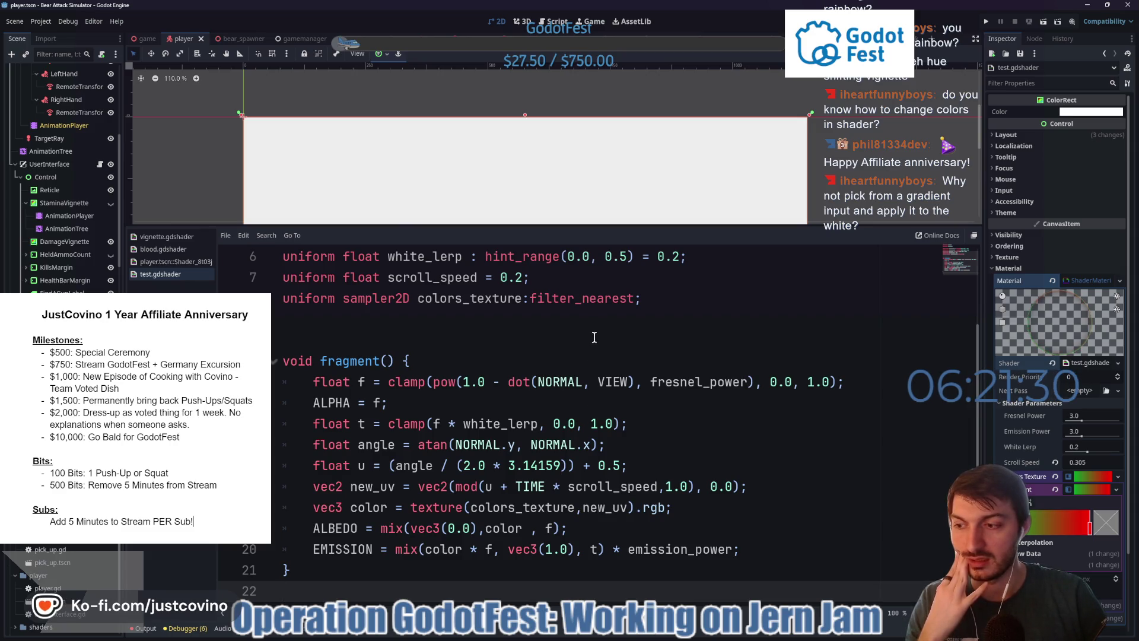
Step: Enlarge the 2D viewport, undo two scene changes, and delete the EnergyBoostVignette node
mouse_move(630, 227)
left_mouse_down()
mouse_move(623, 605)
mouse_move(624, 497)
left_mouse_up()
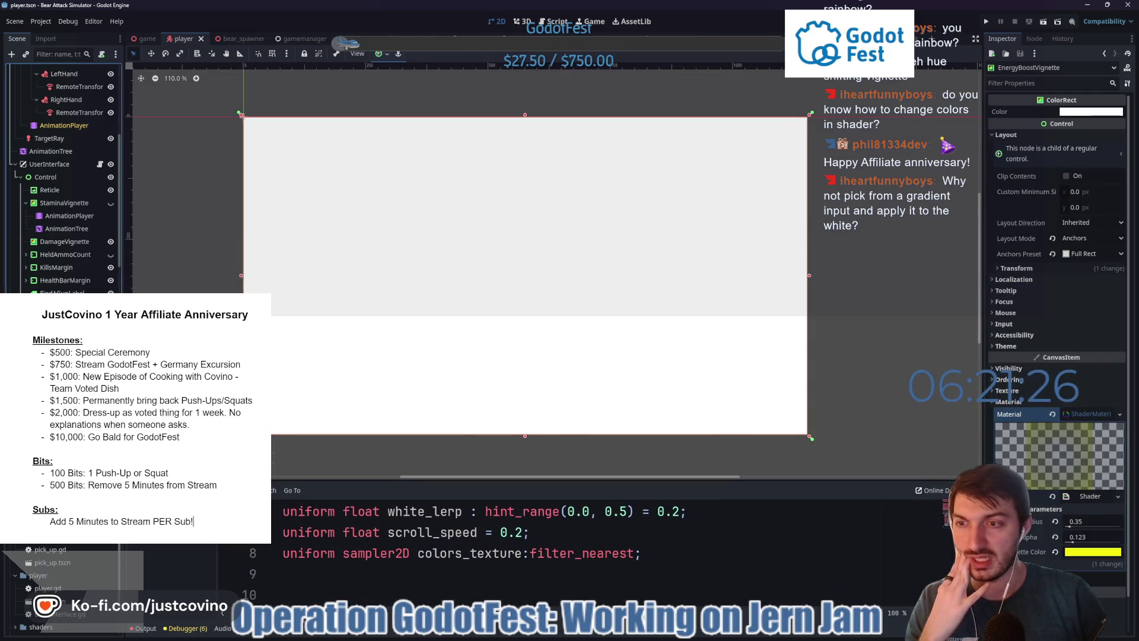
key("ctrl+z")
key("ctrl+z")
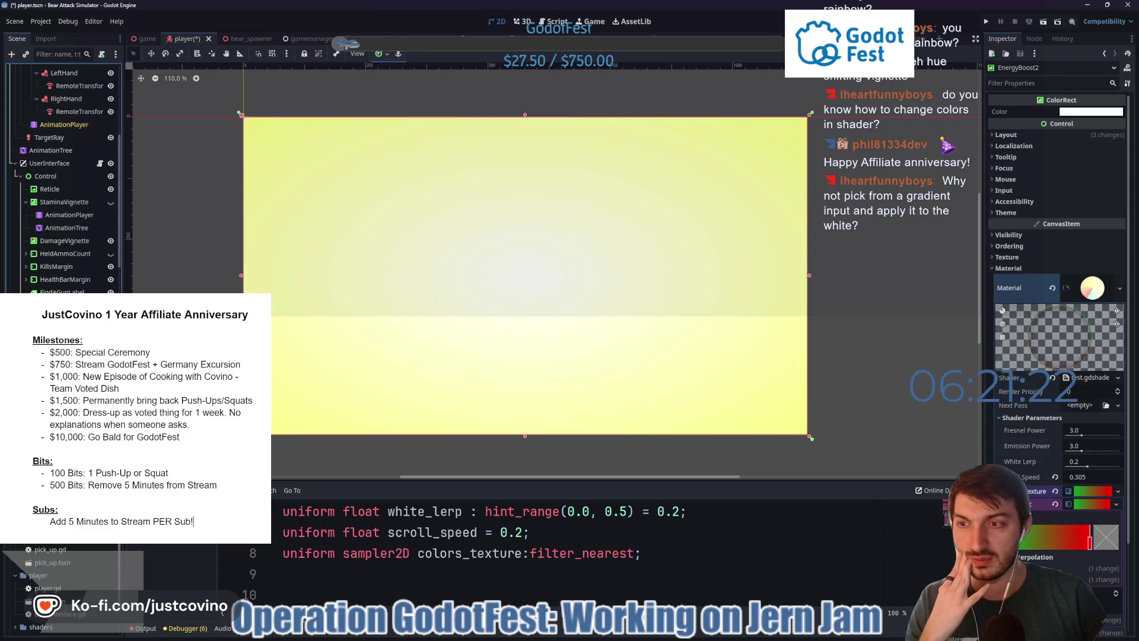
key("ctrl+z")
key("ctrl+z")
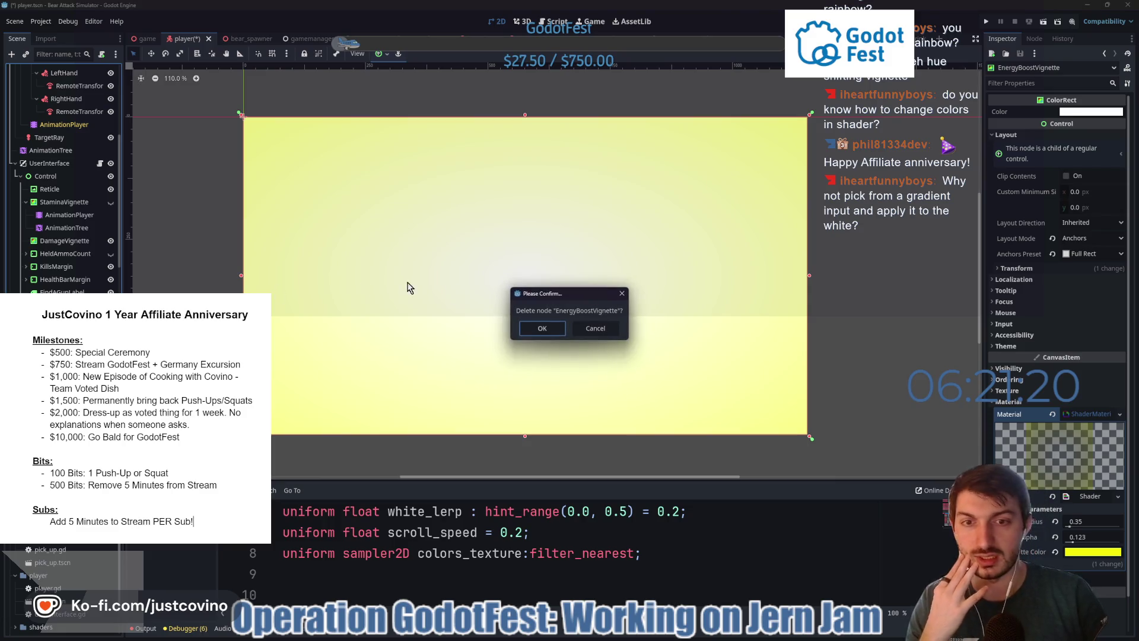
left_click(521, 333)
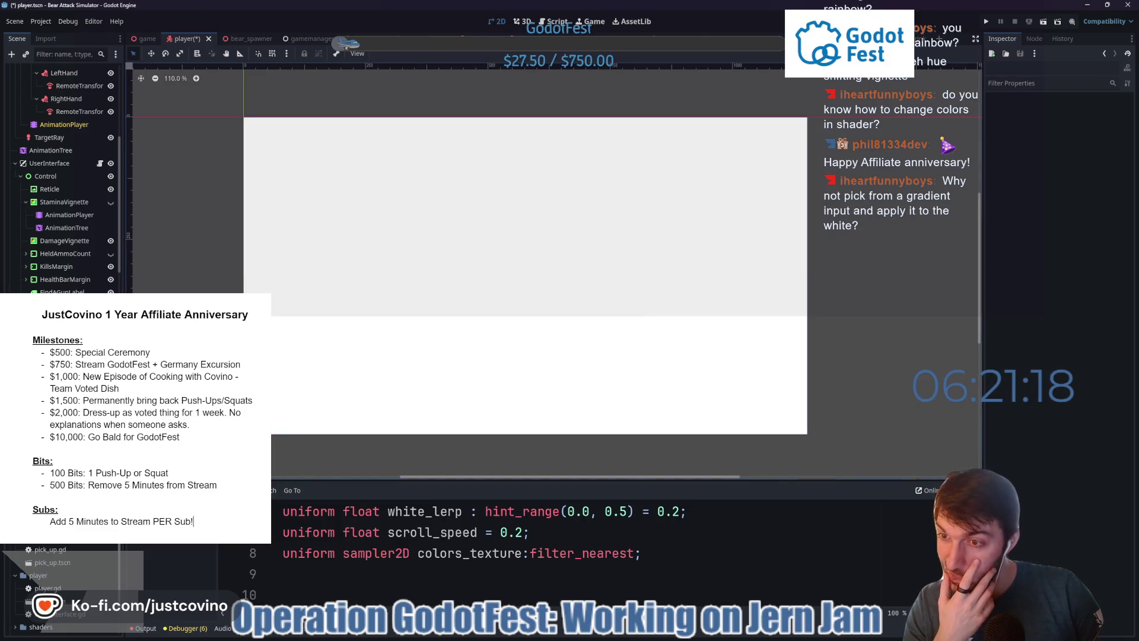
Step: Select EnergyBoost2, preview a lower White Lerp, then revert it to 0.2
left_click(603, 320)
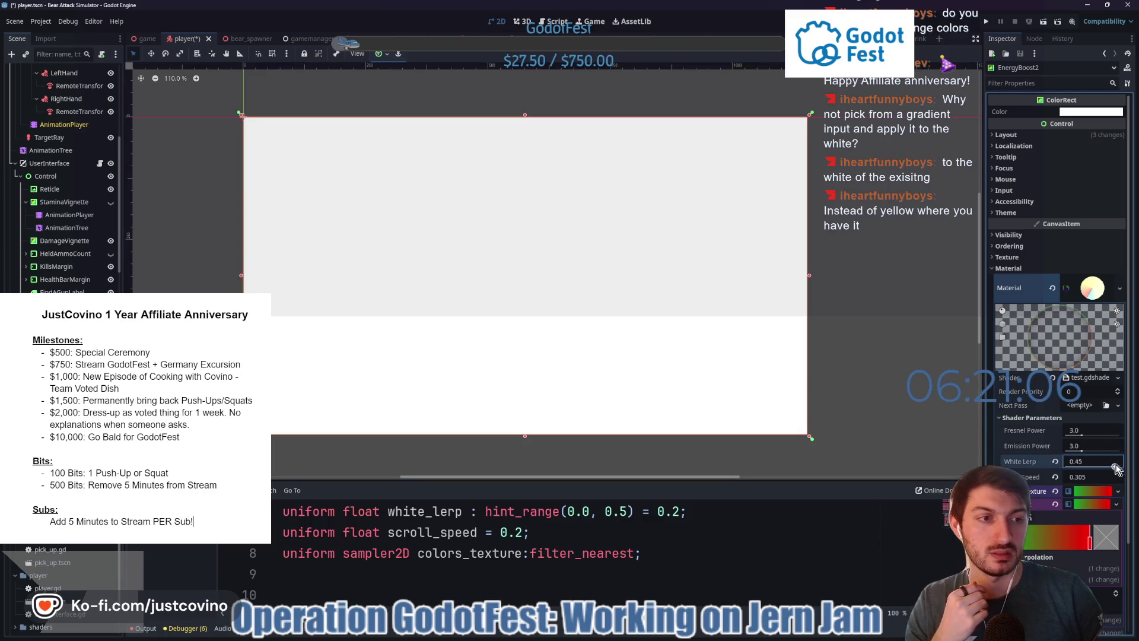
mouse_move(1088, 468)
left_mouse_down()
mouse_move(1112, 453)
mouse_move(1099, 437)
mouse_move(1077, 441)
left_mouse_up()
key("ctrl+z")
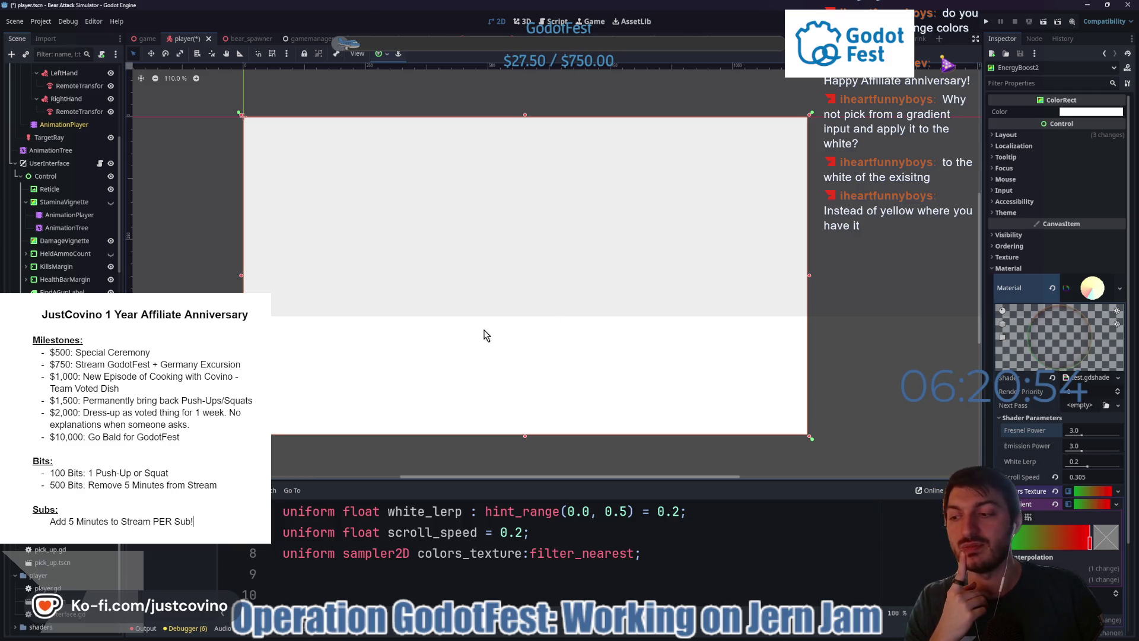
scroll(392, 534, "up", 3)
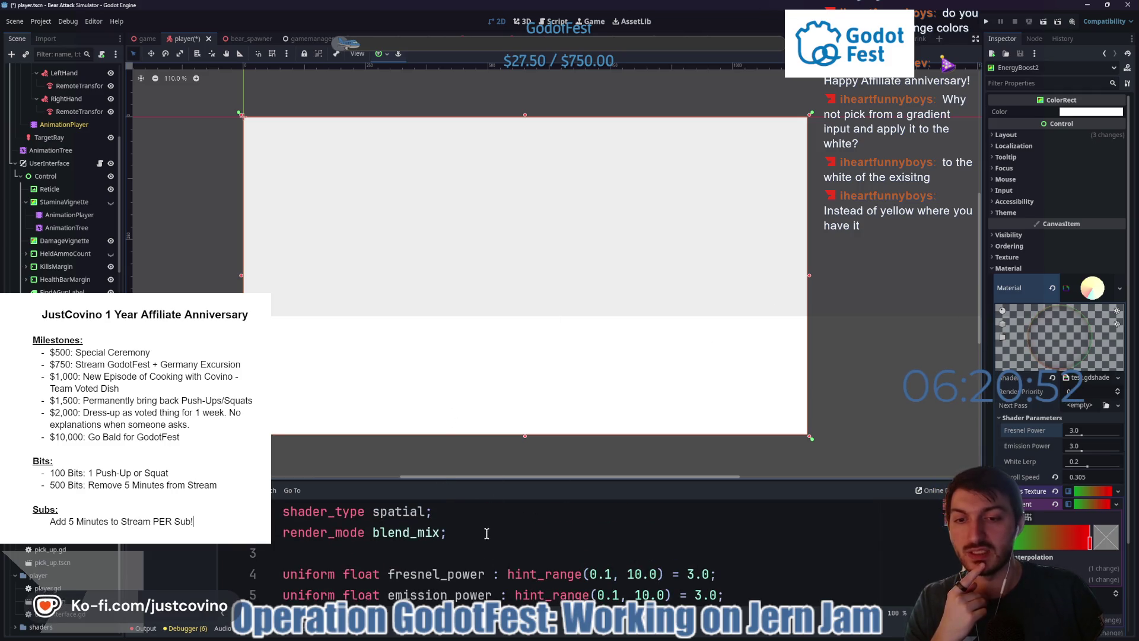
Step: Select 'spatial' in the shader code, then open the Arms mesh in the 3D view
double_click(390, 513)
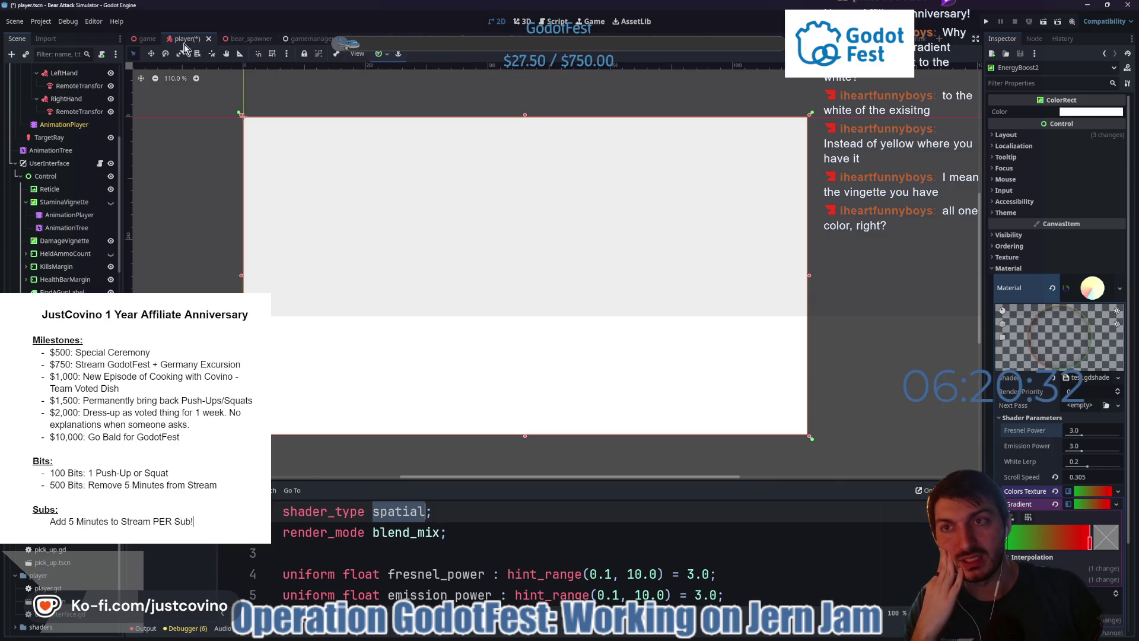
scroll(59, 178, "up", 5)
left_click(58, 148)
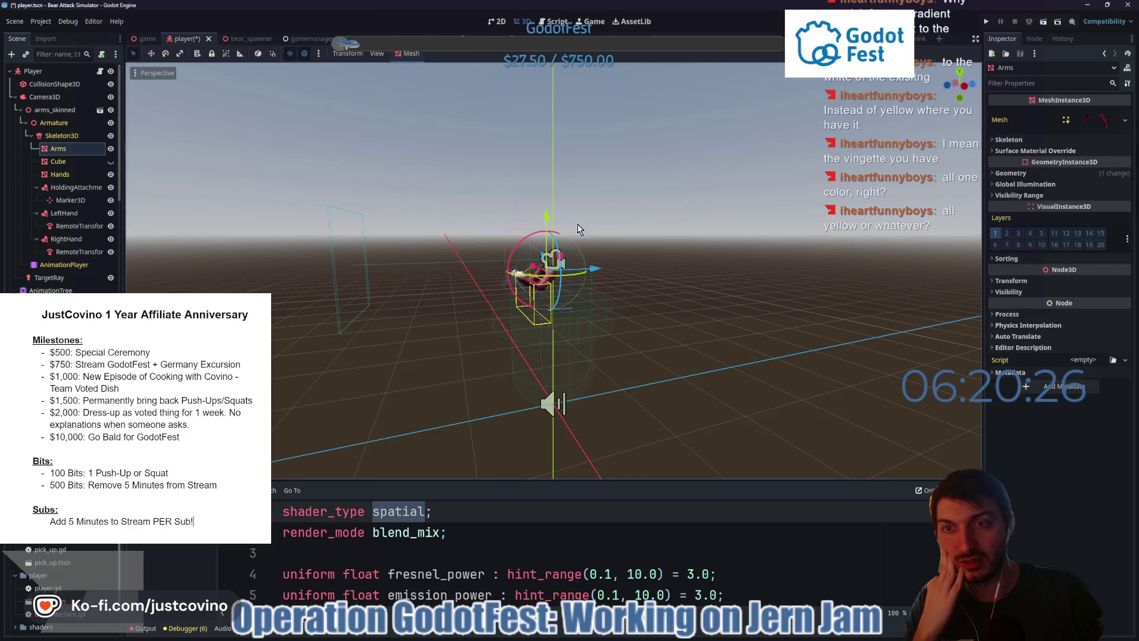
Step: Paste the body material into the Arms mesh's Surface Material Override slot 0
left_click(1062, 150)
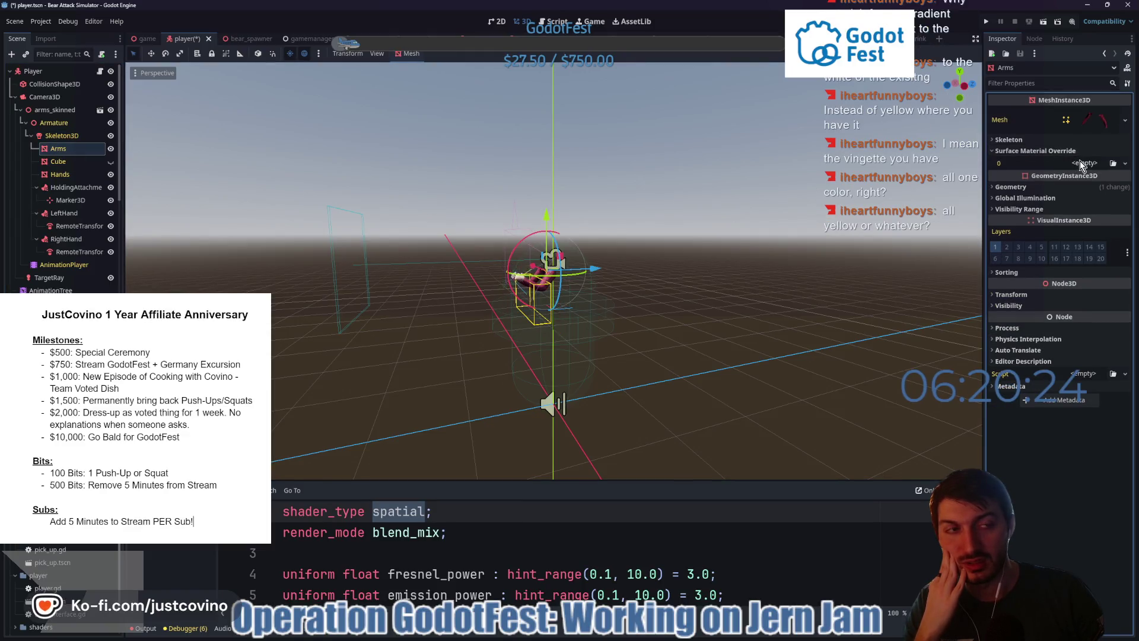
right_click(1094, 123)
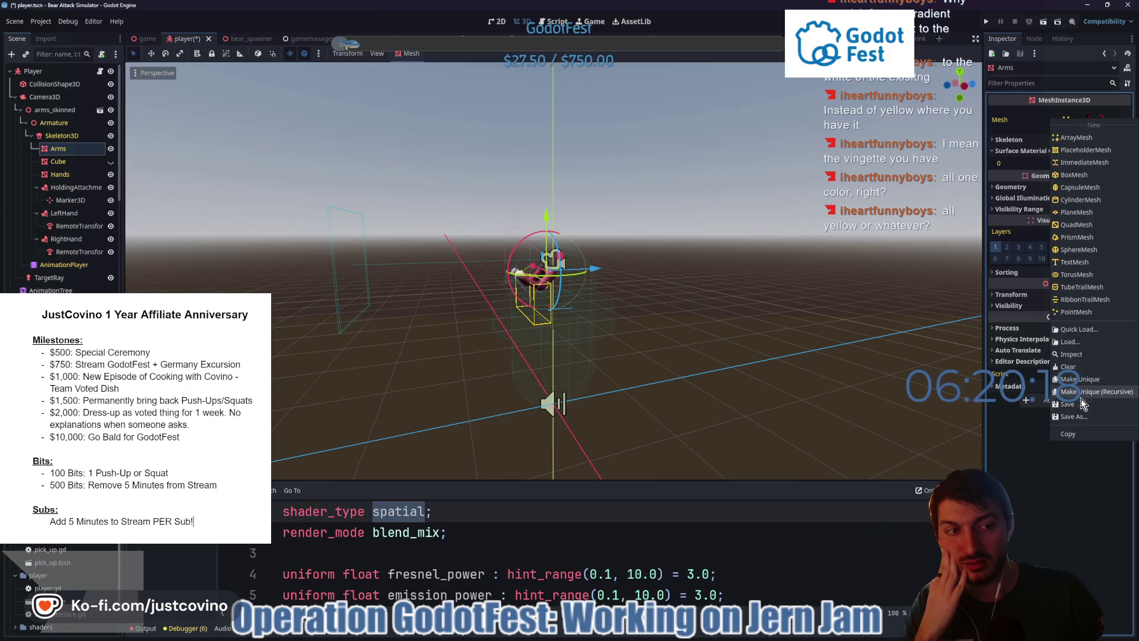
left_click(1072, 436)
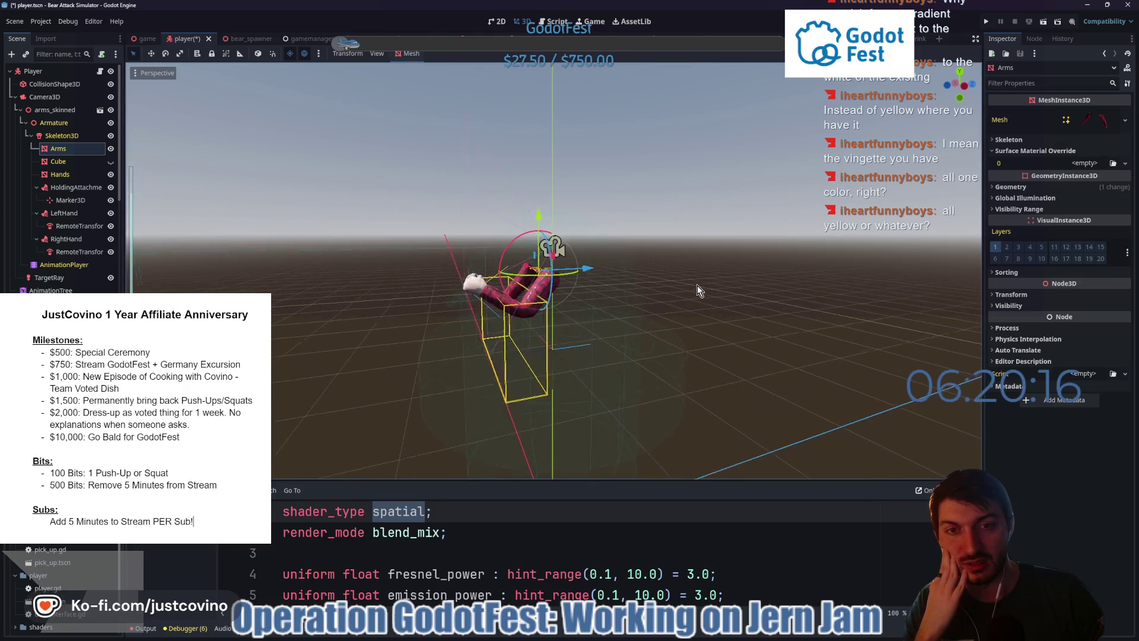
left_click(1088, 164)
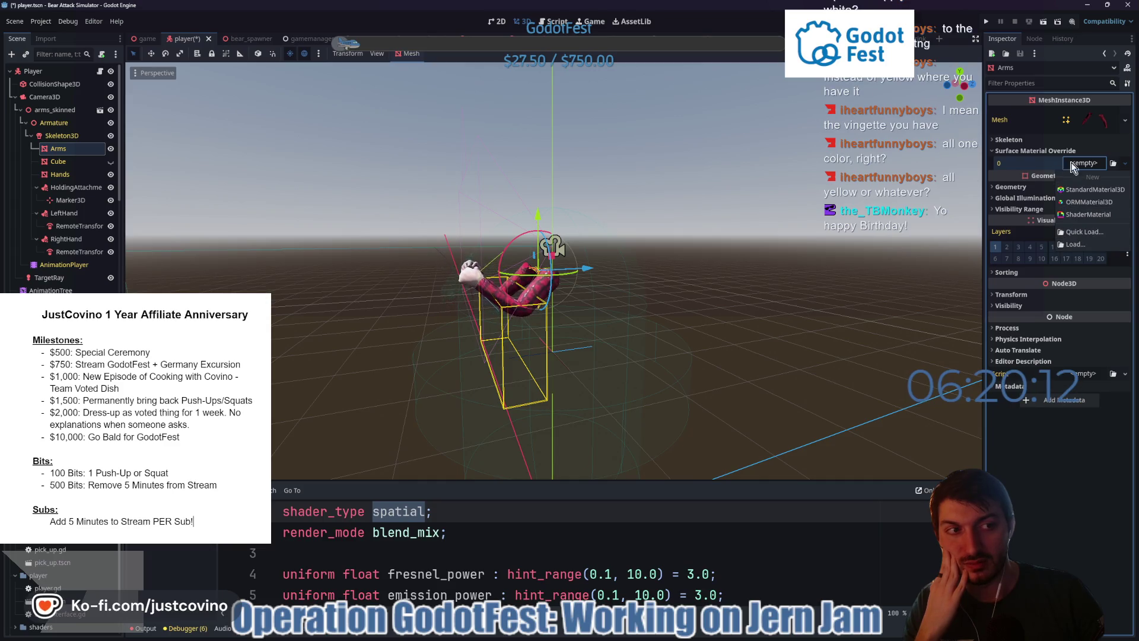
left_click(1094, 119)
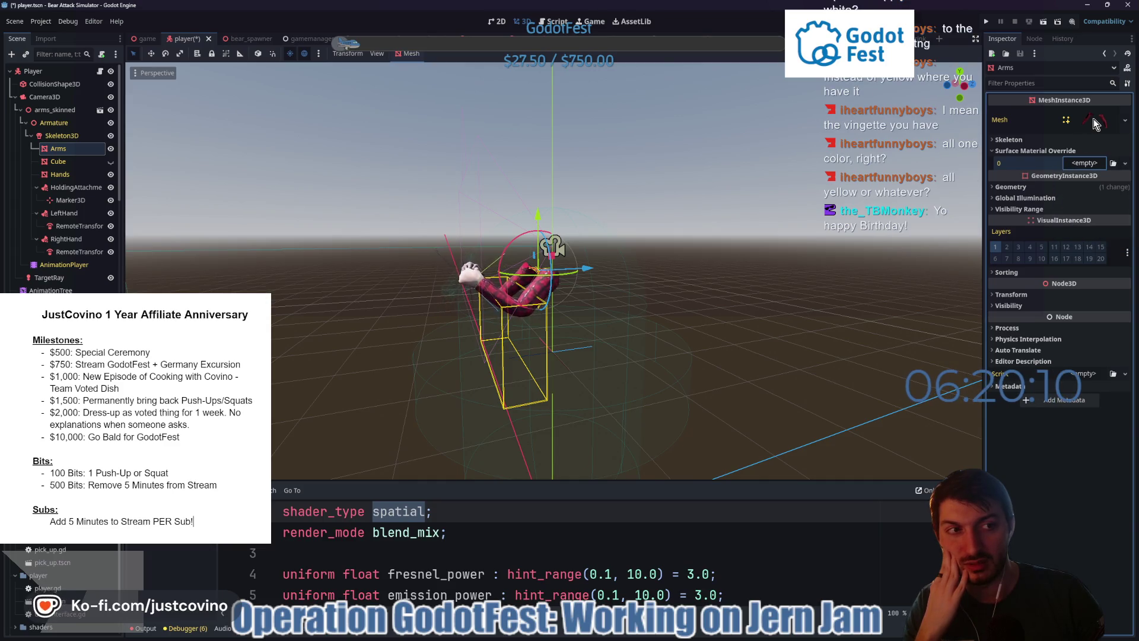
left_click(1094, 119)
left_click(1033, 307)
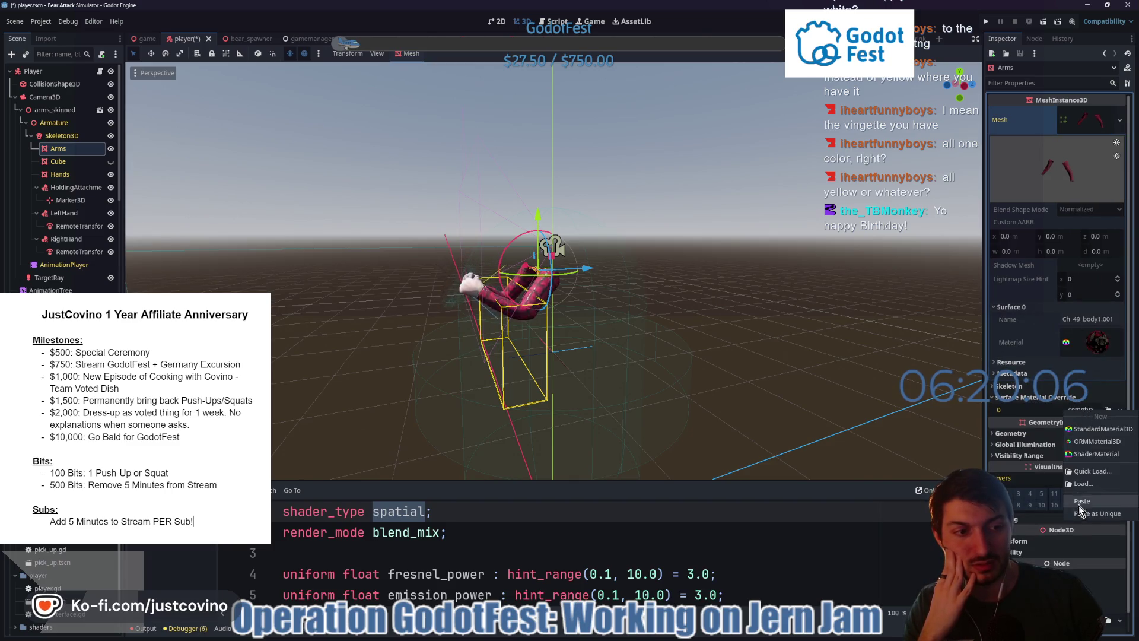
left_click(1082, 504)
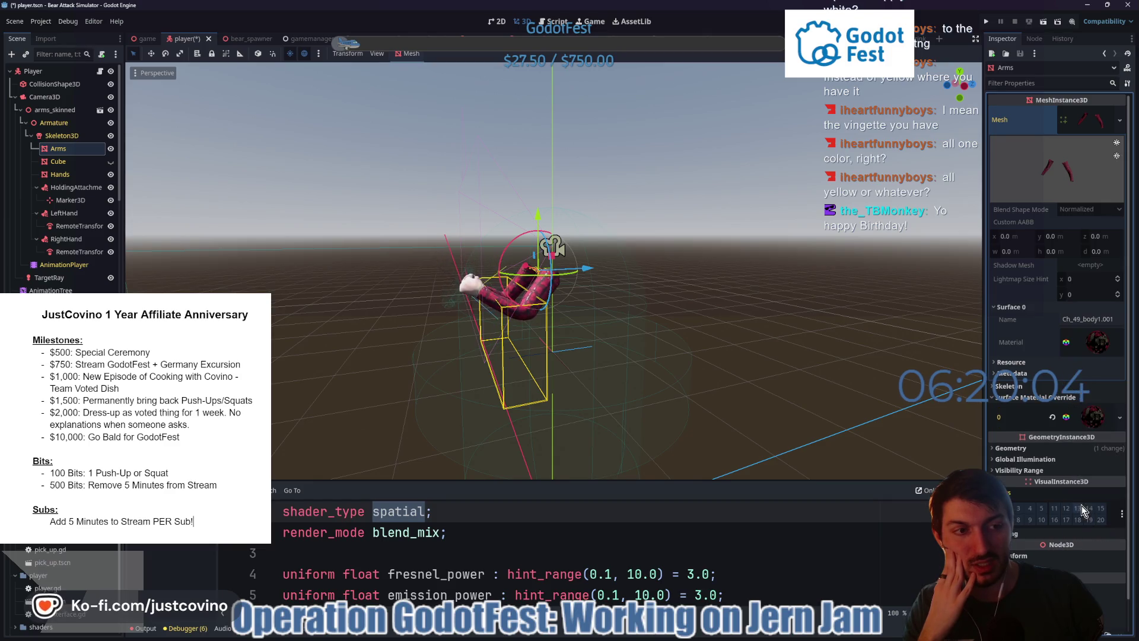
Step: Add a new ShaderMaterial as the override's Next Pass and Quick Load test.gdshader
left_click(1088, 415)
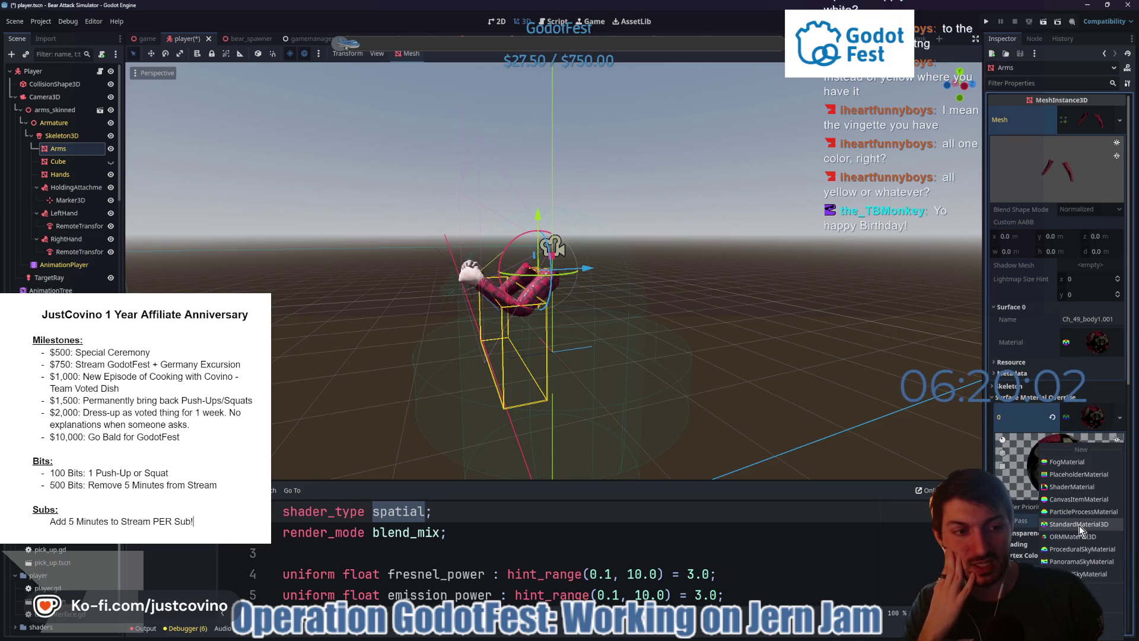
left_click(1079, 521)
left_click(1090, 528)
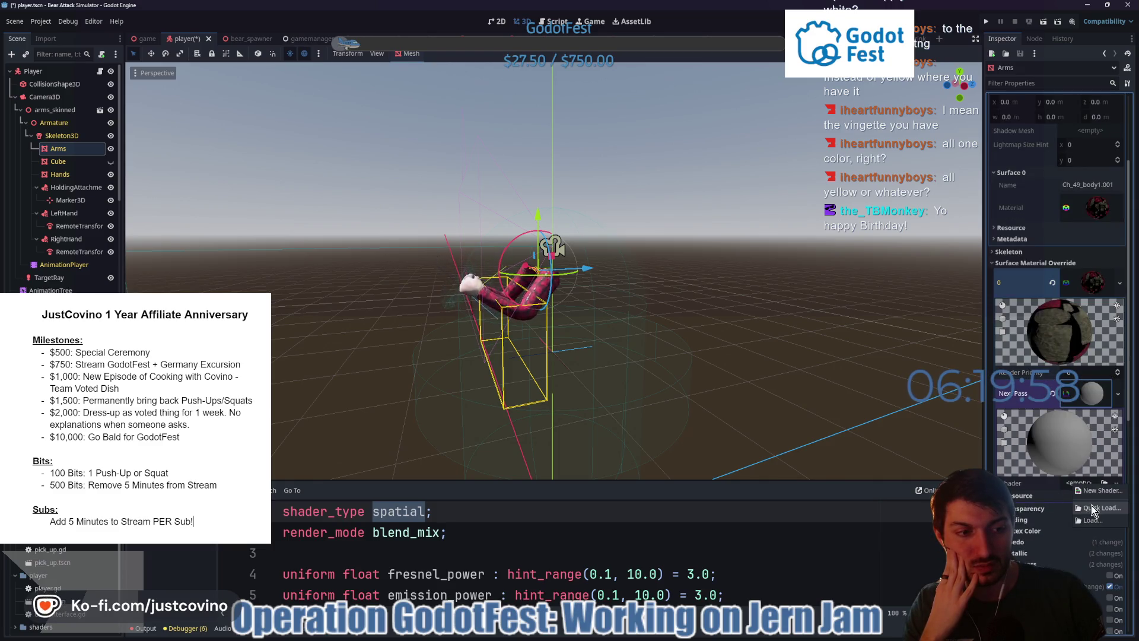
left_click(1093, 509)
key("Return")
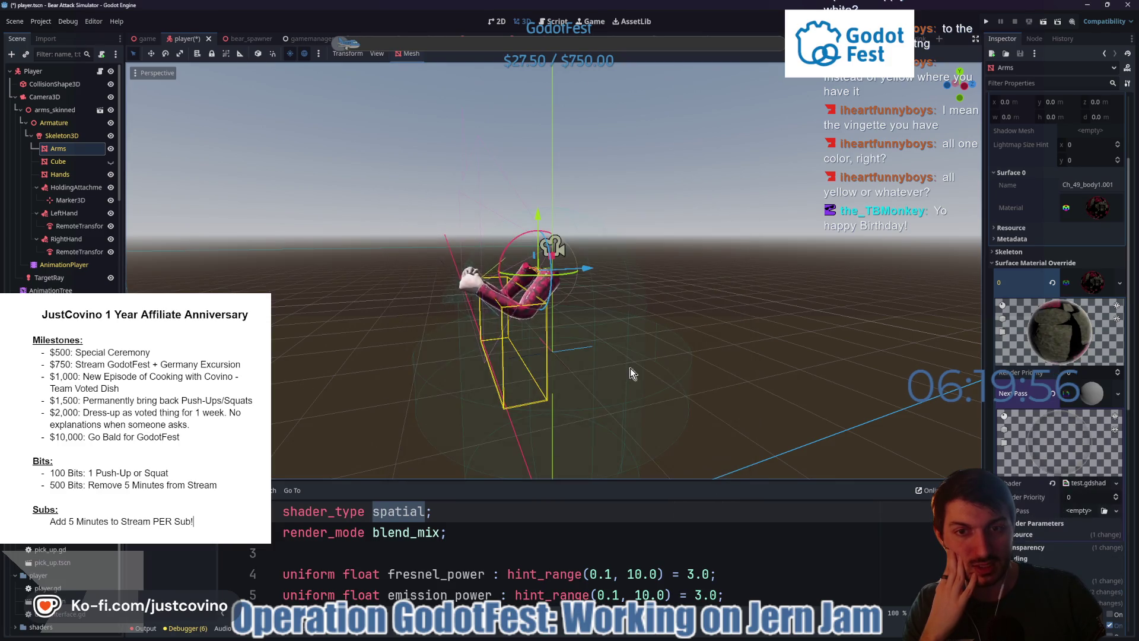
mouse_move(796, 347)
left_mouse_down()
mouse_move(639, 382)
mouse_move(680, 371)
mouse_move(682, 347)
mouse_move(624, 266)
mouse_move(677, 295)
mouse_move(771, 255)
left_mouse_up()
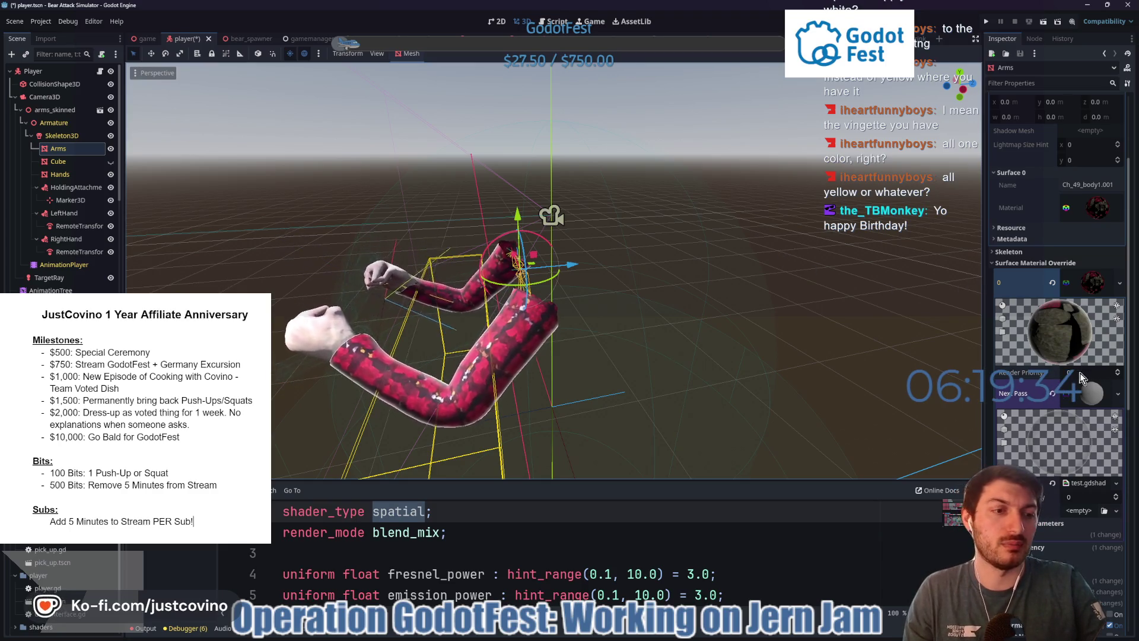
Step: Give the next-pass colours parameter a new gradient texture with red and green stops
scroll(1080, 372, "down", 2)
left_click(1044, 455)
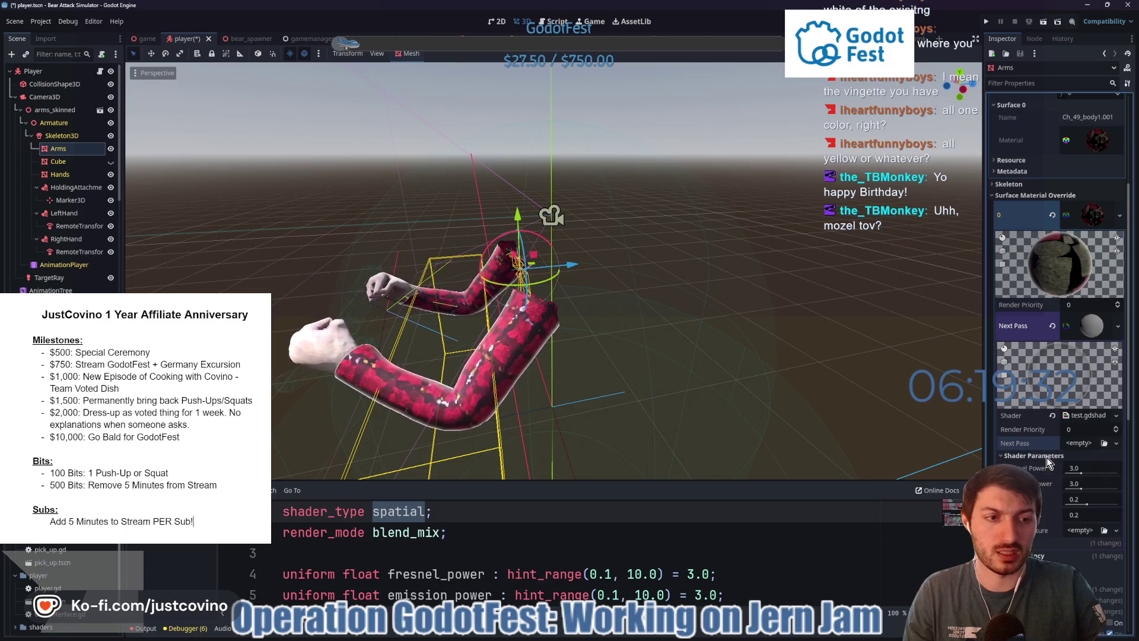
left_click(1076, 531)
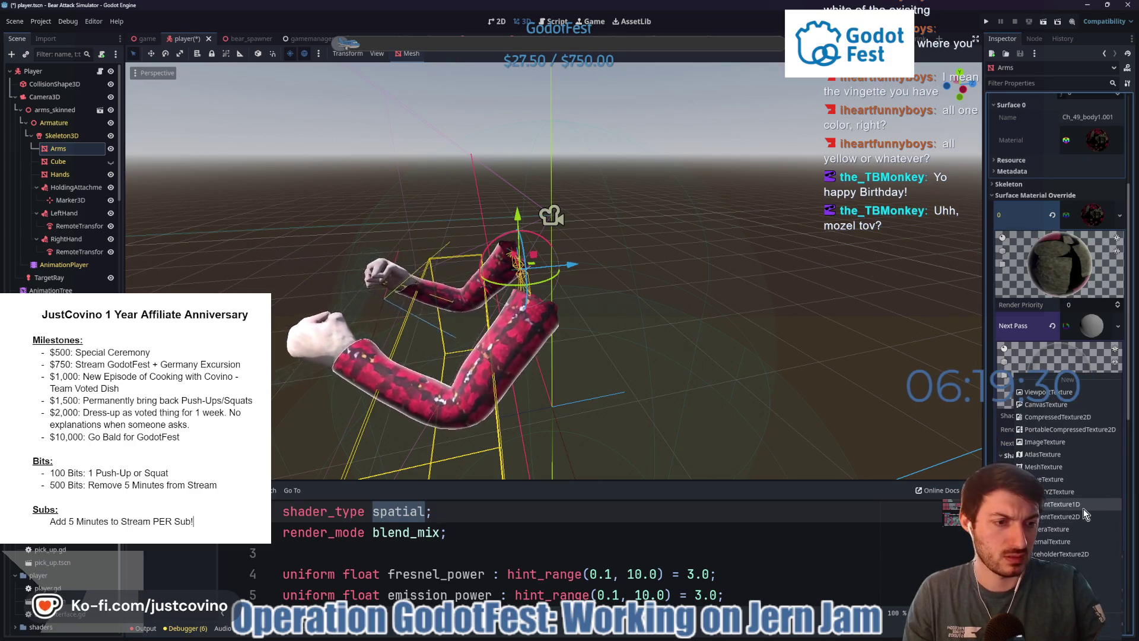
left_click(1083, 507)
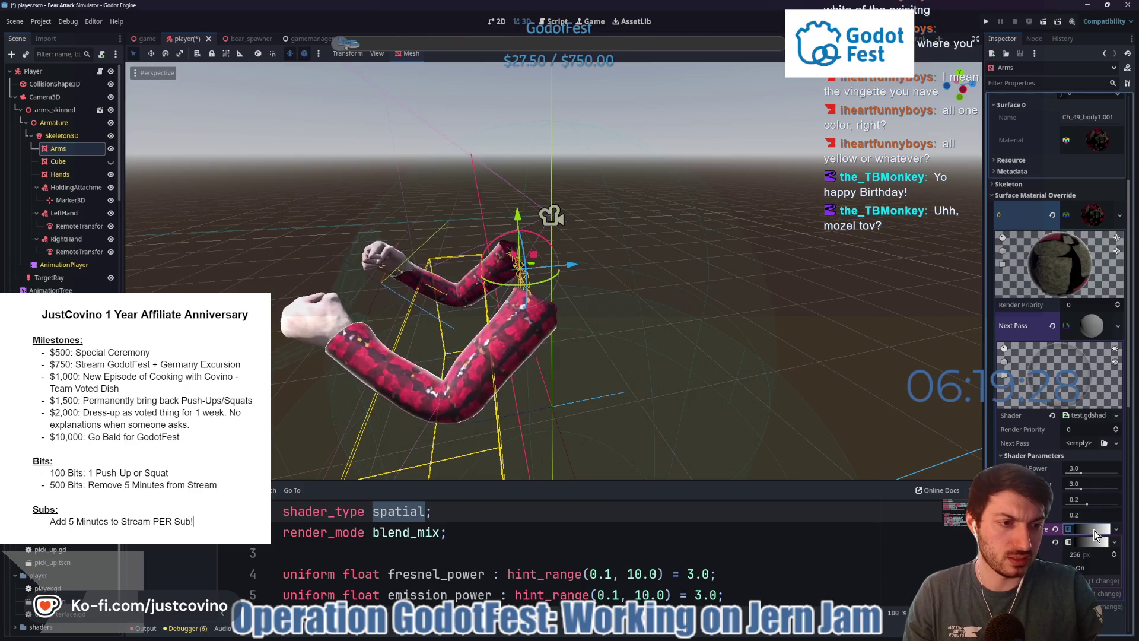
left_click(1091, 544)
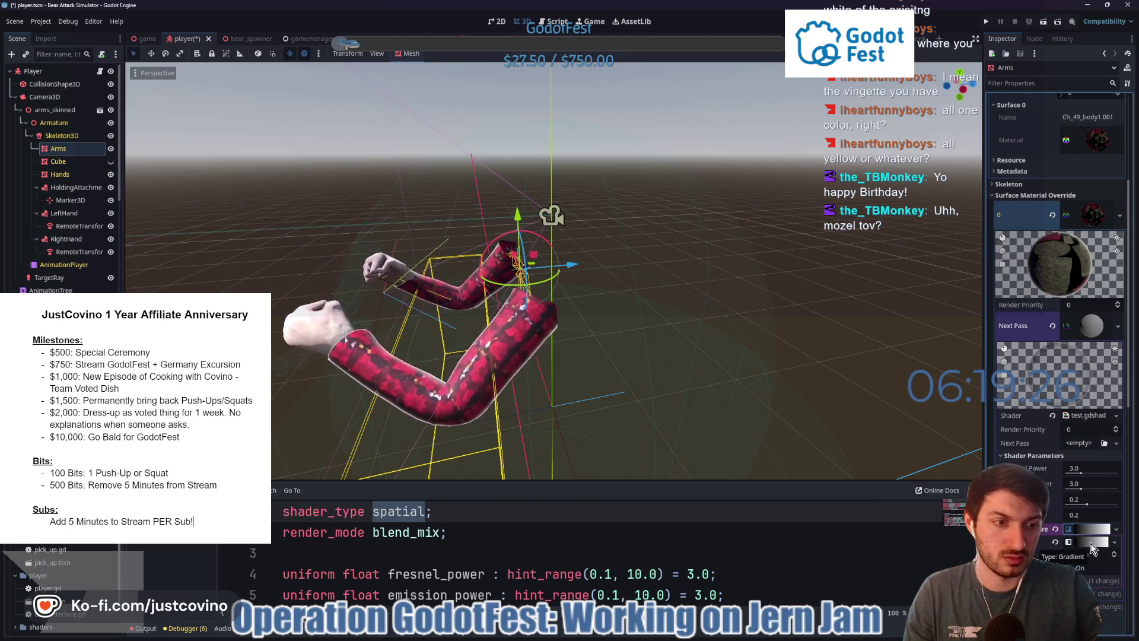
left_click(1106, 577)
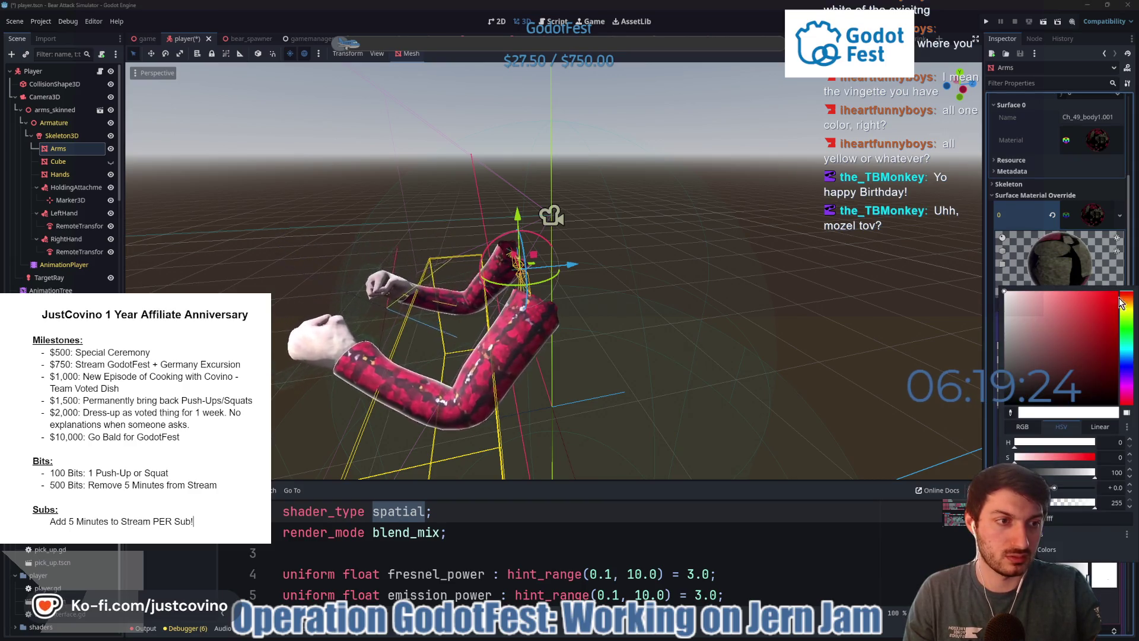
left_click(1133, 288)
key("Escape")
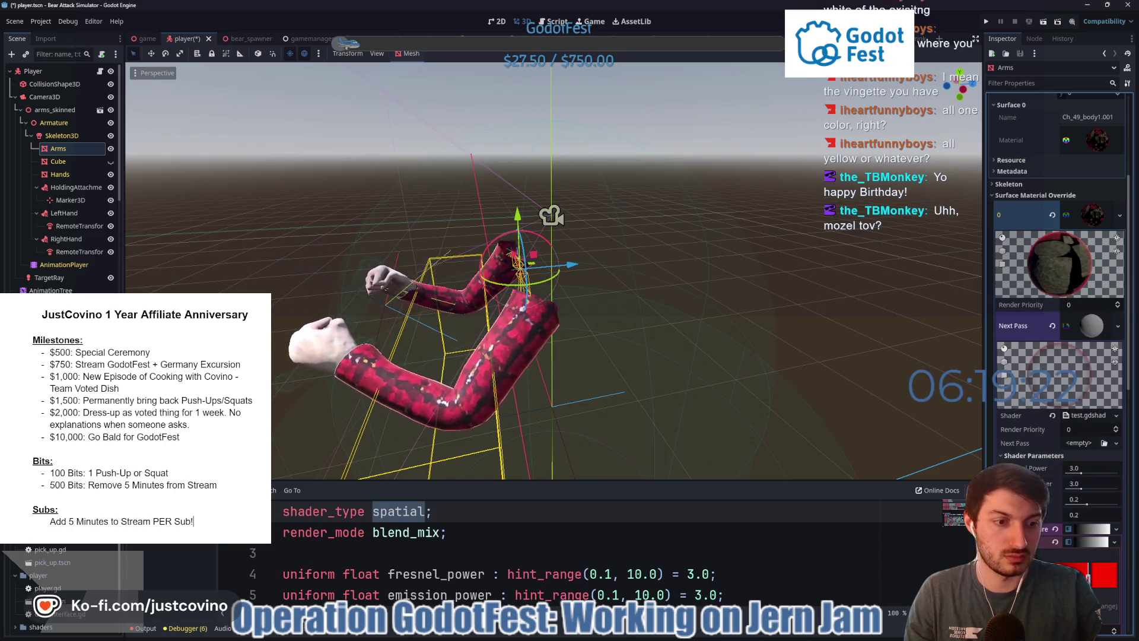
left_click(1104, 578)
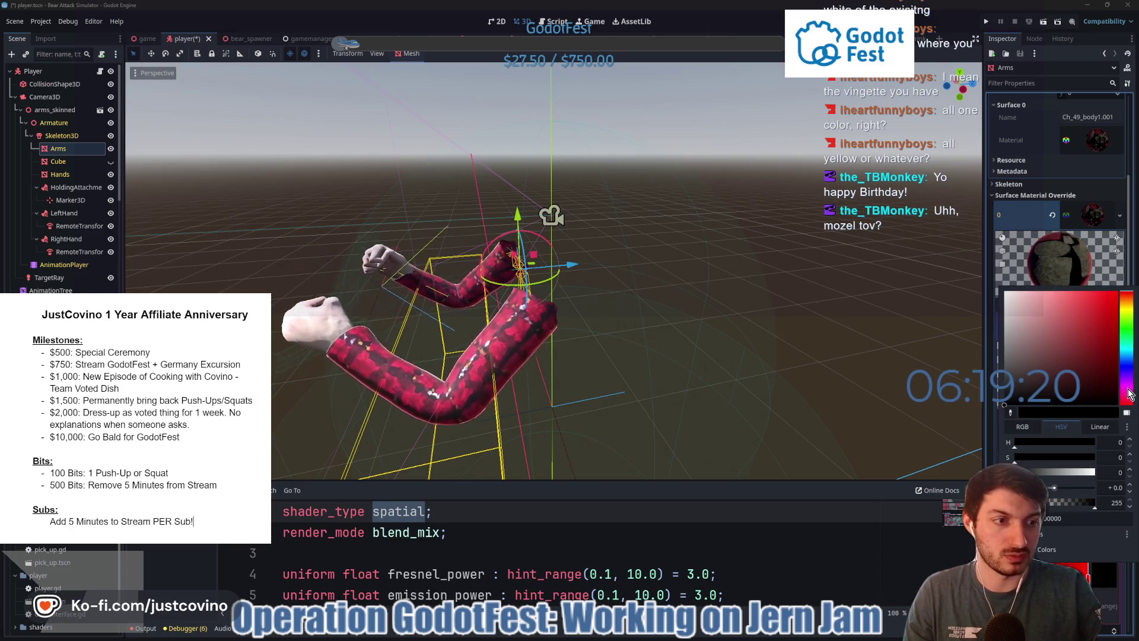
left_click_drag(1130, 393, 1130, 384)
left_click(1118, 291)
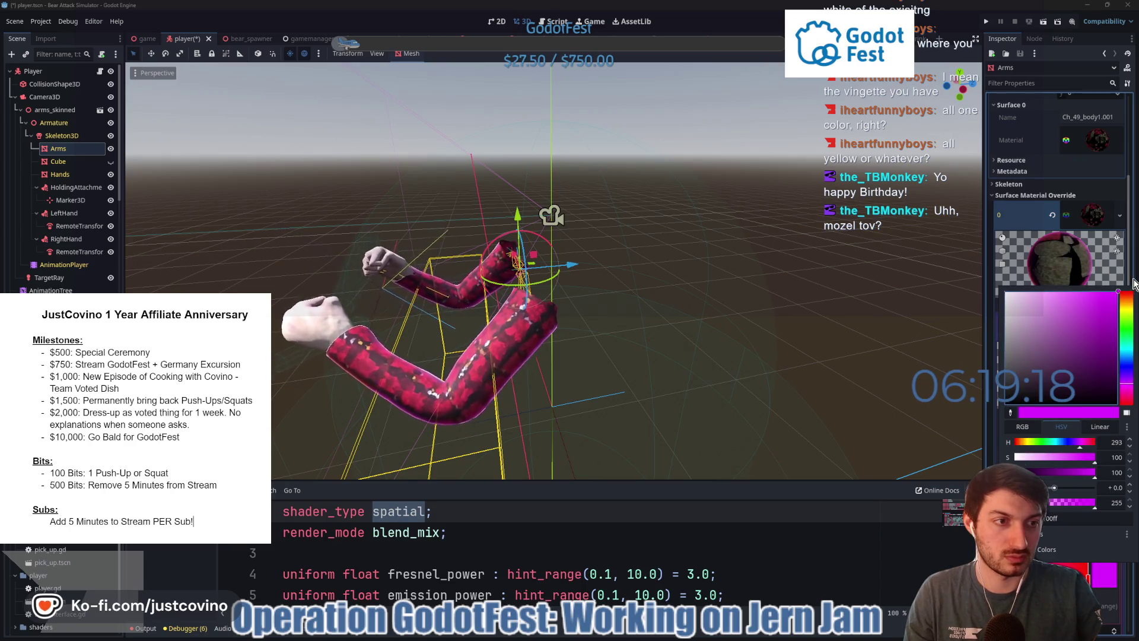
left_click(1126, 322)
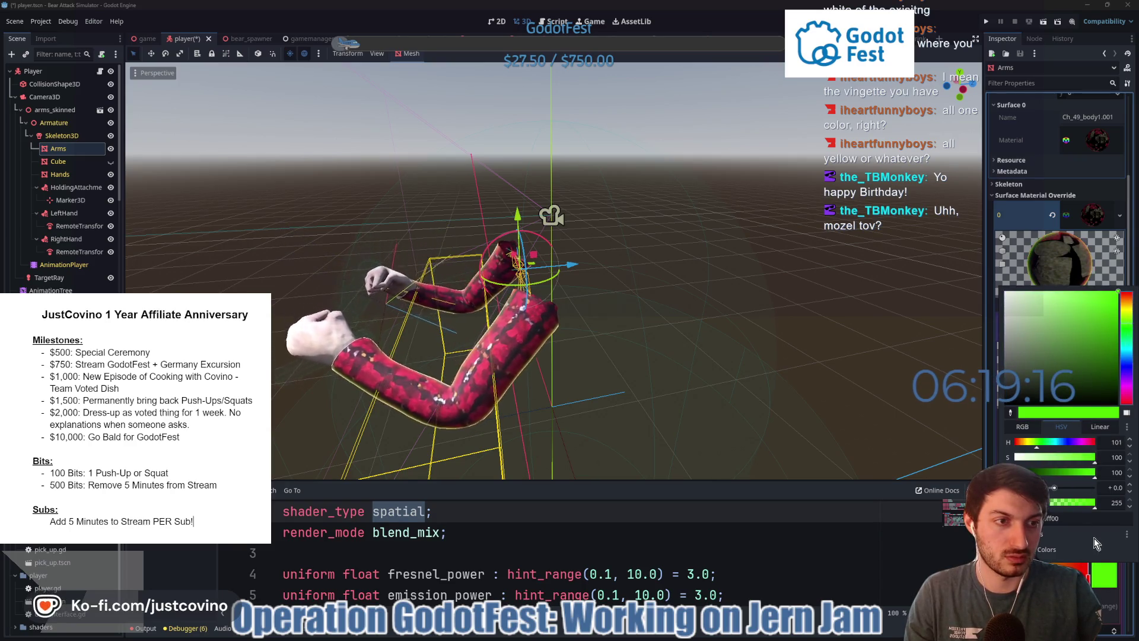
left_click(668, 380)
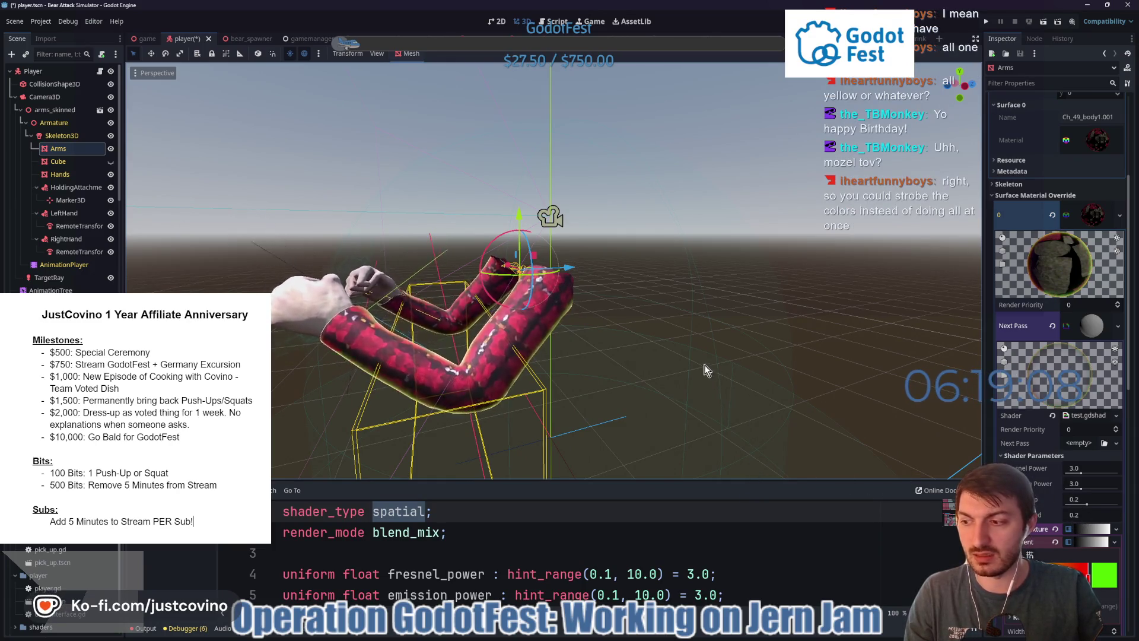
Step: Collapse the Arms next-pass details, select Hands and expand its mesh resource
mouse_move(674, 344)
left_mouse_down()
mouse_move(669, 357)
mouse_move(509, 391)
mouse_move(578, 382)
left_mouse_up()
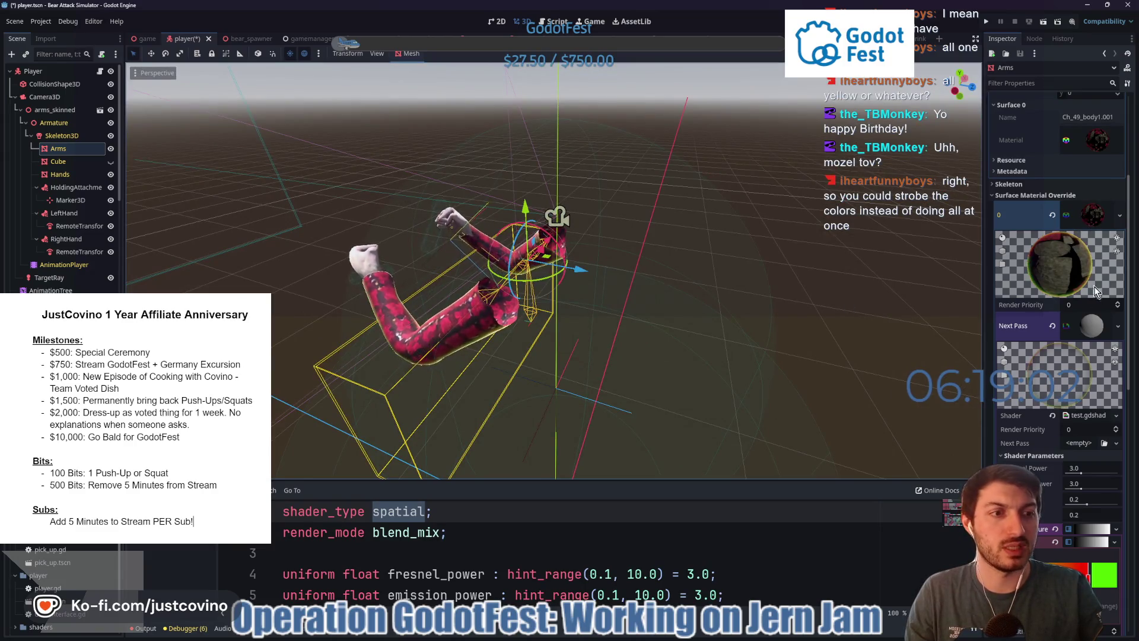
left_click(1088, 329)
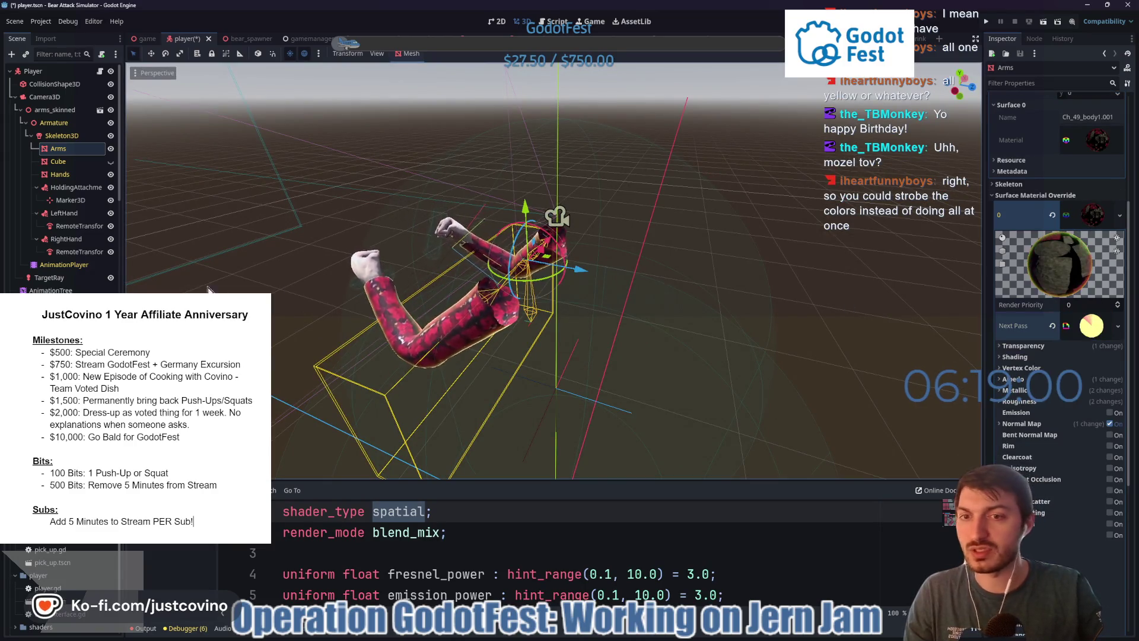
left_click(57, 175)
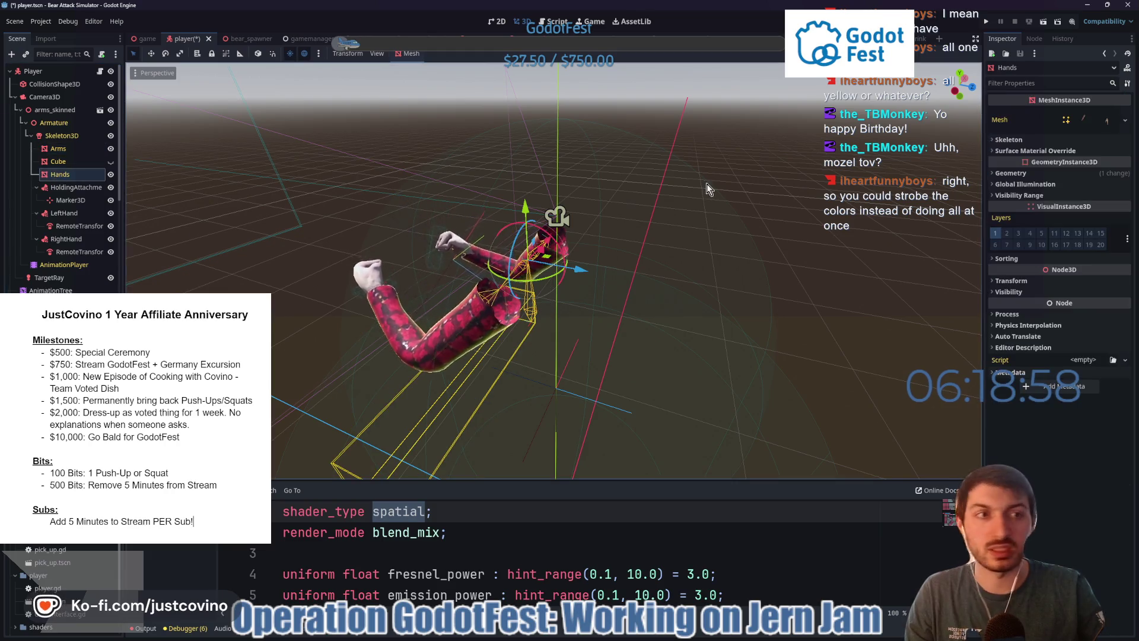
left_click(1032, 120)
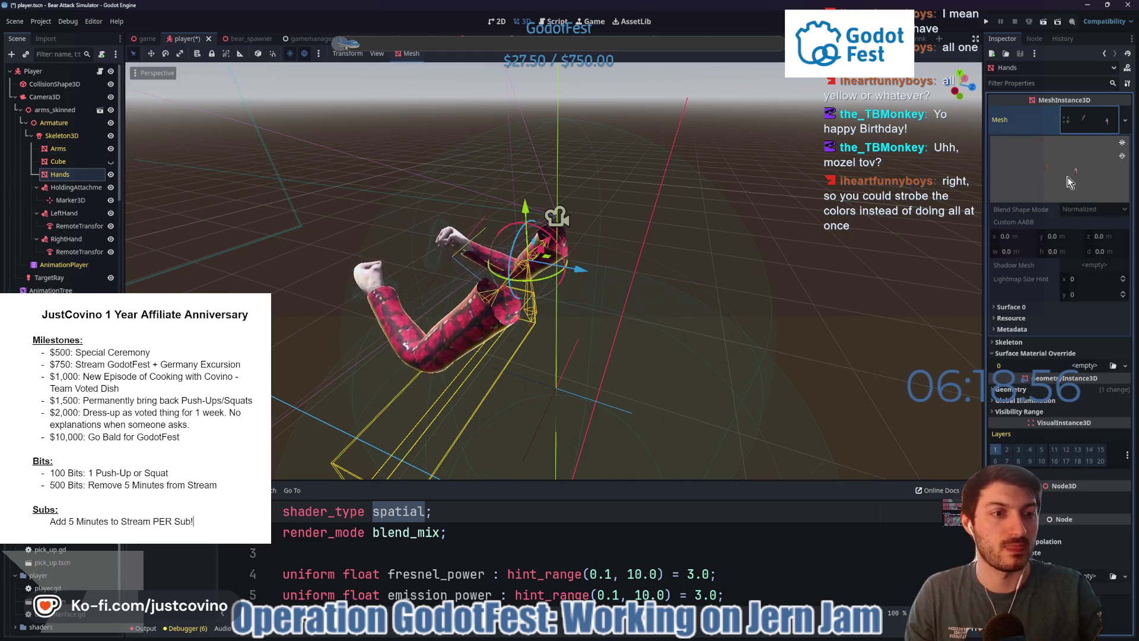
Step: Paste the Surface 0 material into the Hands override and give it a new ShaderMaterial next pass
left_click(1008, 308)
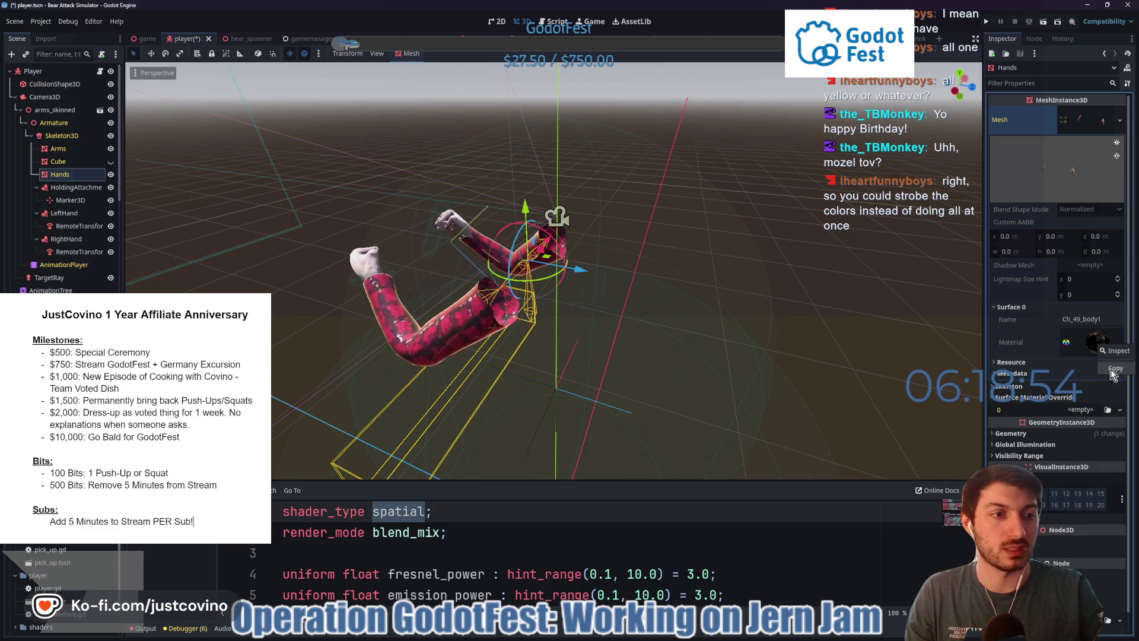
left_click(1078, 408)
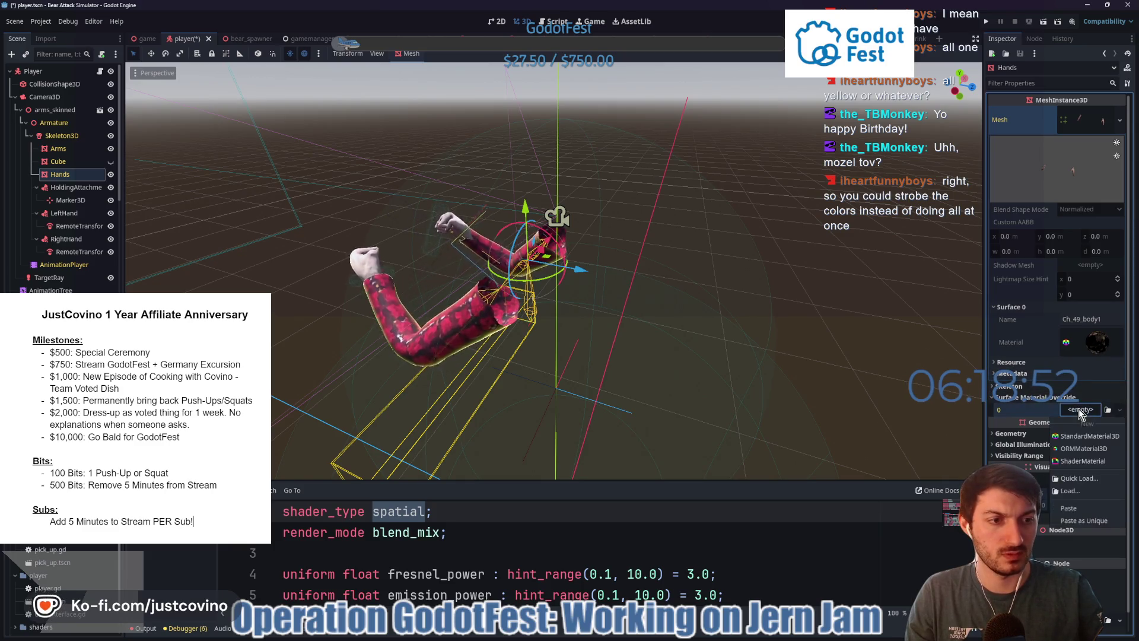
left_click(1080, 506)
left_click(1091, 418)
left_click(1077, 447)
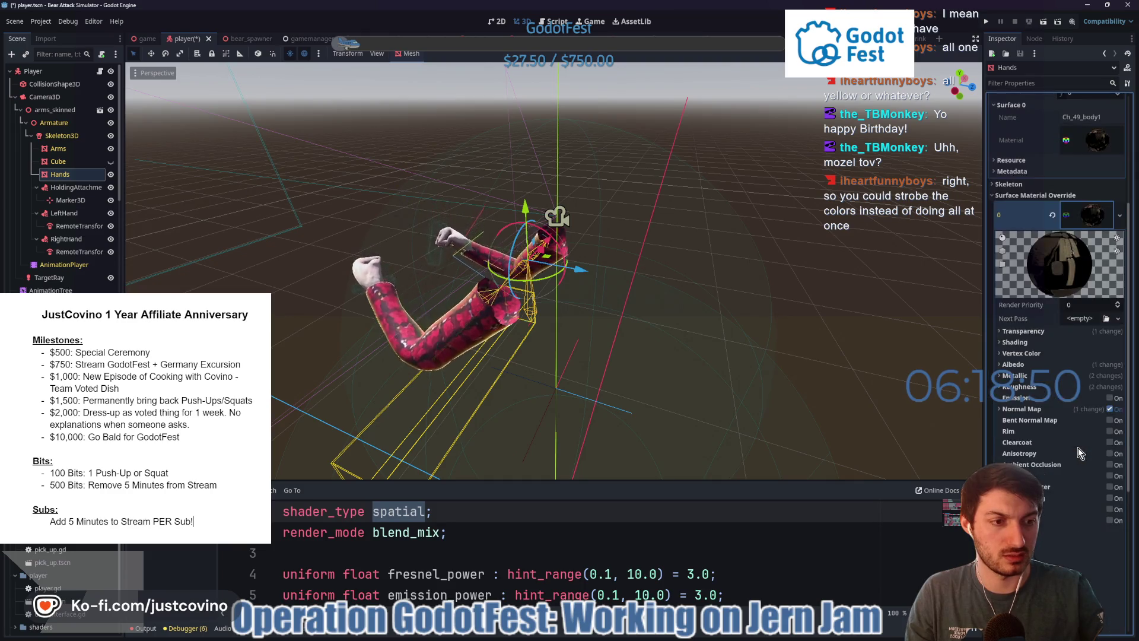
left_click(1098, 373)
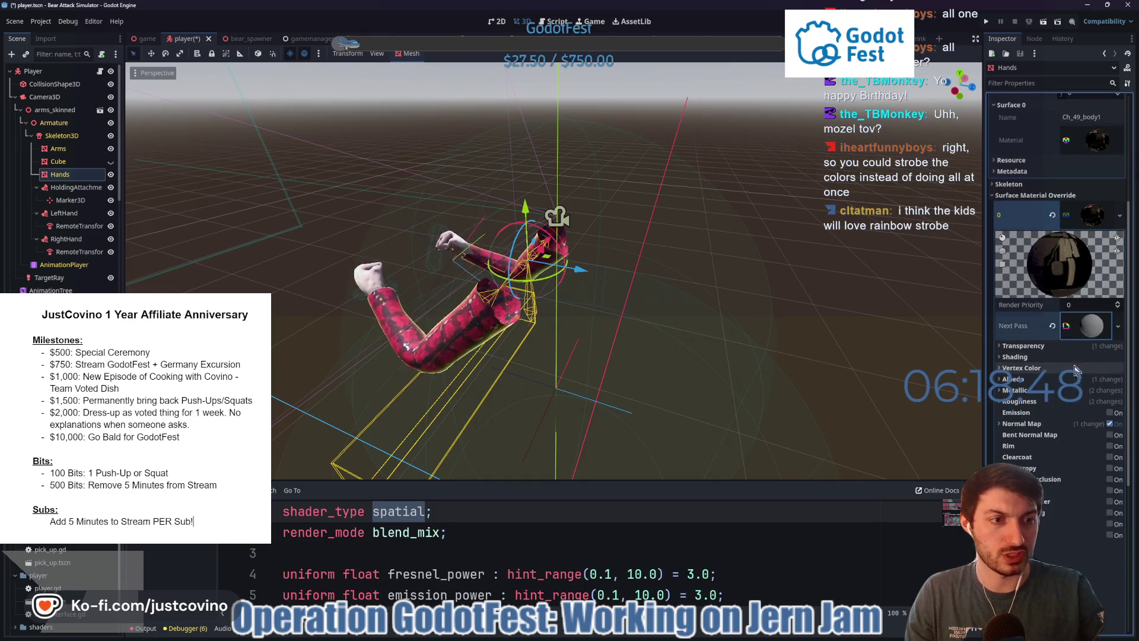
left_click(1078, 415)
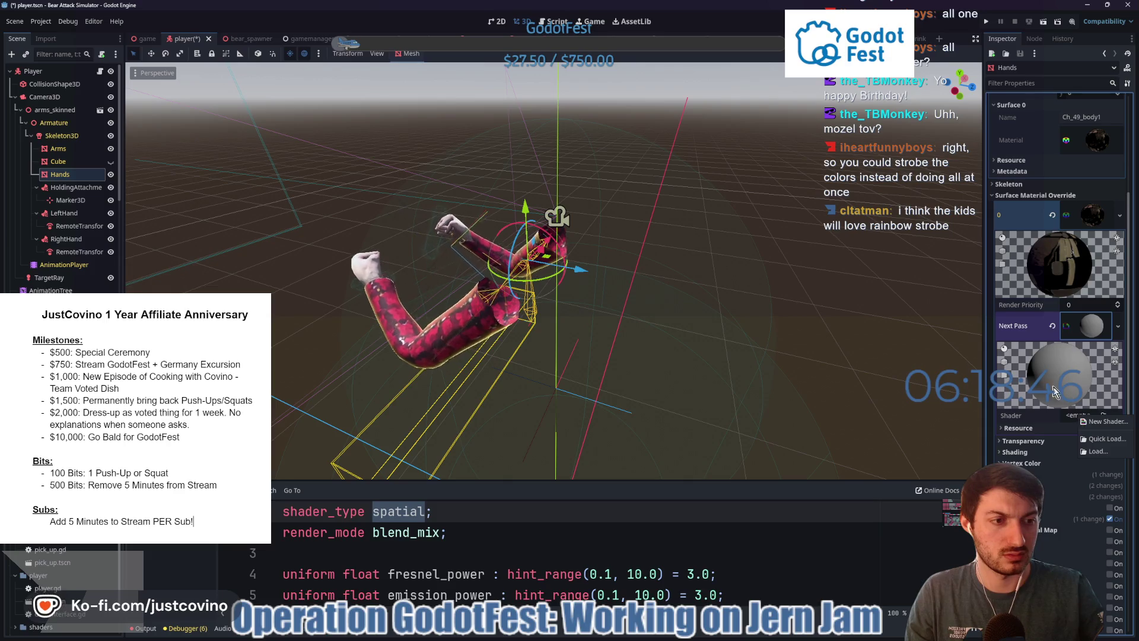
Step: Compare against the Arms setup, then load test.gdshader as the Hands next-pass shader
left_click(57, 148)
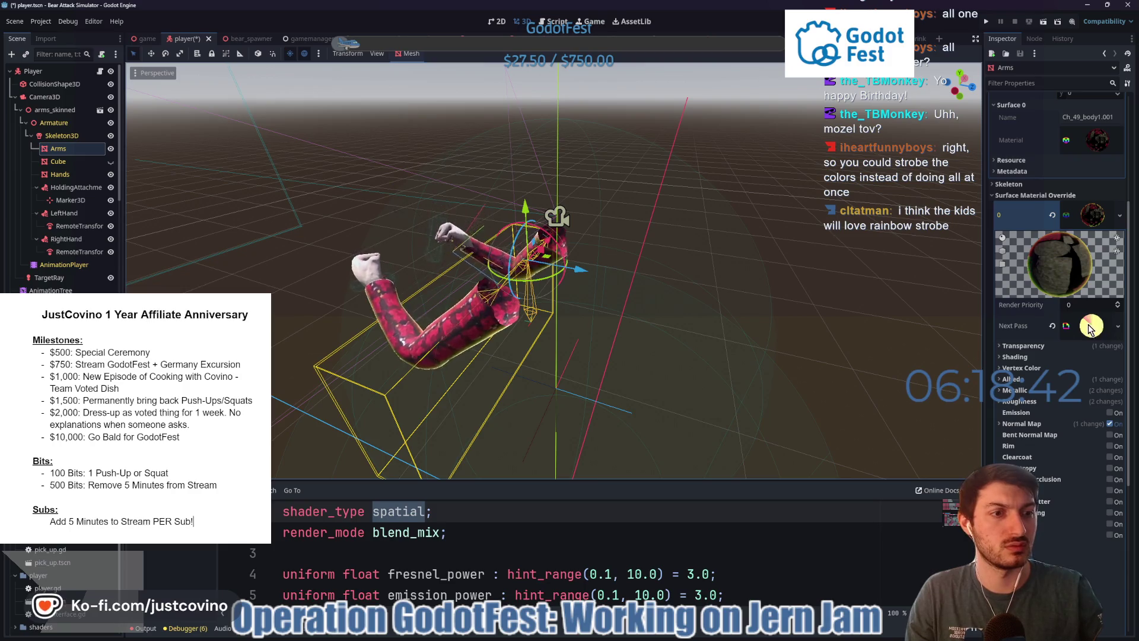
right_click(1087, 327)
right_click(1088, 330)
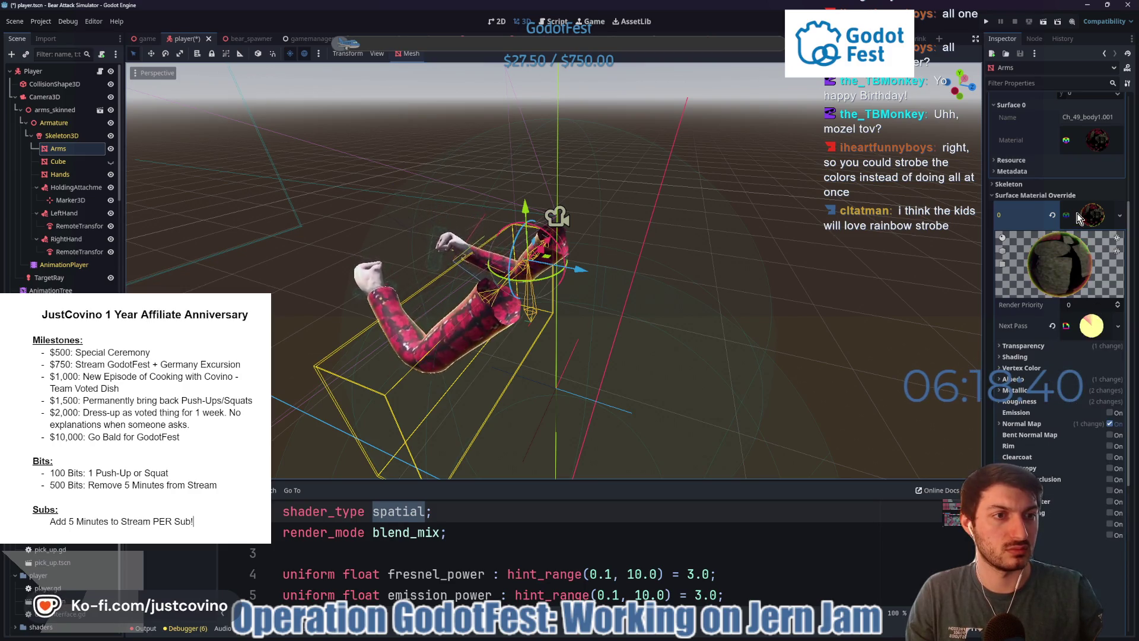
right_click(1089, 331)
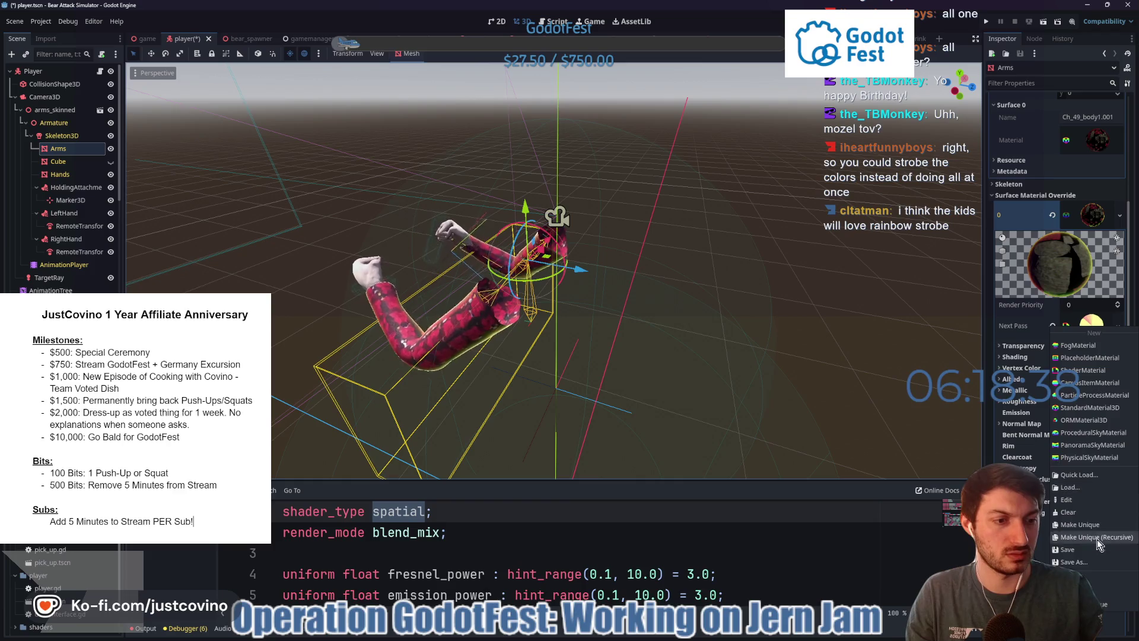
left_click(464, 346)
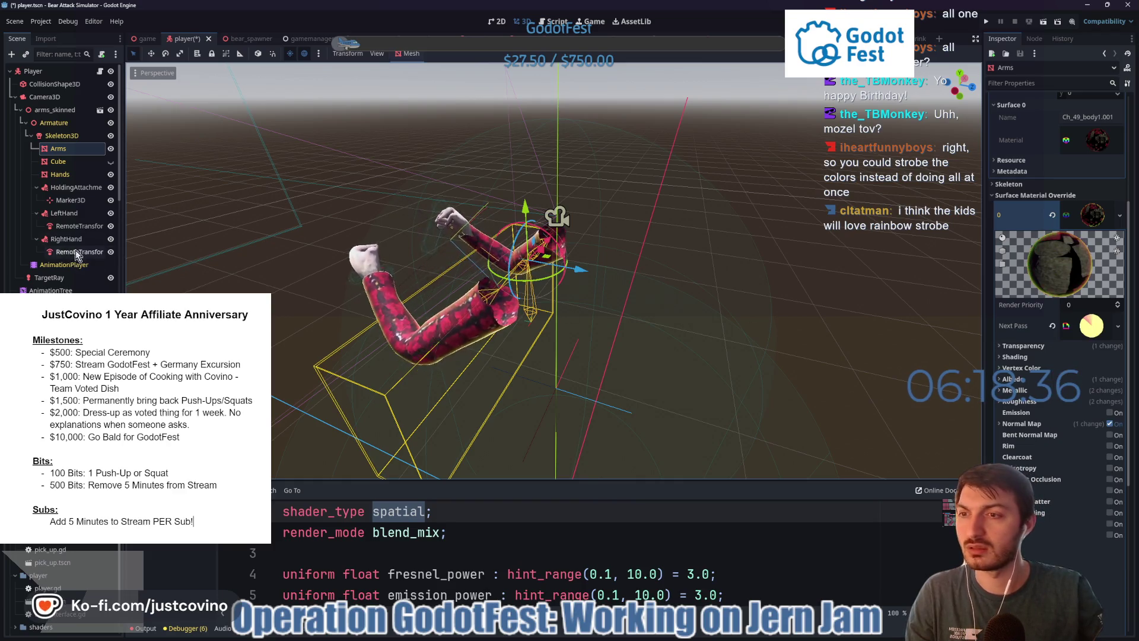
left_click(58, 176)
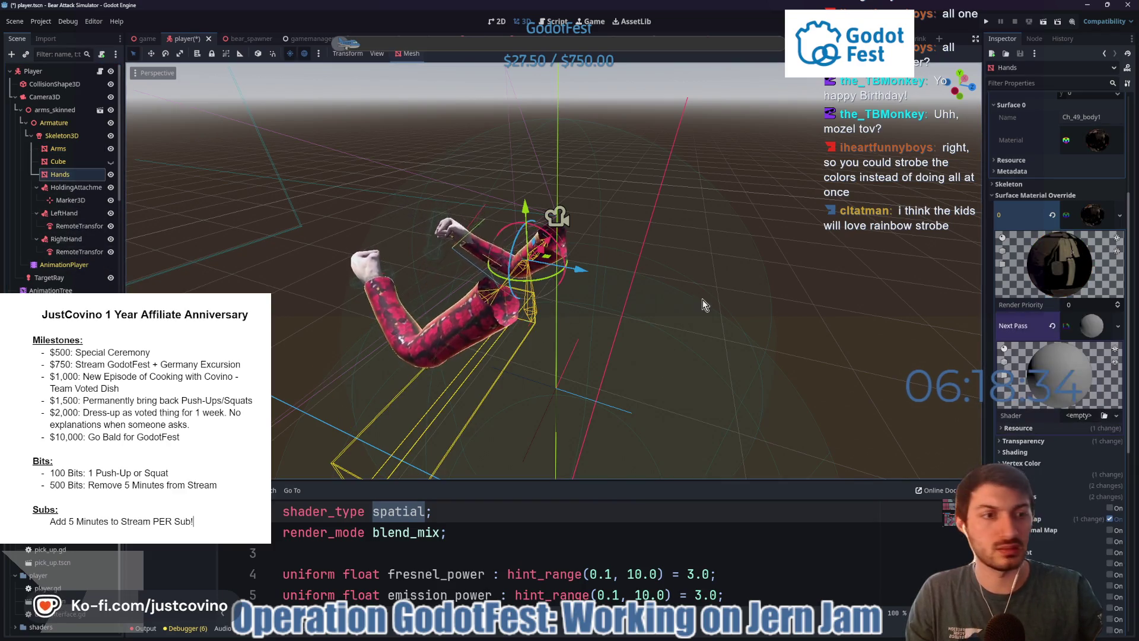
left_click(1080, 415)
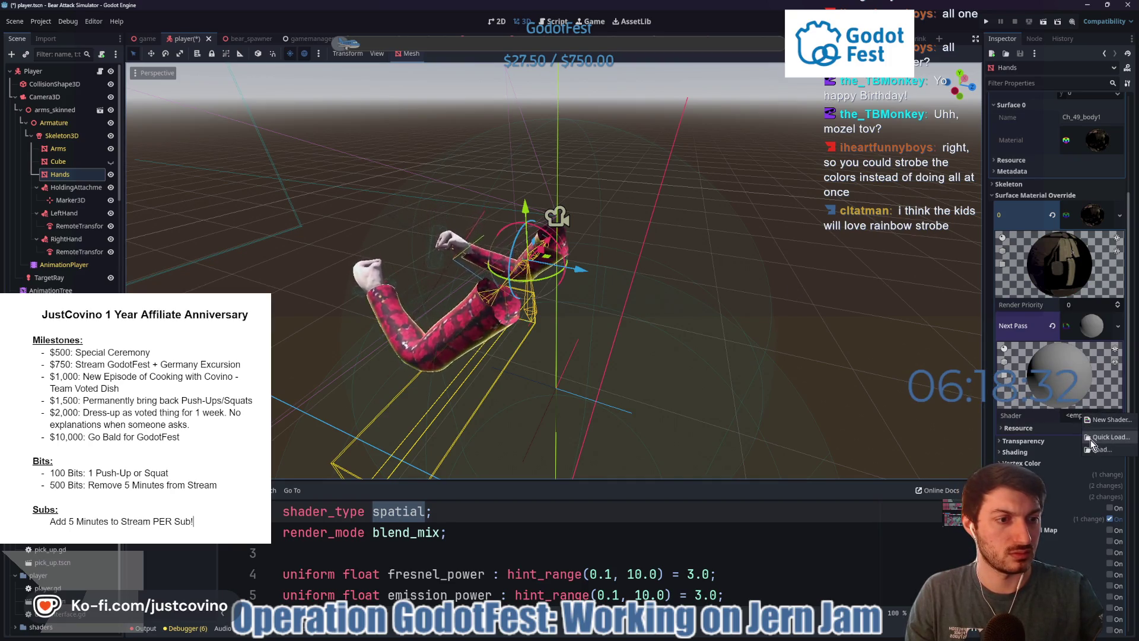
left_click(1107, 436)
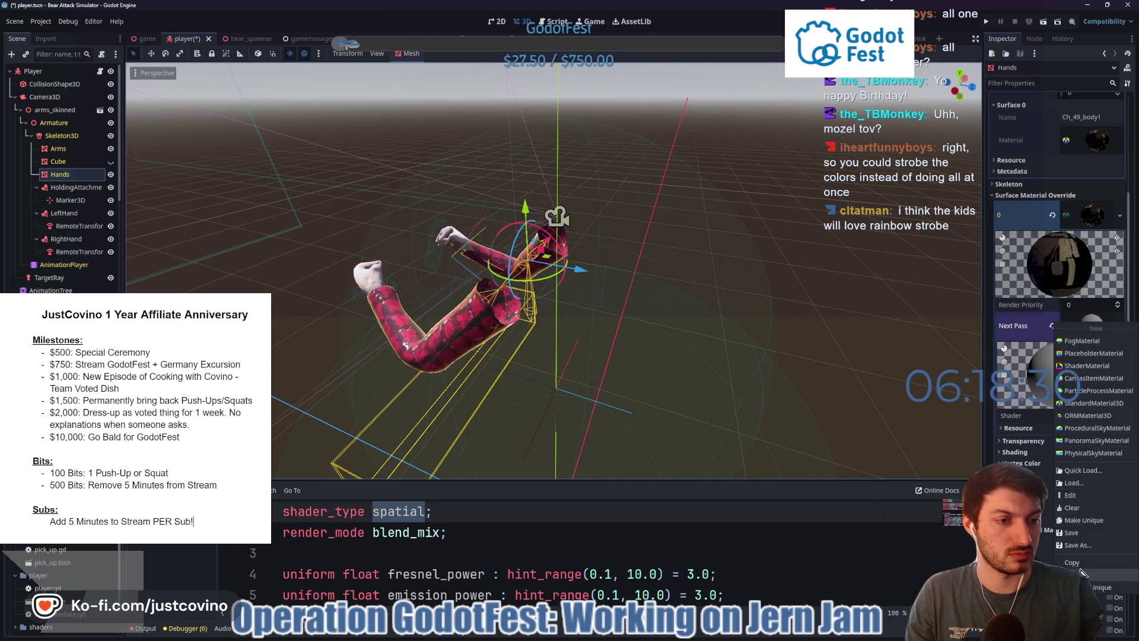
mouse_move(507, 331)
left_mouse_down()
mouse_move(607, 348)
mouse_move(581, 349)
left_mouse_up()
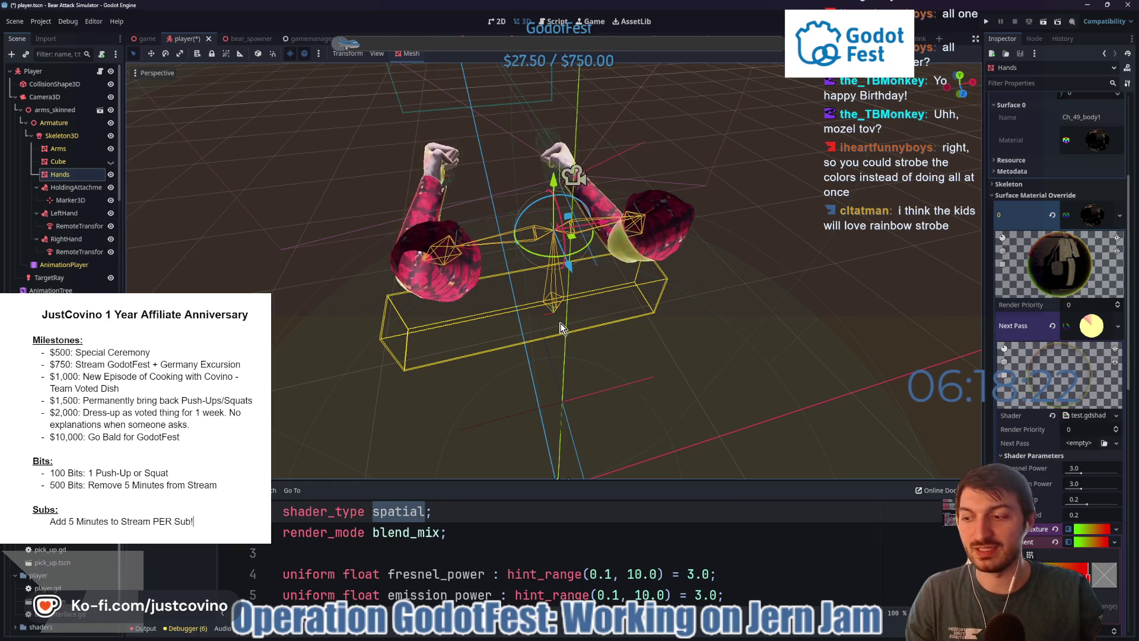
Step: Tune the Hands fresnel pass: Fresnel Power 2.161, Emission Power 3, Scroll Speed 0.26
mouse_move(626, 356)
left_mouse_down()
mouse_move(572, 319)
mouse_move(588, 286)
mouse_move(582, 310)
mouse_move(560, 298)
mouse_move(563, 376)
mouse_move(648, 230)
left_mouse_up()
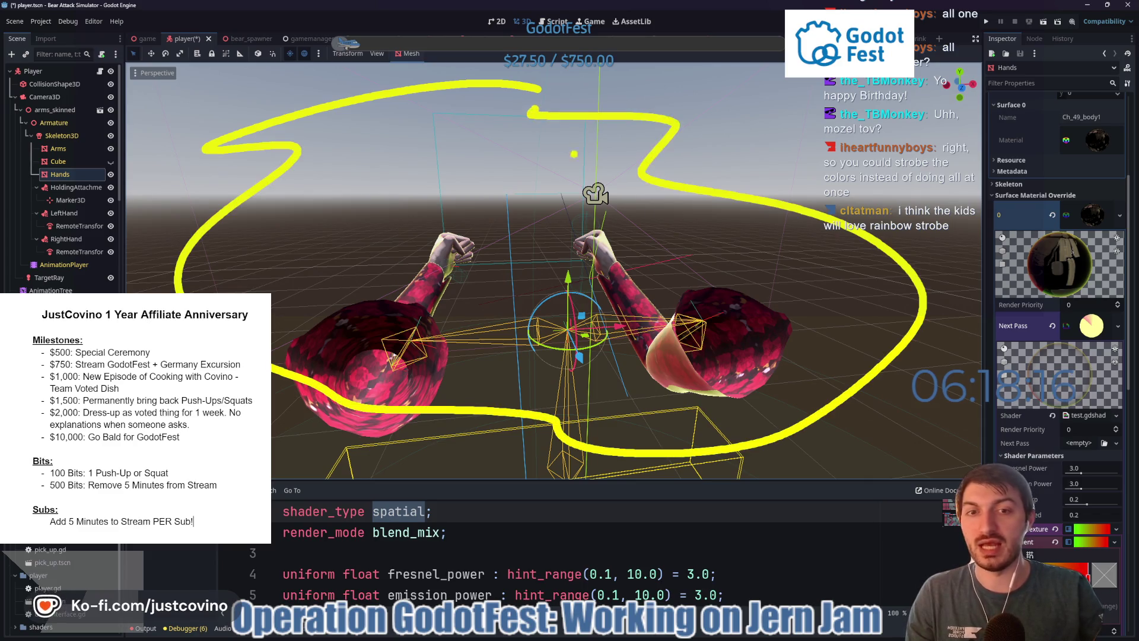
mouse_move(827, 297)
left_mouse_down()
mouse_move(727, 315)
mouse_move(670, 300)
mouse_move(793, 315)
left_mouse_up()
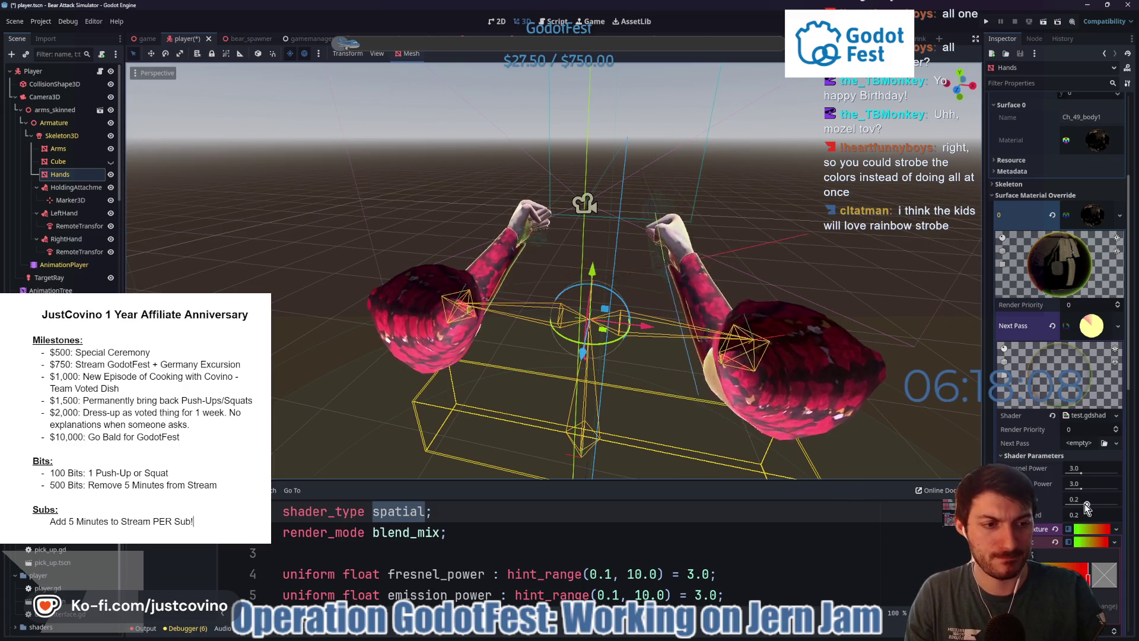
mouse_move(1081, 471)
left_mouse_down()
mouse_move(1101, 466)
mouse_move(1075, 459)
left_mouse_up()
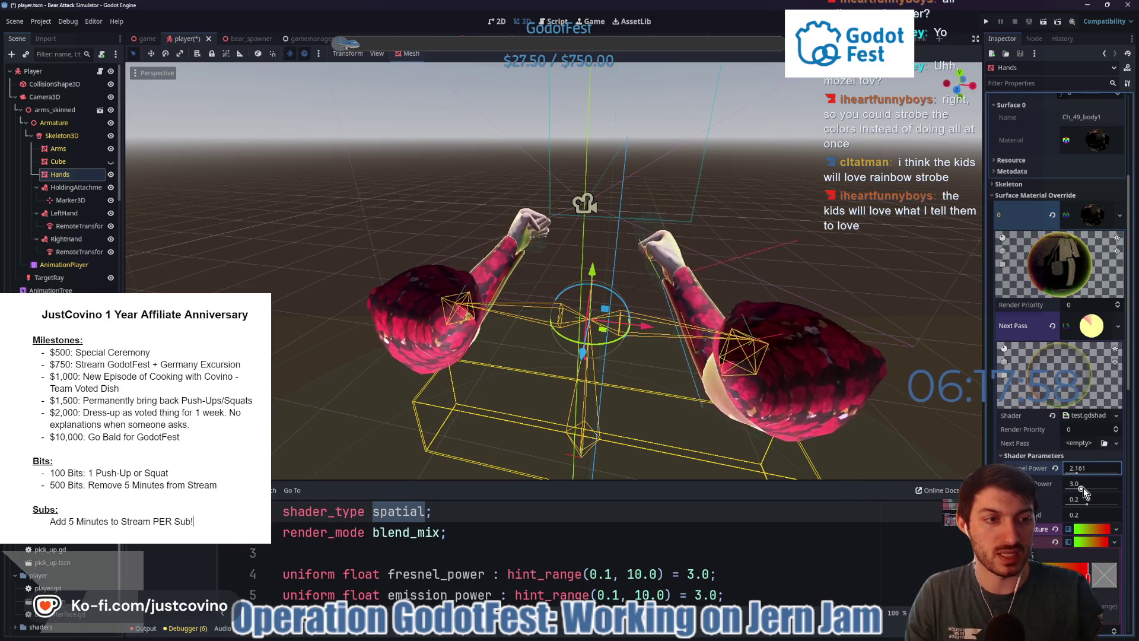
mouse_move(1088, 487)
left_mouse_down()
mouse_move(1110, 490)
mouse_move(1070, 487)
left_mouse_up()
type("3")
key("Return")
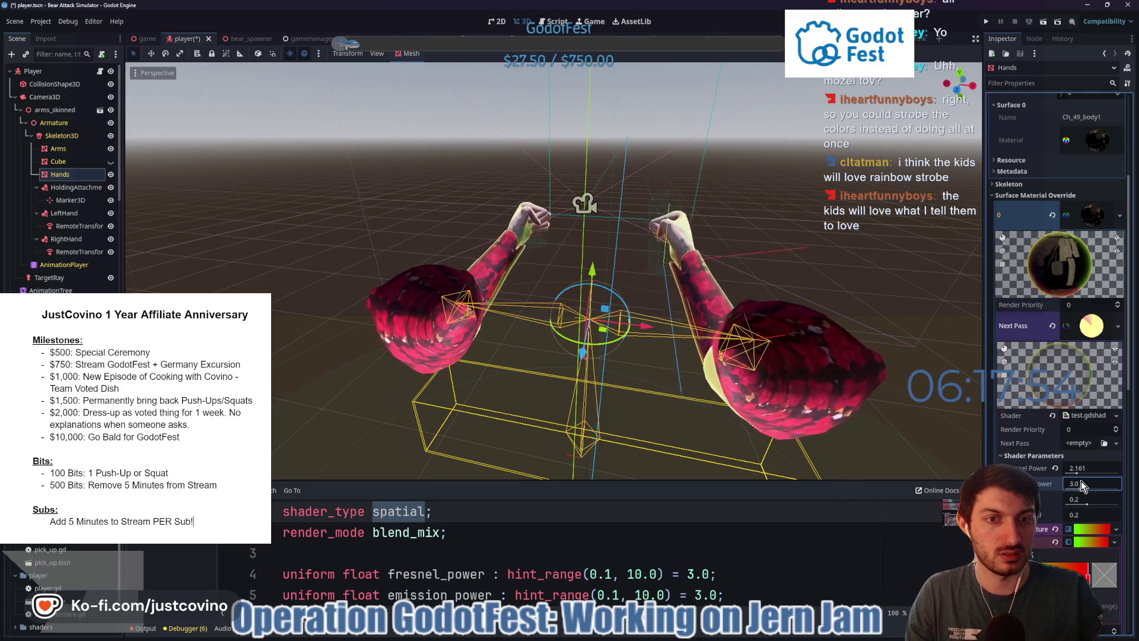
left_click_drag(1081, 502, 1095, 503)
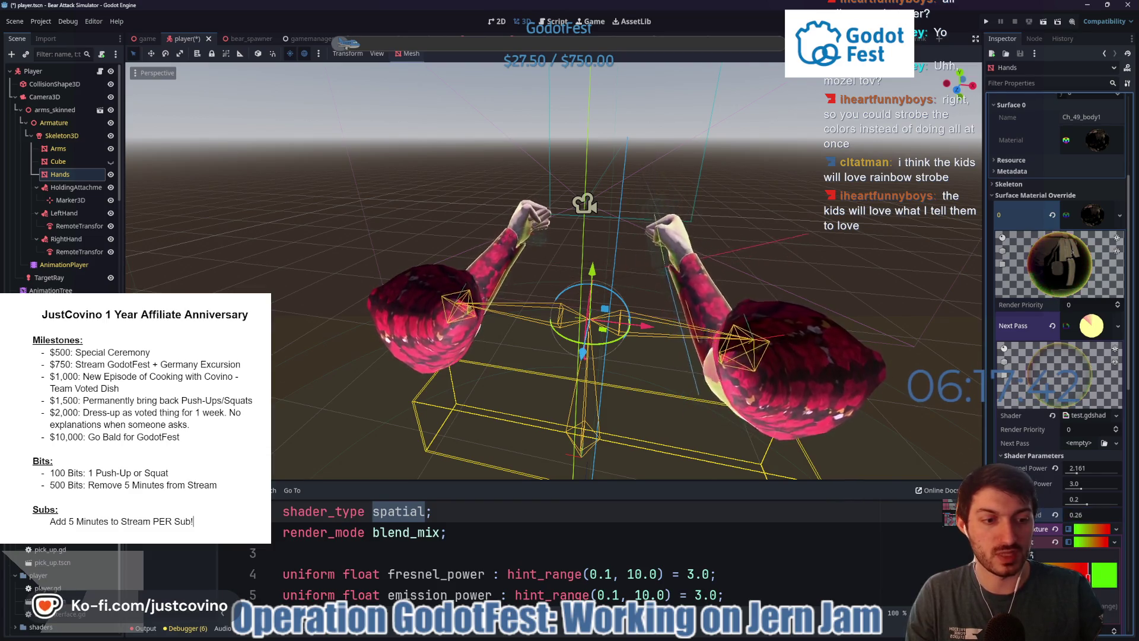
Step: Enable gradient snapping, set a stop to red, and complete blend_position in player.gd
scroll(1036, 271, "down", 5)
left_click(1029, 287)
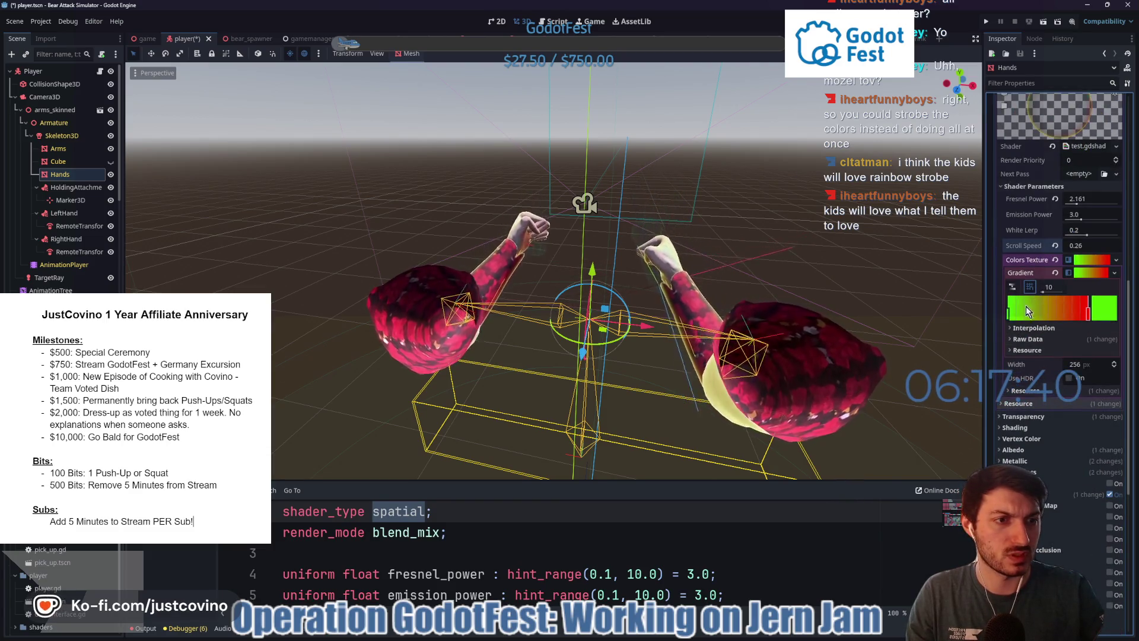
left_click(1009, 312)
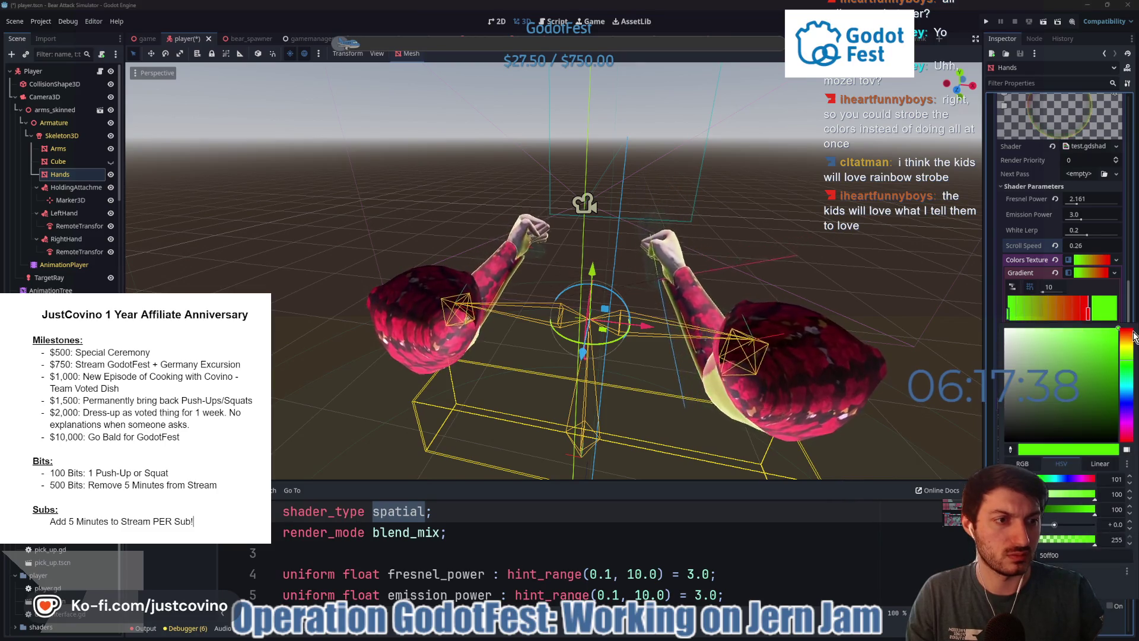
left_click(1109, 343)
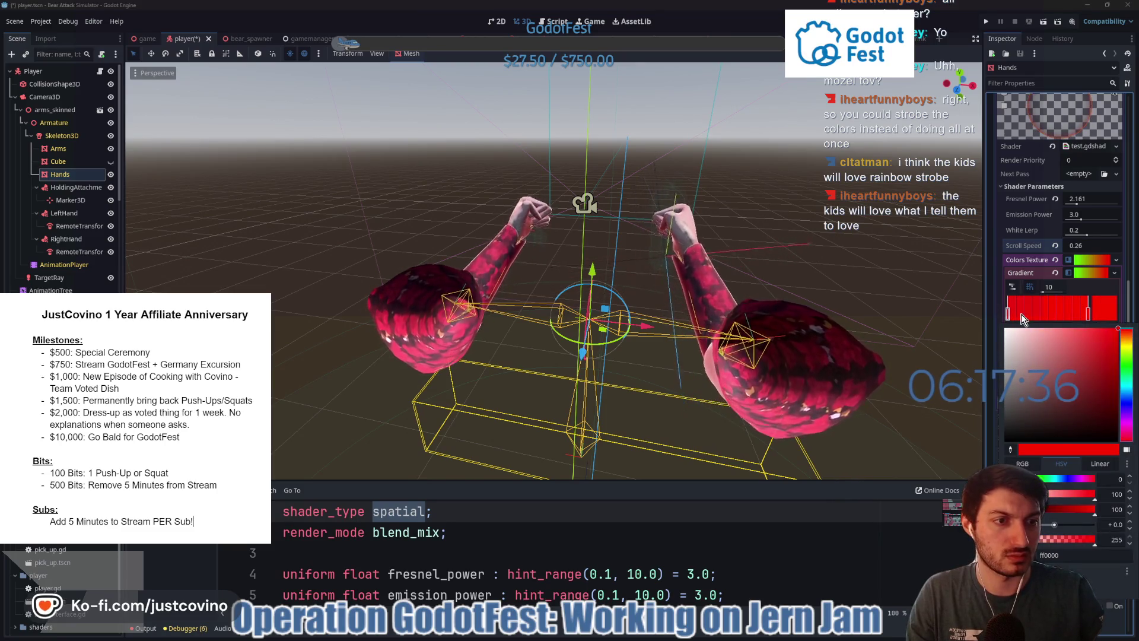
type("end_position\"] = punc")
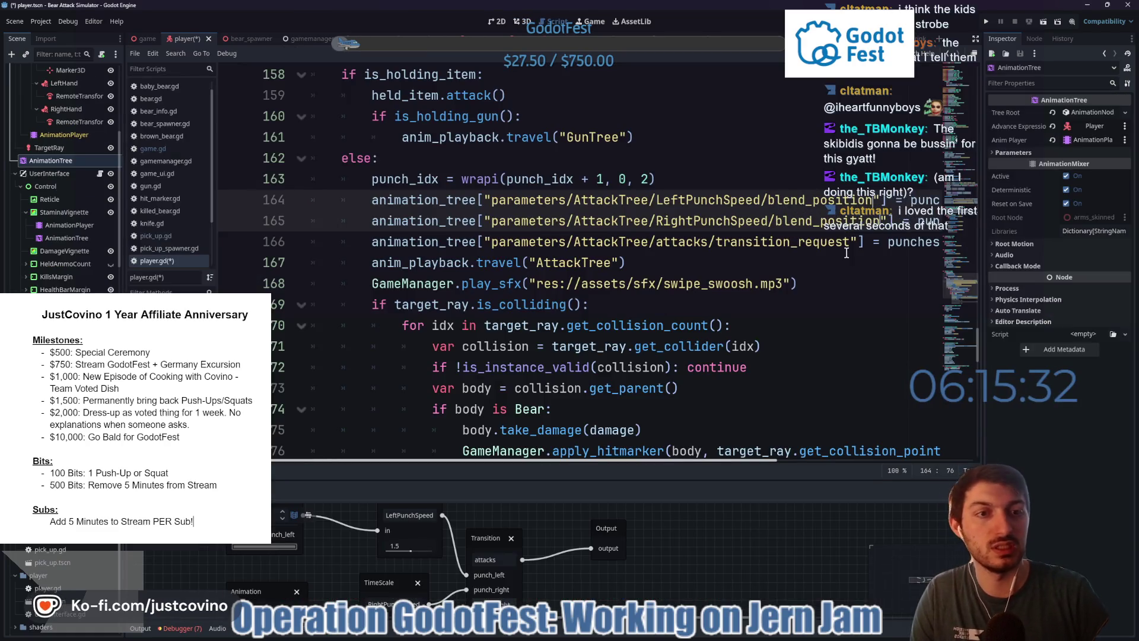
Step: Save player.gd with the blend_position lines and inspect the LeftPunchSpeed TimeScale node
left_click(831, 304)
key("ctrl+s")
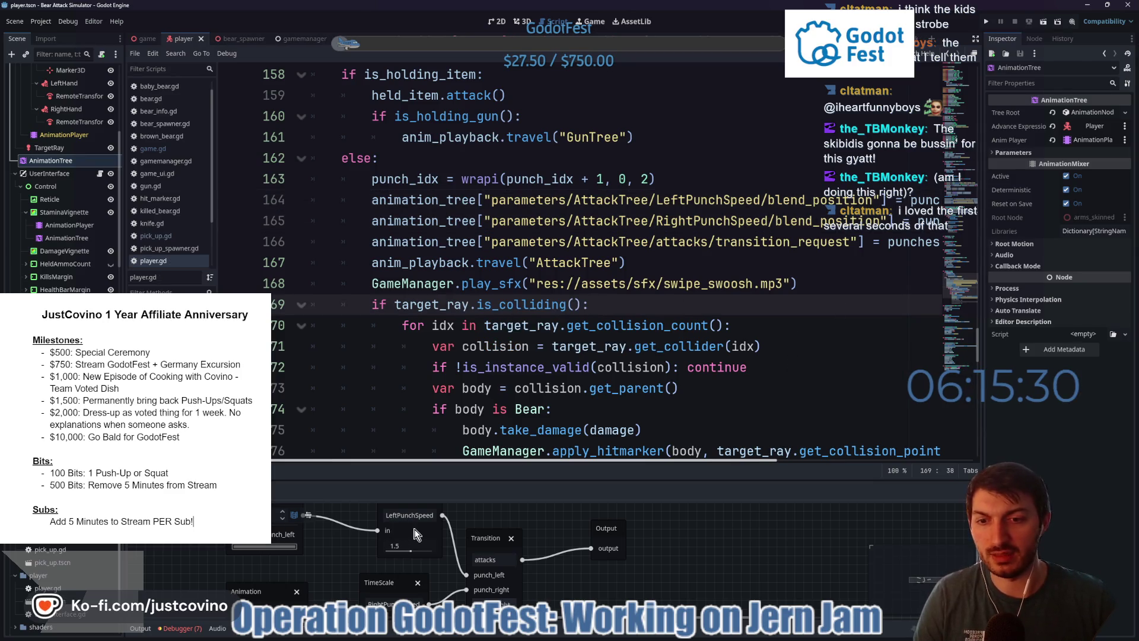
left_click(417, 534)
left_click(1010, 112)
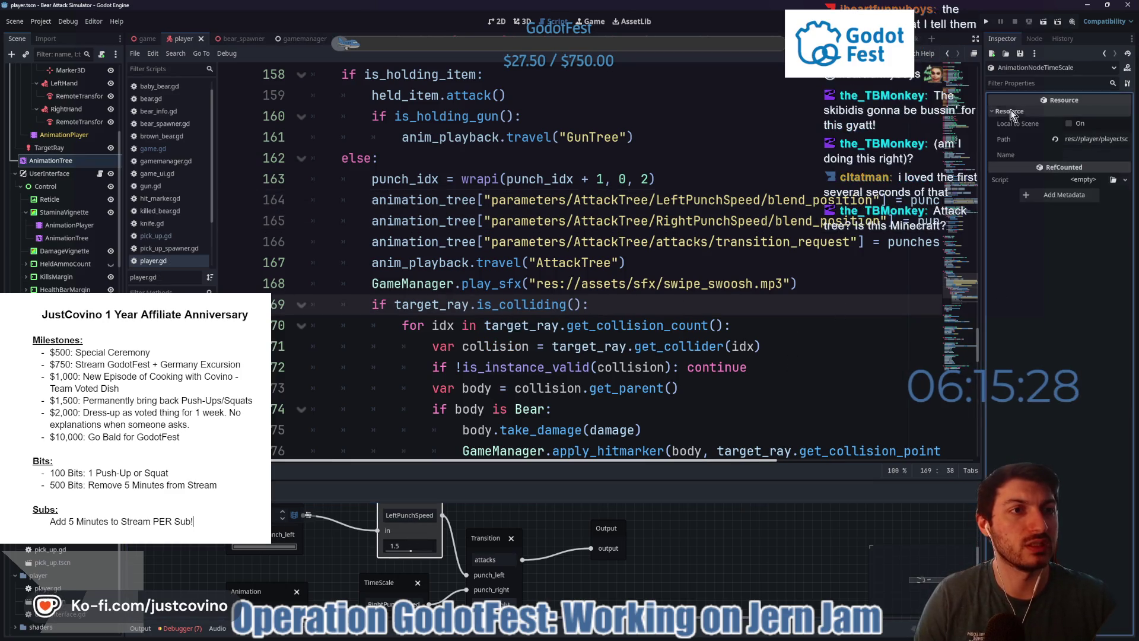
left_click(1010, 112)
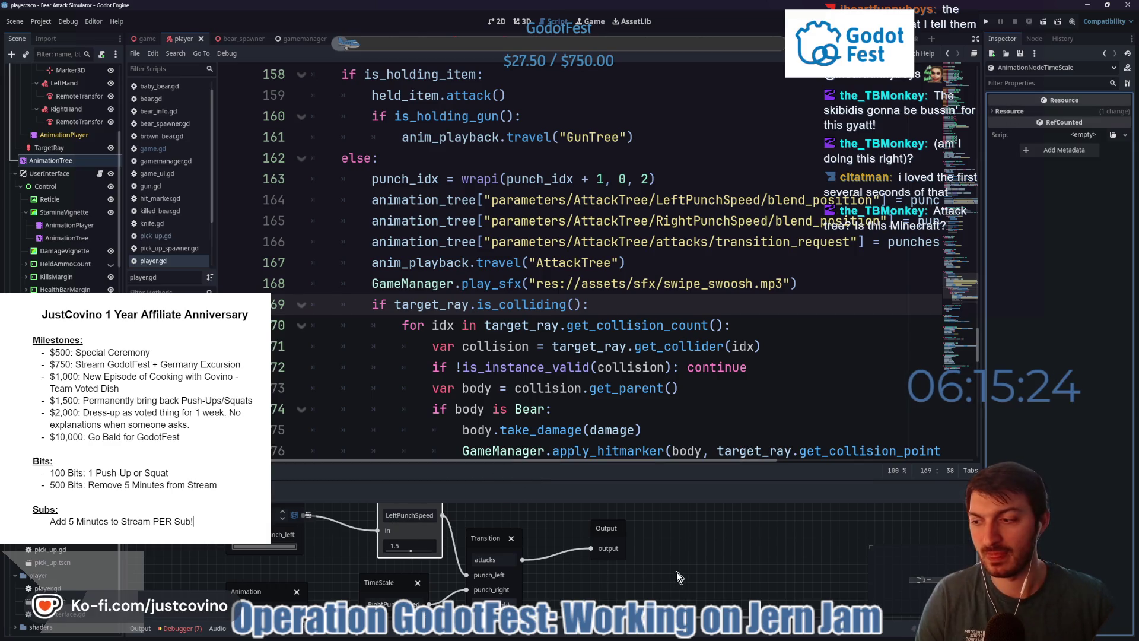
left_click_drag(677, 572, 697, 589)
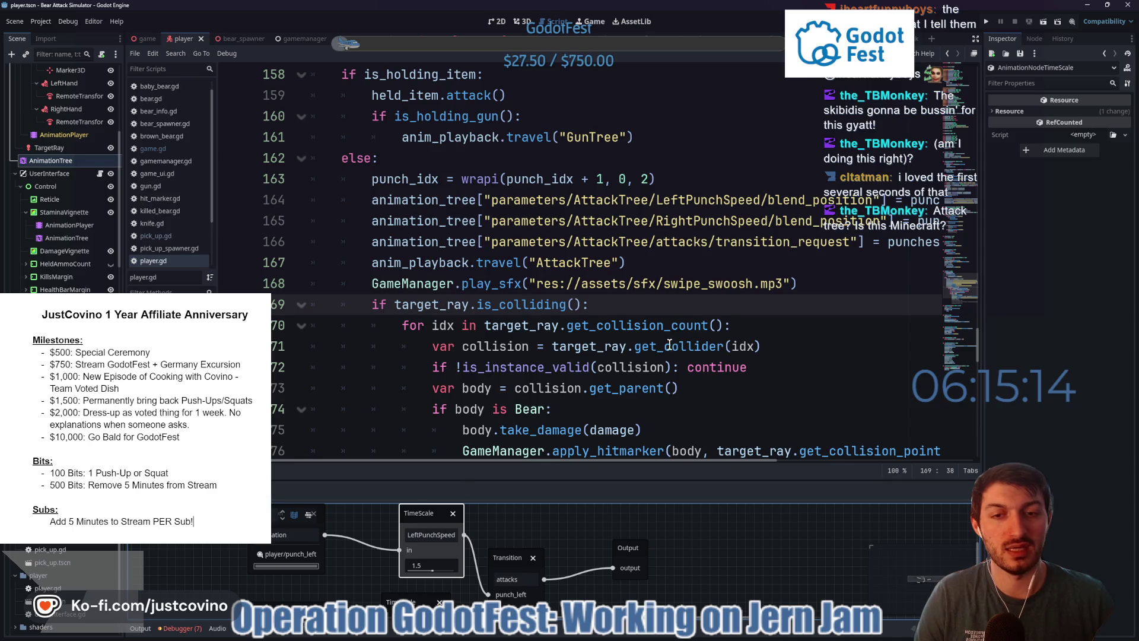
Step: Switch to the game scene and run the project with F5
left_click(760, 264)
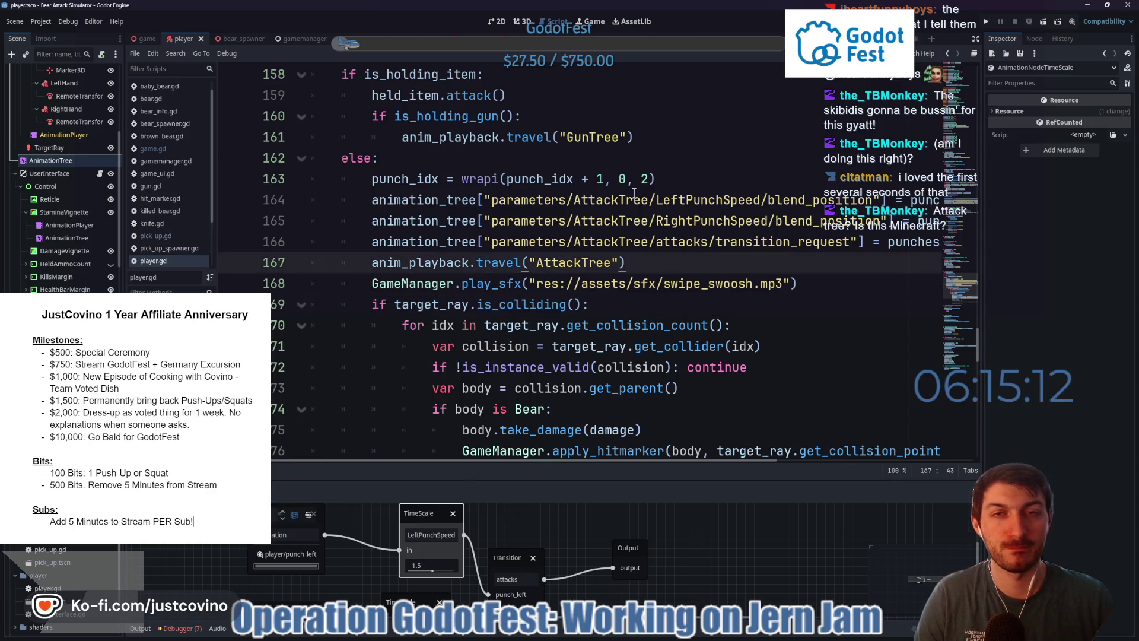
left_click(145, 42)
key("F5")
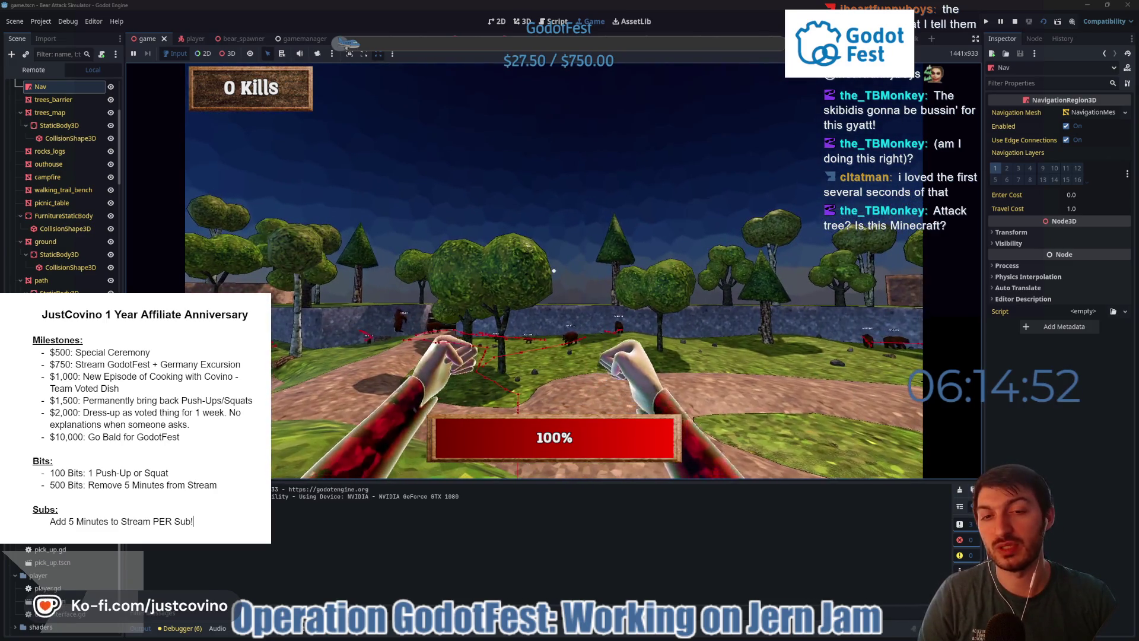
Step: Punch to trigger the line 164 error, stop the game, select blend_position, then bring up the browser
left_click(554, 270)
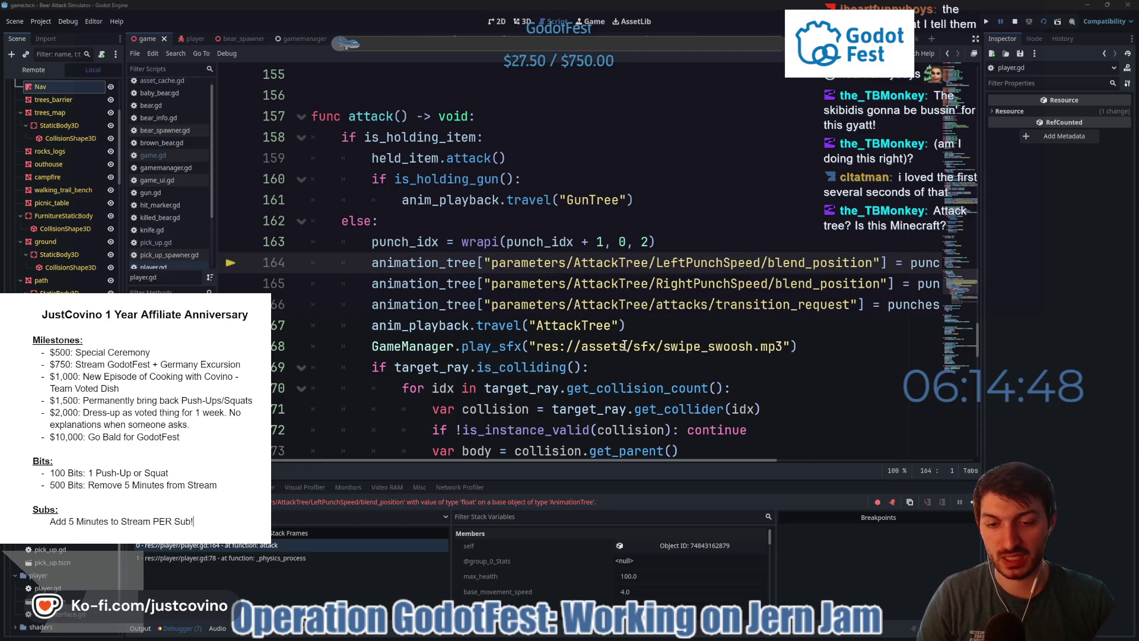
mouse_move(673, 407)
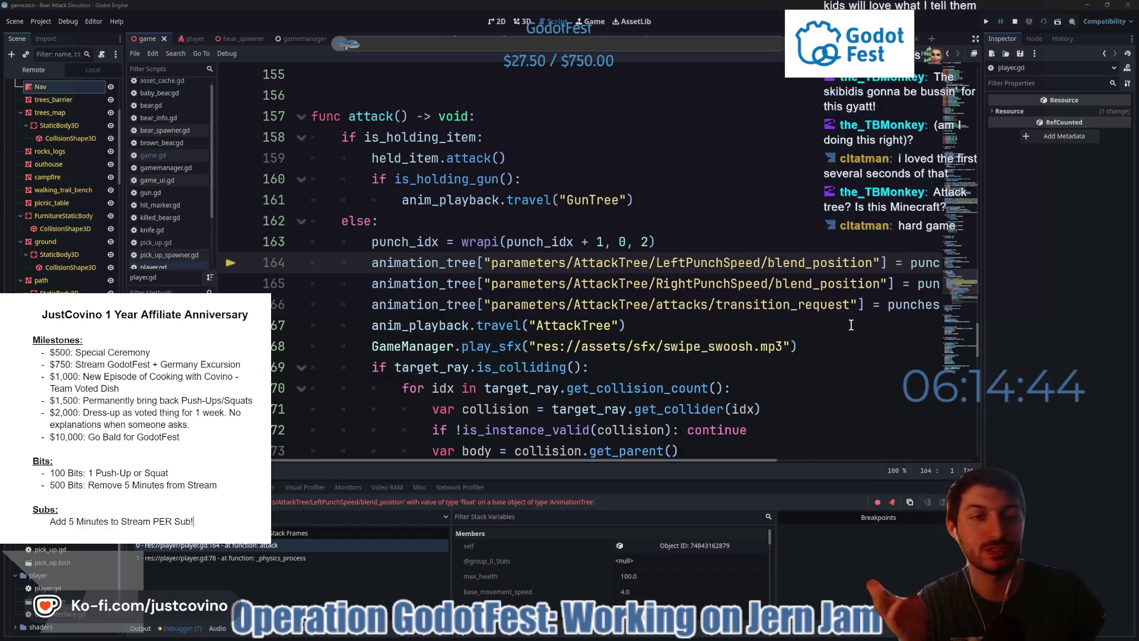
left_click(1015, 21)
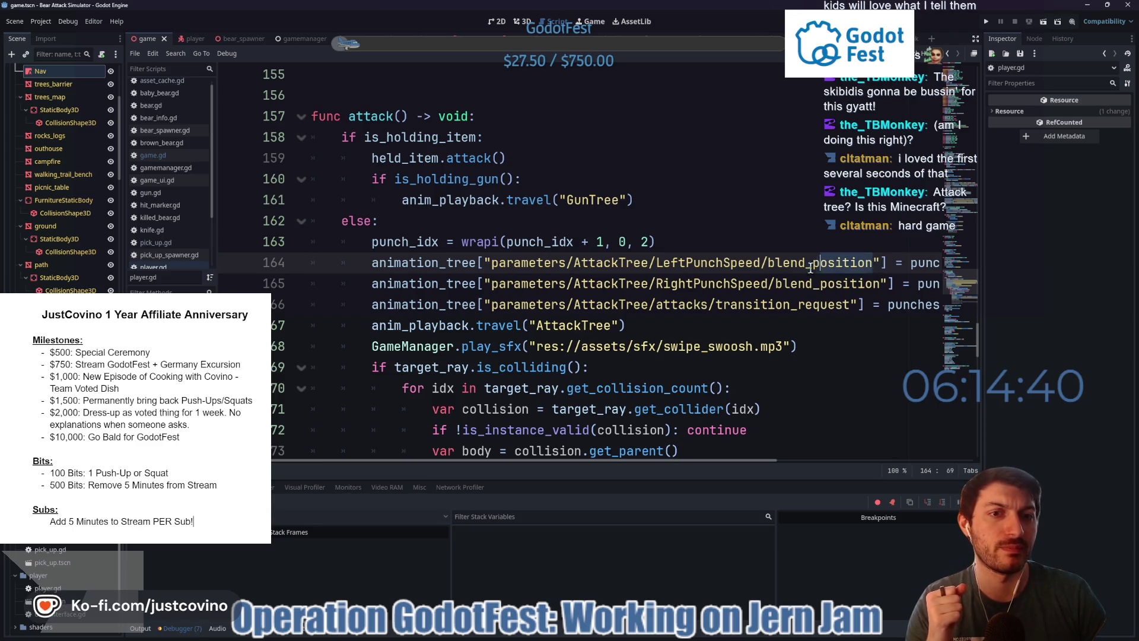
left_click_drag(818, 267, 769, 267)
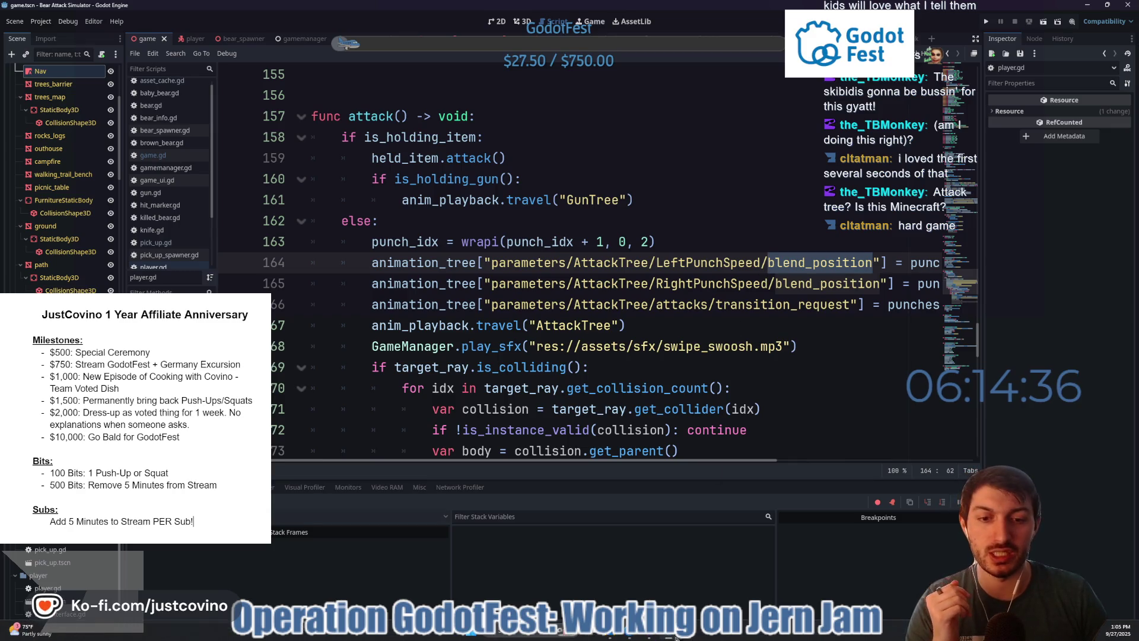
left_click(631, 639)
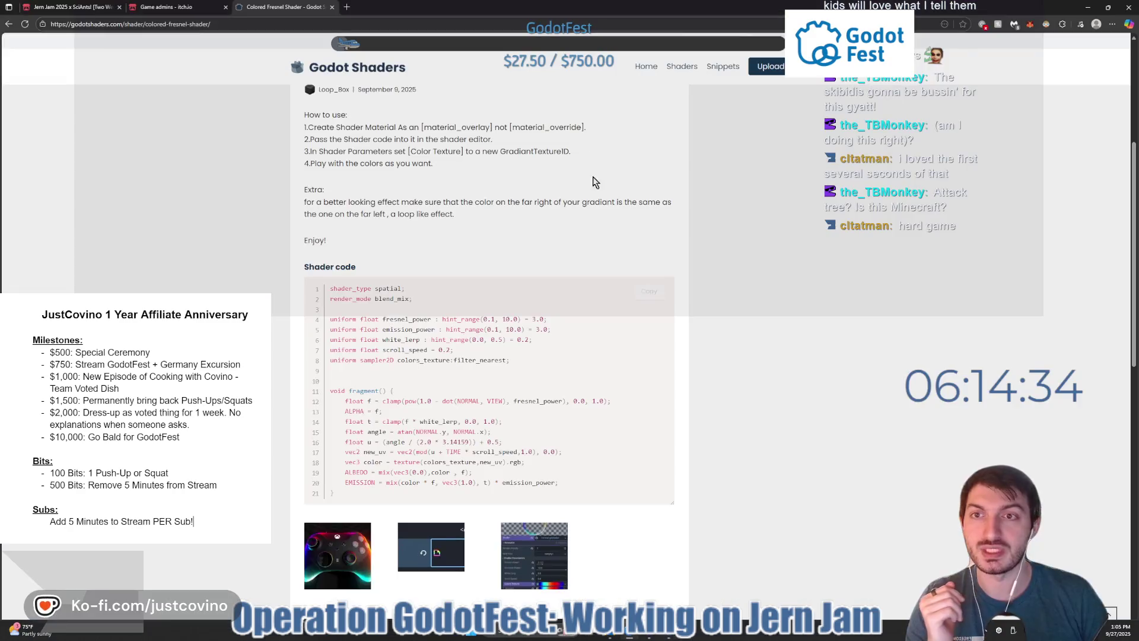
Step: Search 'godot time scale animation tree how to change in code', read the AI overview, return to Godot
left_click(377, 23)
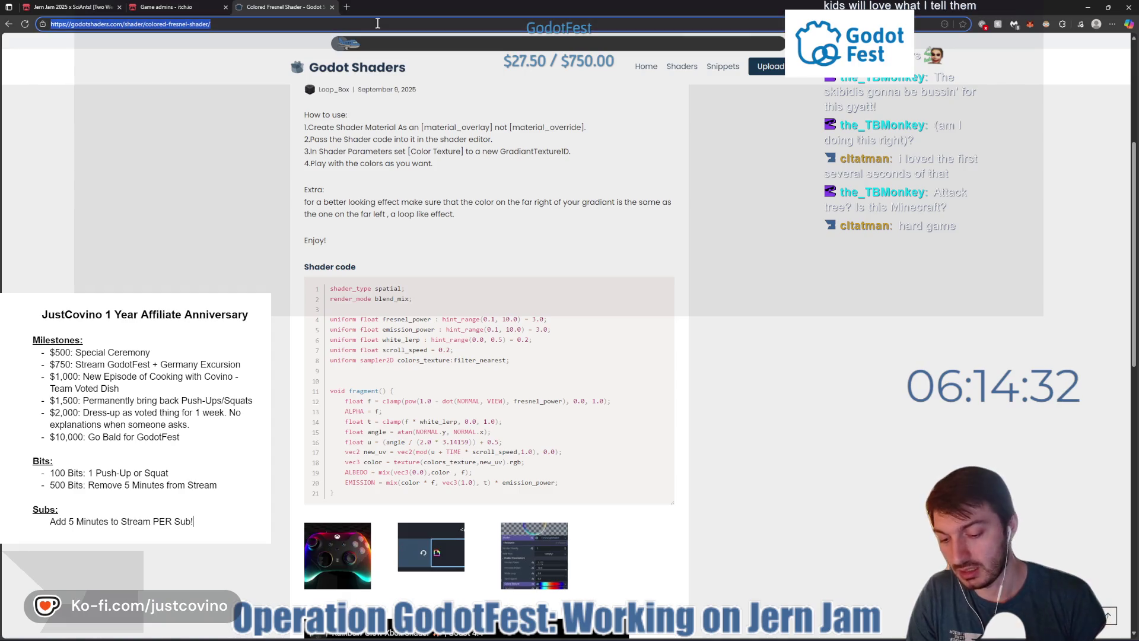
type("godot time sc")
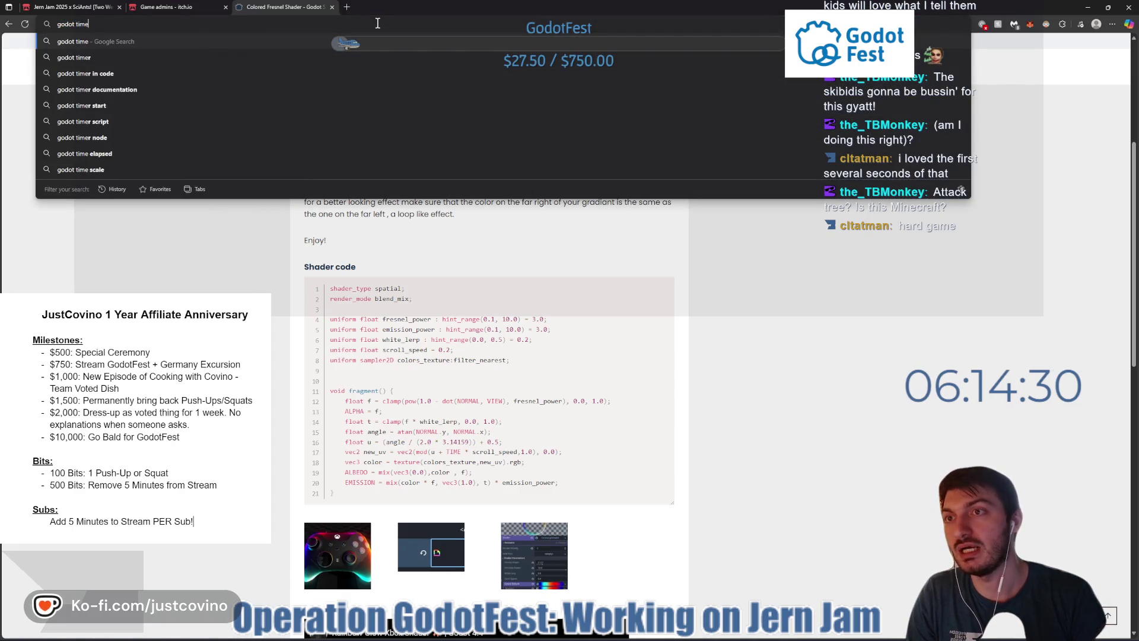
type("ale animation tree")
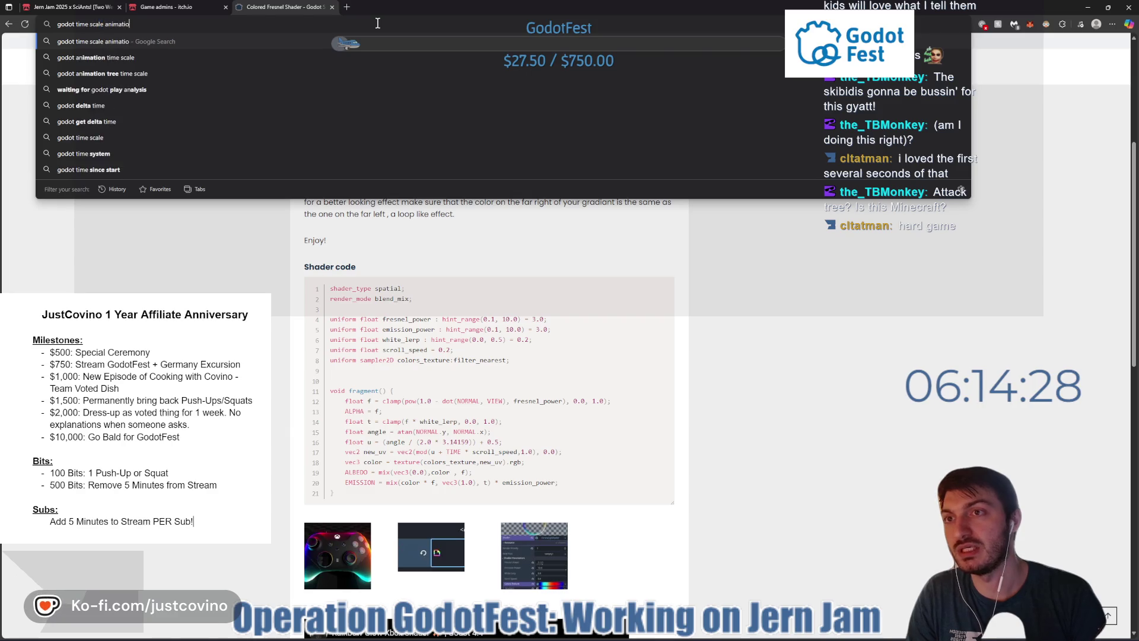
type(" how to change in ")
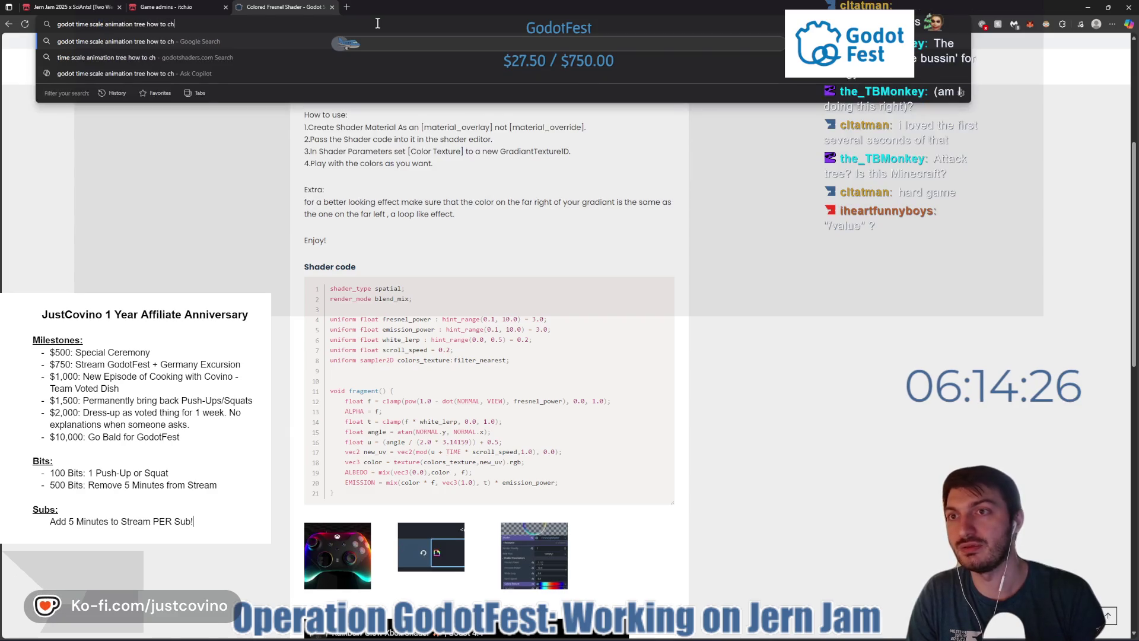
type("code")
key("Return")
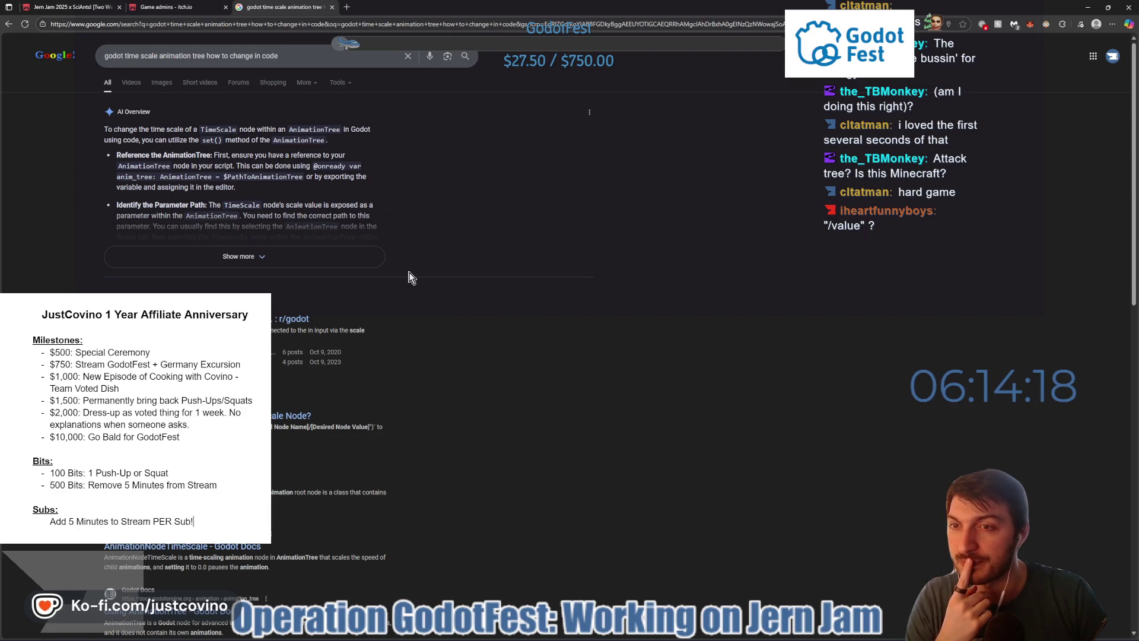
left_click(224, 256)
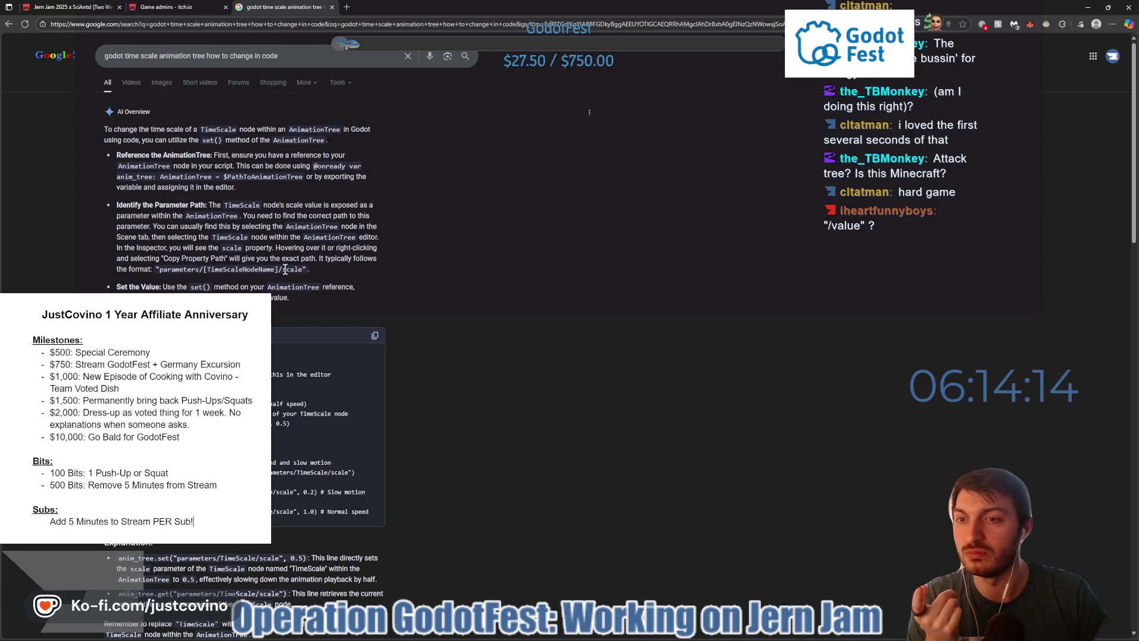
left_click(330, 7)
key("alt+Tab")
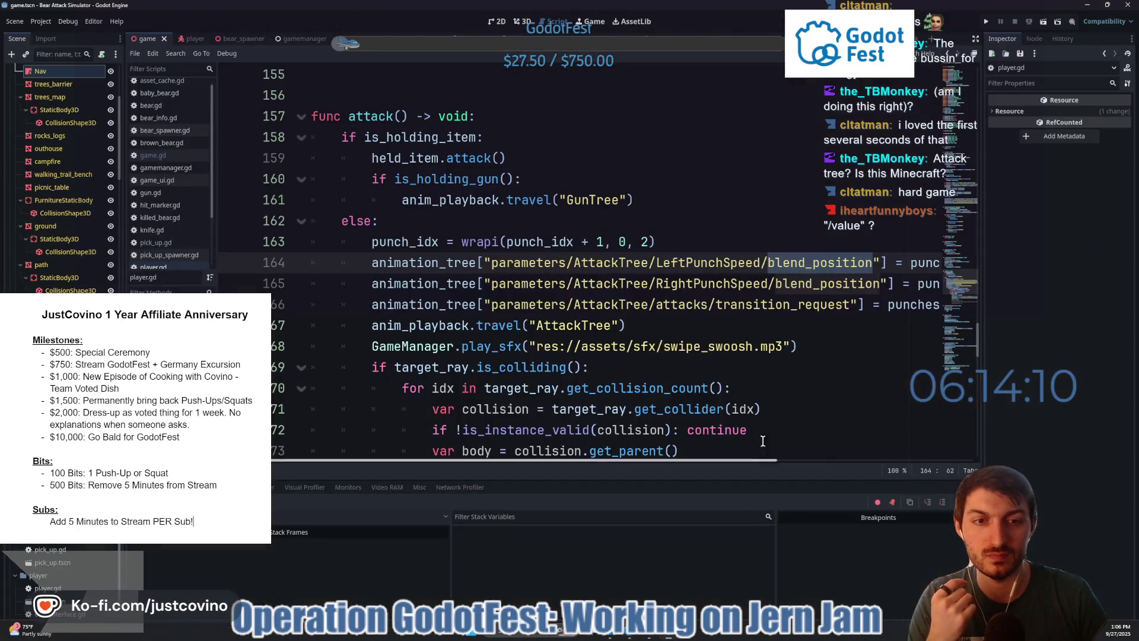
Step: Change both blend_position parameters on lines 164–165 to scale, save player.gd, and run the game
key("ctrl+d")
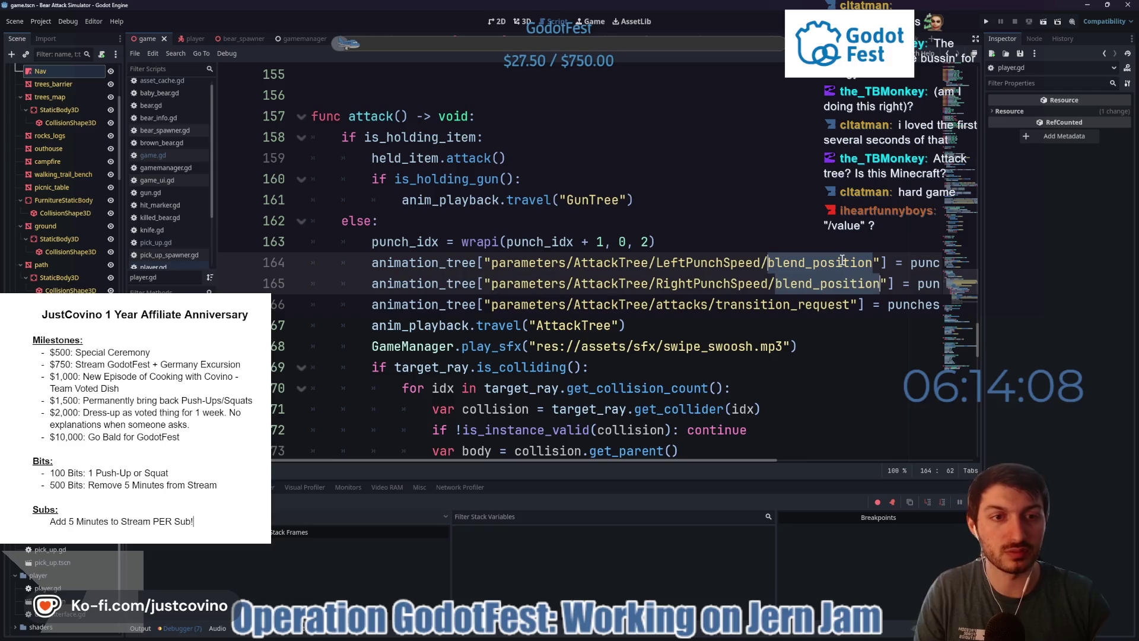
type("scale")
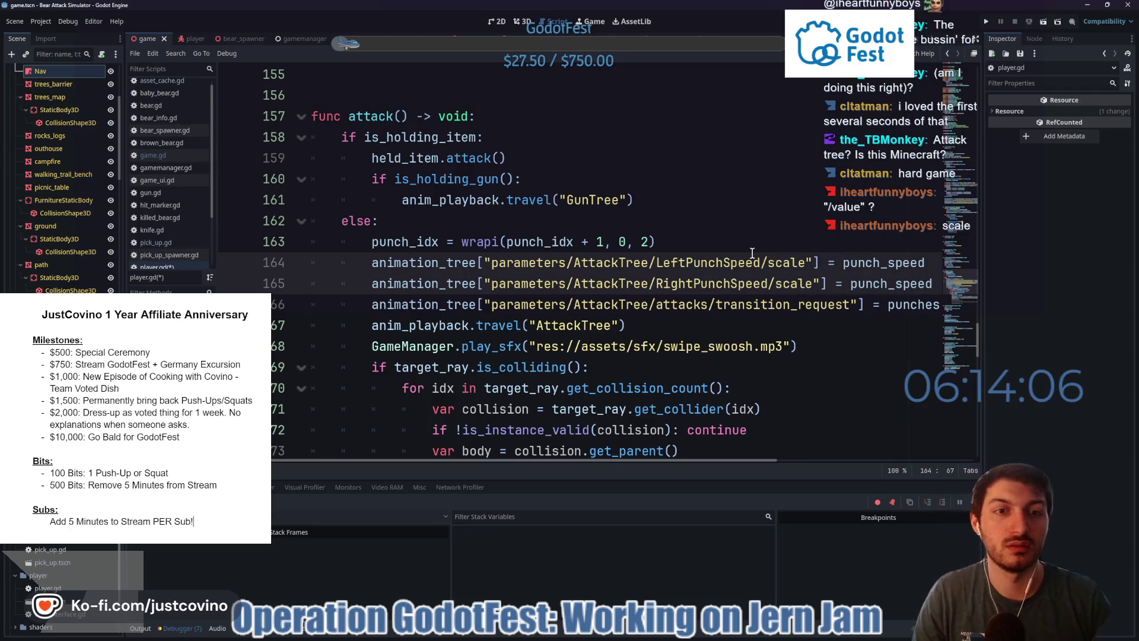
left_click(742, 250)
key("ctrl+s")
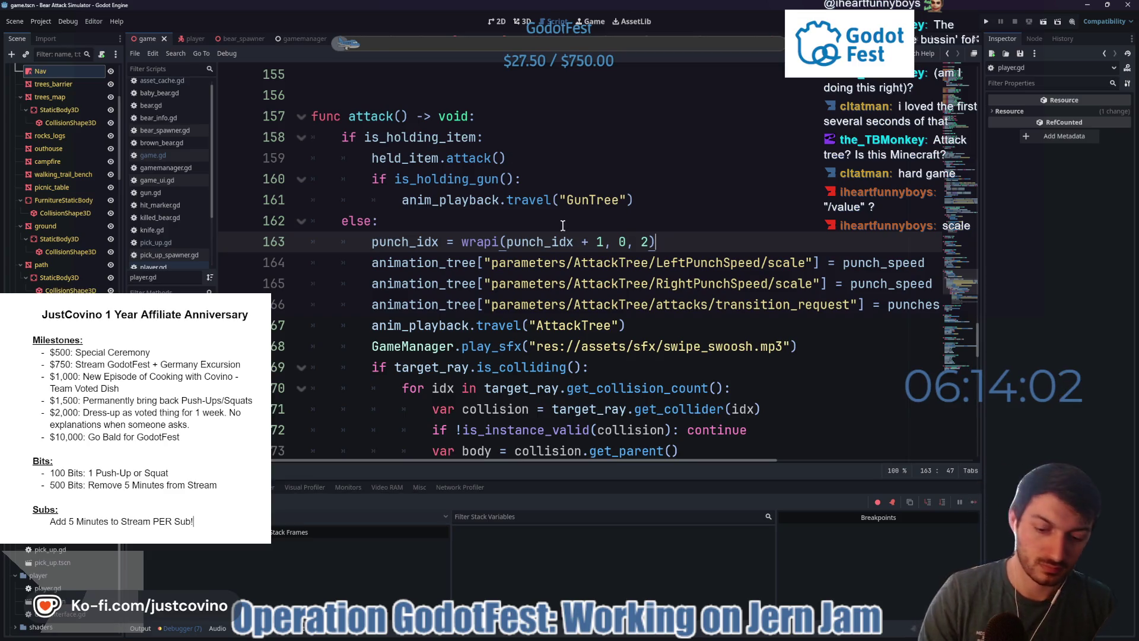
key("F5")
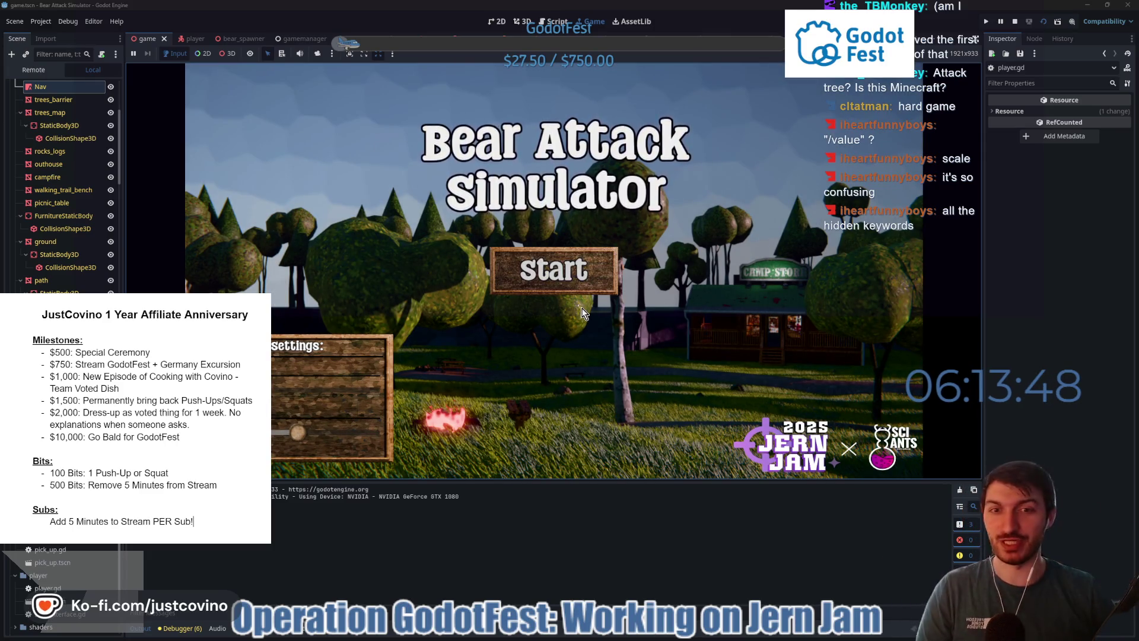
Step: Playtest punching speed by walking and punching through the level, then stop the game
left_click(579, 285)
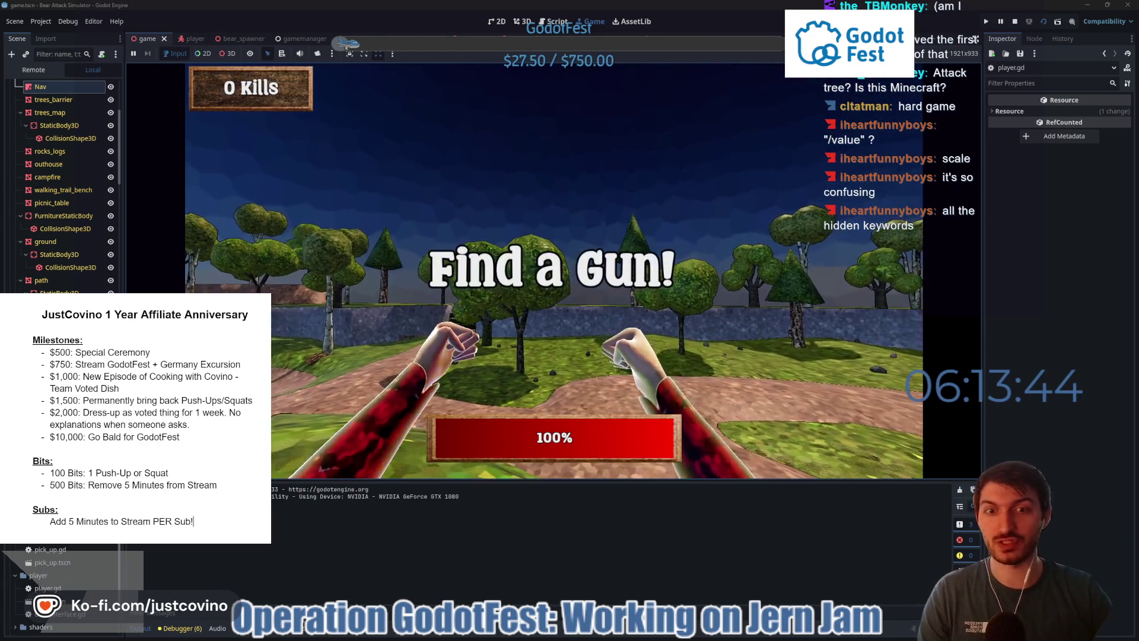
key("w")
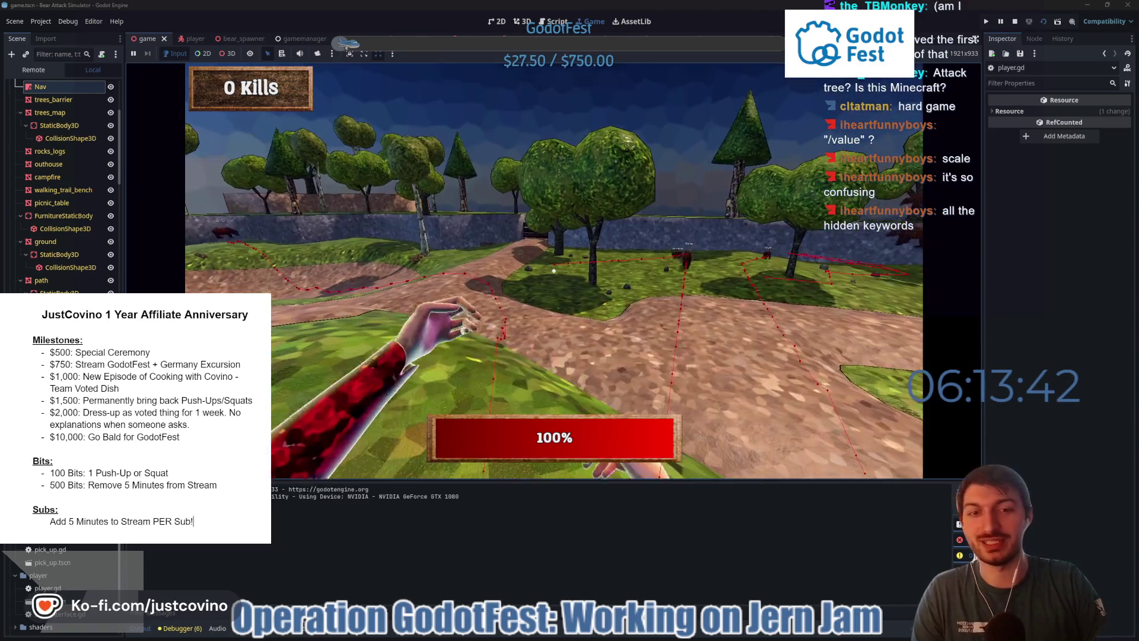
key("w")
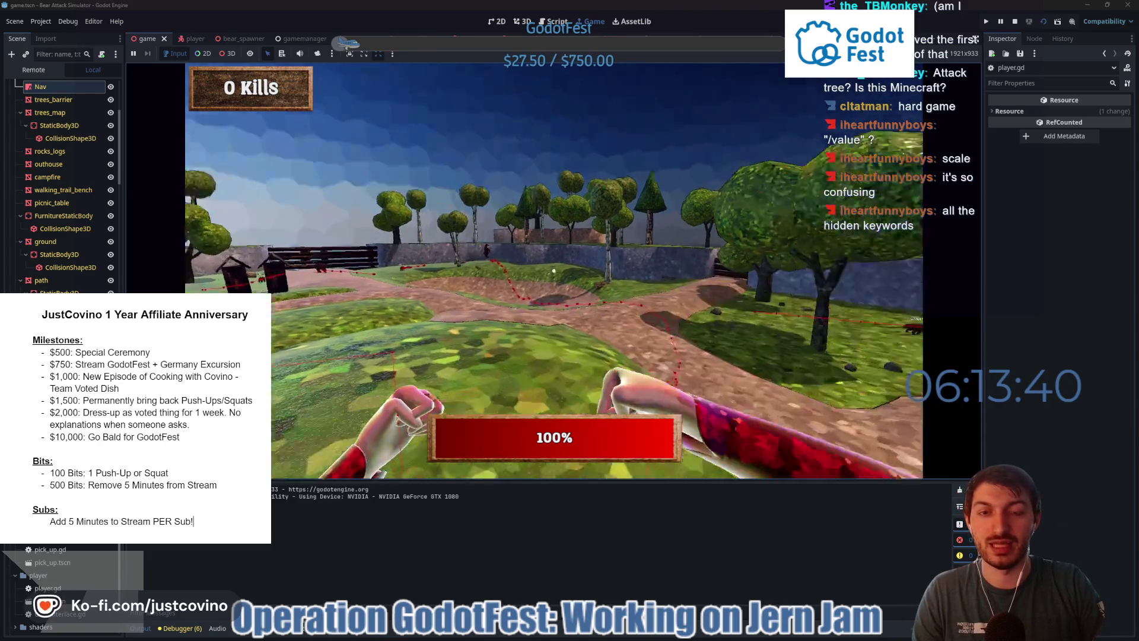
key("w")
key("w")
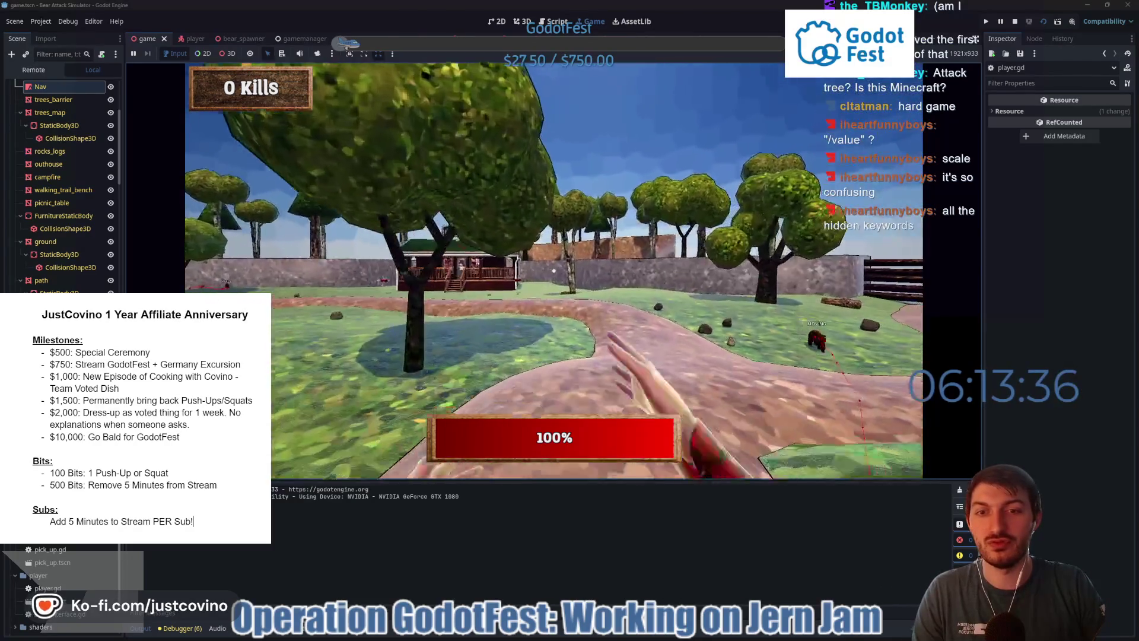
key("w")
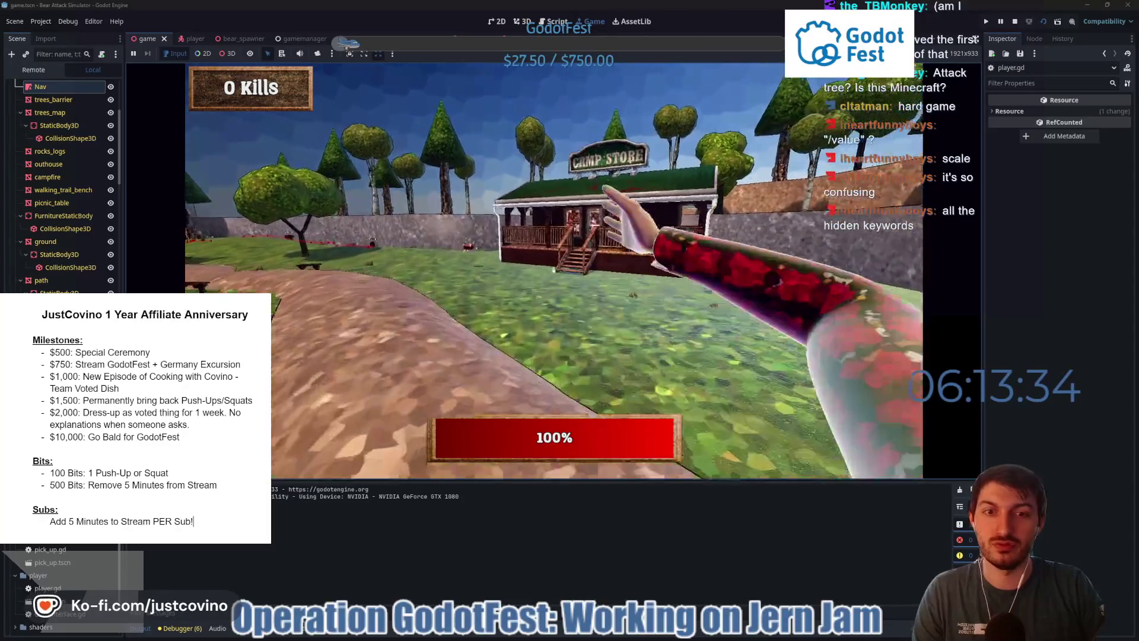
key("w")
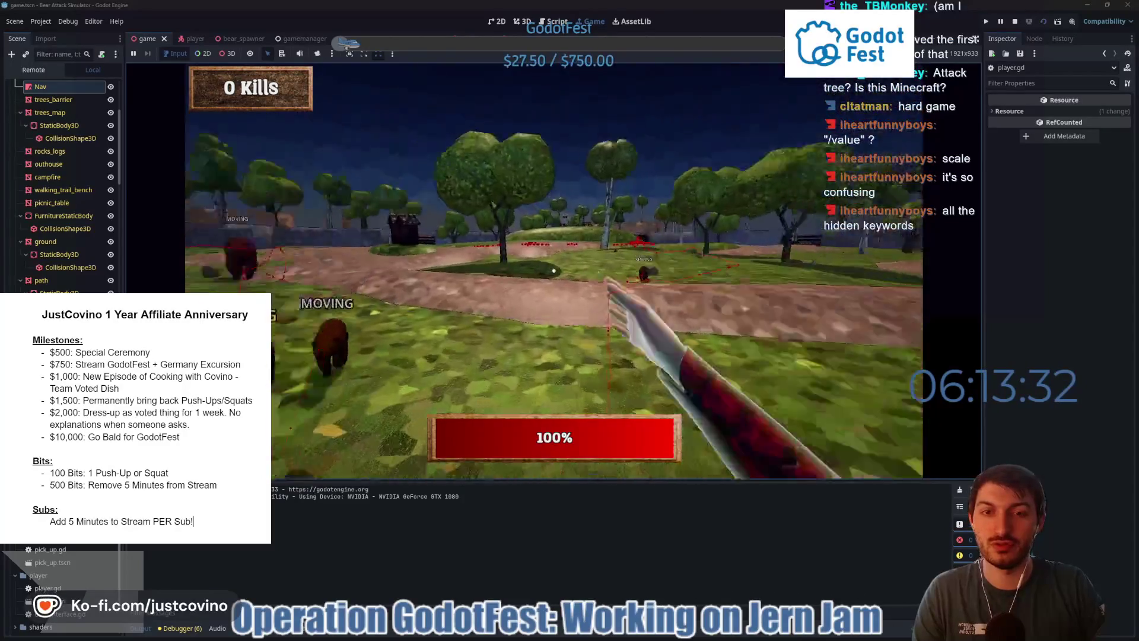
key("w")
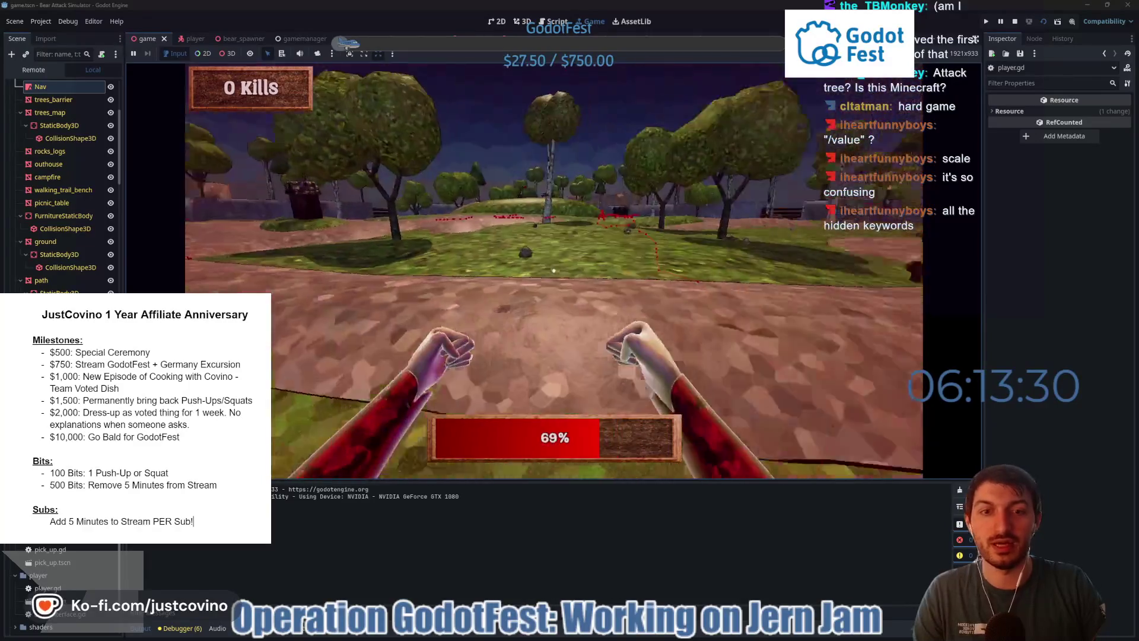
key("F8")
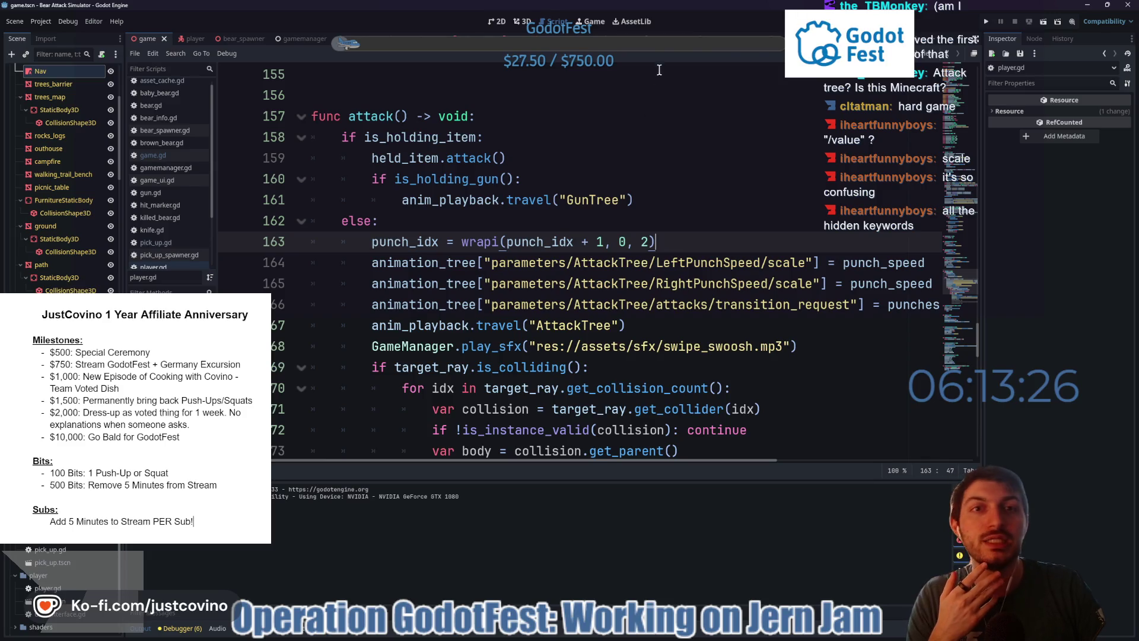
Step: Show the player scene's arms in the 3D view and select the Hands mesh
left_click(201, 39)
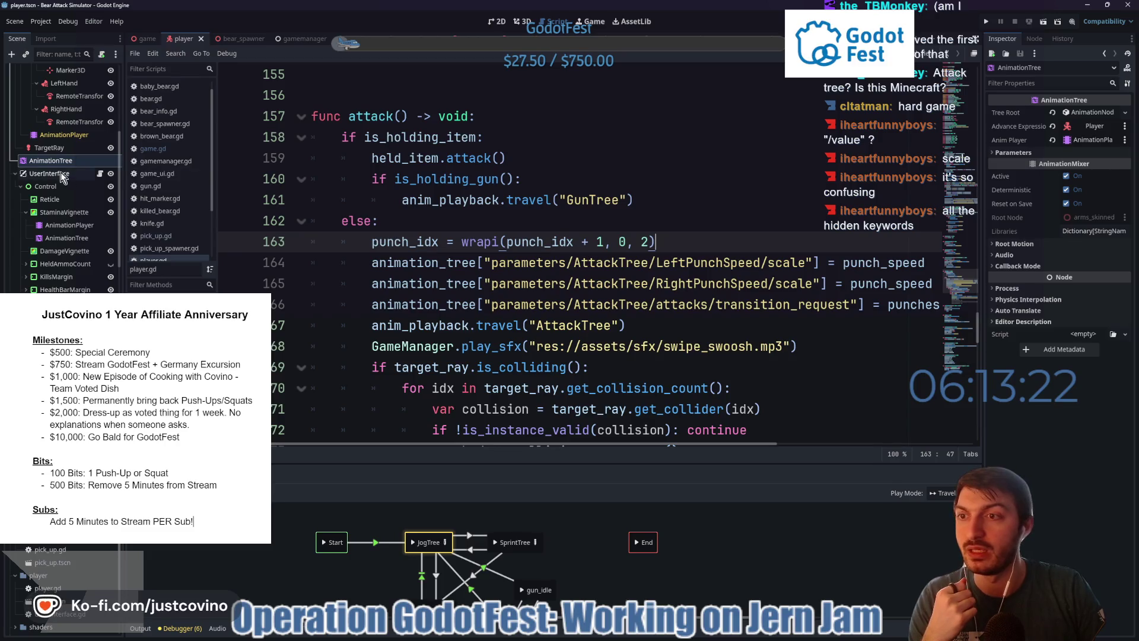
key("ctrl+F2")
scroll(53, 190, "up", 4)
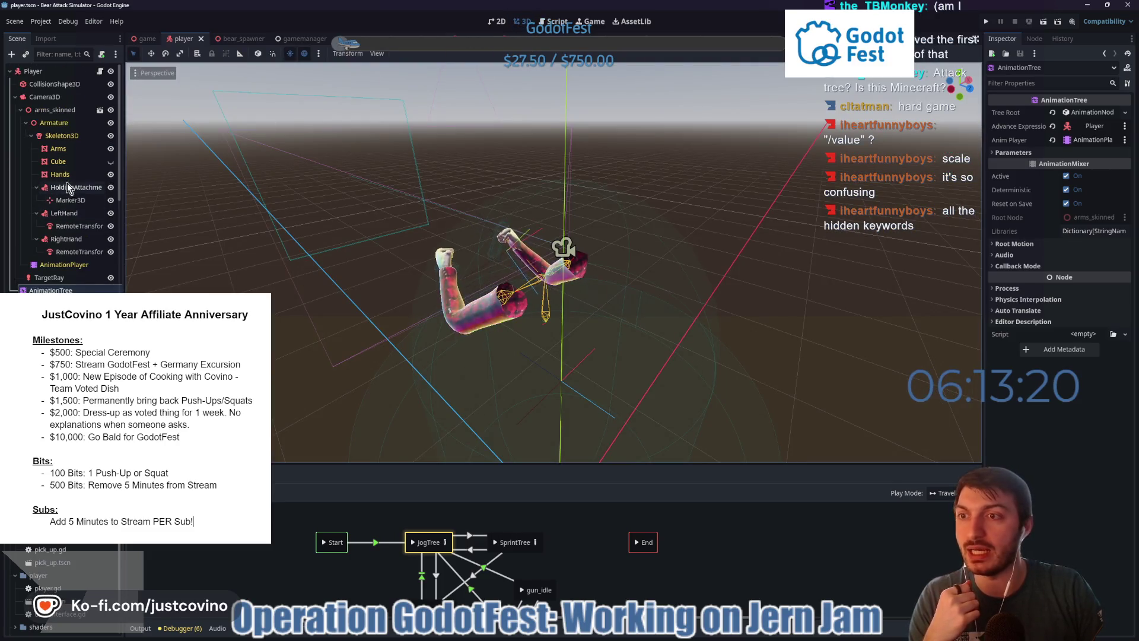
left_click(59, 174)
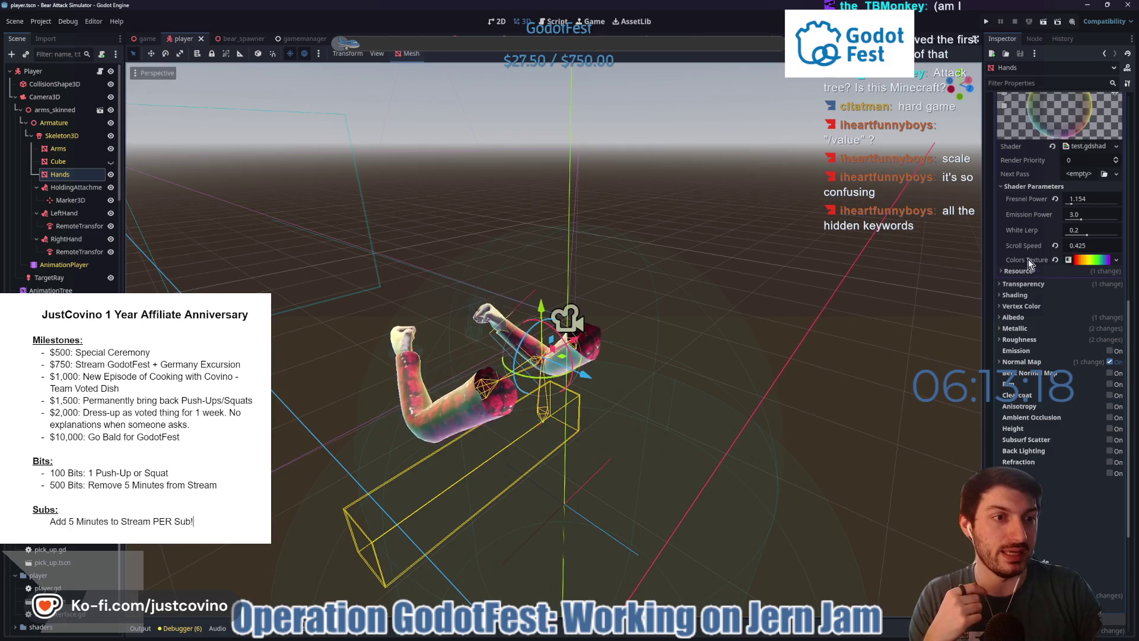
Step: Lower the Hands next-pass shader's Emission Power from 3.0 to 1.0
scroll(1062, 270, "up", 2)
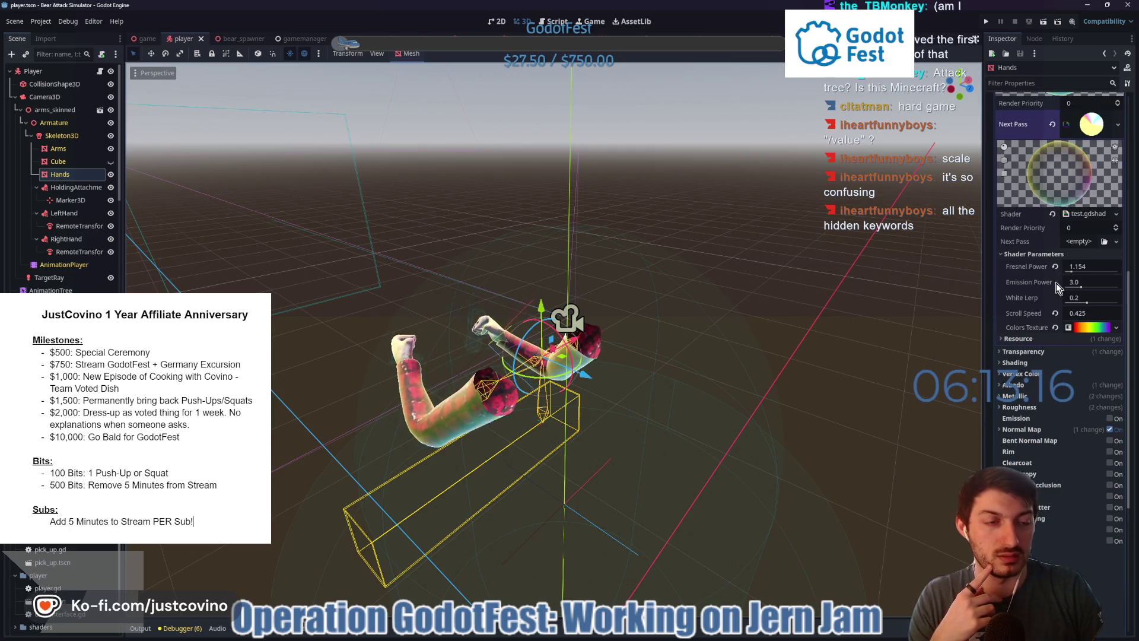
left_click_drag(1081, 290, 1050, 292)
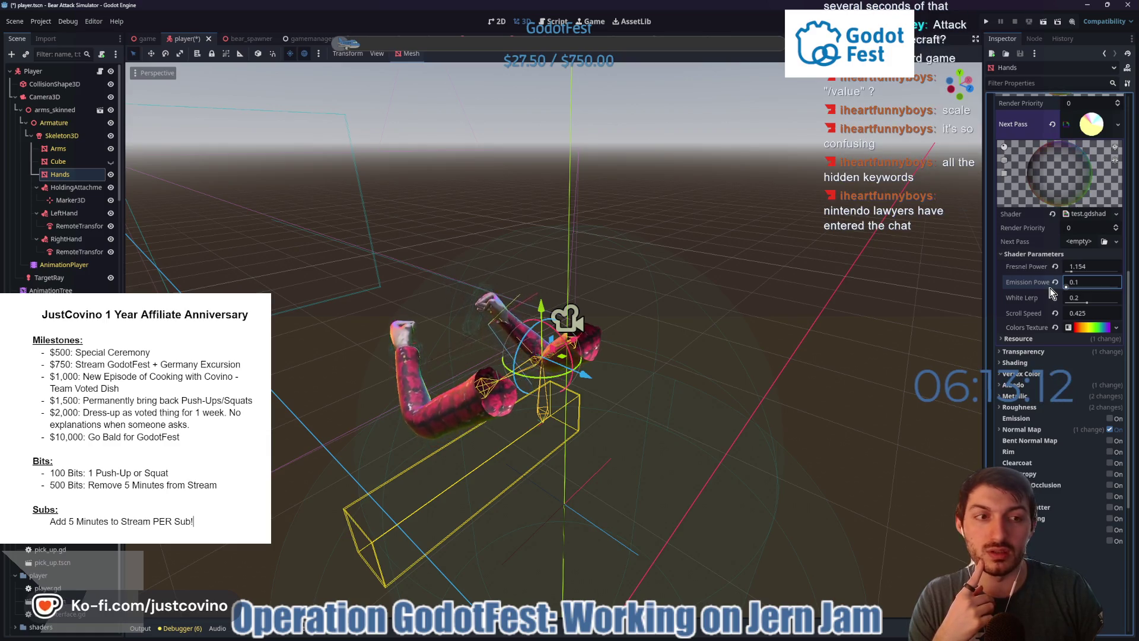
left_click_drag(1065, 289, 1071, 291)
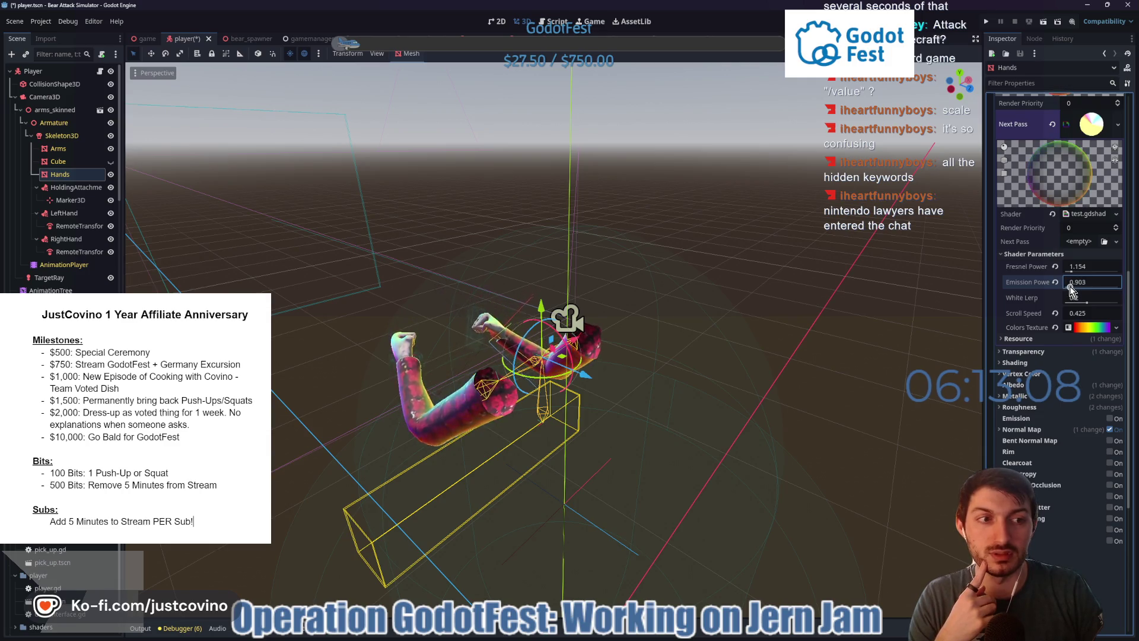
type("1")
key("Return")
left_click_drag(925, 308, 796, 343)
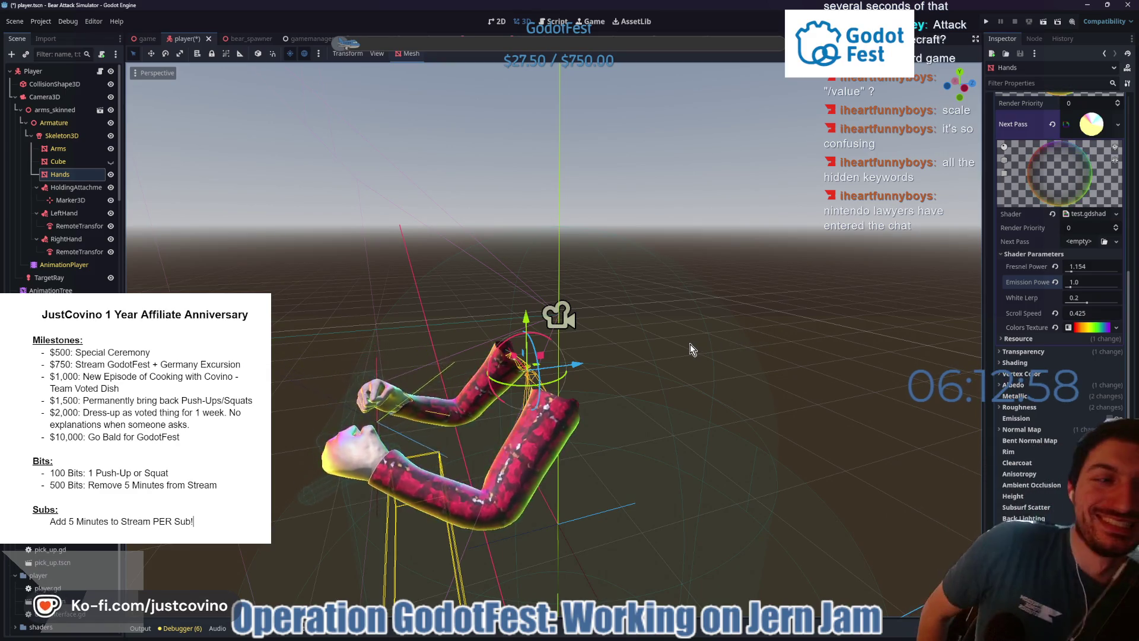
Step: Re-expand the Next Pass material and open its test.gdshader code for editing
left_click(1093, 129)
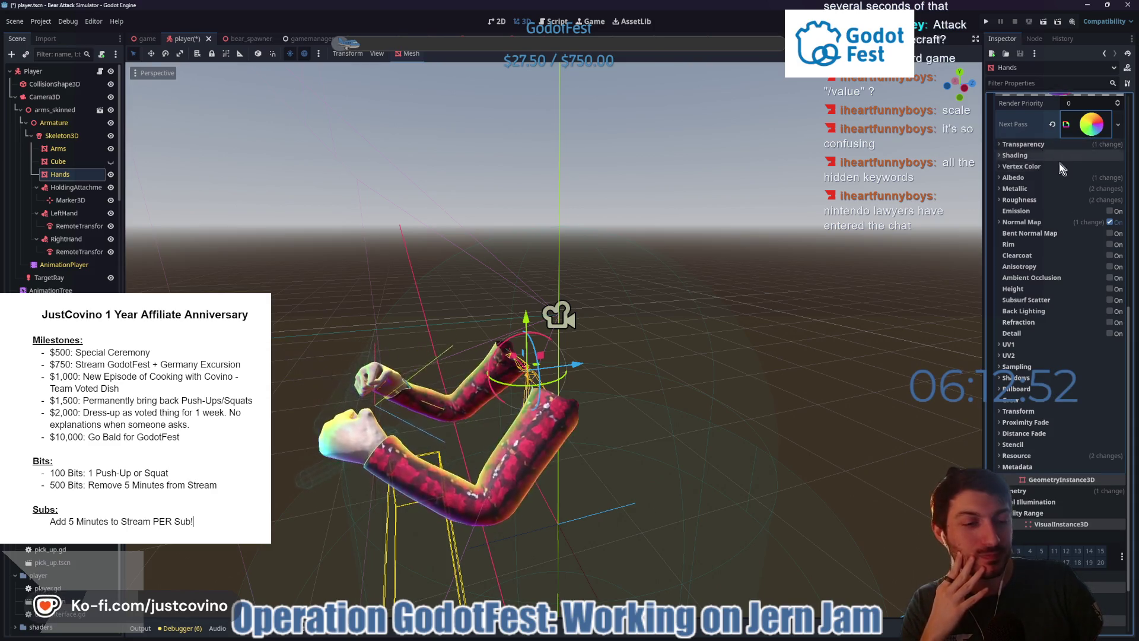
scroll(1073, 214, "up", 3)
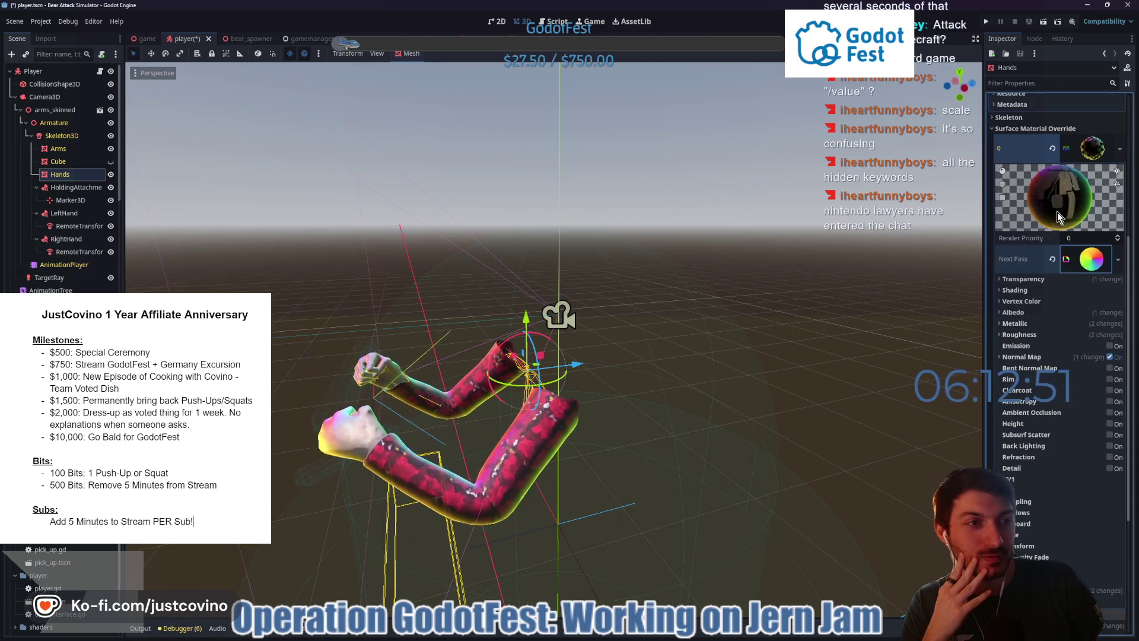
left_click(1087, 267)
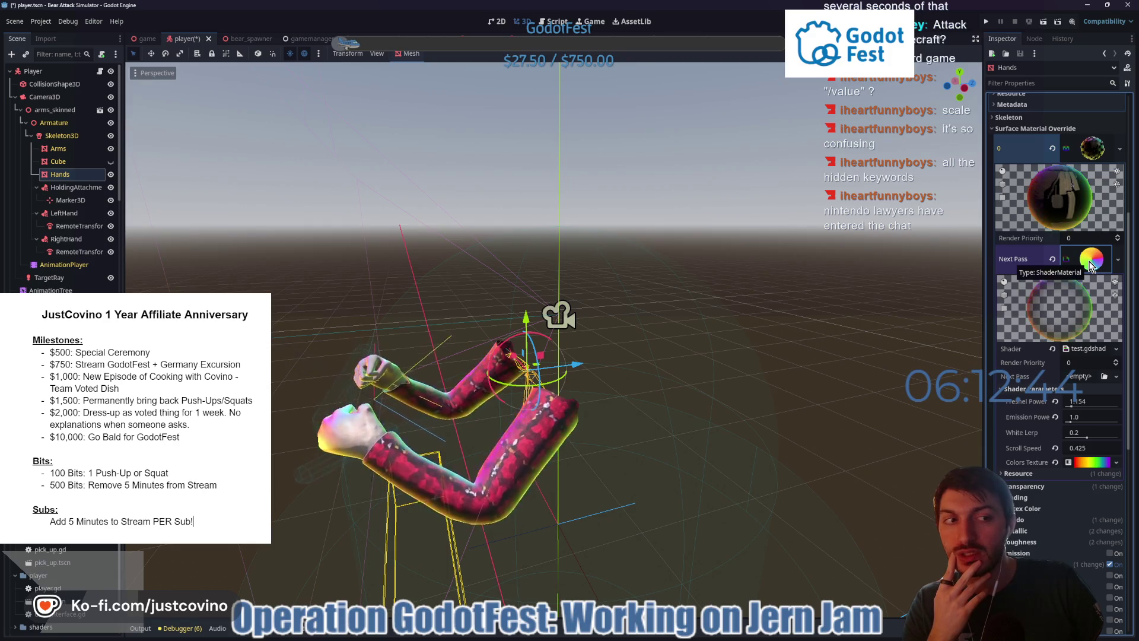
left_click(1085, 350)
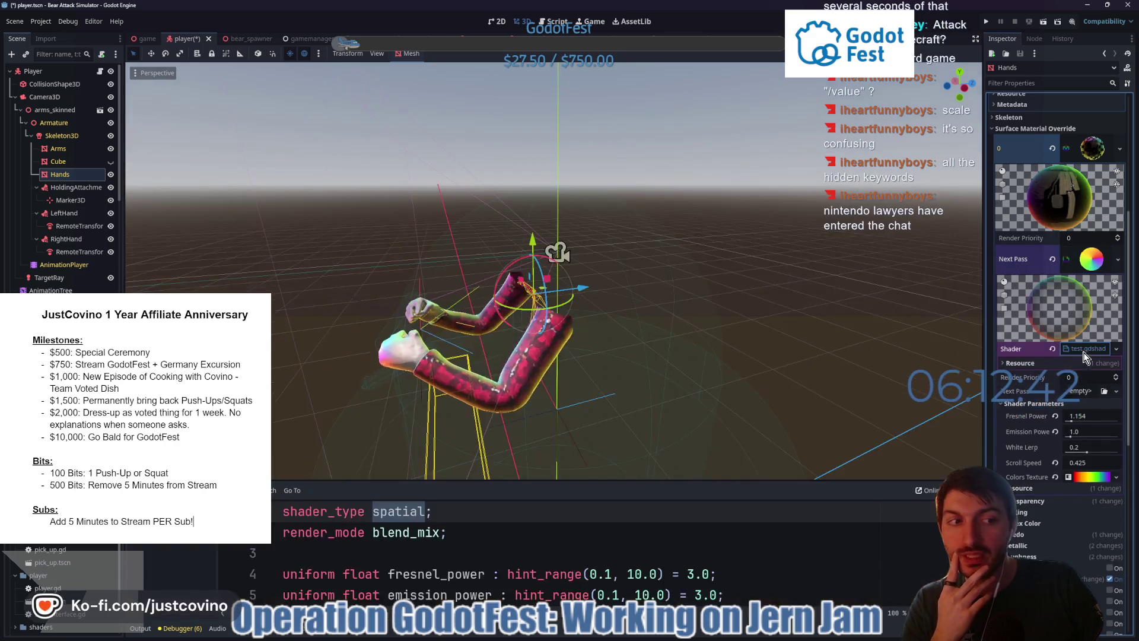
Step: Enlarge the test.gdshader code panel and insert a blank line after render_mode blend_mix
scroll(540, 505, "down", 3)
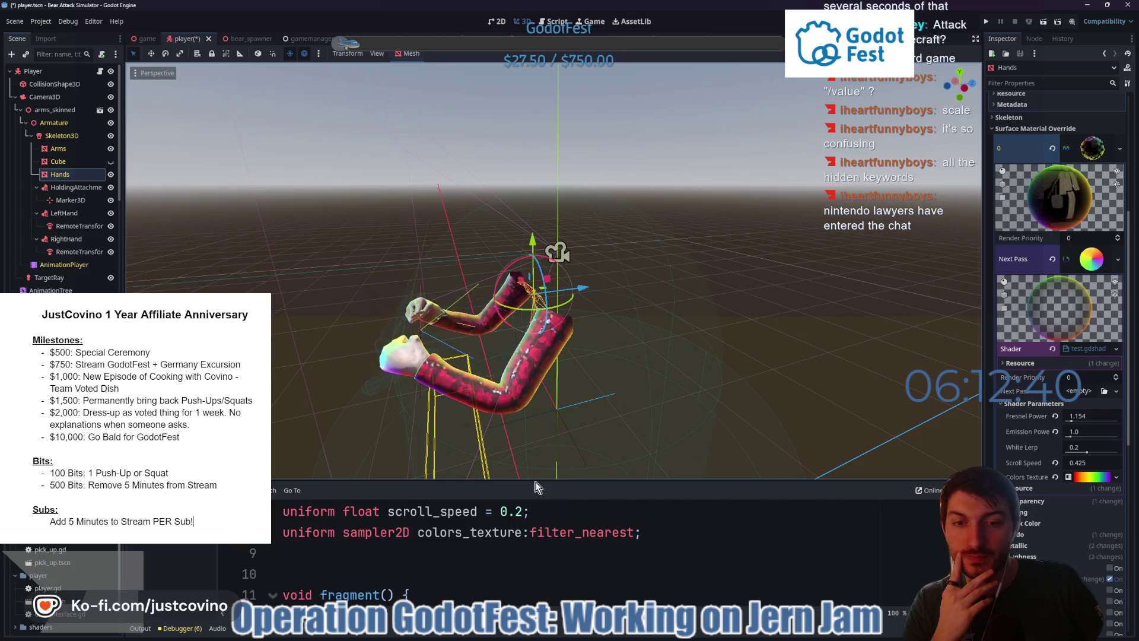
mouse_move(536, 482)
left_mouse_down()
mouse_move(528, 98)
mouse_move(522, 178)
left_mouse_up()
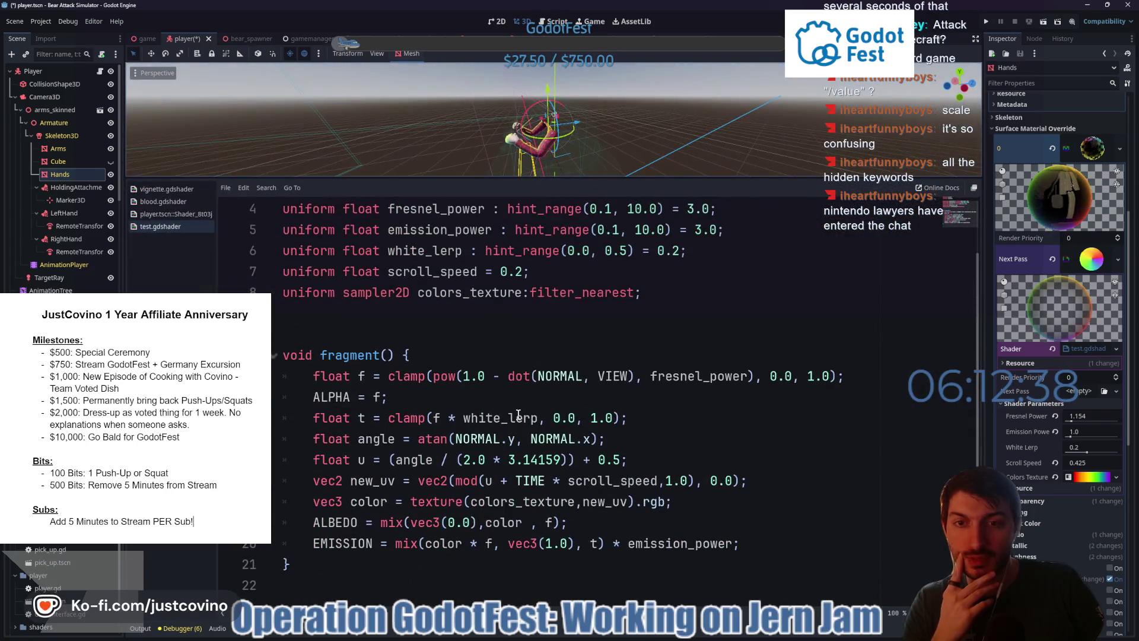
scroll(511, 403, "up", 1)
scroll(518, 377, "down", 1)
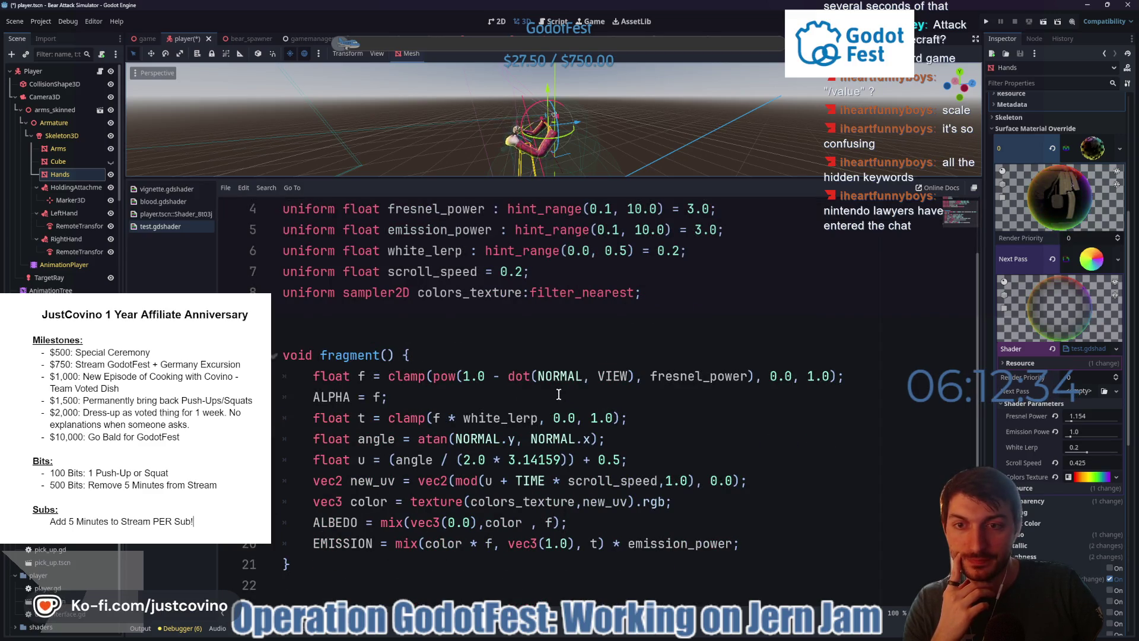
scroll(558, 394, "up", 1)
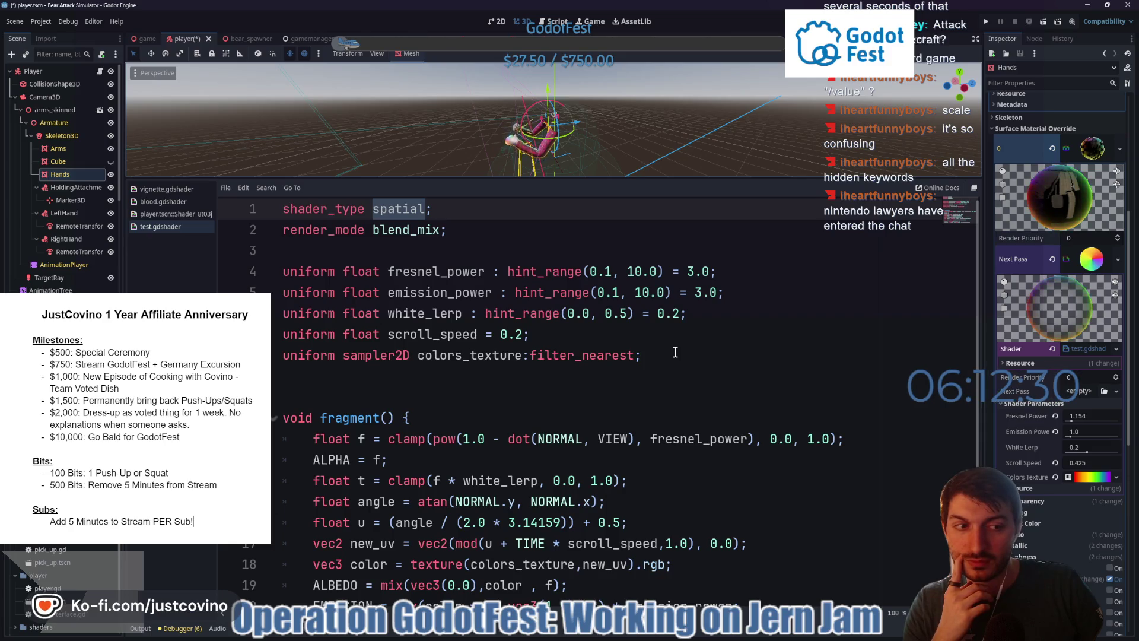
left_click(423, 254)
key("Return")
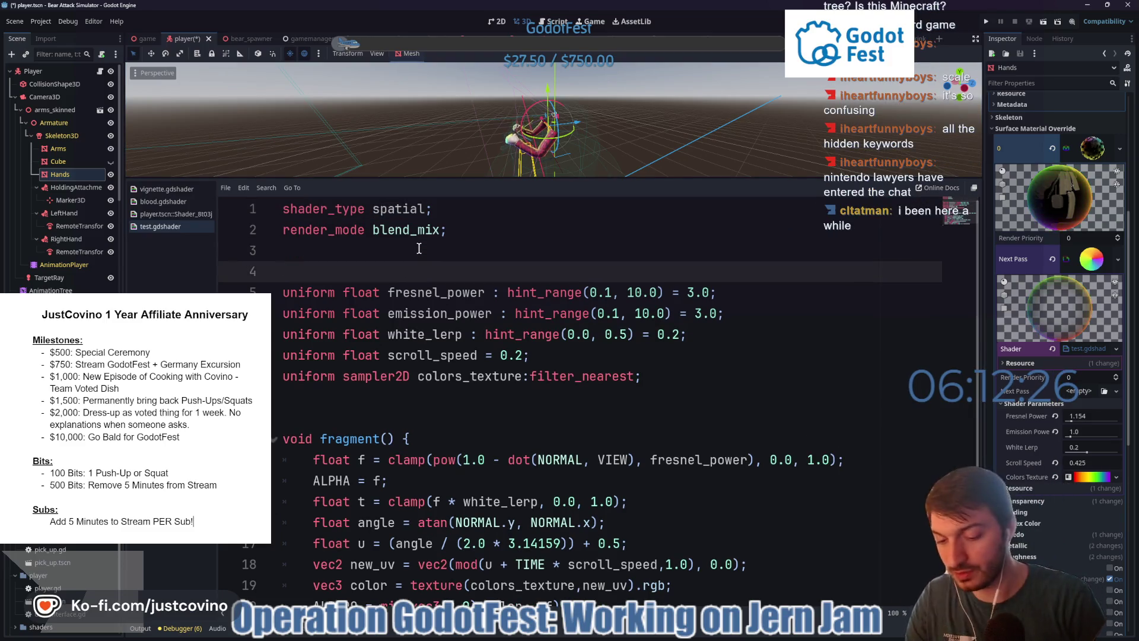
Step: Declare 'uniform float visibility: hint_range(0.0, 1.0, 0.1) = 1.0;' on line 4 of test.gdshader
type("unfir")
key("BackSpace")
key("BackSpace")
key("BackSpace")
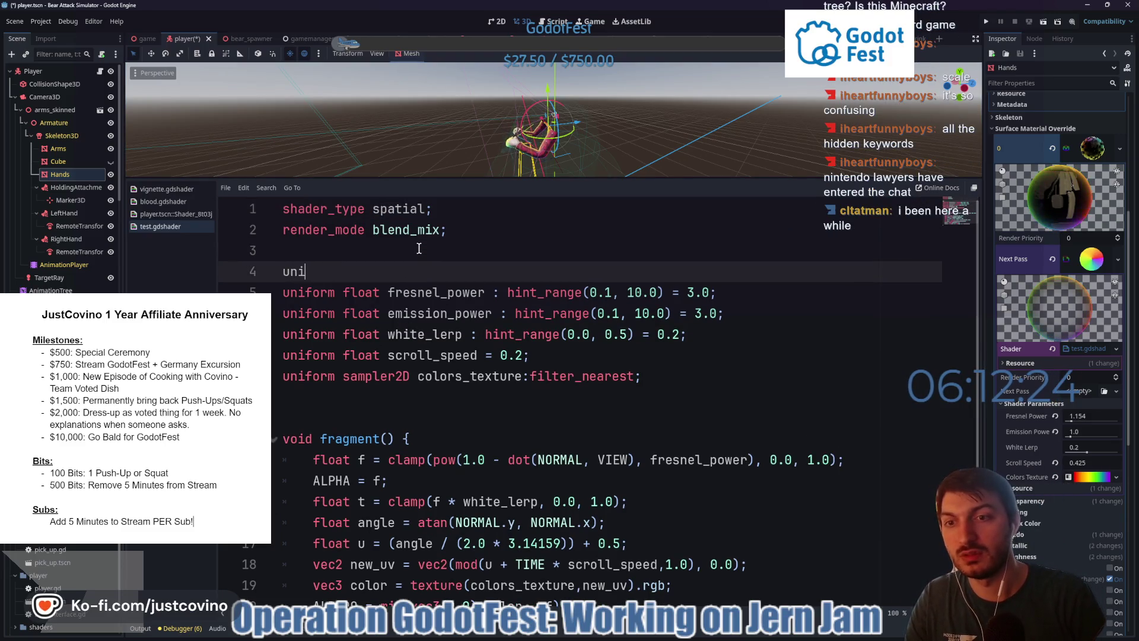
type("form float")
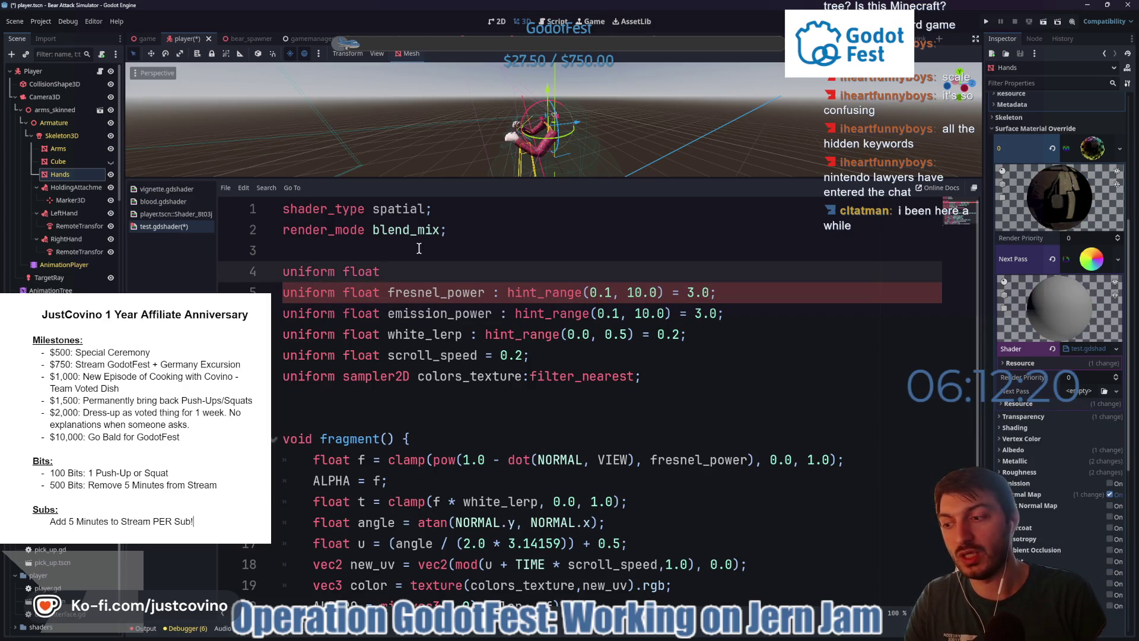
type("lity: hint")
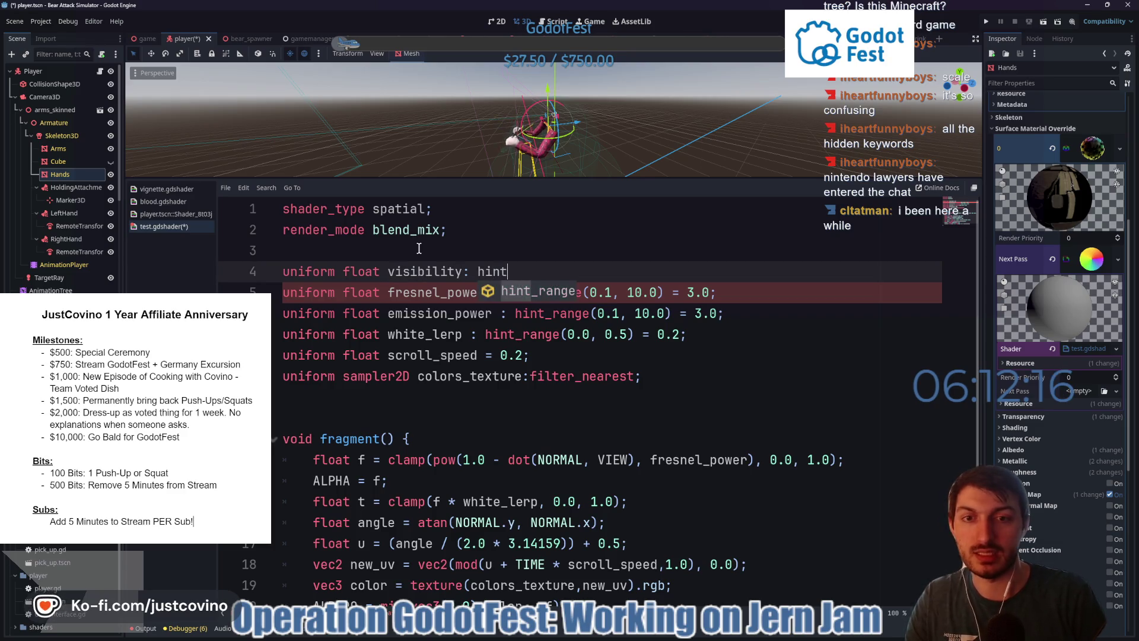
key("Return")
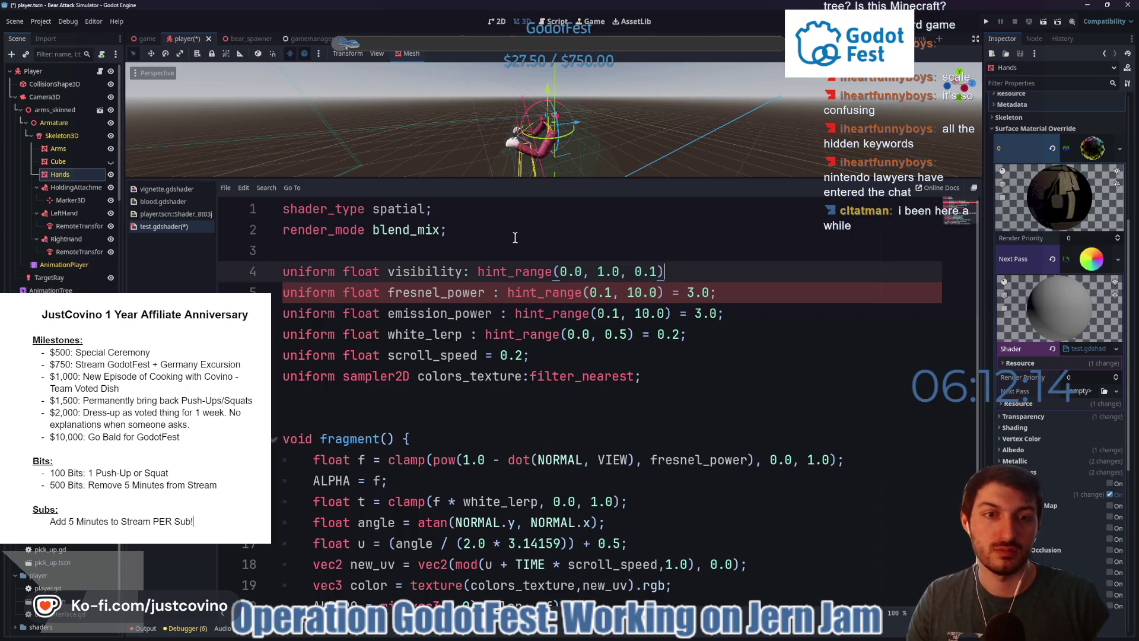
type("= 1.0;")
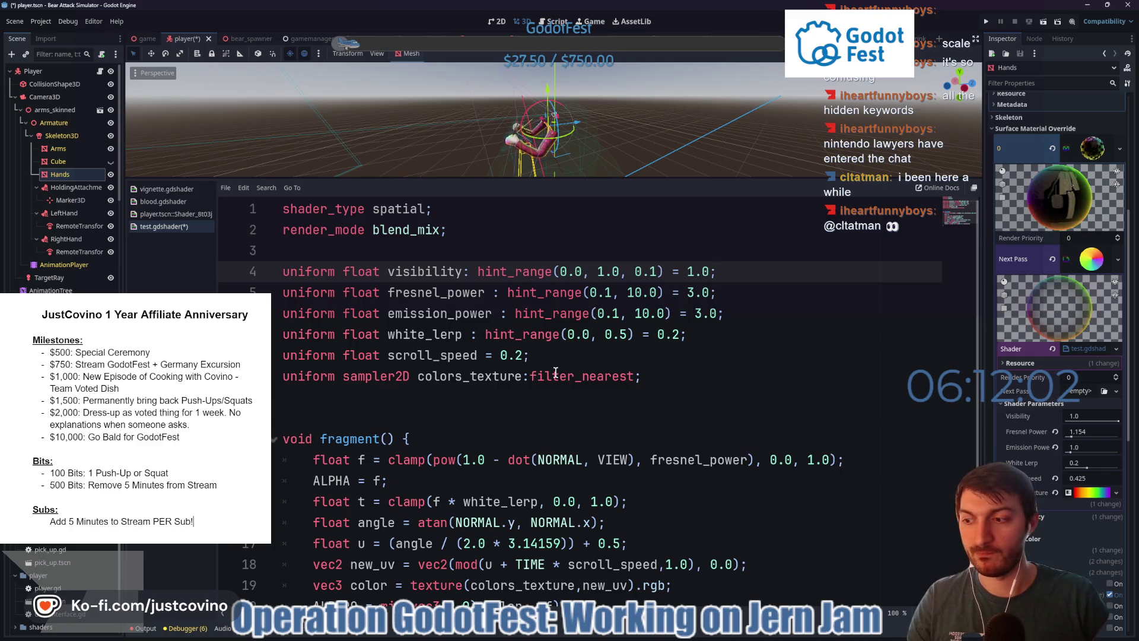
scroll(555, 372, "down", 2)
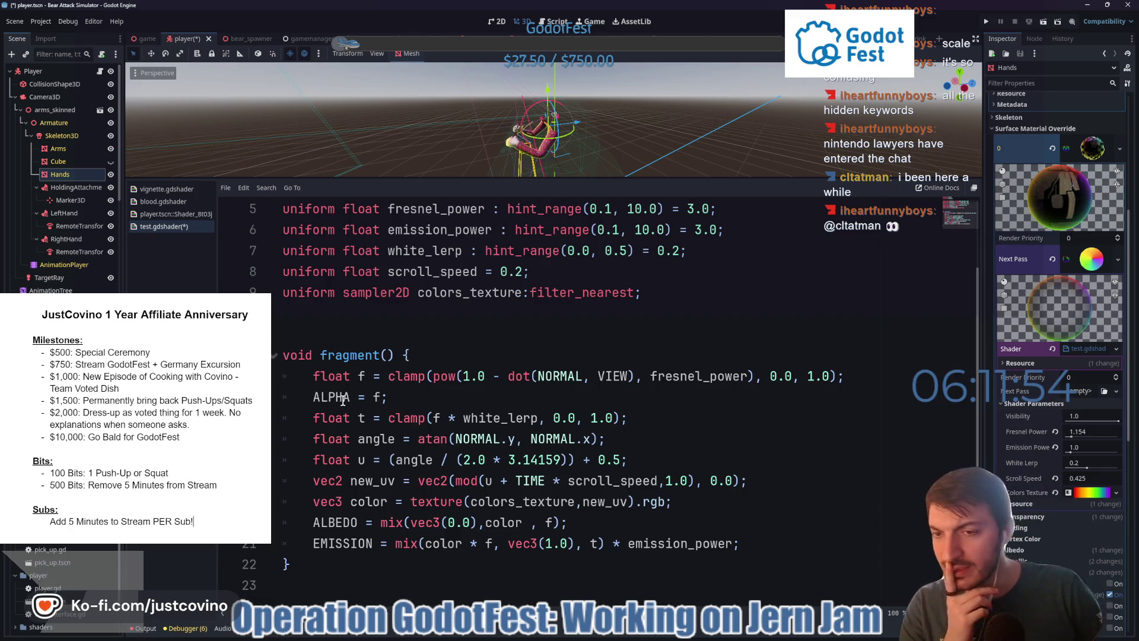
Step: Review the Hands' Next Pass material settings in the Inspector, then save the player scene
scroll(1046, 519, "down", 3)
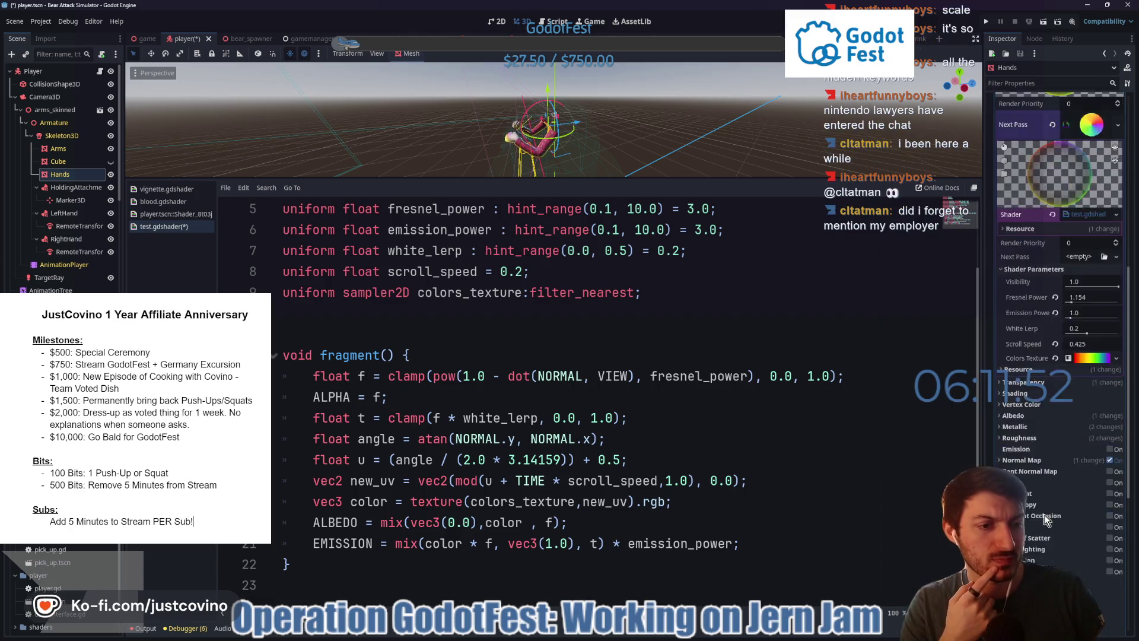
scroll(1044, 516, "down", 2)
scroll(1041, 511, "down", 2)
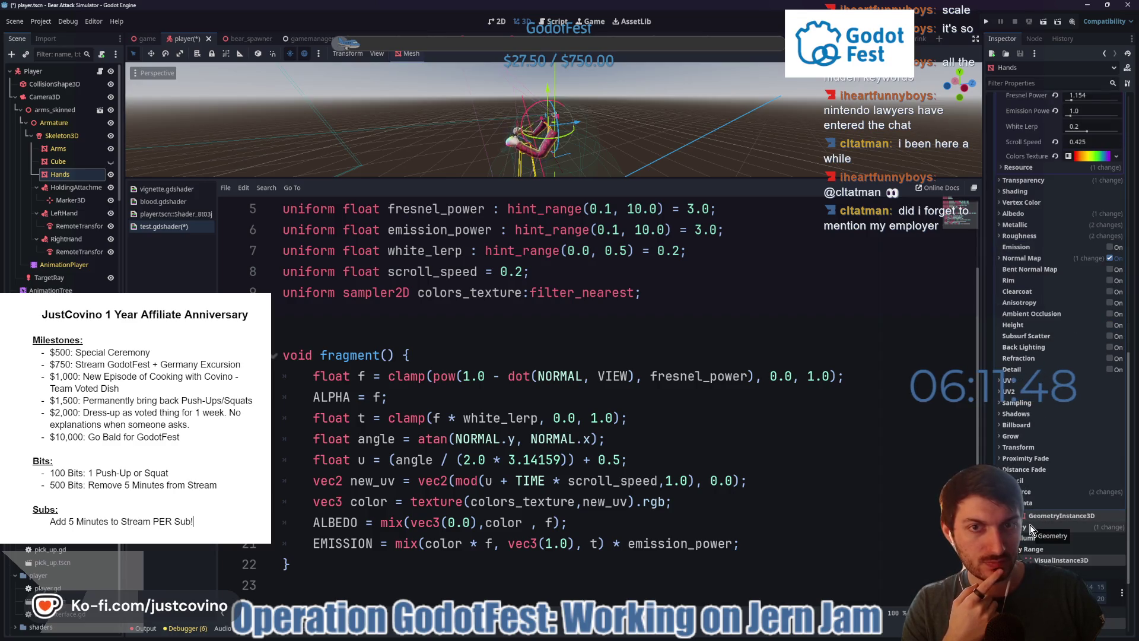
scroll(1055, 439, "up", 5)
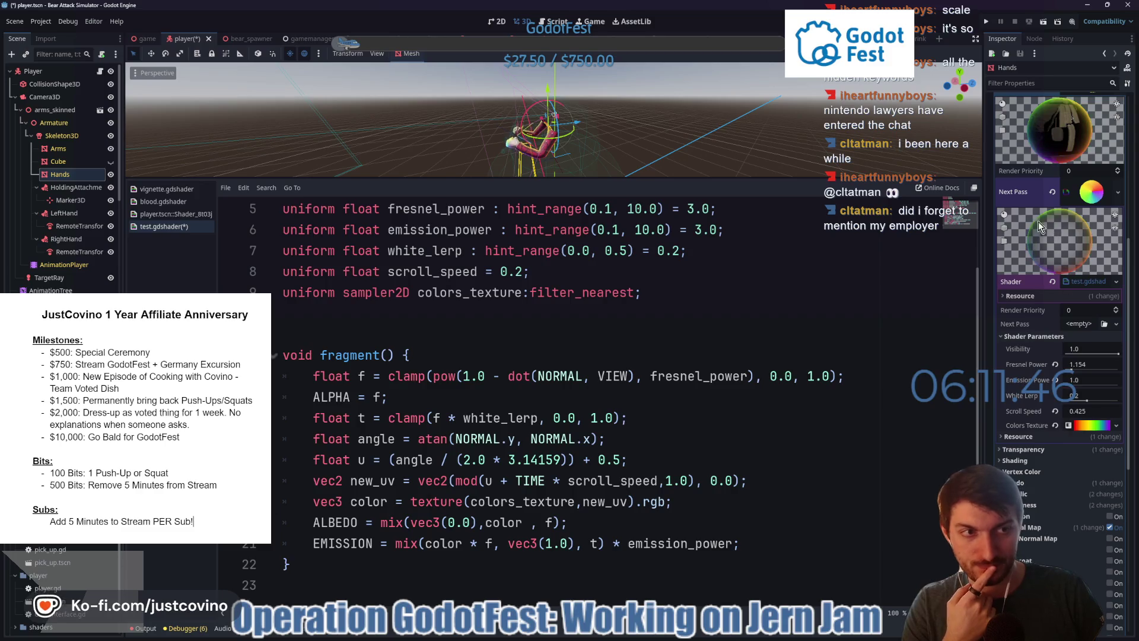
mouse_move(1024, 194)
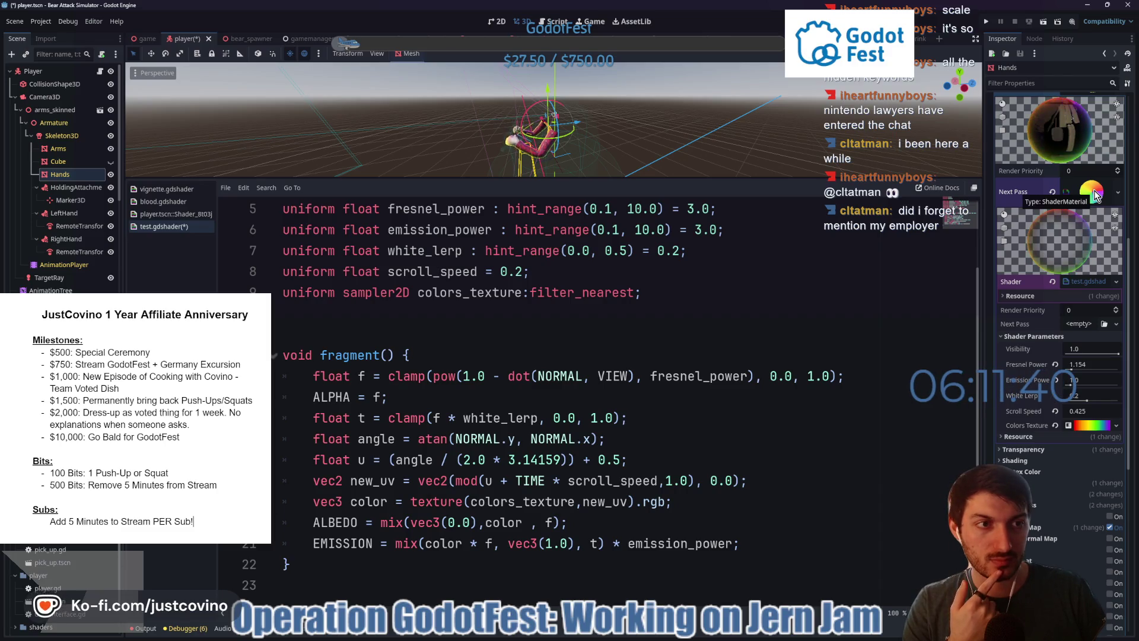
scroll(1095, 193, "up", 5)
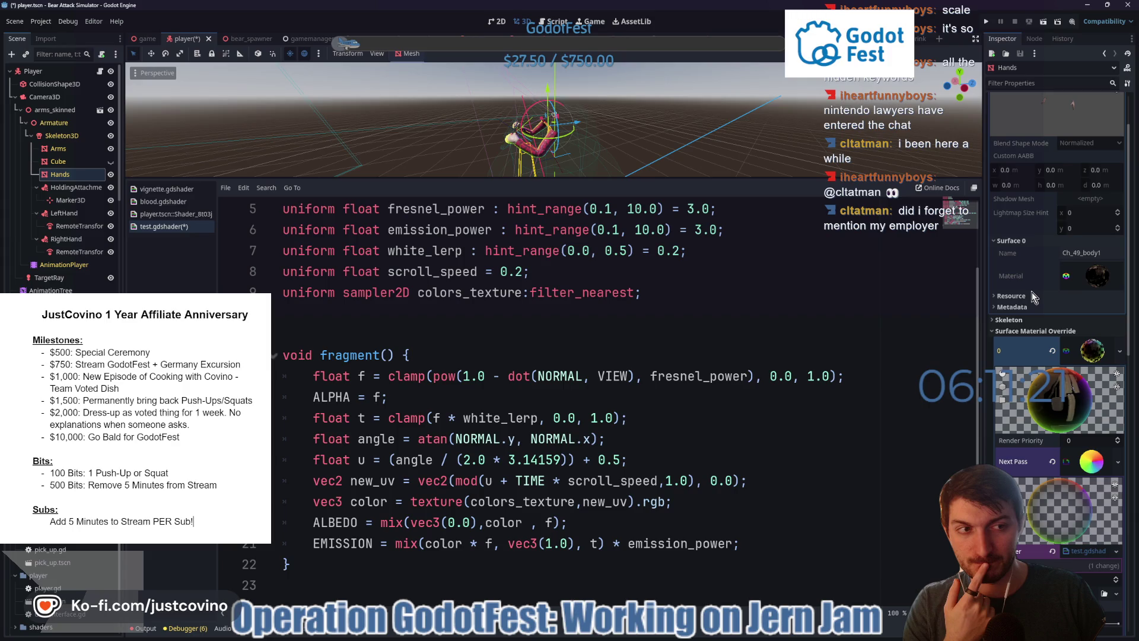
key("ctrl+s")
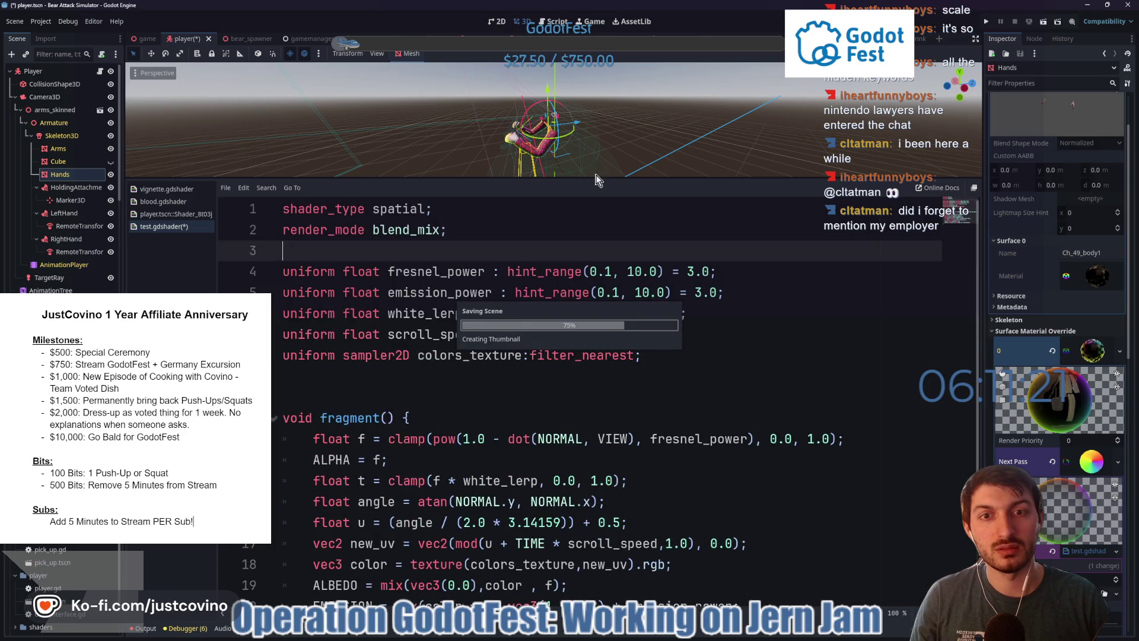
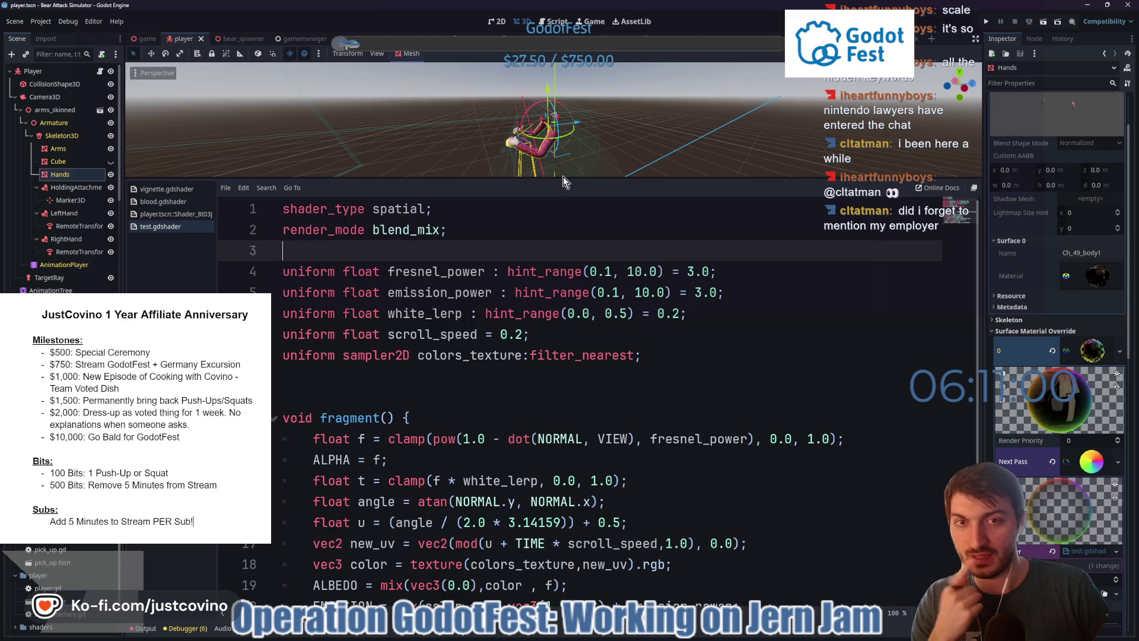
Step: Open the Hands override's Next Pass ShaderMaterial and bring up Save Resource As at the project root
left_click_drag(566, 181, 569, 423)
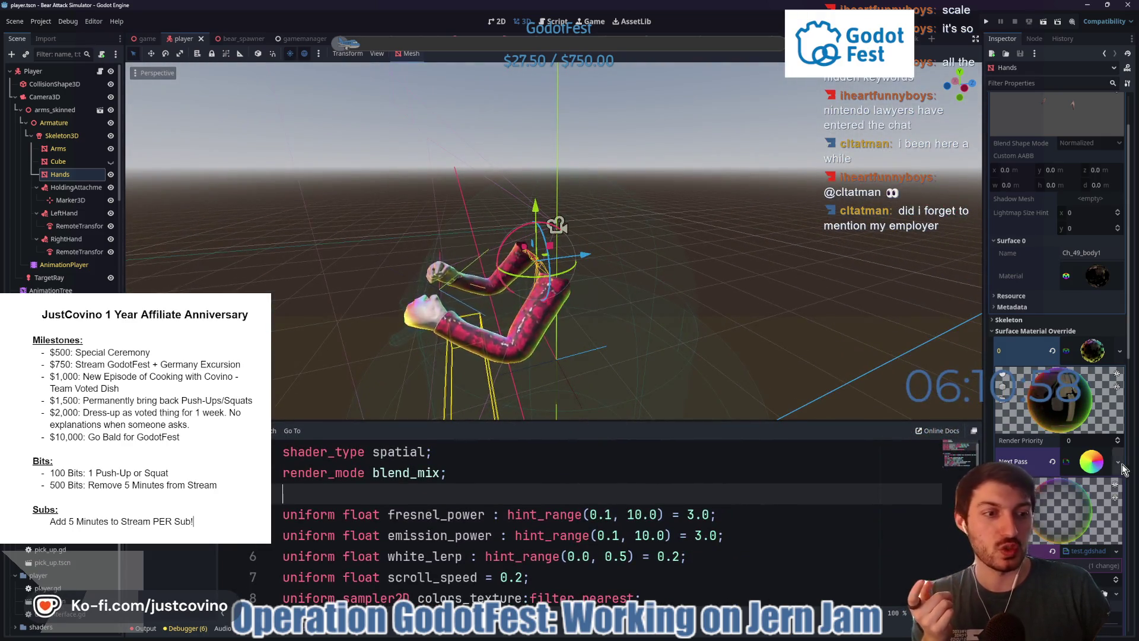
left_click(1091, 352)
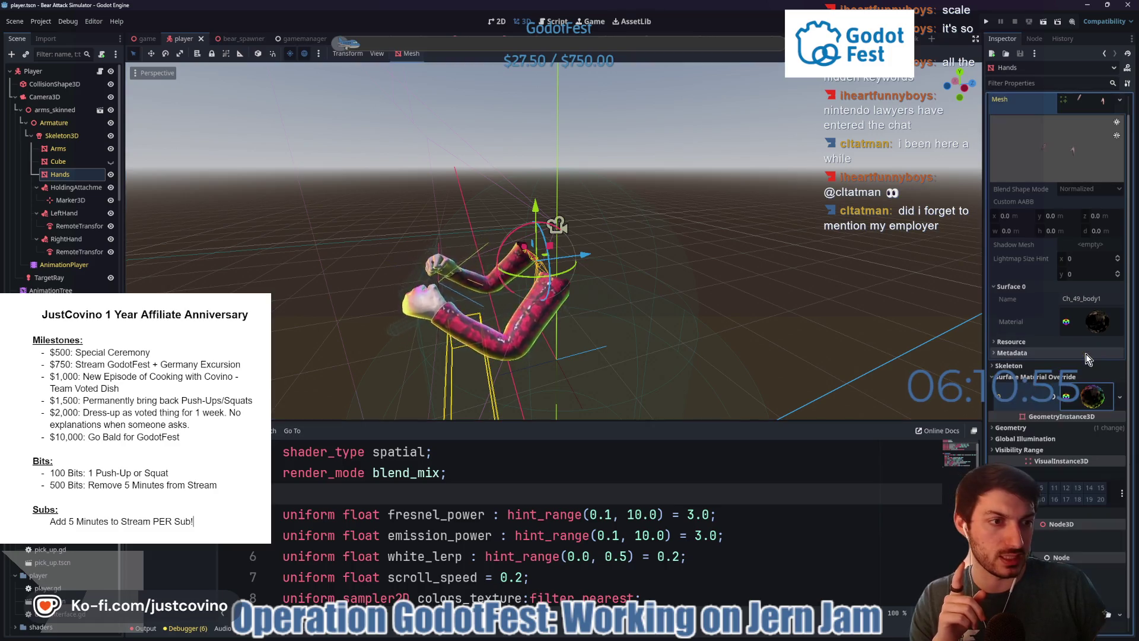
left_click(1085, 403)
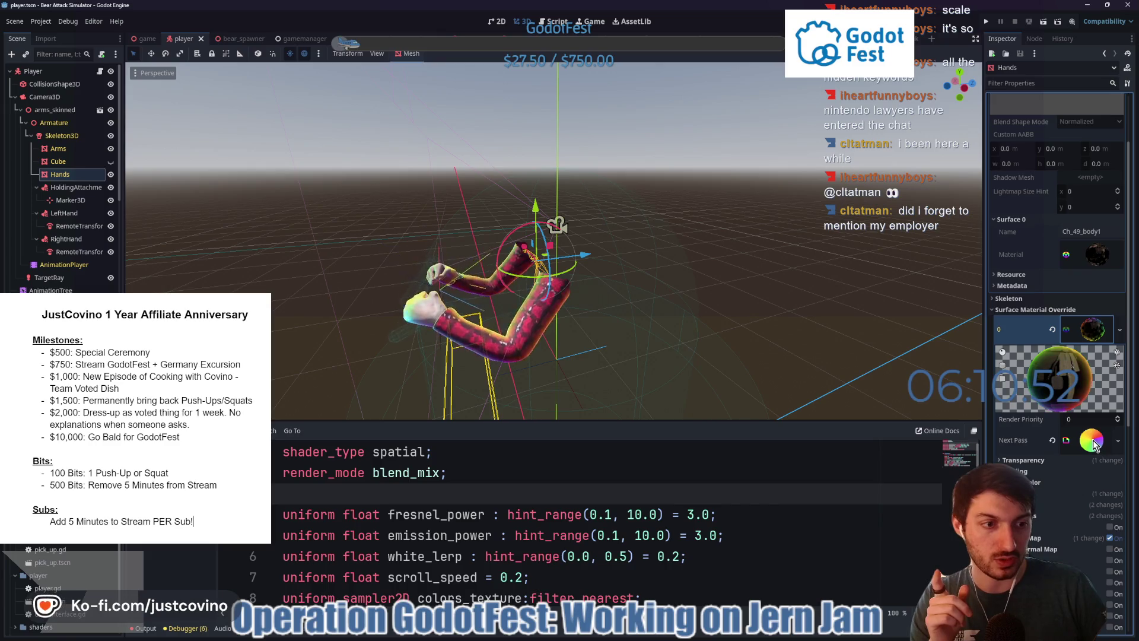
left_click(1094, 444)
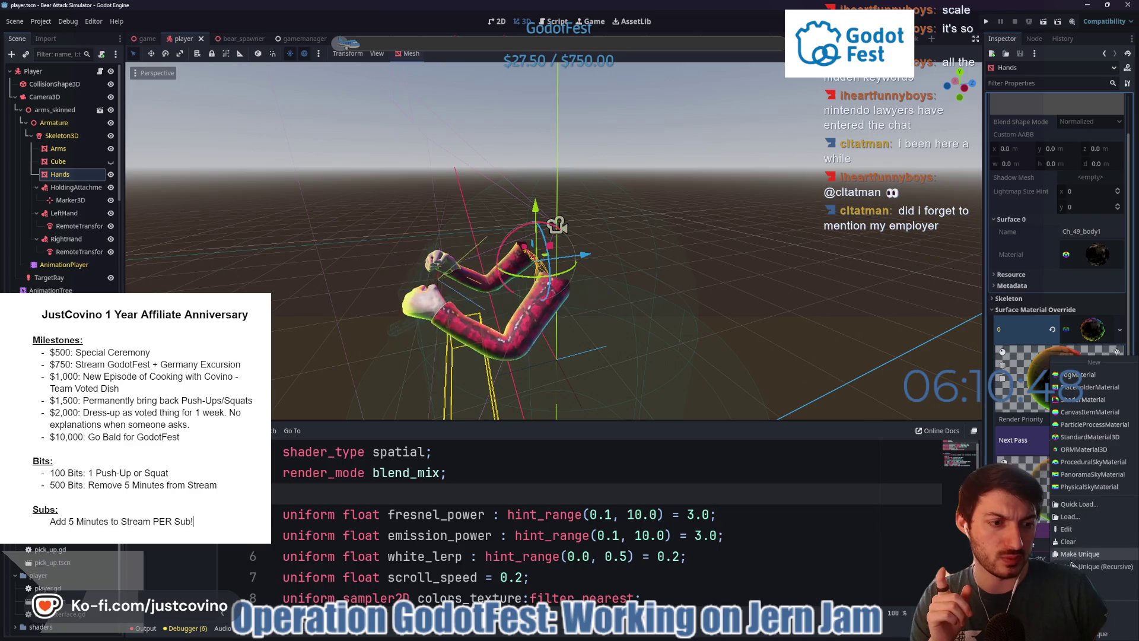
key("ctrl+s")
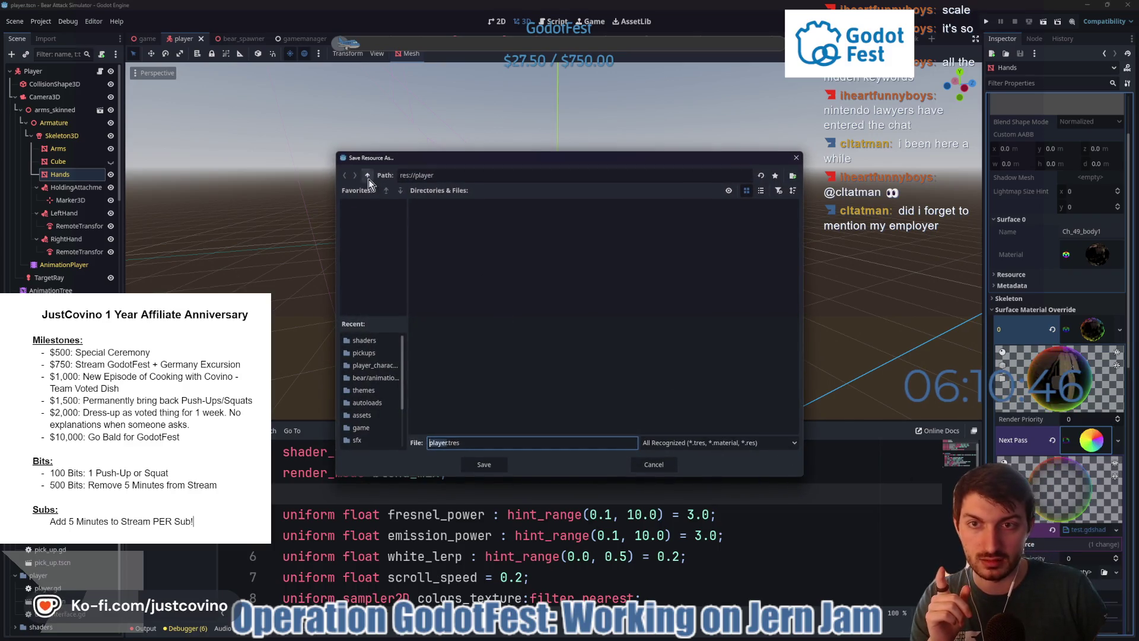
left_click(368, 176)
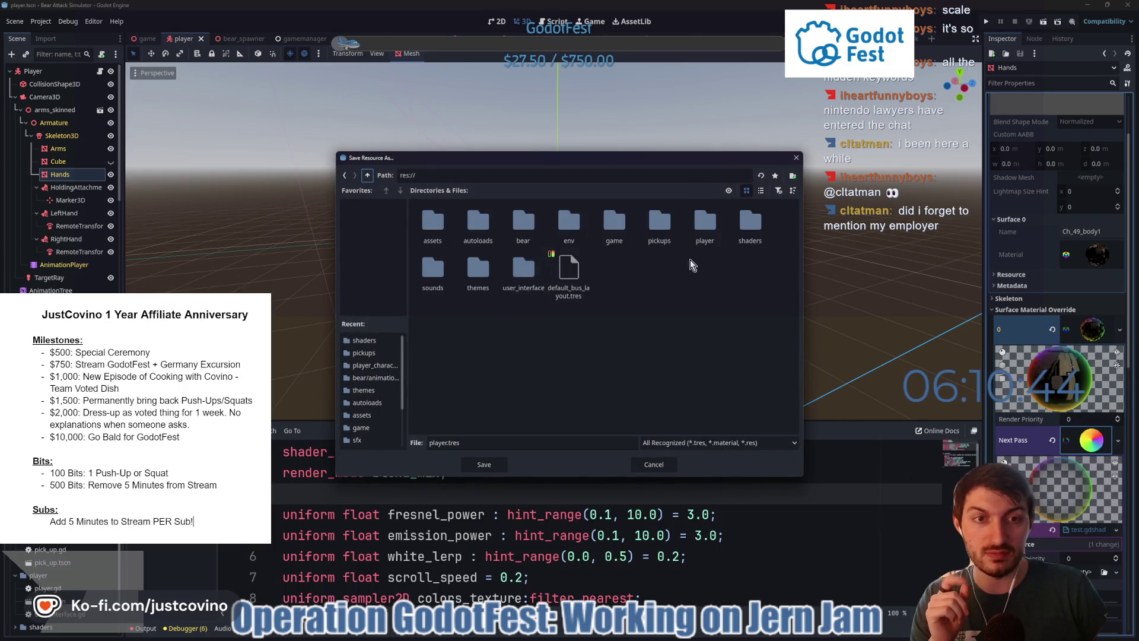
Step: Save the next-pass material as boost_aura.tres inside the shaders folder
double_click(745, 234)
double_click(445, 442)
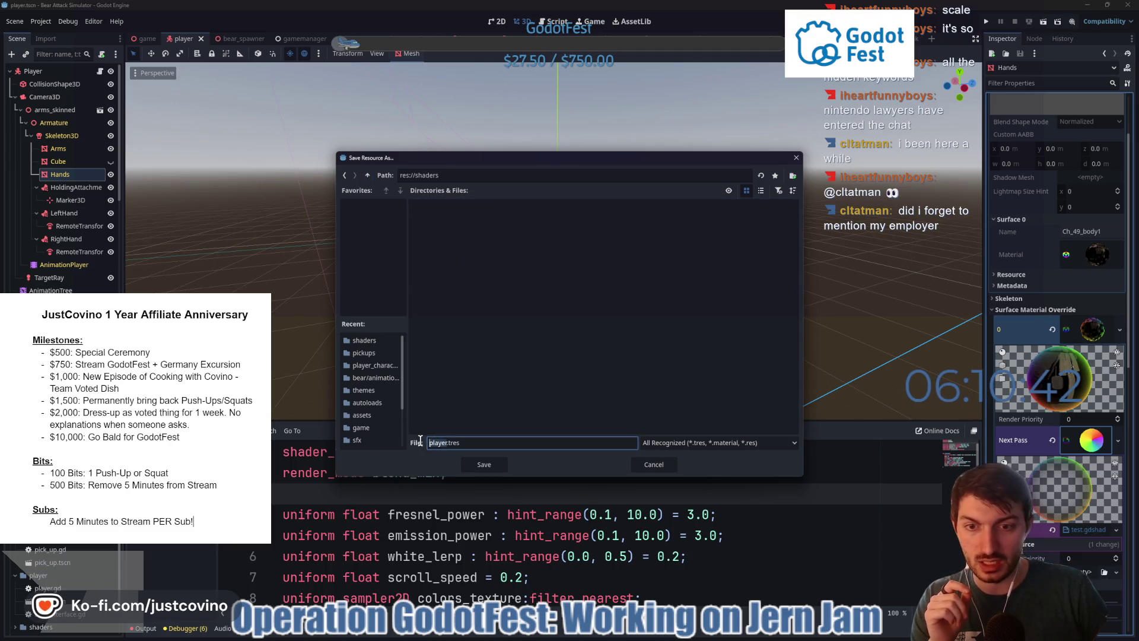
type("b")
type("oost_a")
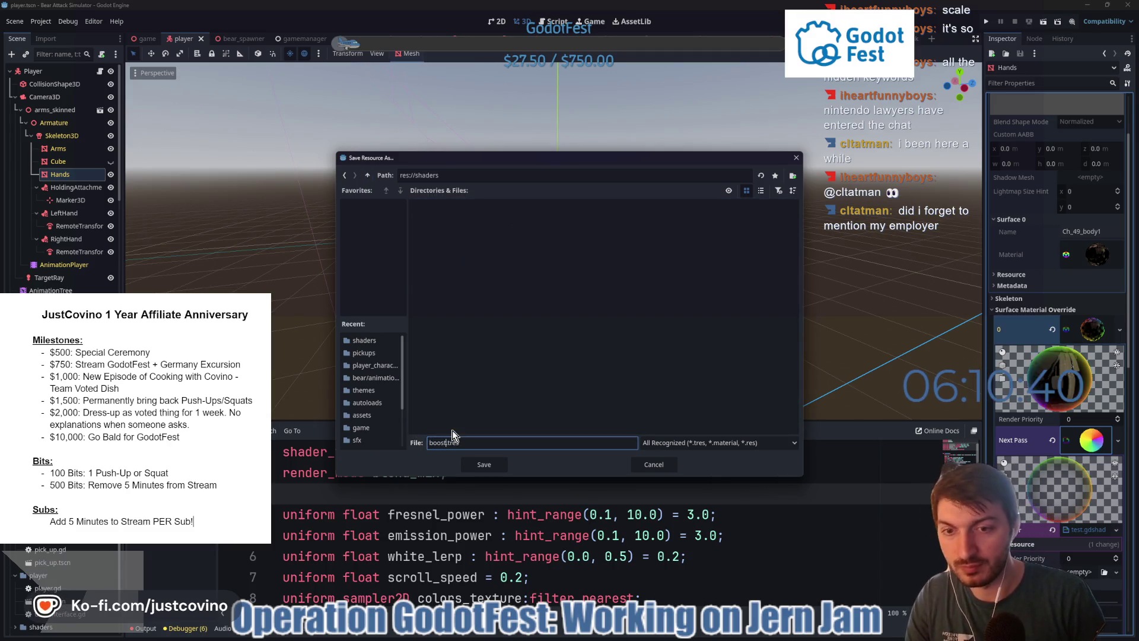
type("ura")
left_click(498, 465)
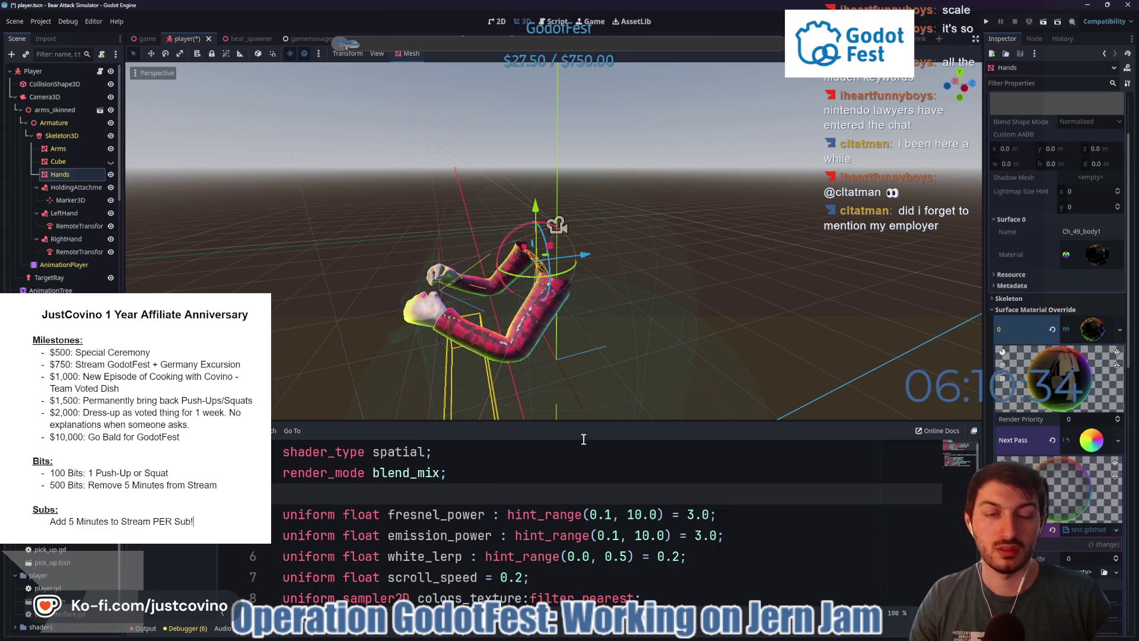
Step: Clear the Next Pass on both the Hands and Arms materials and save the player scene
key("ctrl+z")
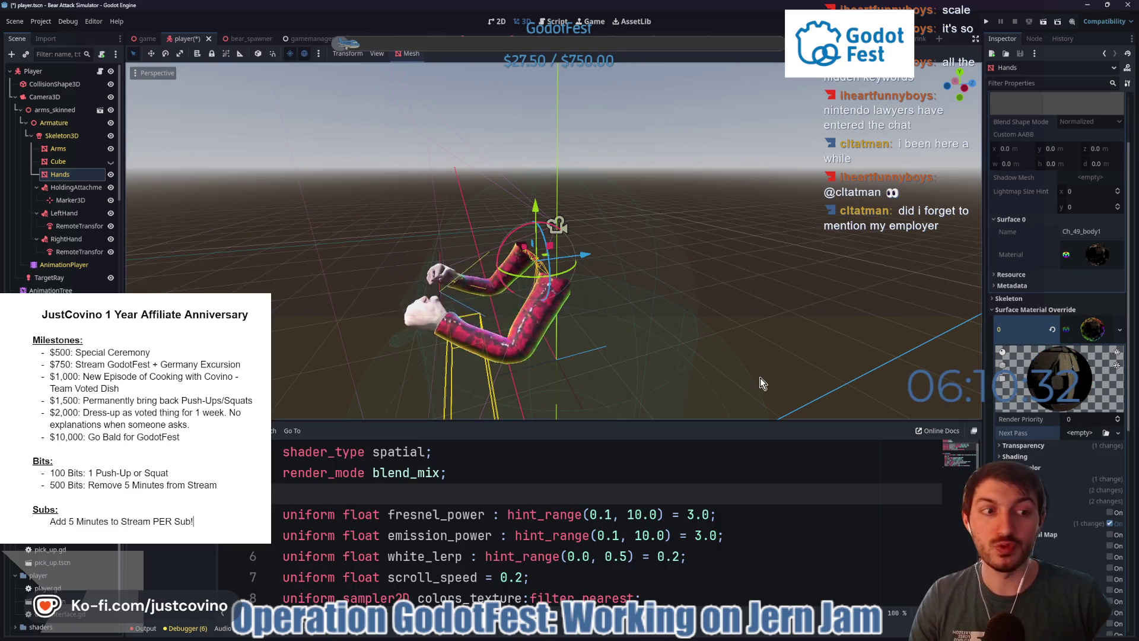
key("ctrl+s")
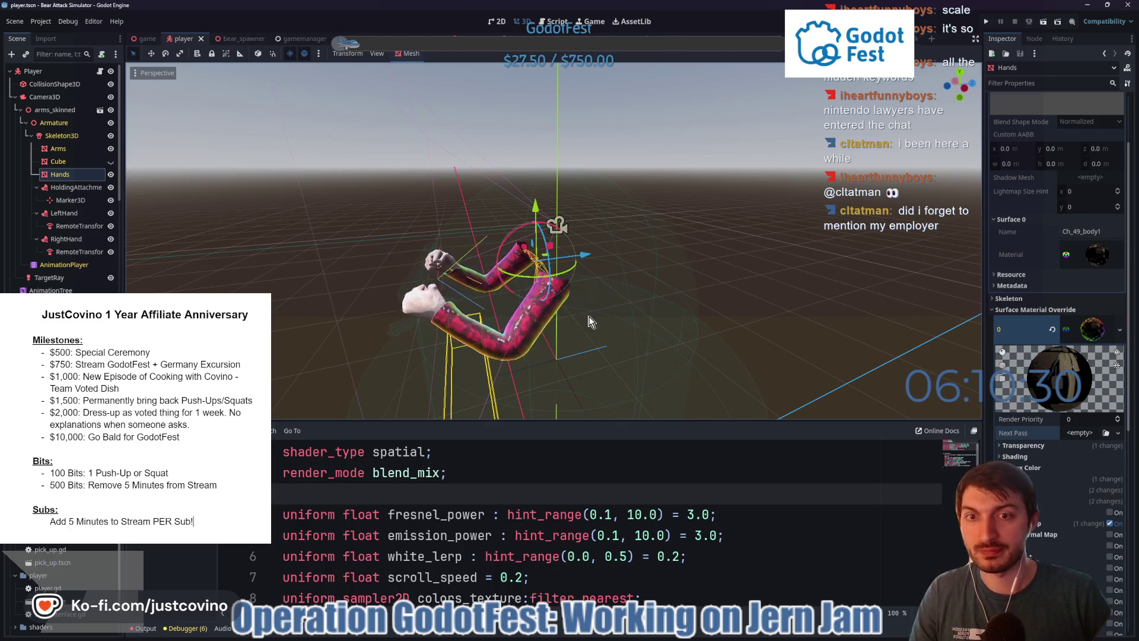
left_click(58, 148)
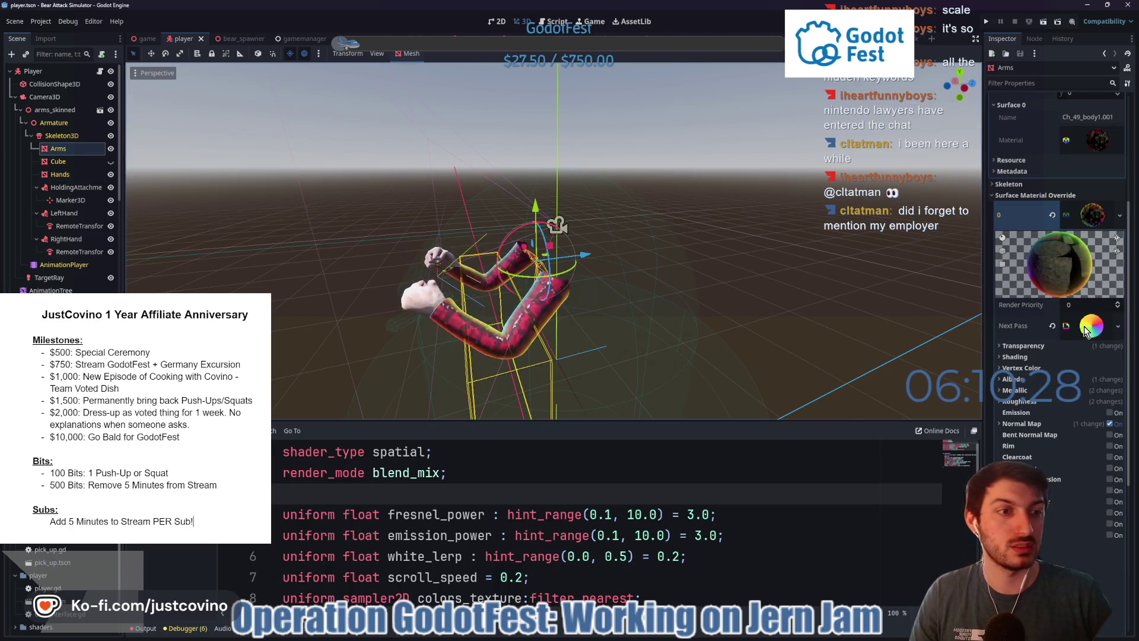
left_click(1052, 326)
key("ctrl+s")
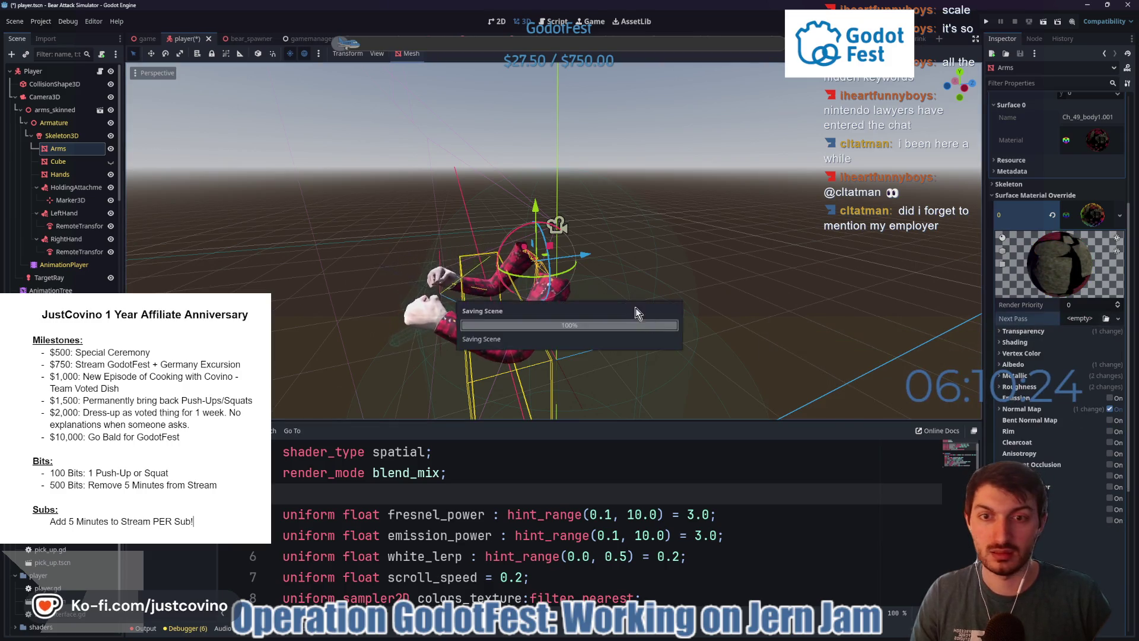
Step: Quick Load boost_aura.tres into the empty next pass and save the scene
left_click(1076, 321)
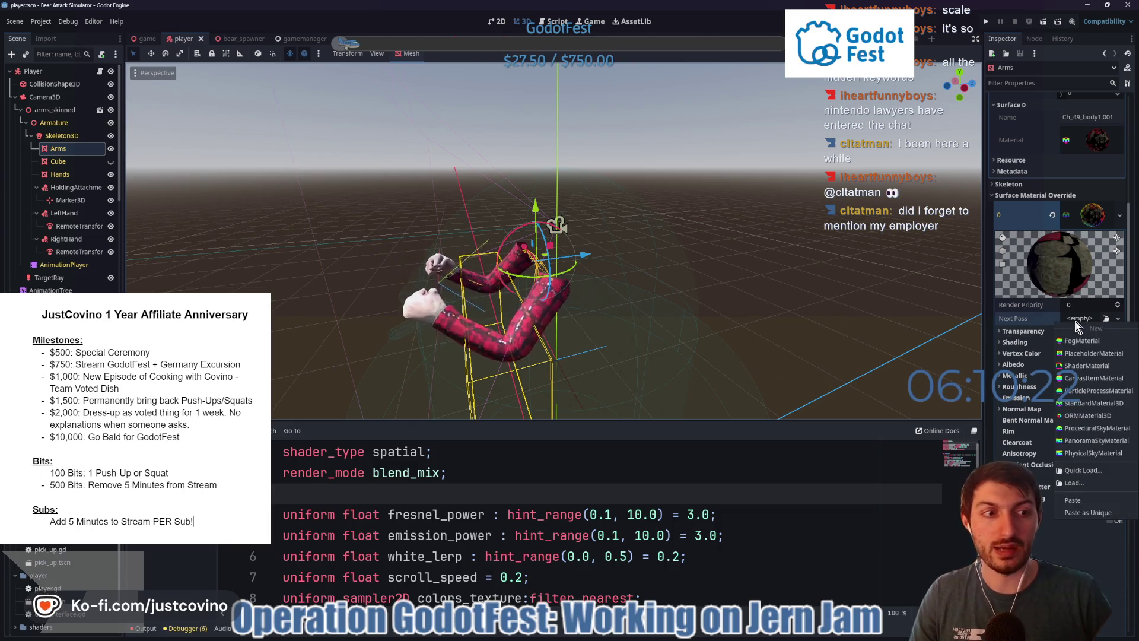
left_click(1090, 474)
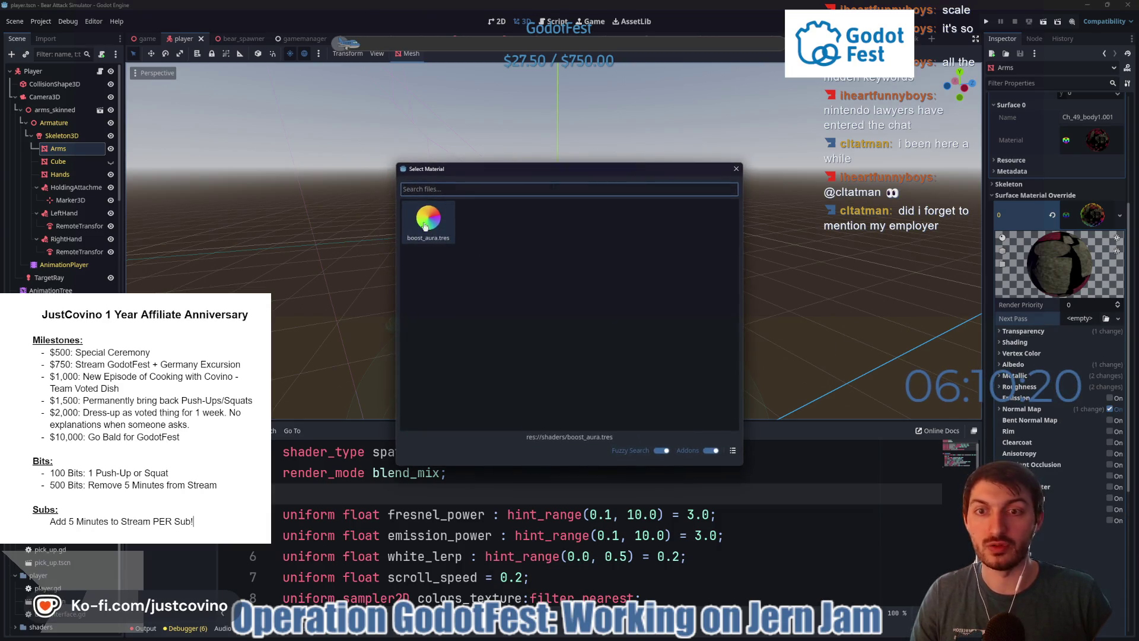
left_click(425, 226)
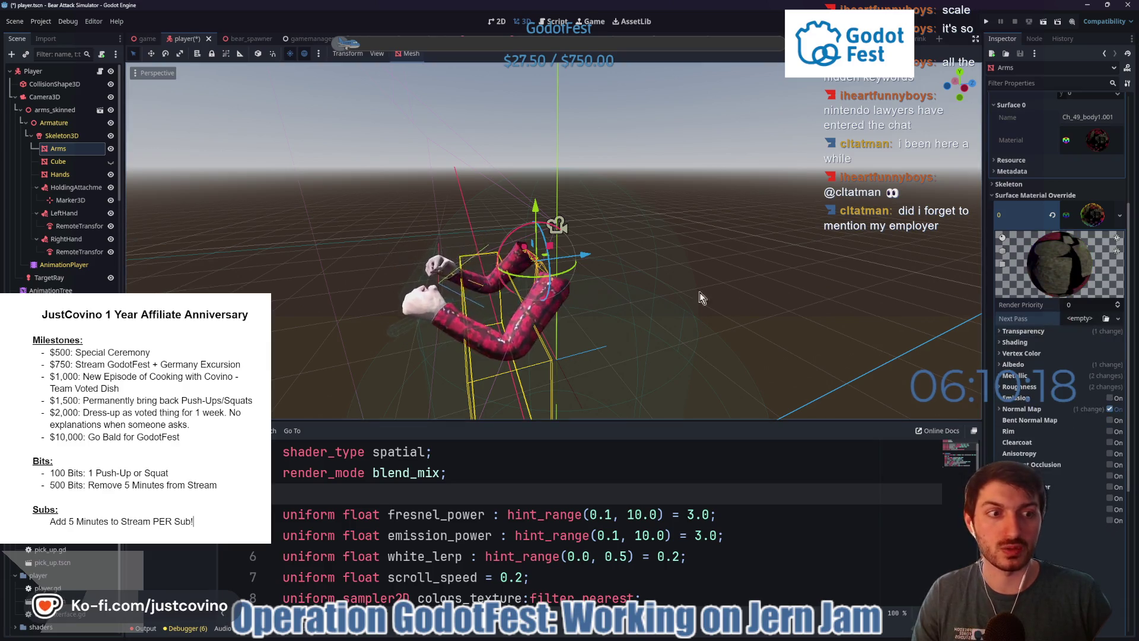
key("ctrl+s")
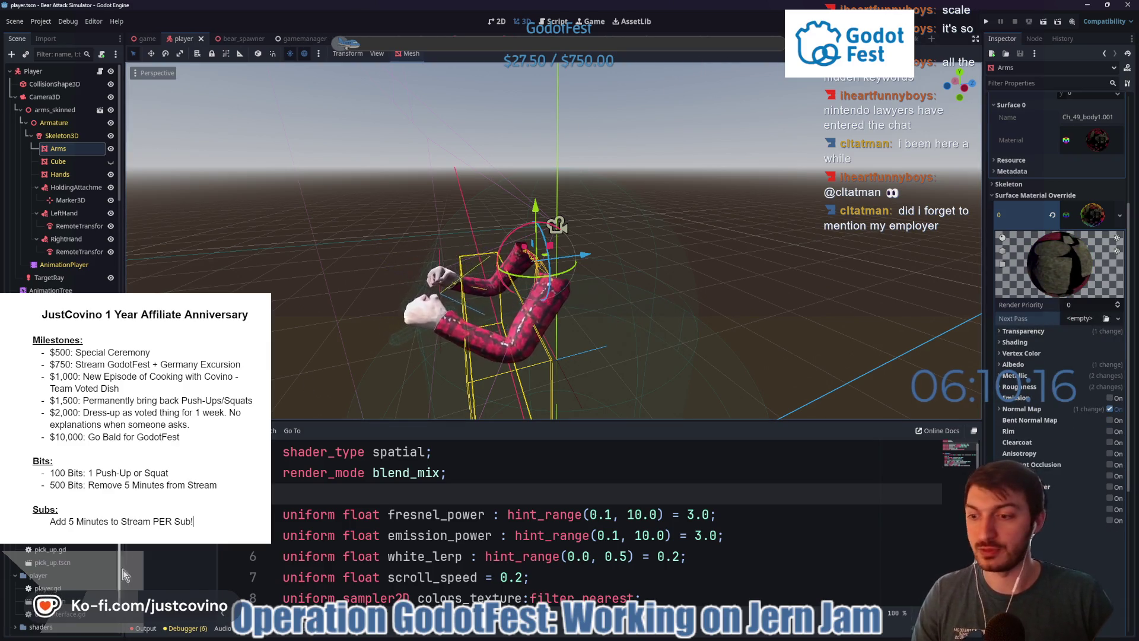
Step: Hide the bottom panel and open asset_cache.gd from the asset_cache scene
key("ctrl+j")
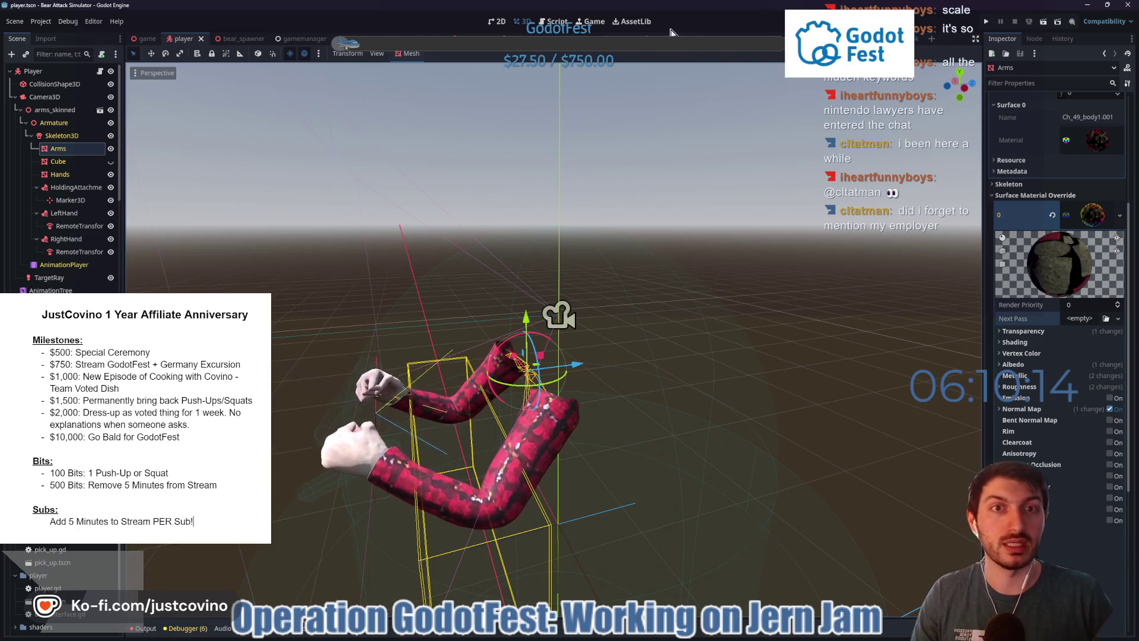
key("ctrl+shift+Tab")
key("ctrl+F3")
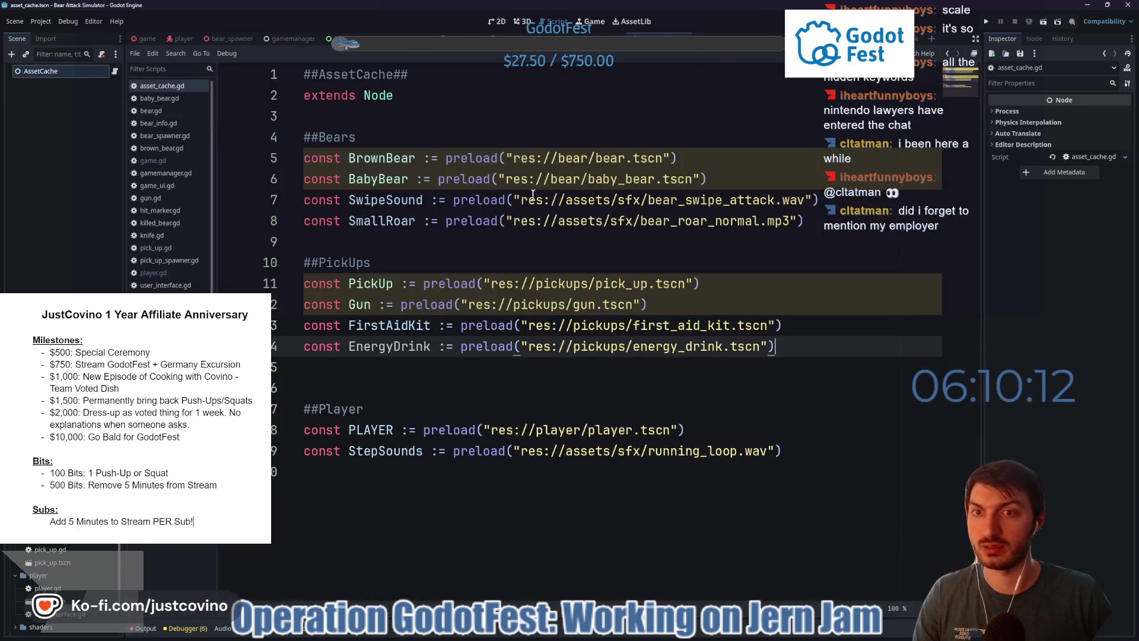
Step: Add line 20 in asset_cache.gd: const BoostAura := preload("") with an empty path
left_click(795, 452)
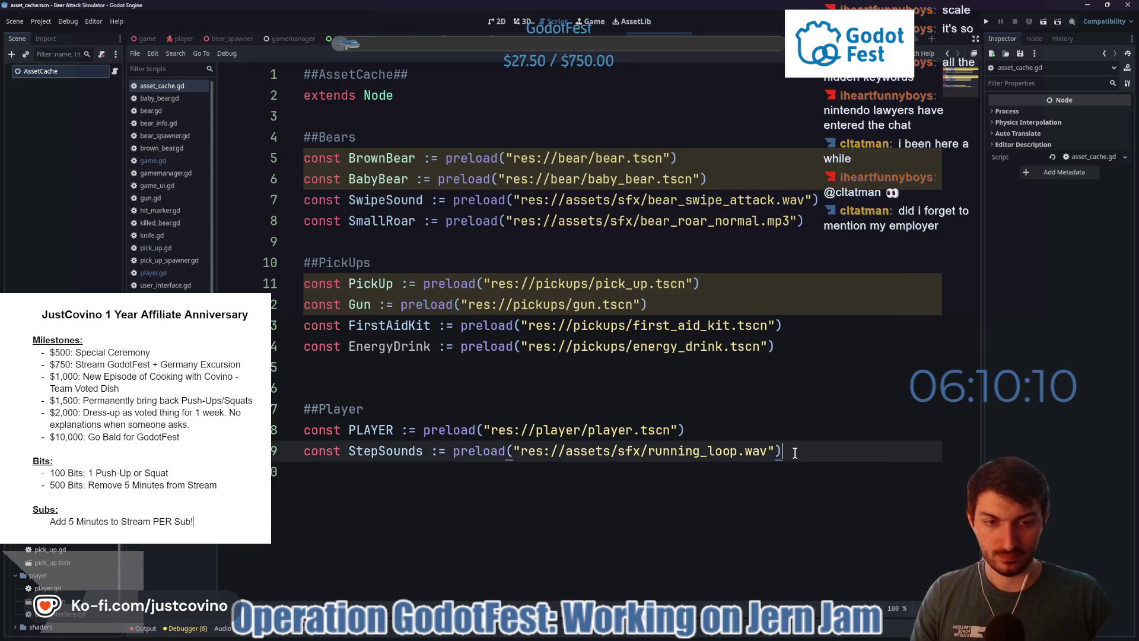
key("Return")
type("constBoo")
key("BackSpace")
type("BoostAura :")
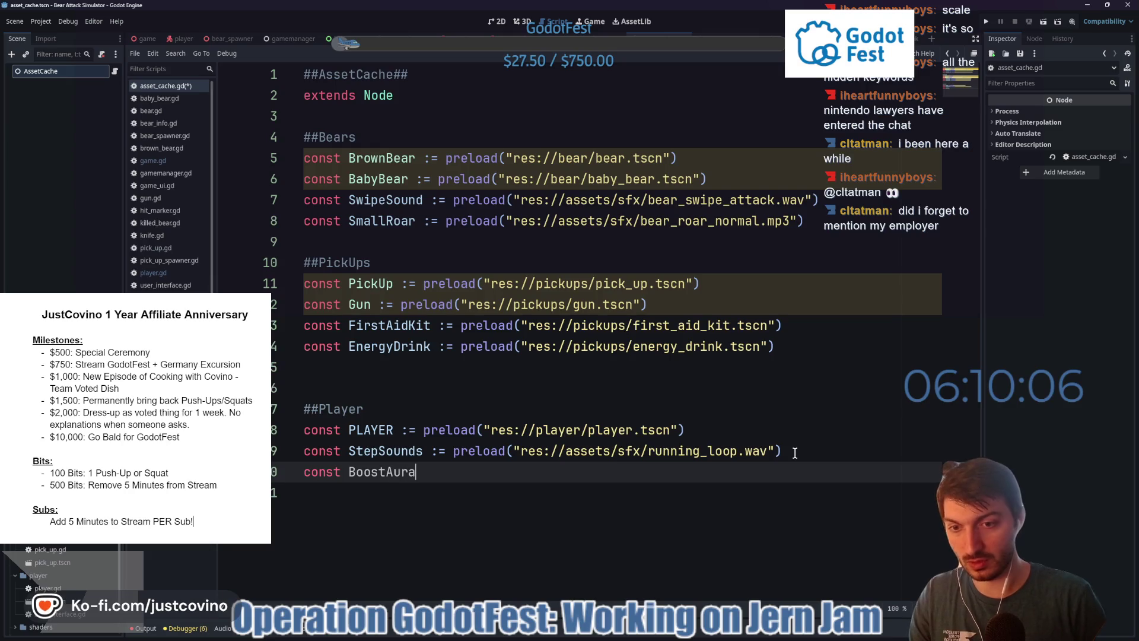
type("= preload")
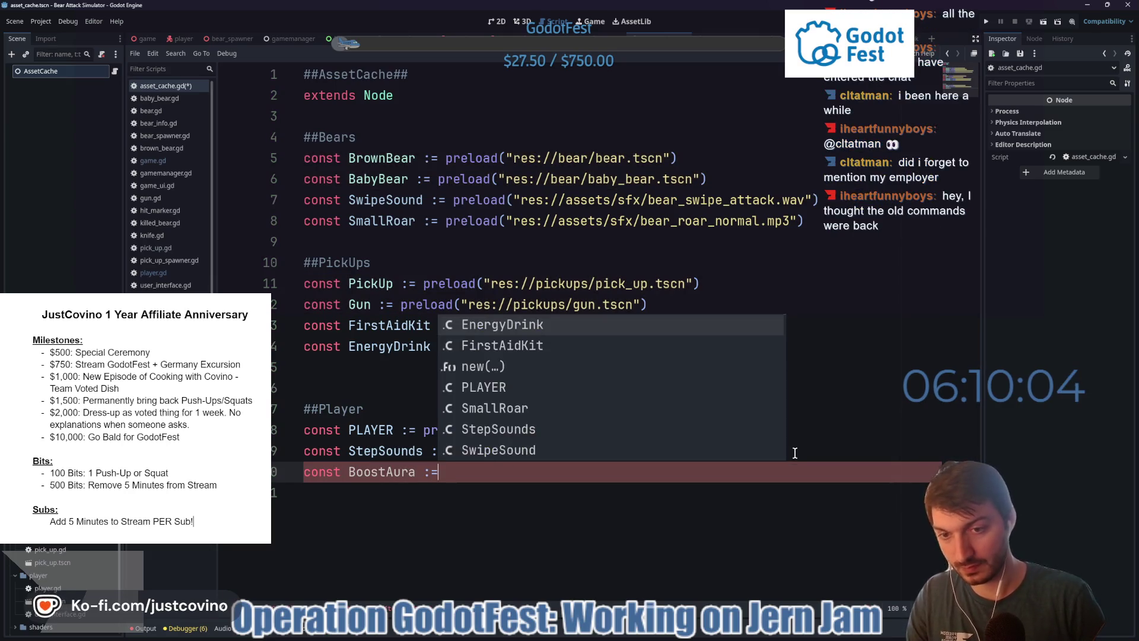
type("(")
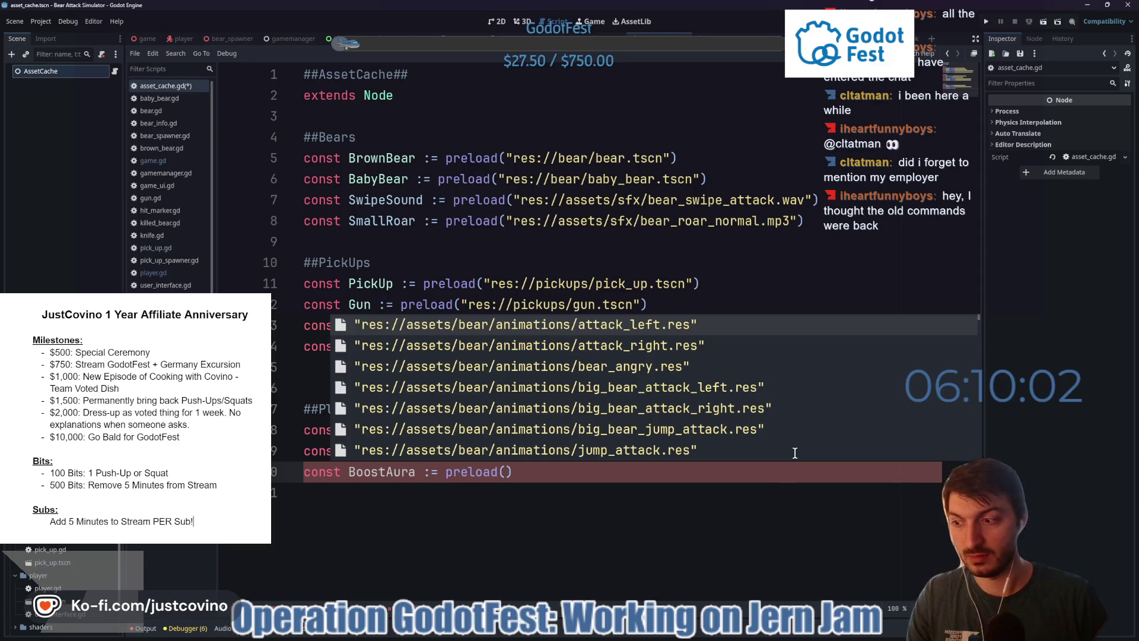
type("\"")
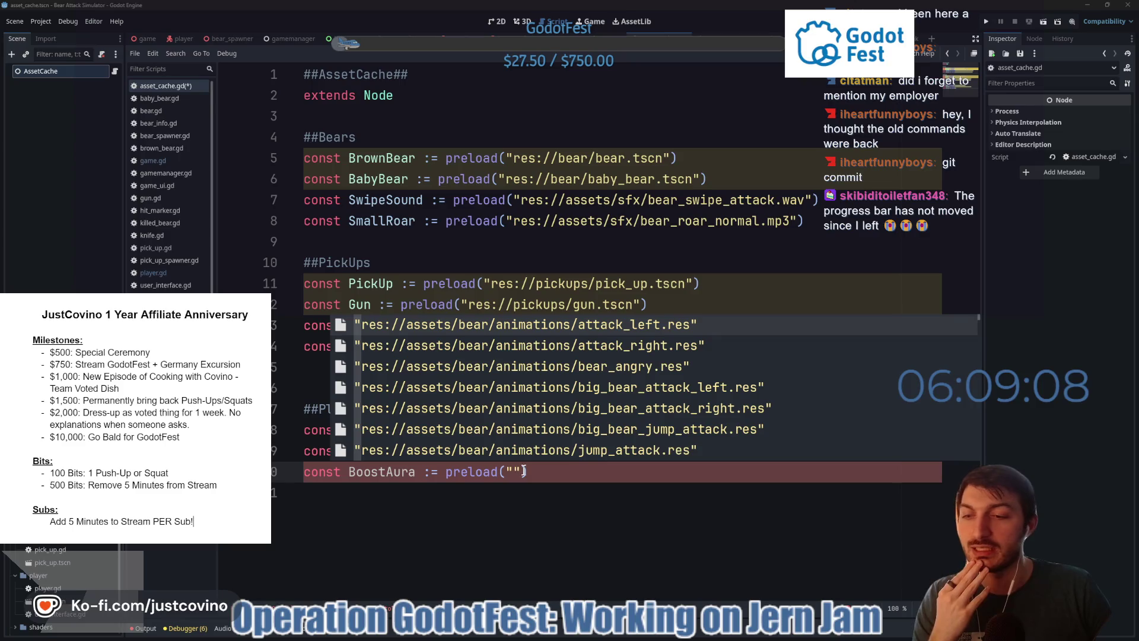
scroll(57, 584, "down", 5)
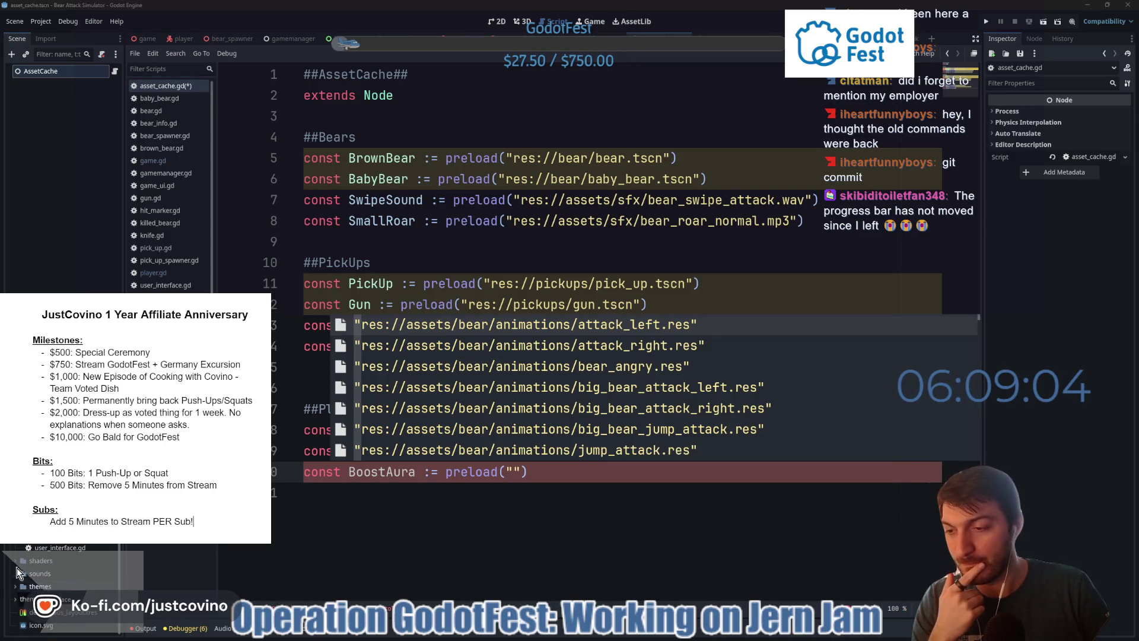
Step: Paste res://shaders/boost_aura.tres into the BoostAura preload and save asset_cache.gd
left_click(17, 564)
right_click(48, 586)
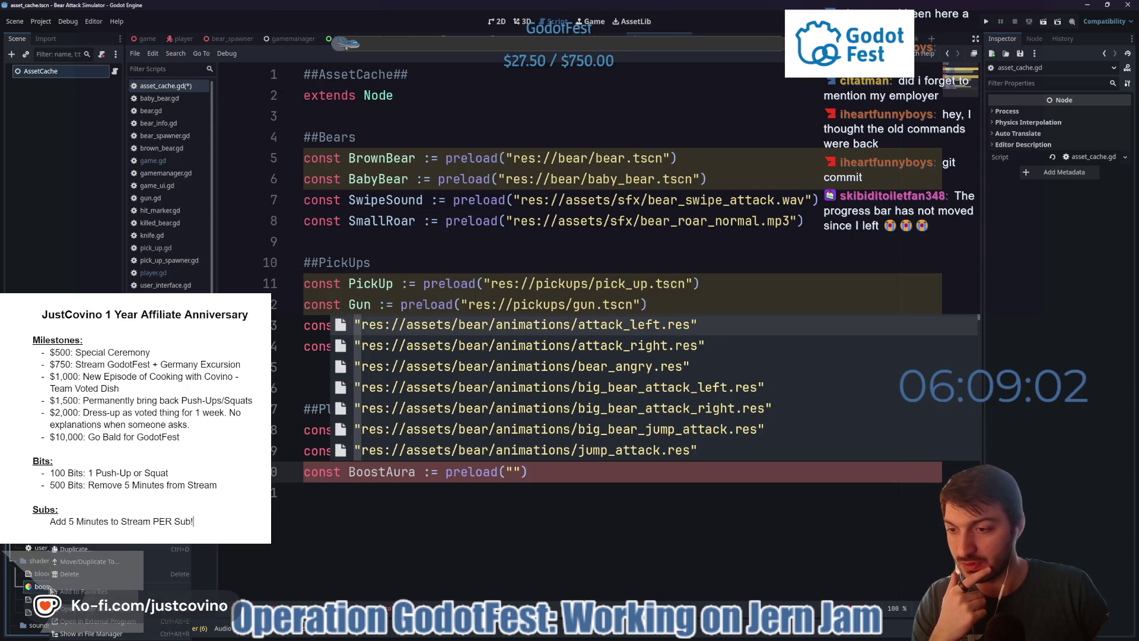
left_click(78, 603)
left_click(511, 472)
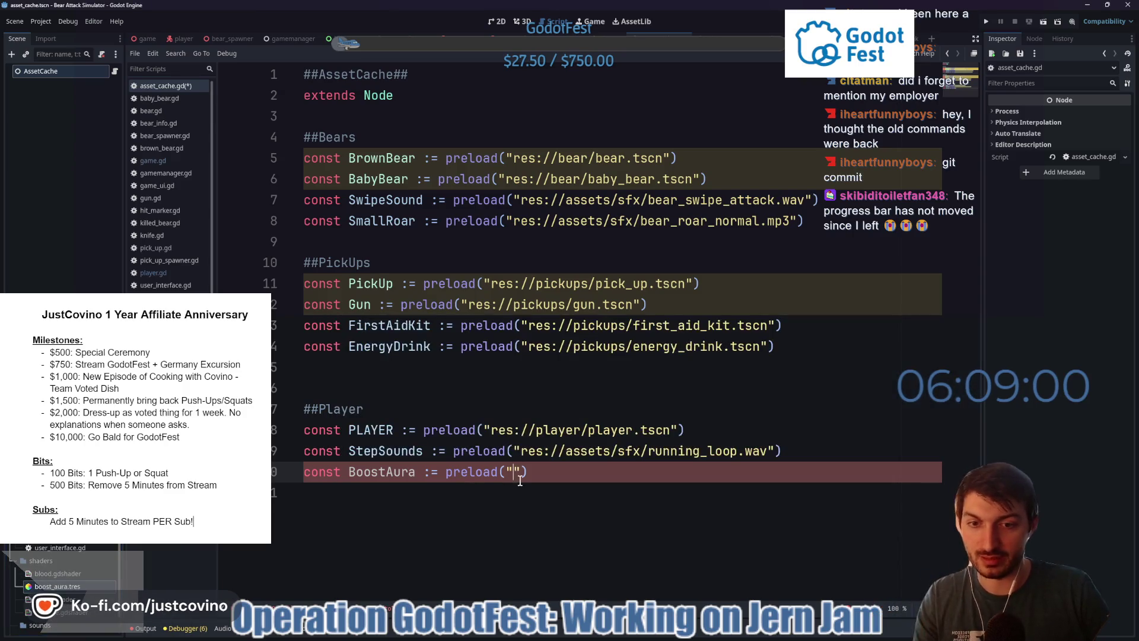
type("res://shaders/boost_aura.tres")
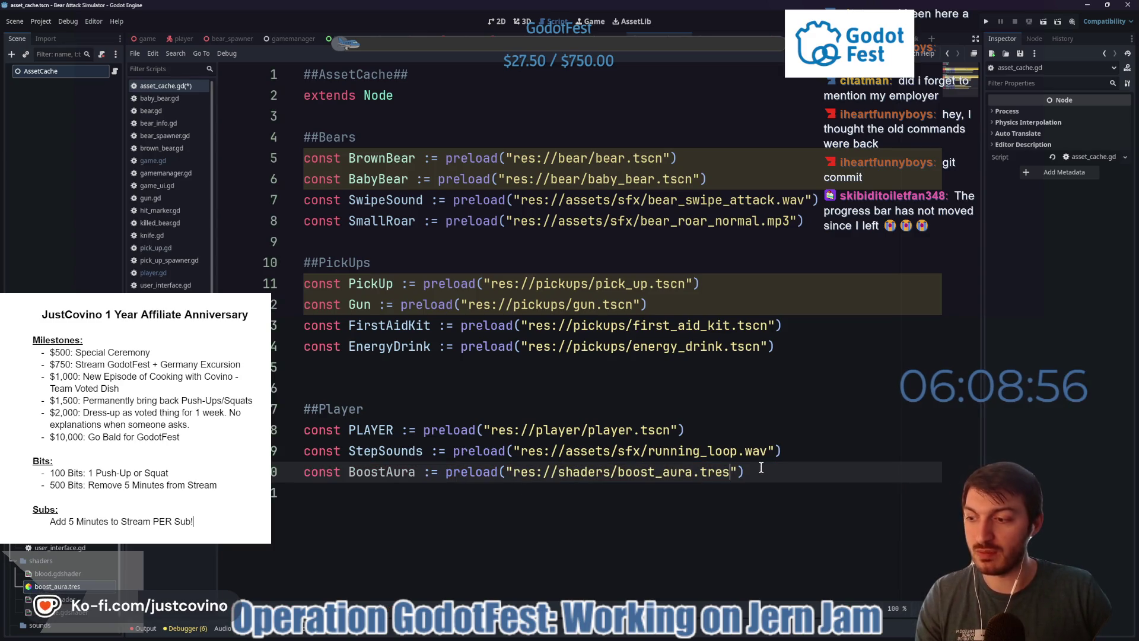
key("End")
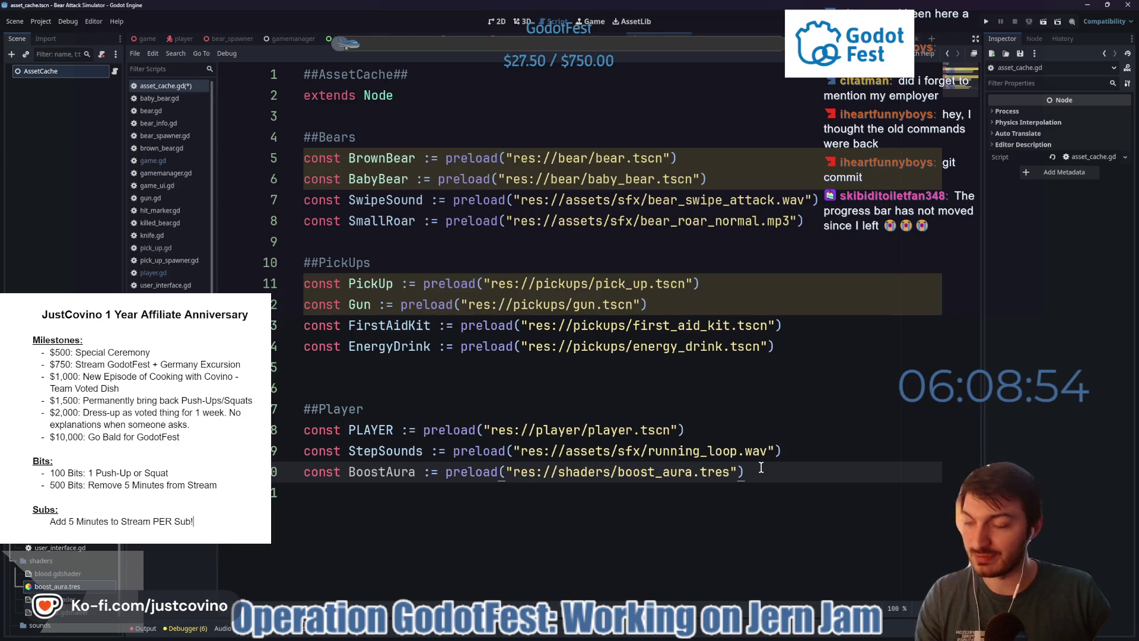
key("ctrl+s")
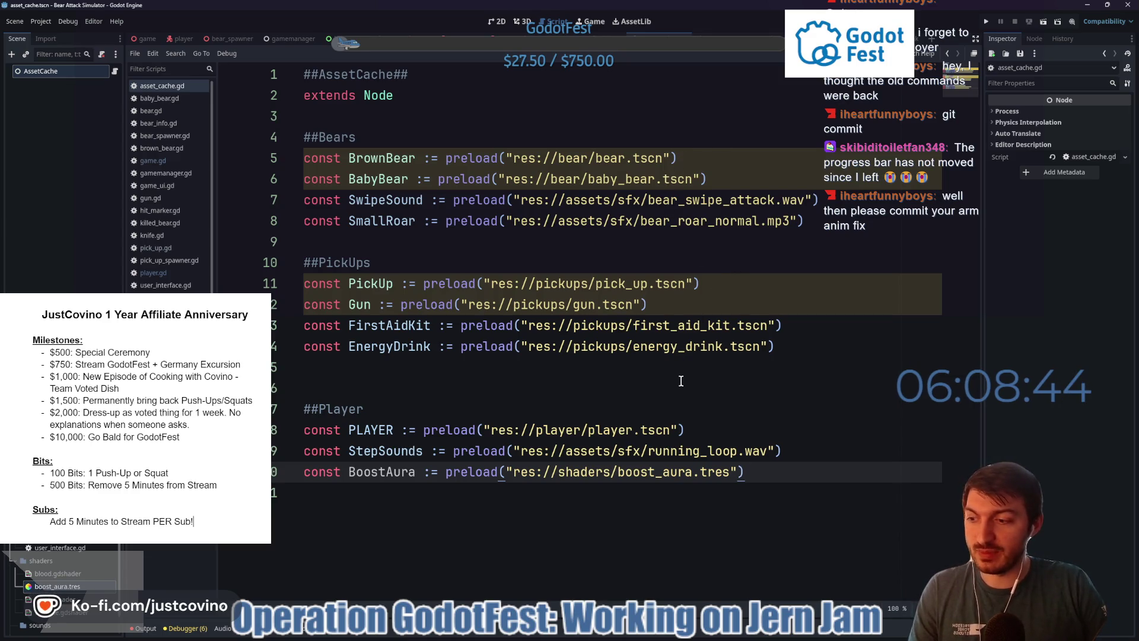
left_click(603, 391)
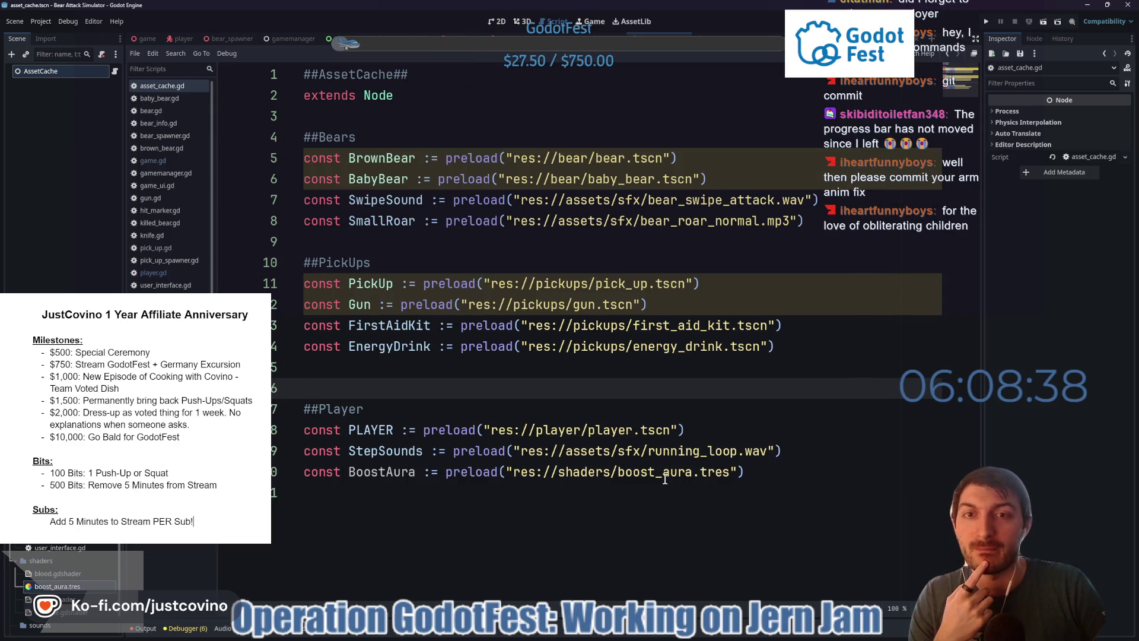
left_click(648, 635)
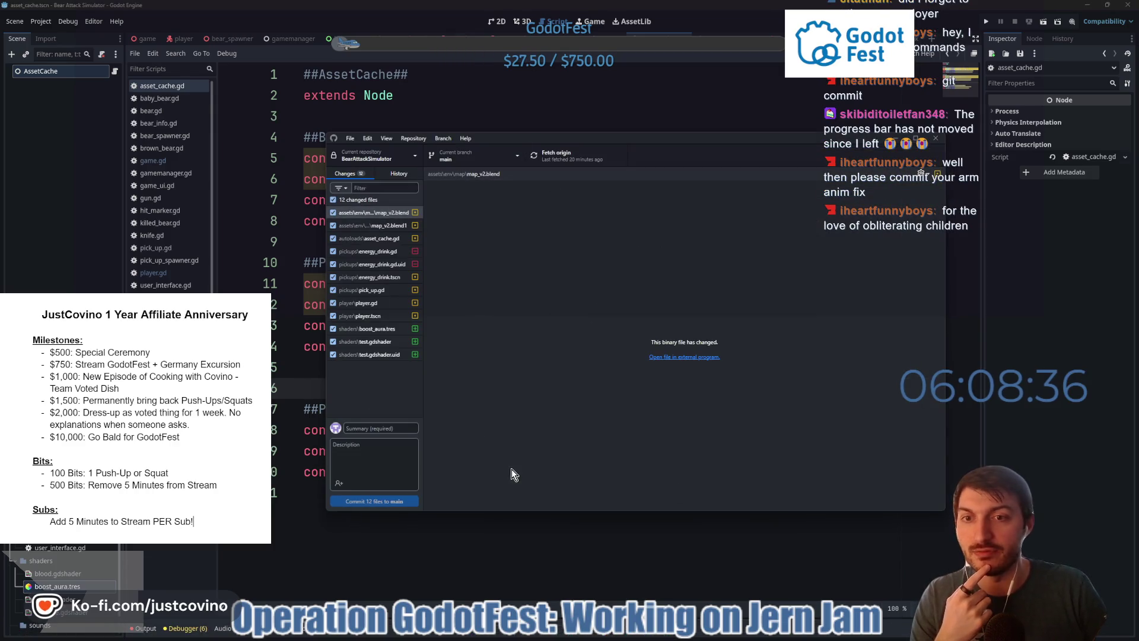
Step: Return from GitHub Desktop to Godot and switch to the player scene's player.gd
left_click(504, 557)
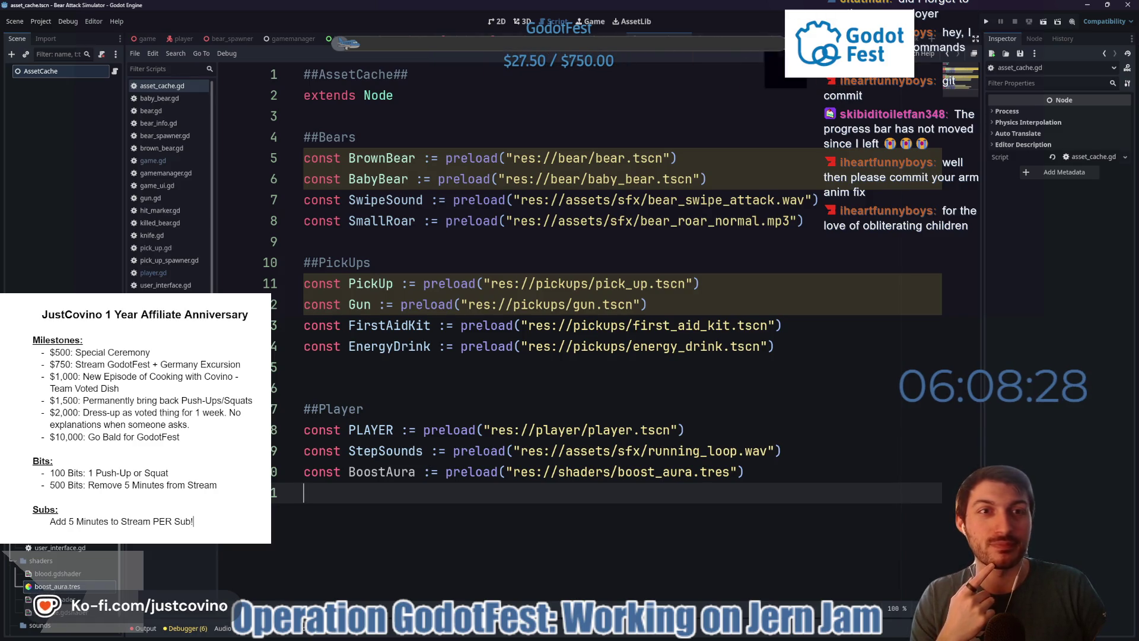
left_click(184, 39)
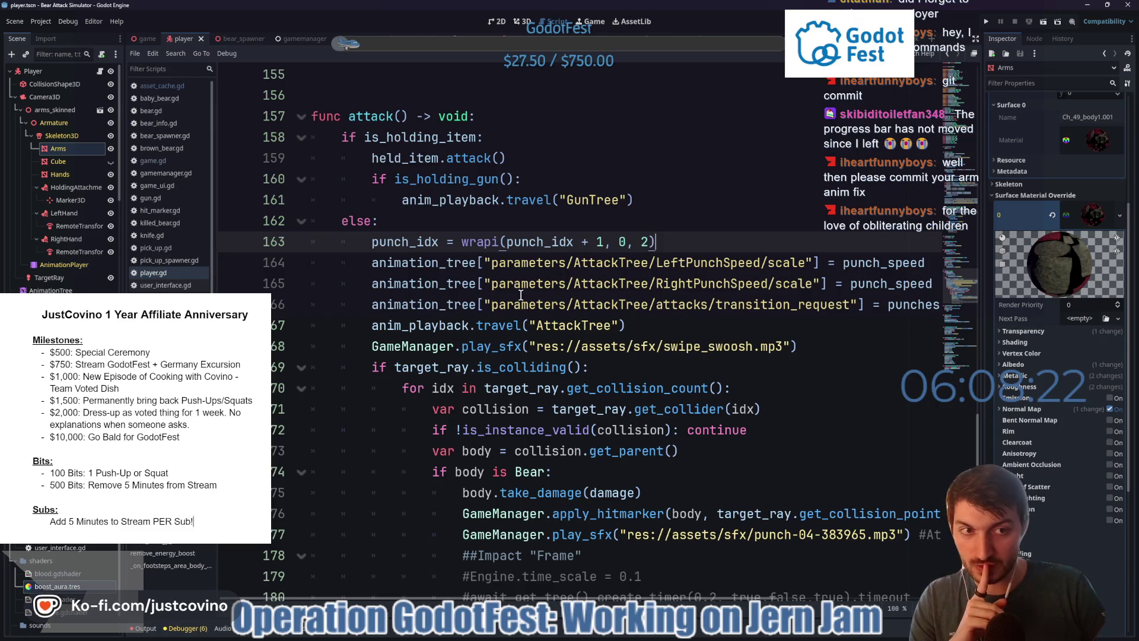
Step: Insert an empty line in drink_energy_drink after the boost timer connection
scroll(521, 295, "down", 15)
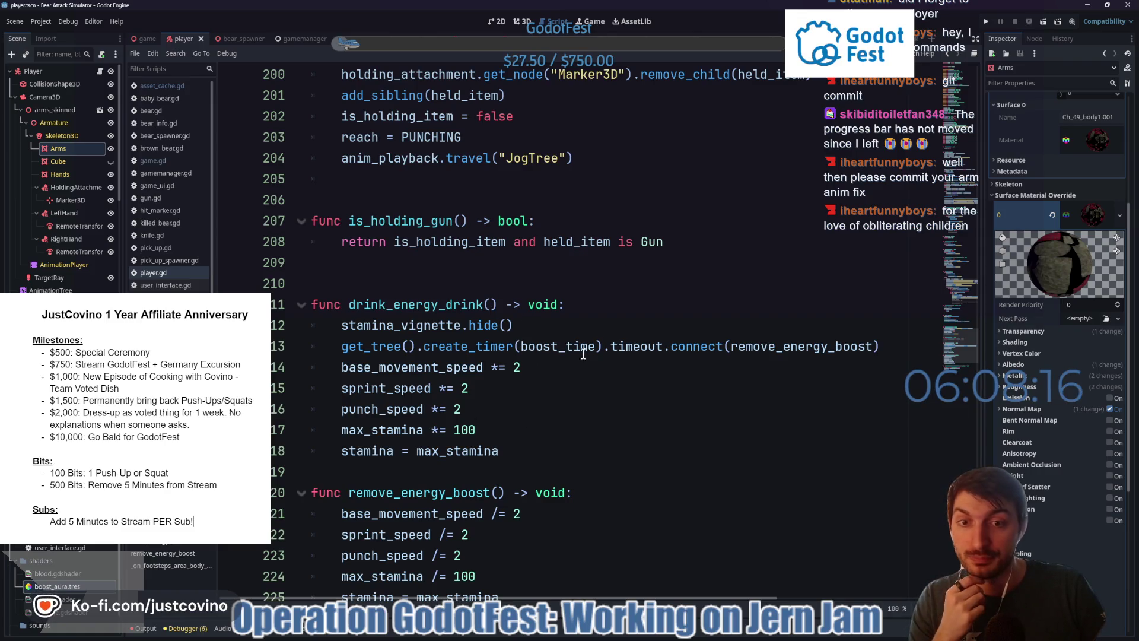
left_click(890, 347)
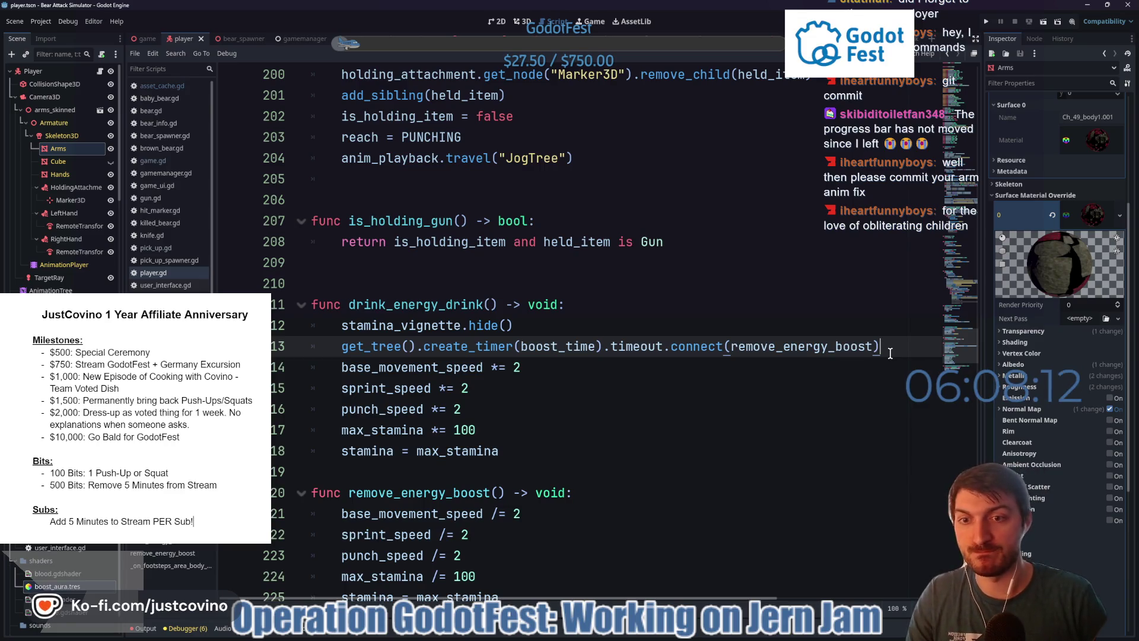
key("Return")
type("arm")
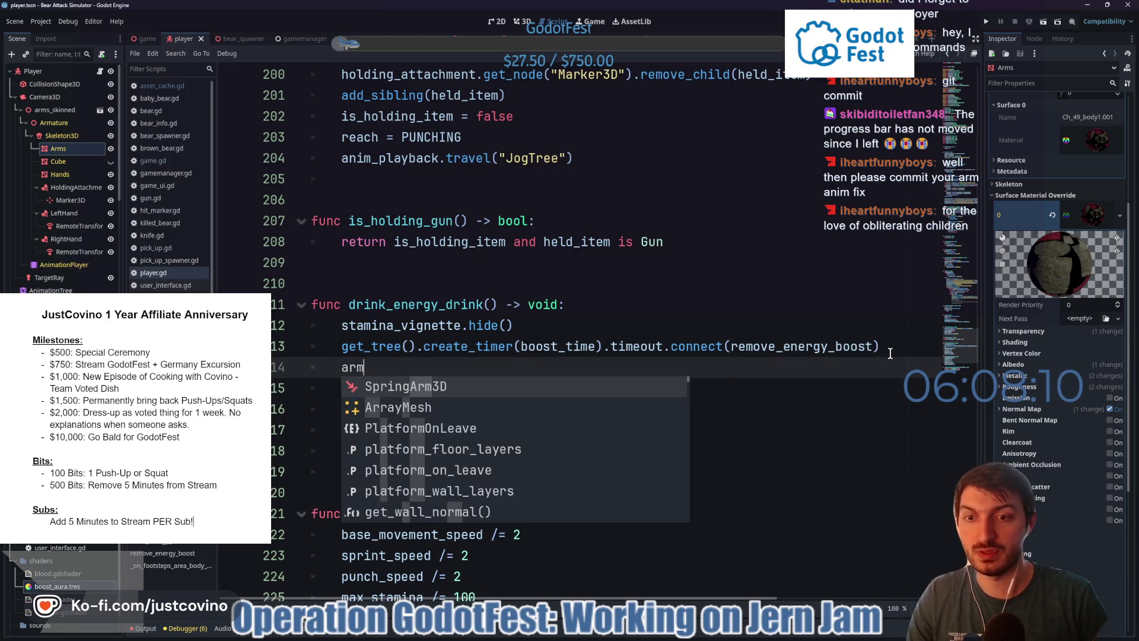
key("BackSpace")
key("BackSpace")
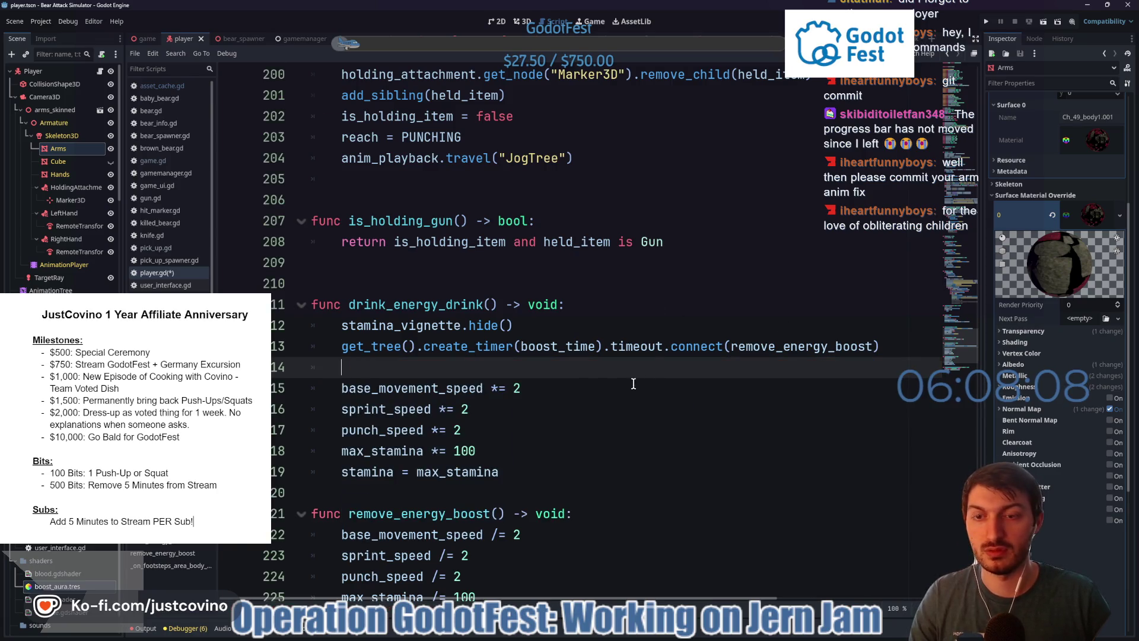
scroll(634, 383, "up", 20)
scroll(591, 351, "up", 20)
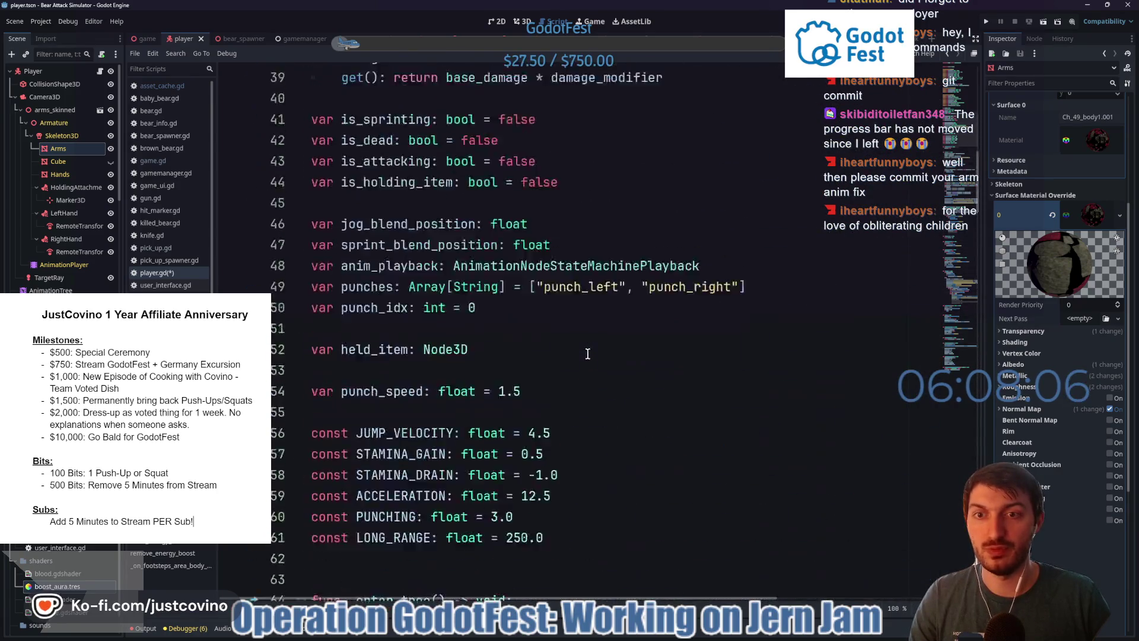
scroll(511, 385, "down", 4)
scroll(510, 384, "down", 2)
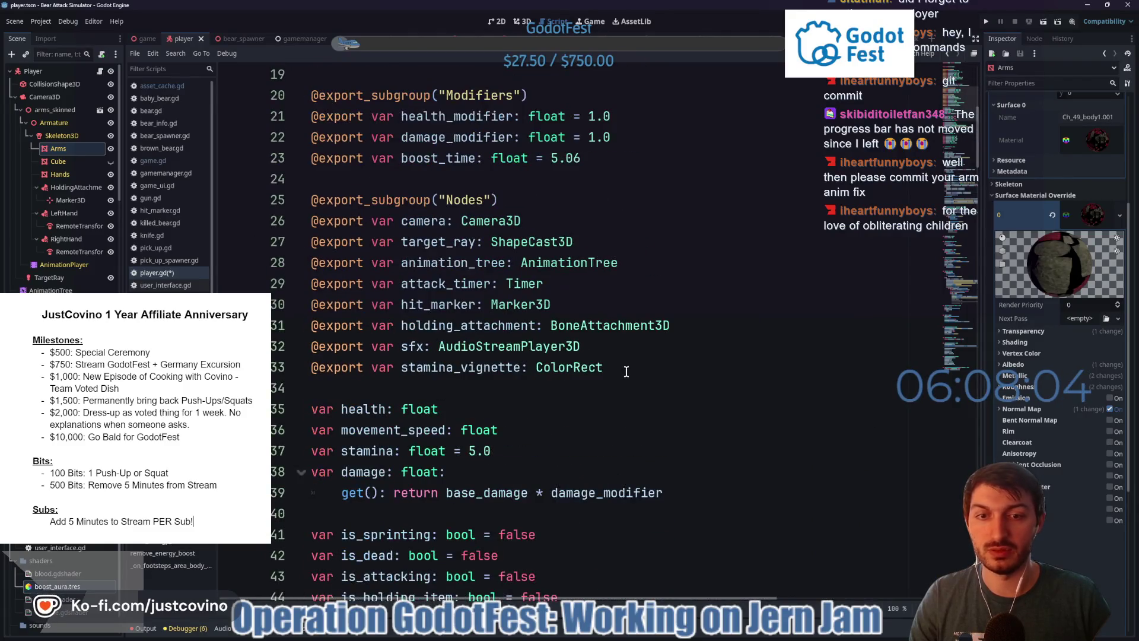
left_click(625, 367)
key("Return")
type("@export var arms: ")
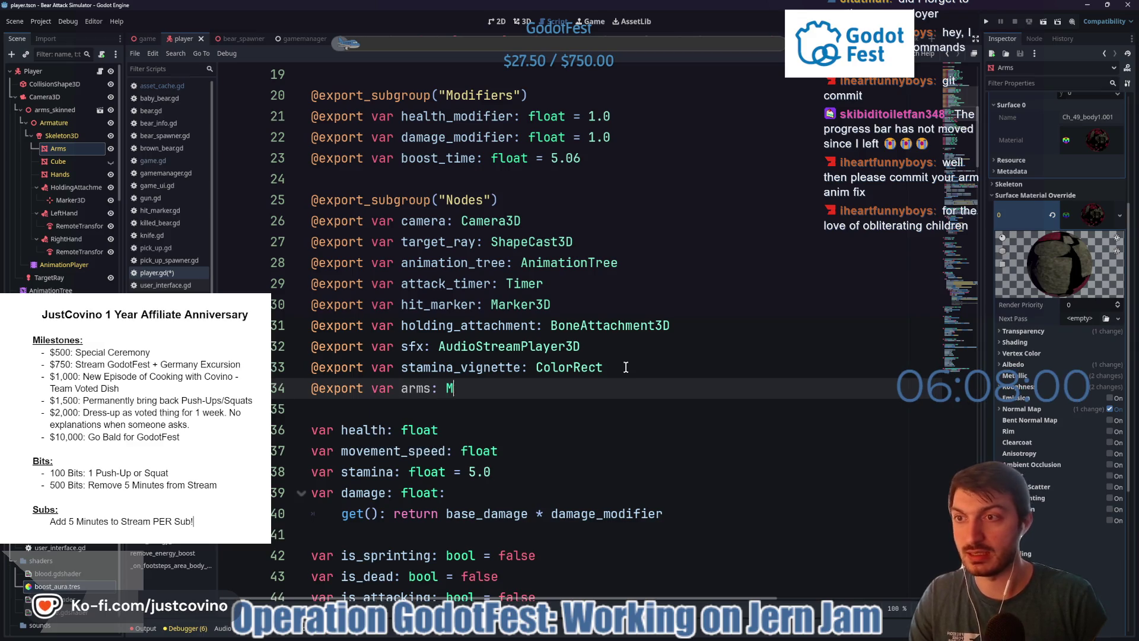
type("MeshInstance3")
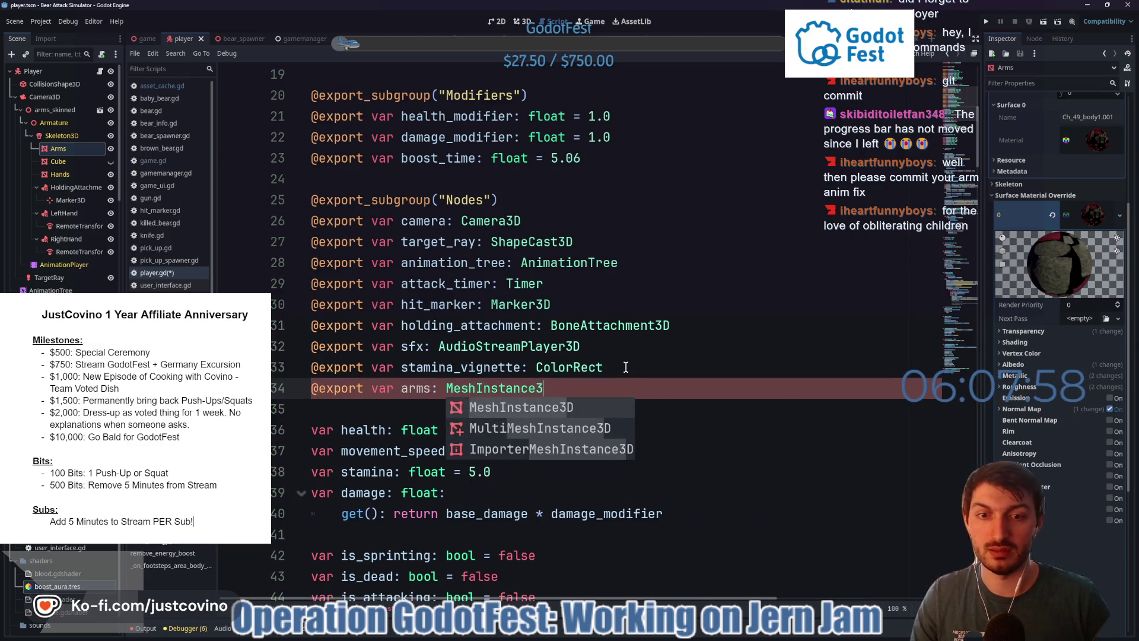
Step: Finish the arms and hands exports as MeshInstance3D and save
key("Escape")
type("D")
key("Escape")
key("Return")
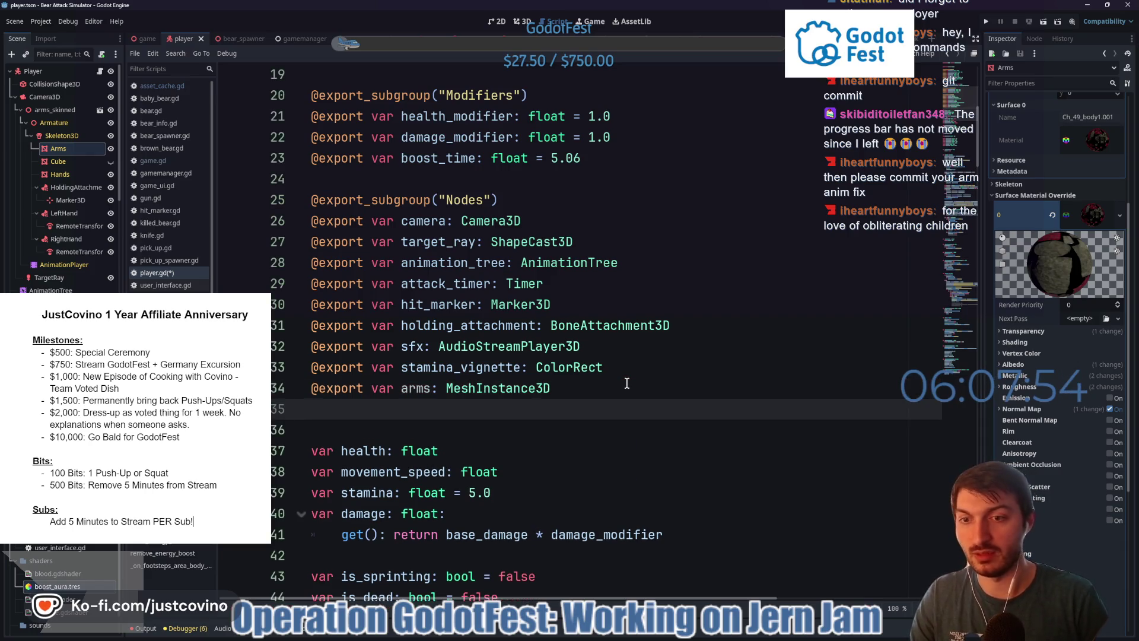
type("@export var ")
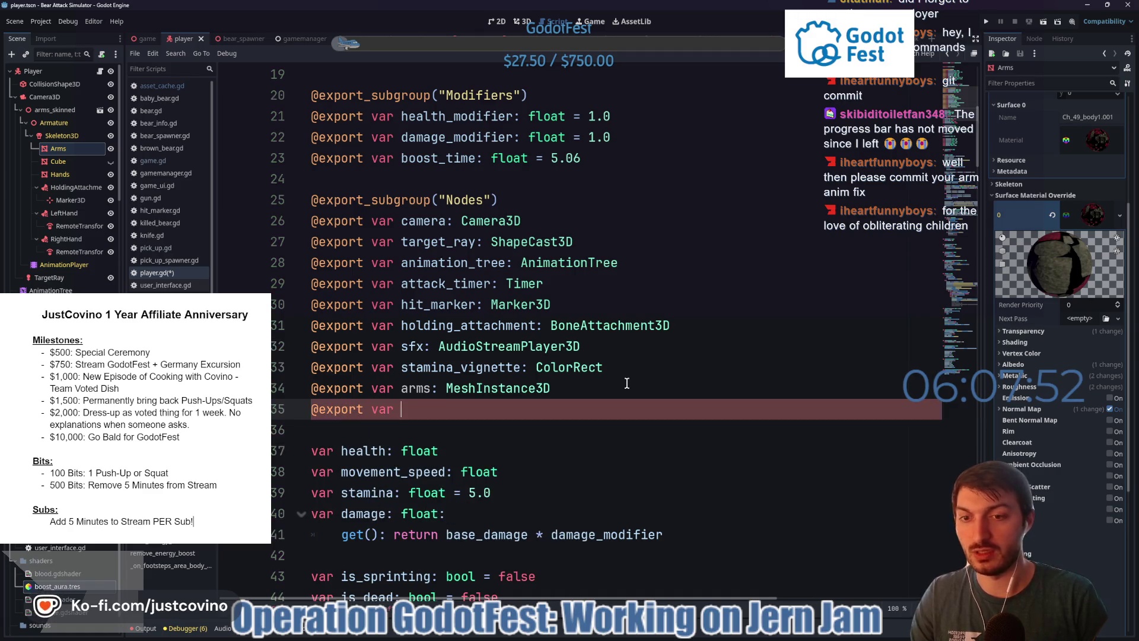
type("hands: MeshIns")
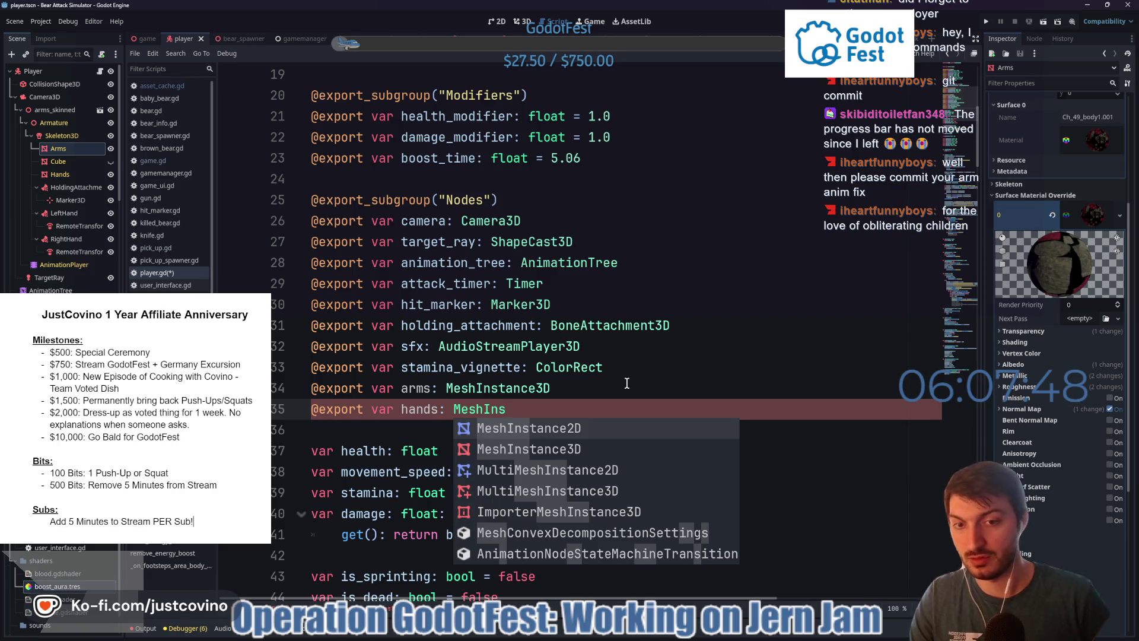
key("Down")
key("Return")
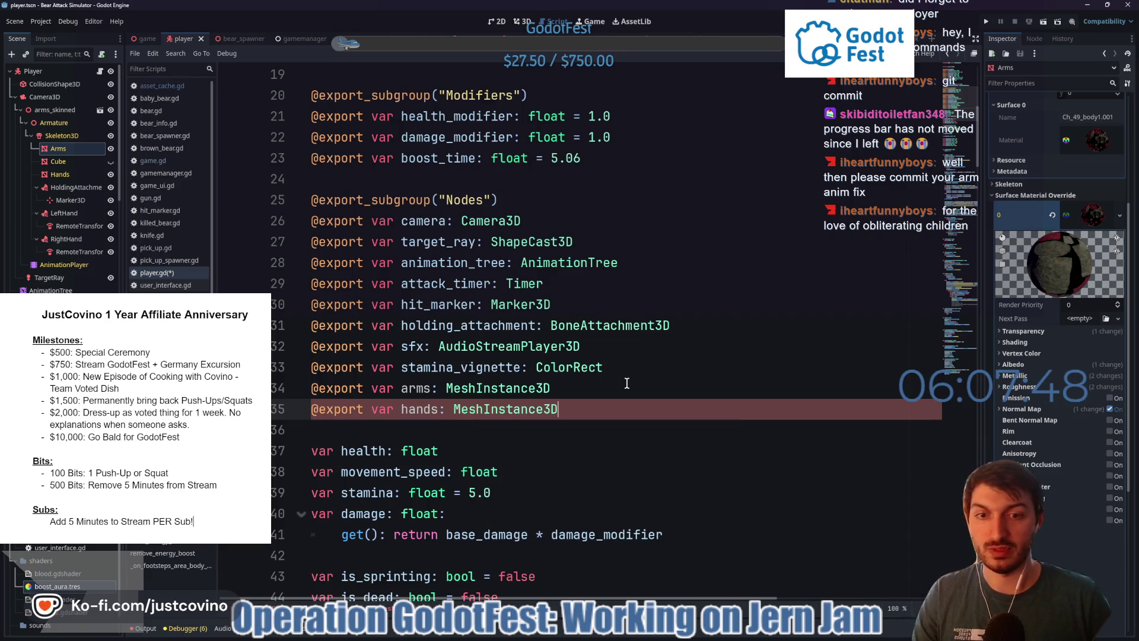
key("ctrl+s")
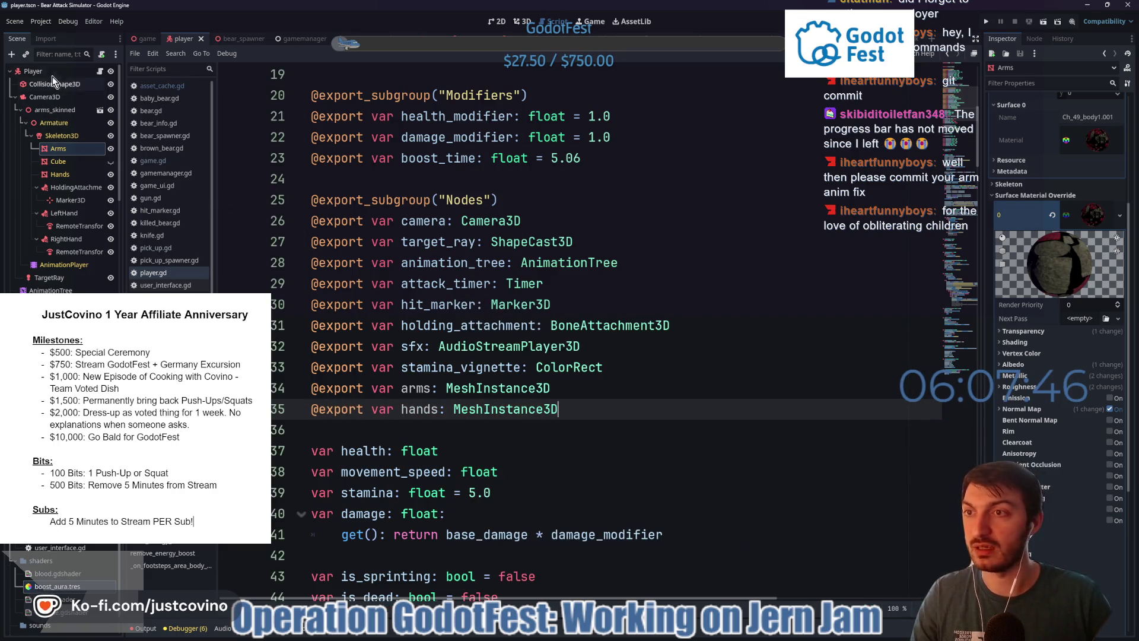
Step: Assign the Arms and Hands nodes to the Player's arms and hands fields
left_click(1086, 438)
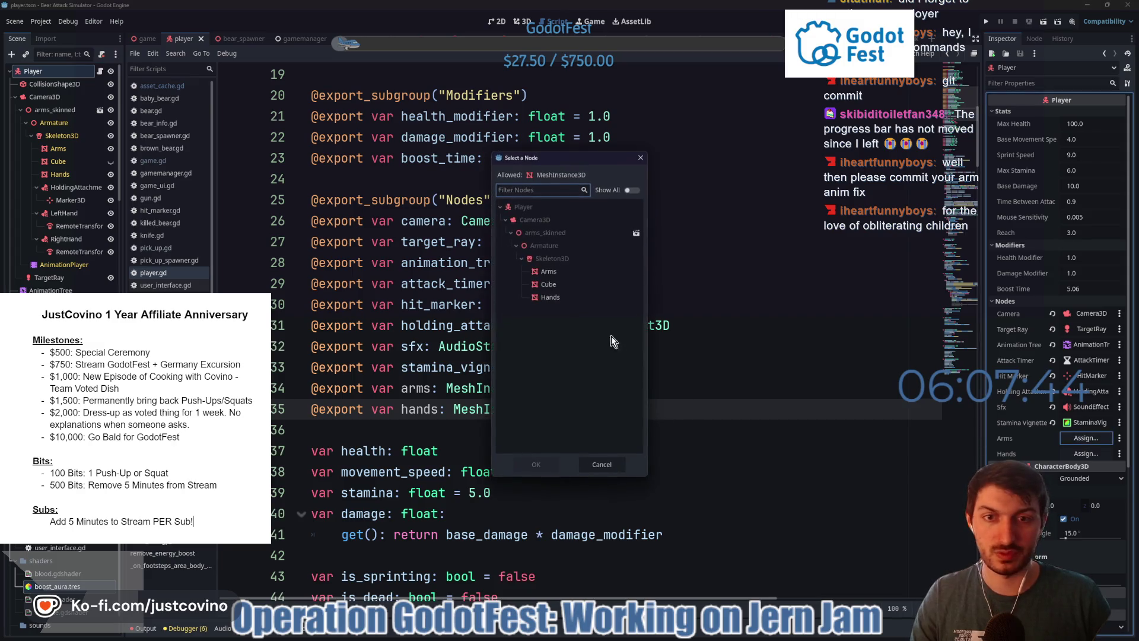
left_click(556, 271)
left_click(542, 465)
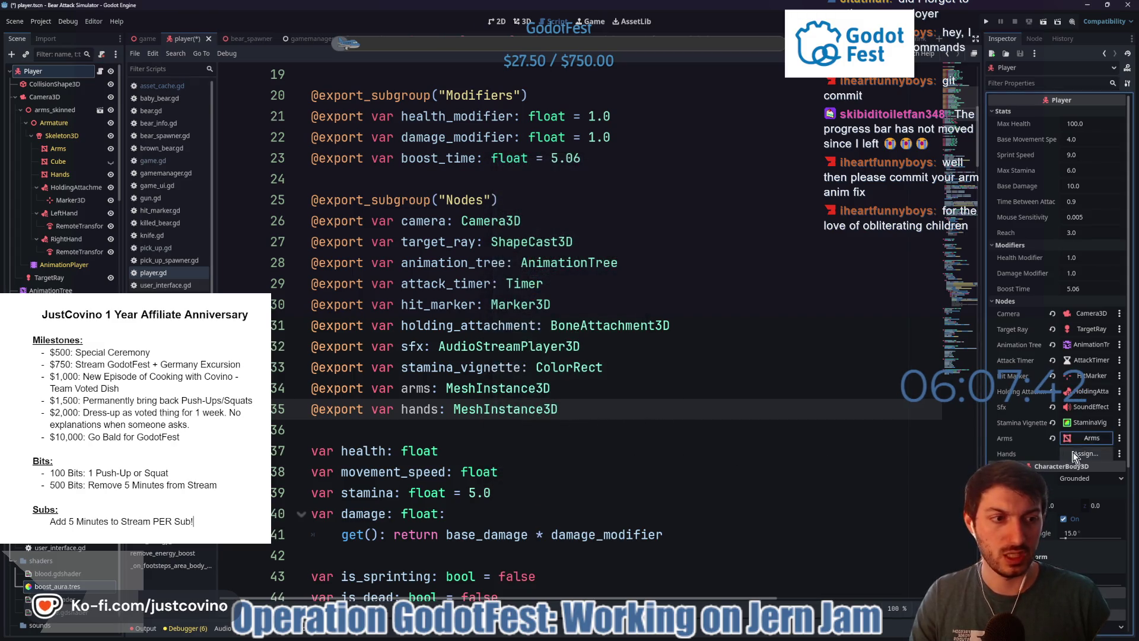
left_click(1086, 453)
left_click(550, 297)
left_click(534, 465)
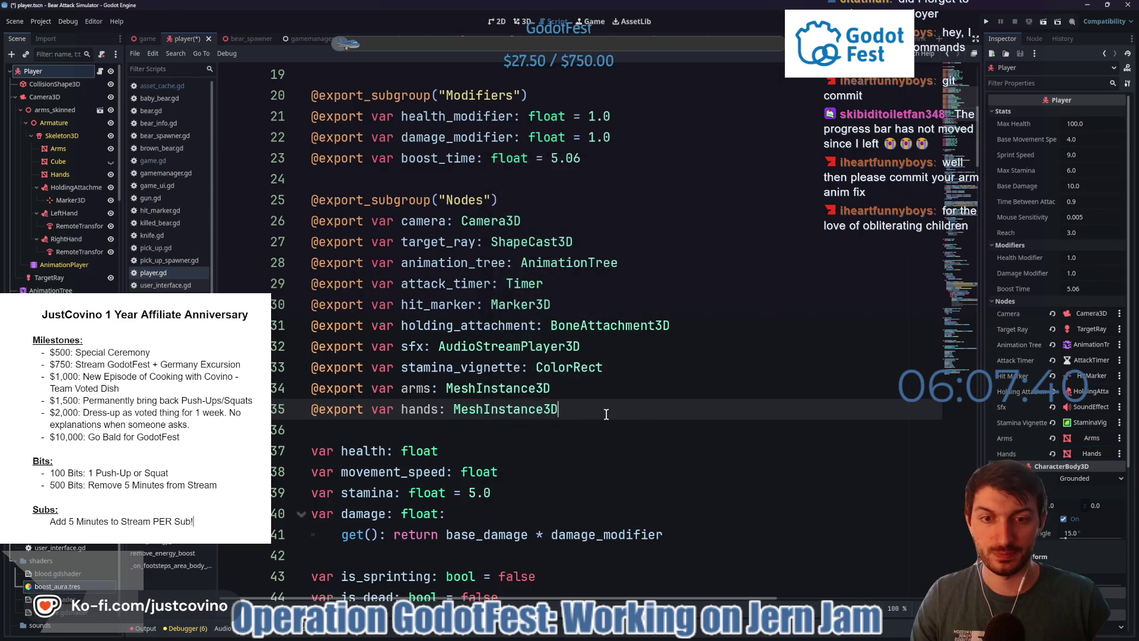
scroll(560, 401, "down", 20)
Step: Below remove_energy_boost, declare func apply_boost_aura() -> void:
scroll(560, 400, "down", 15)
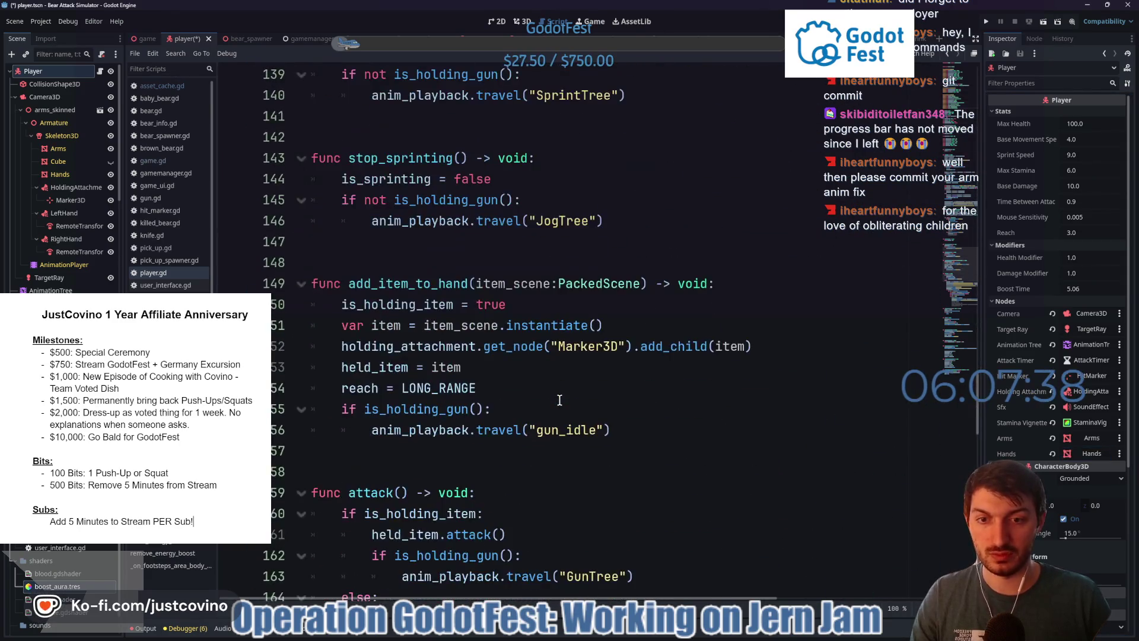
scroll(552, 393, "down", 11)
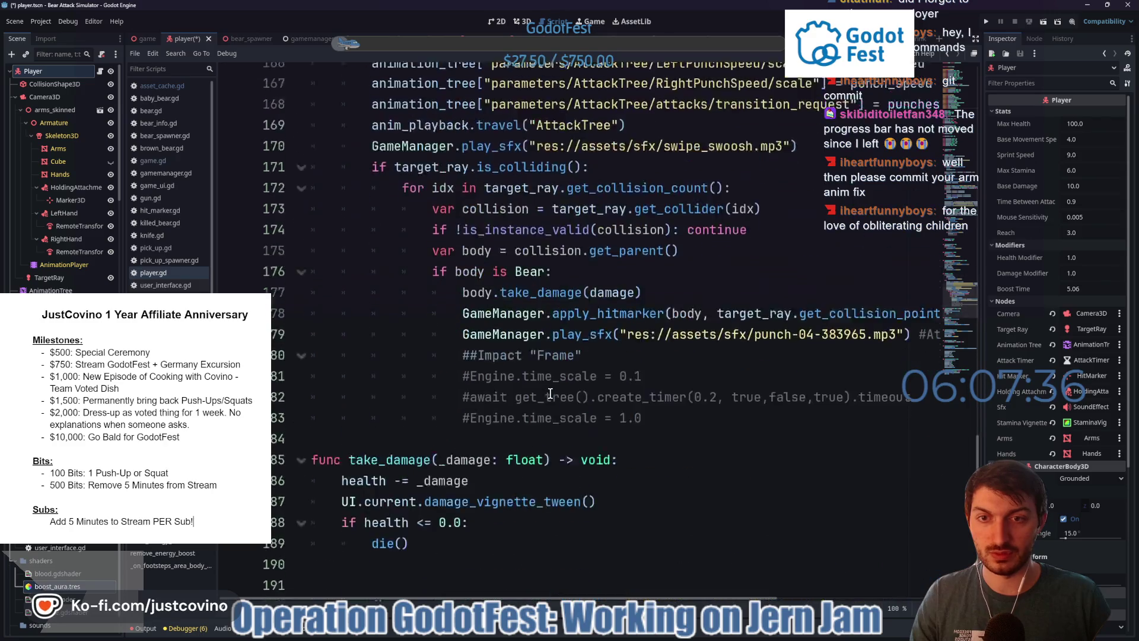
scroll(549, 393, "down", 3)
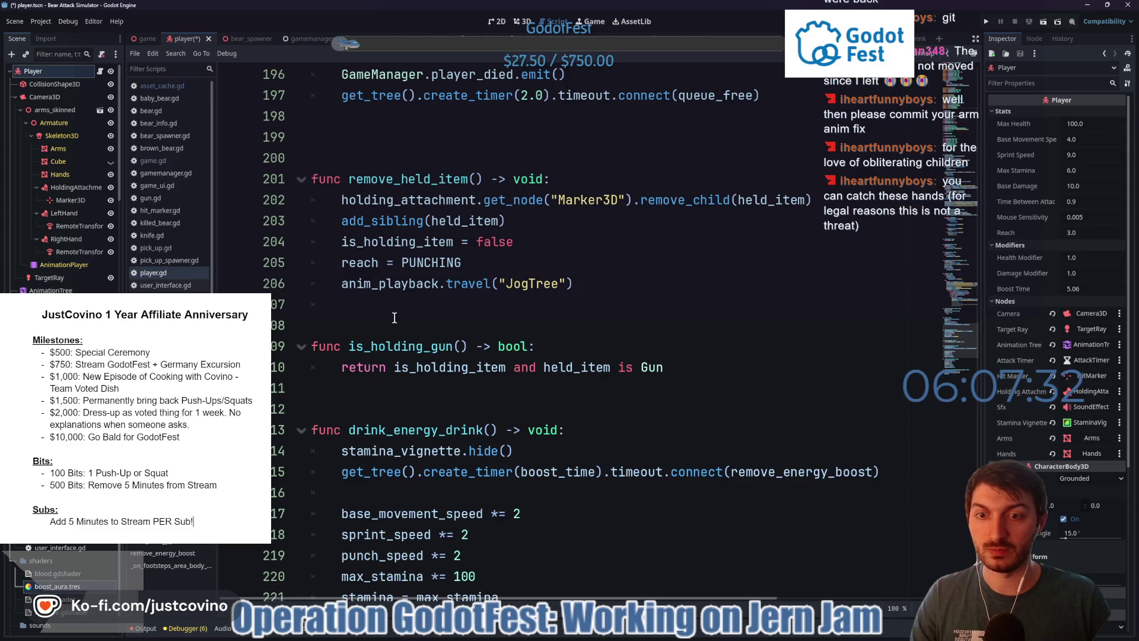
scroll(354, 399, "down", 5)
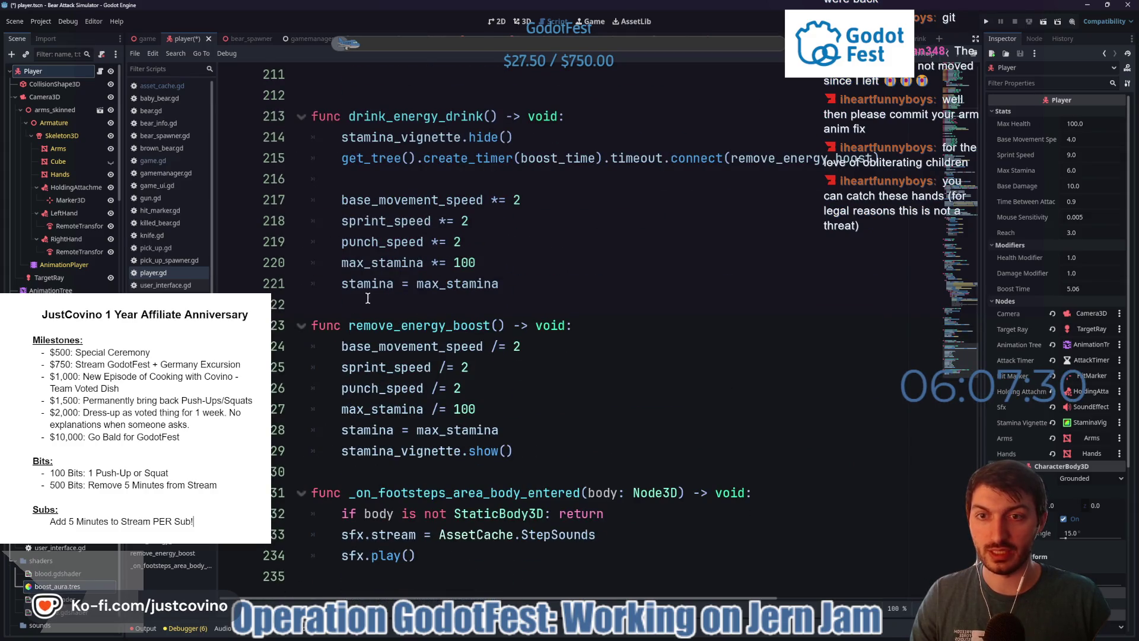
left_click(391, 471)
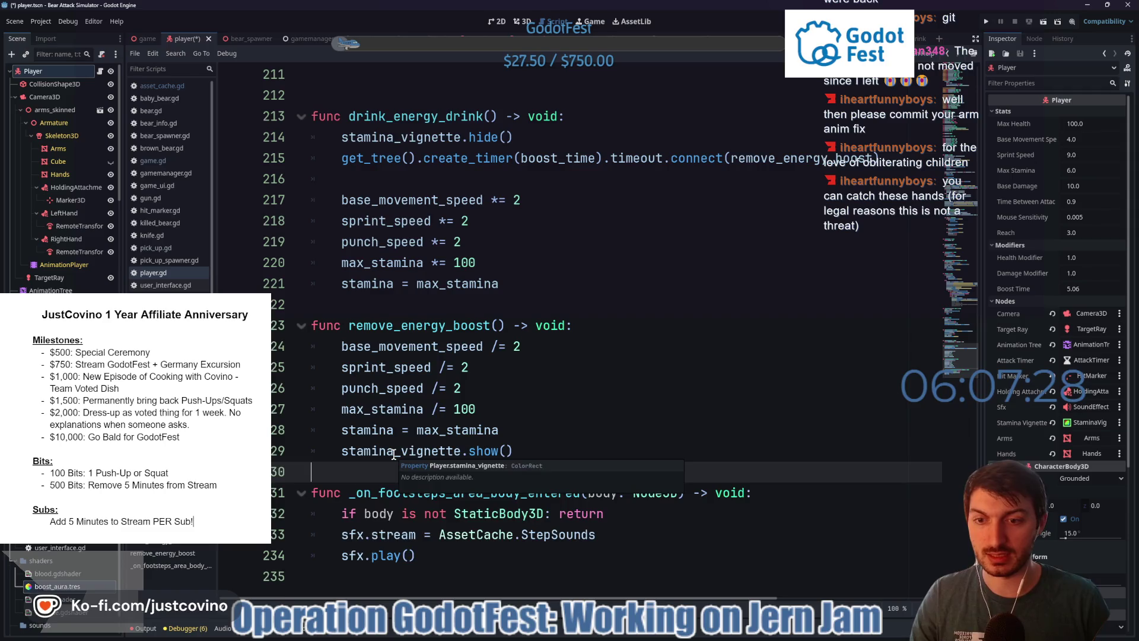
key("Return")
key("Return")
key("Up")
type("func apply_")
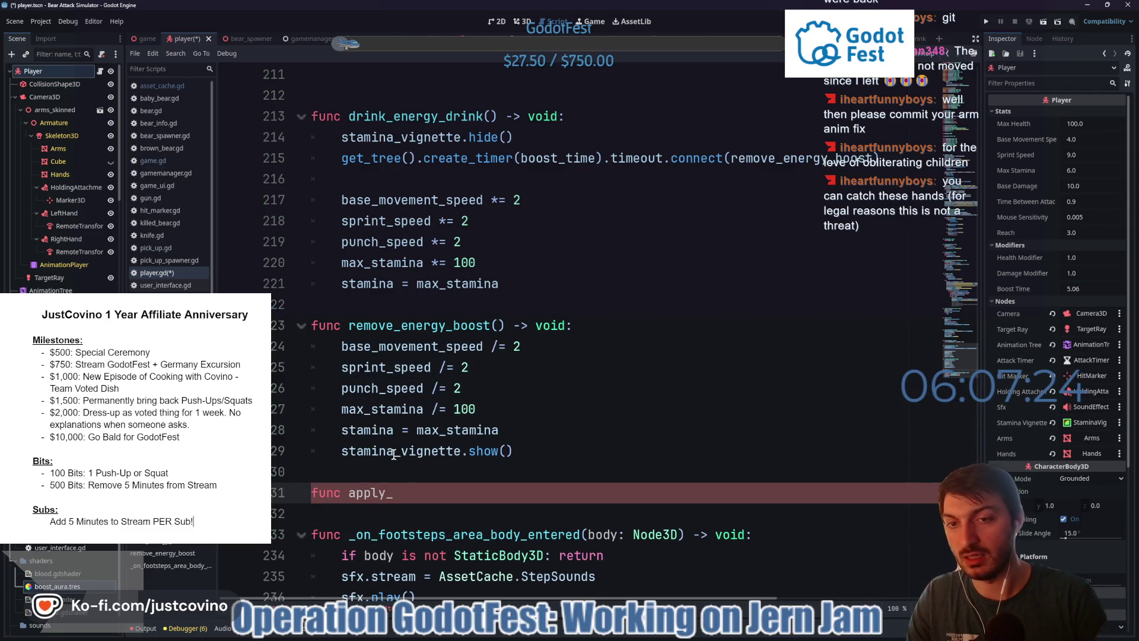
type("boost_aura()")
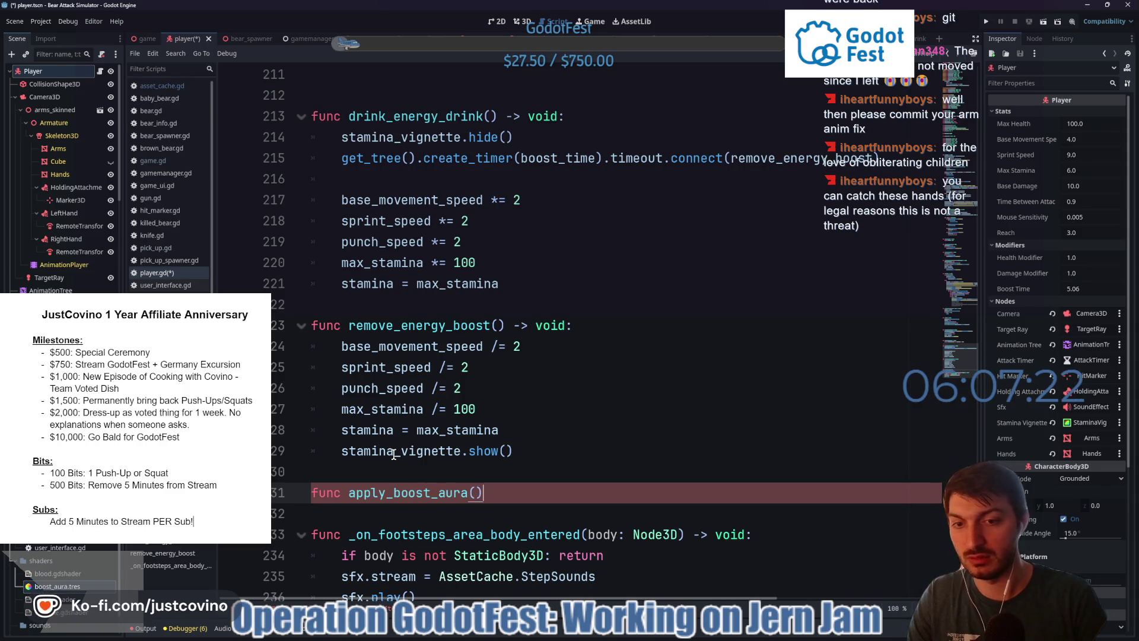
type(" -> void:")
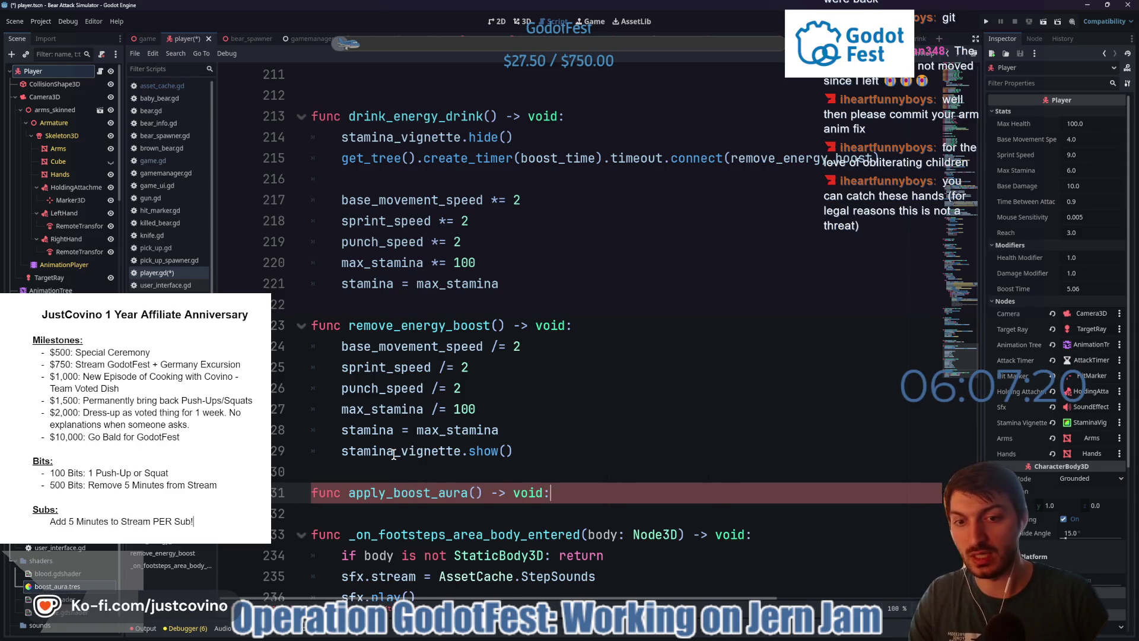
Step: Add a 'Do Vignette S' comment and arms.get_surface_override_material(0).next_pass to the function body
key("Return")
type("Do Vignette Stuff here")
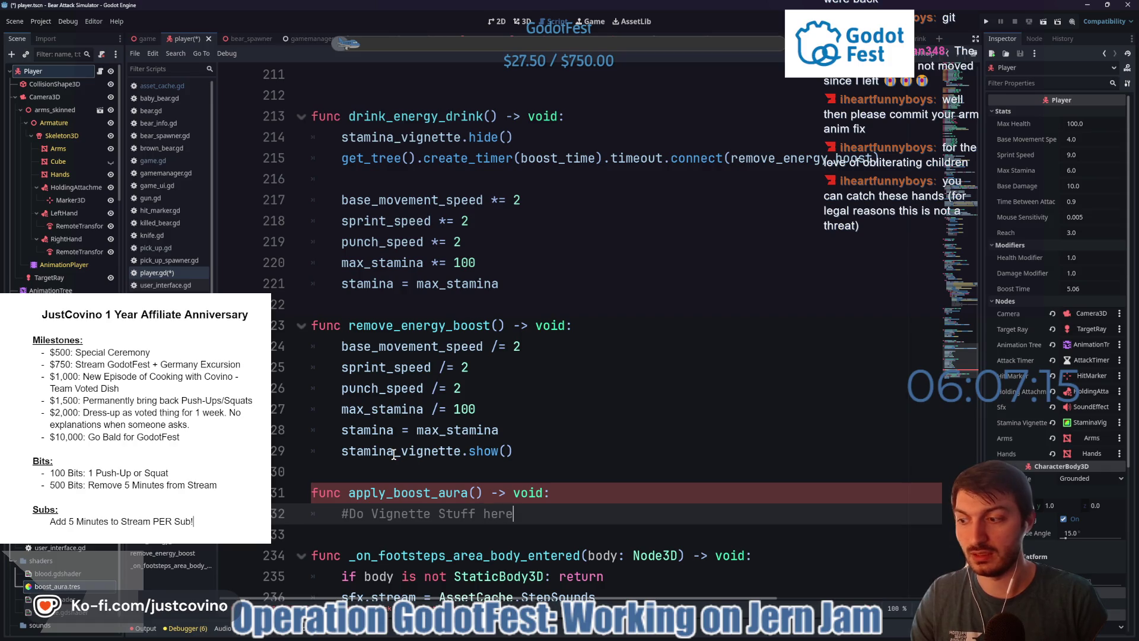
key("Return")
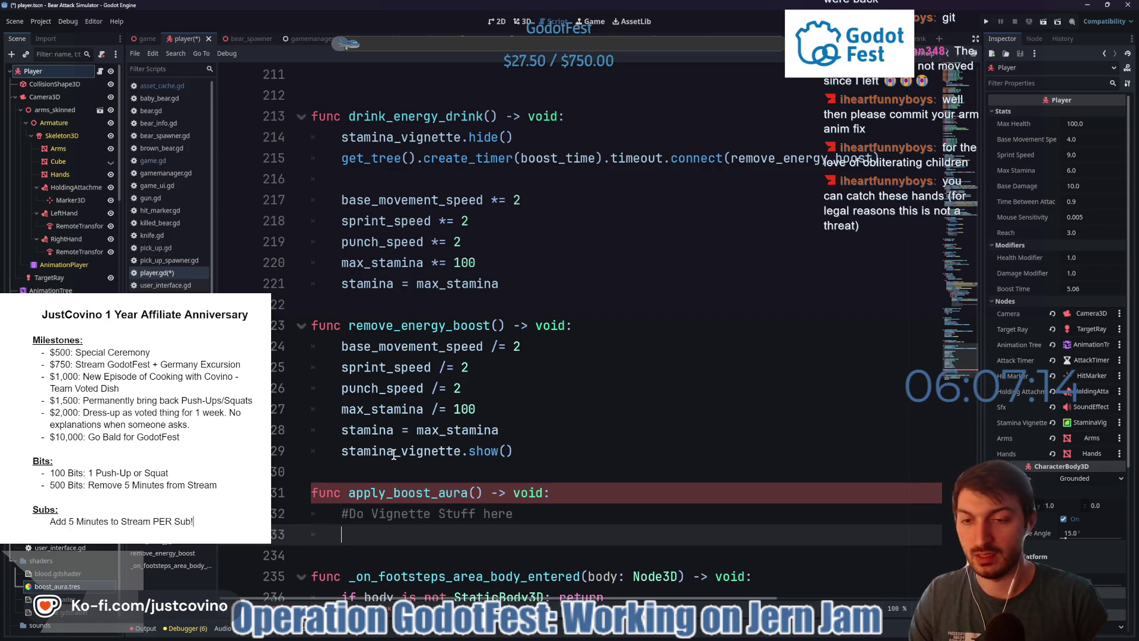
type("arms.")
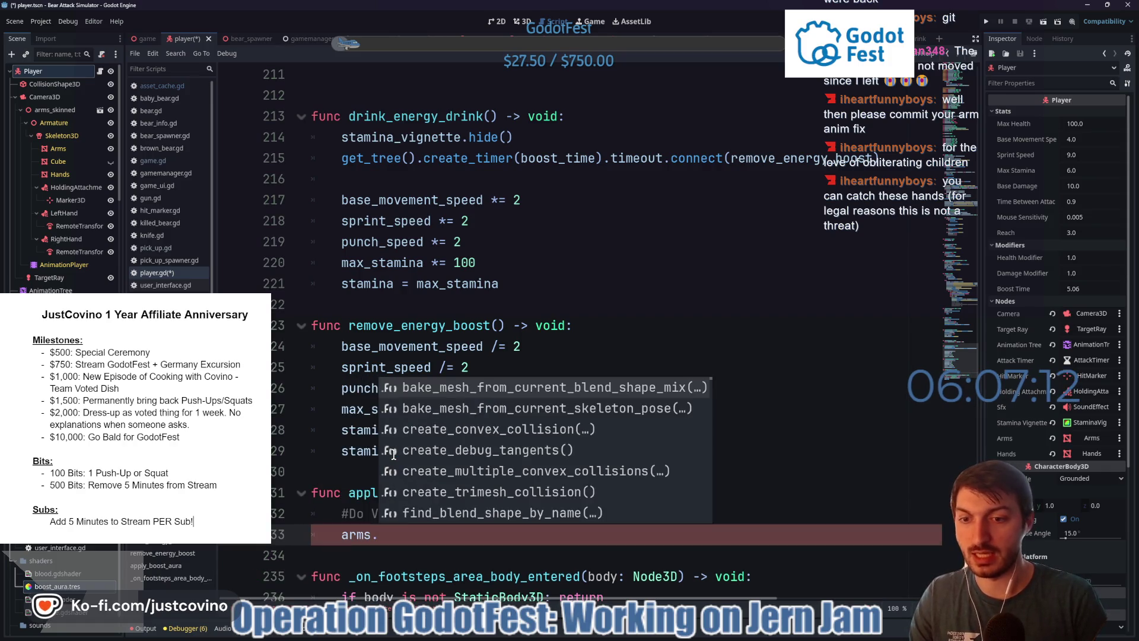
type("get_surface_override_material(")
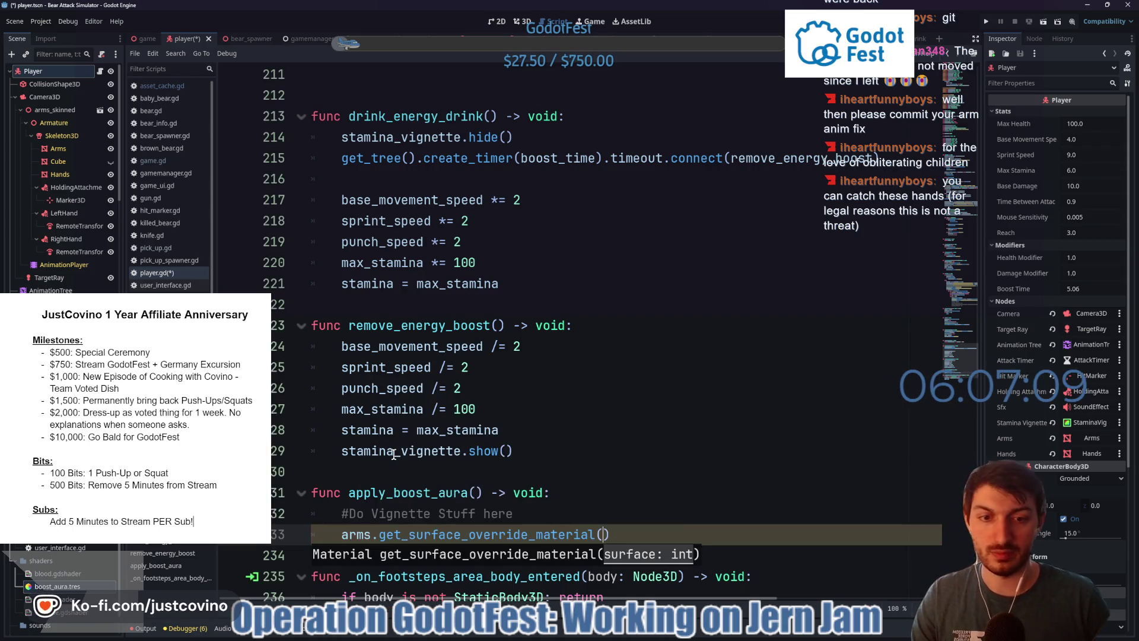
key("Return")
type("0).")
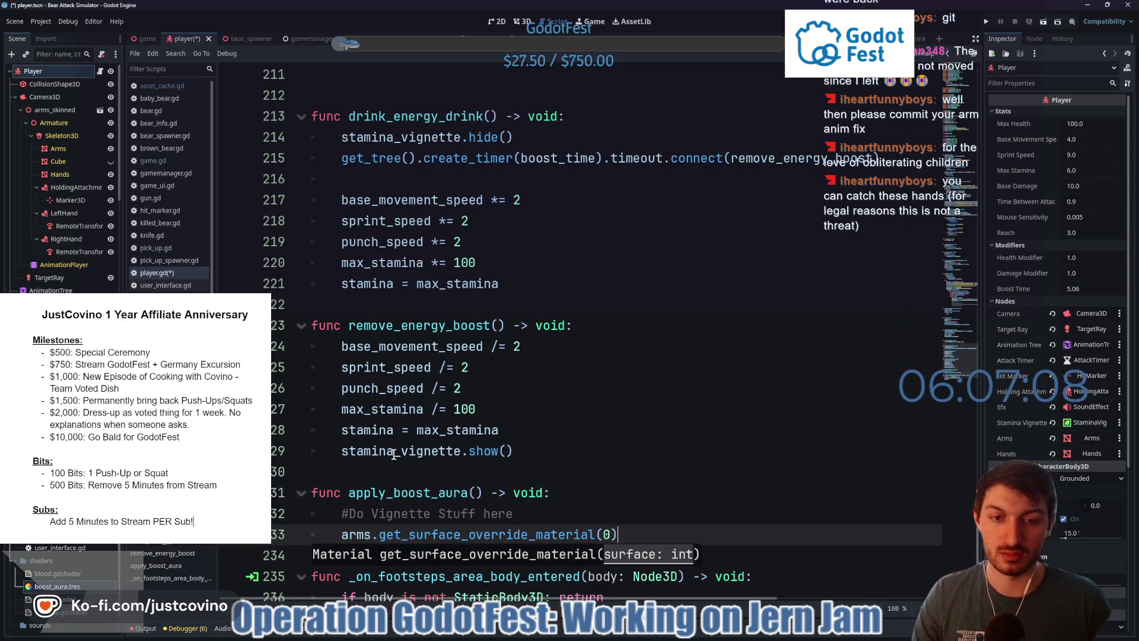
type("next")
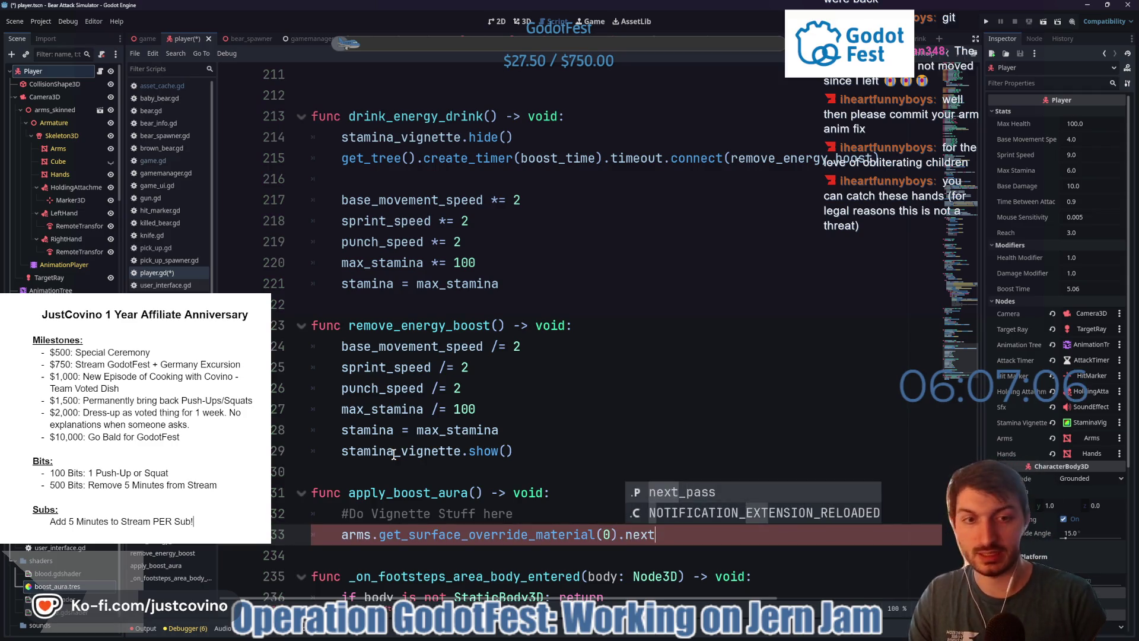
key("Return")
Step: Try add, mat, set_ and get_m members after next_pass, browsing the suggestions
type(".")
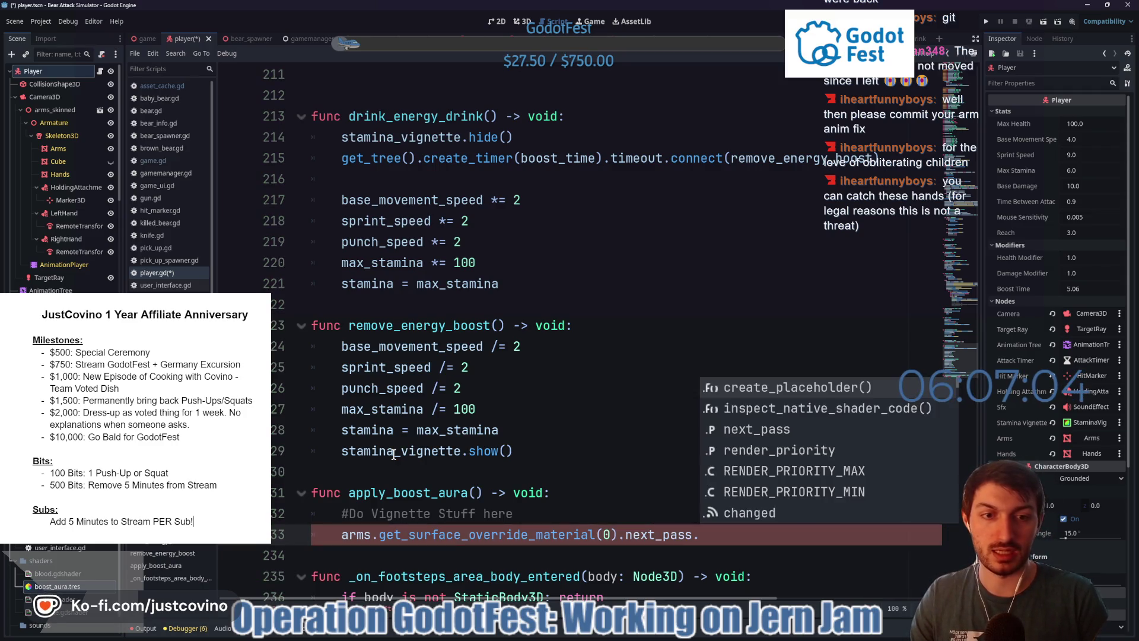
type("a")
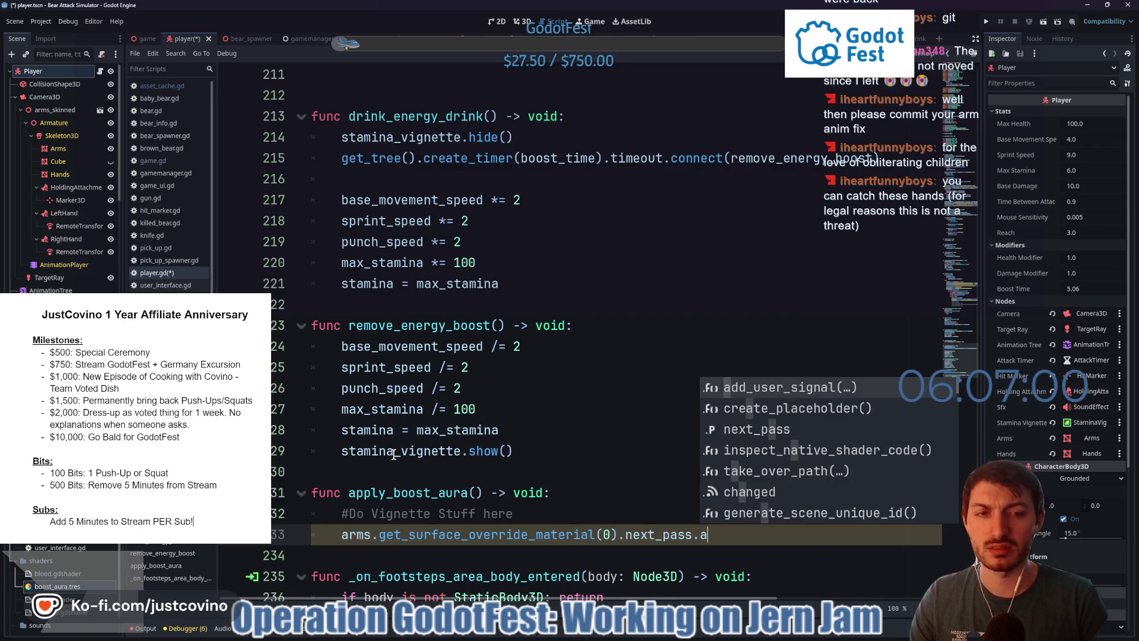
type("d")
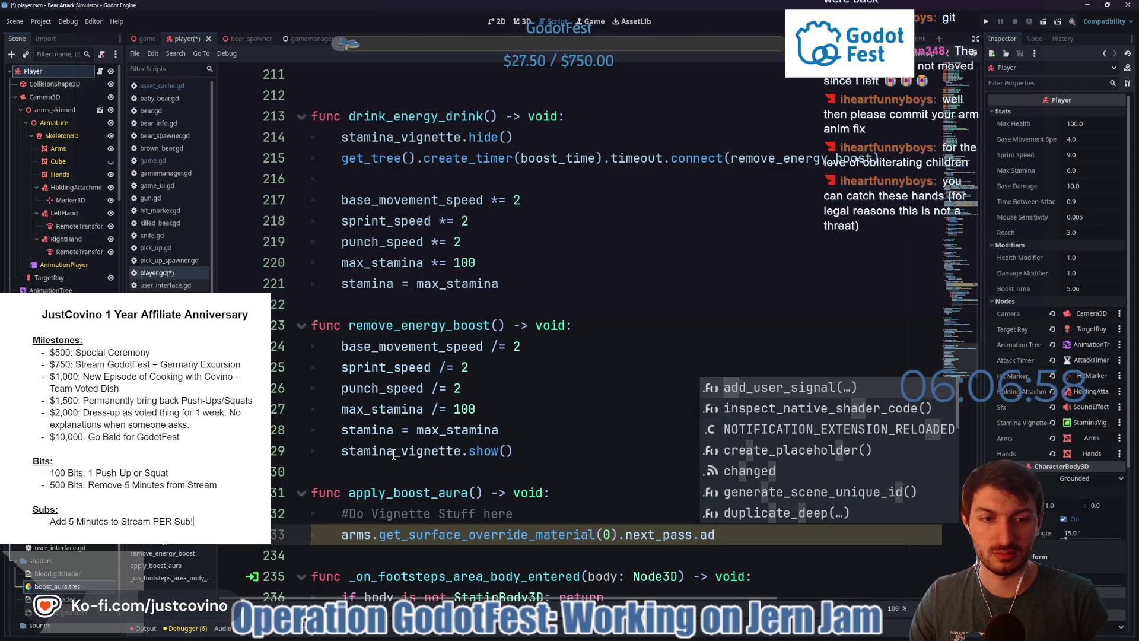
type("d")
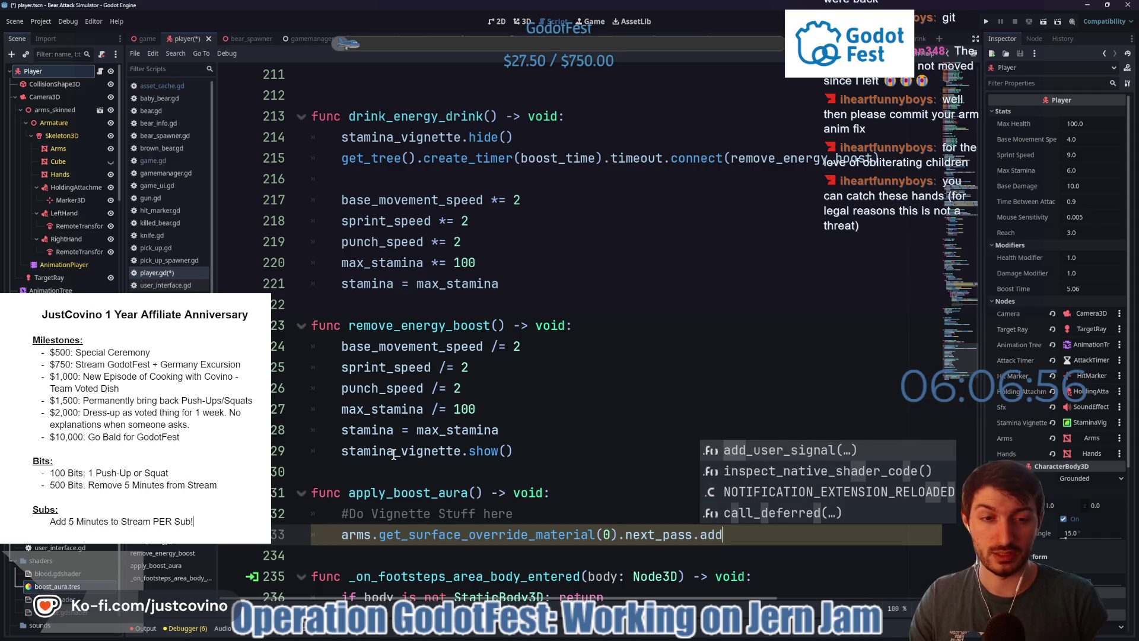
key("BackSpace")
key("BackSpace")
key("BackSpace")
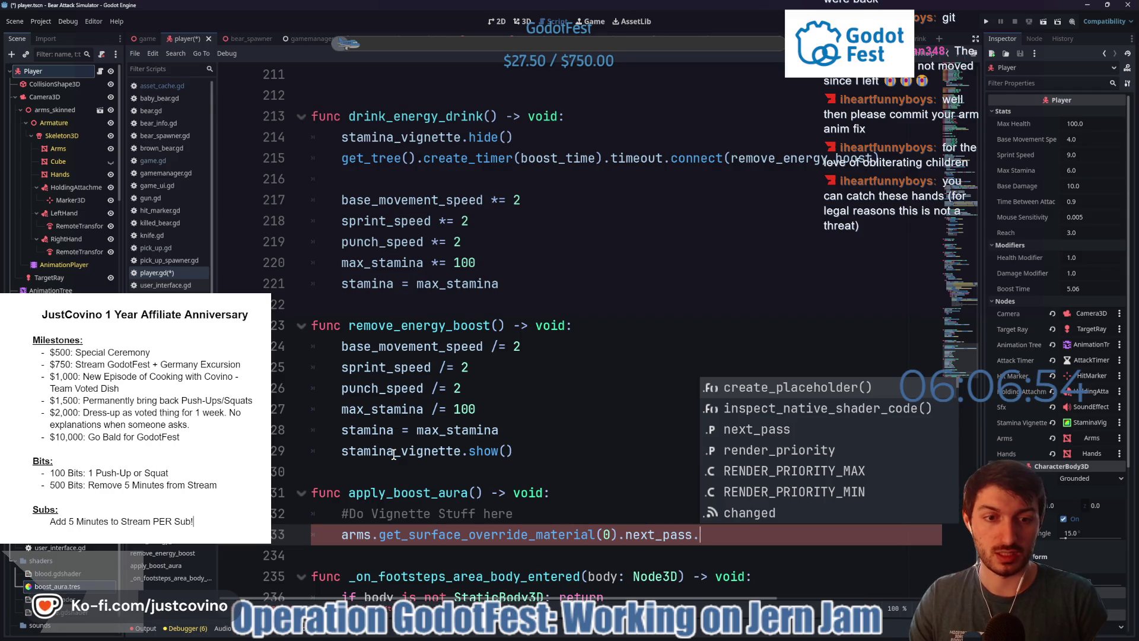
type("mat")
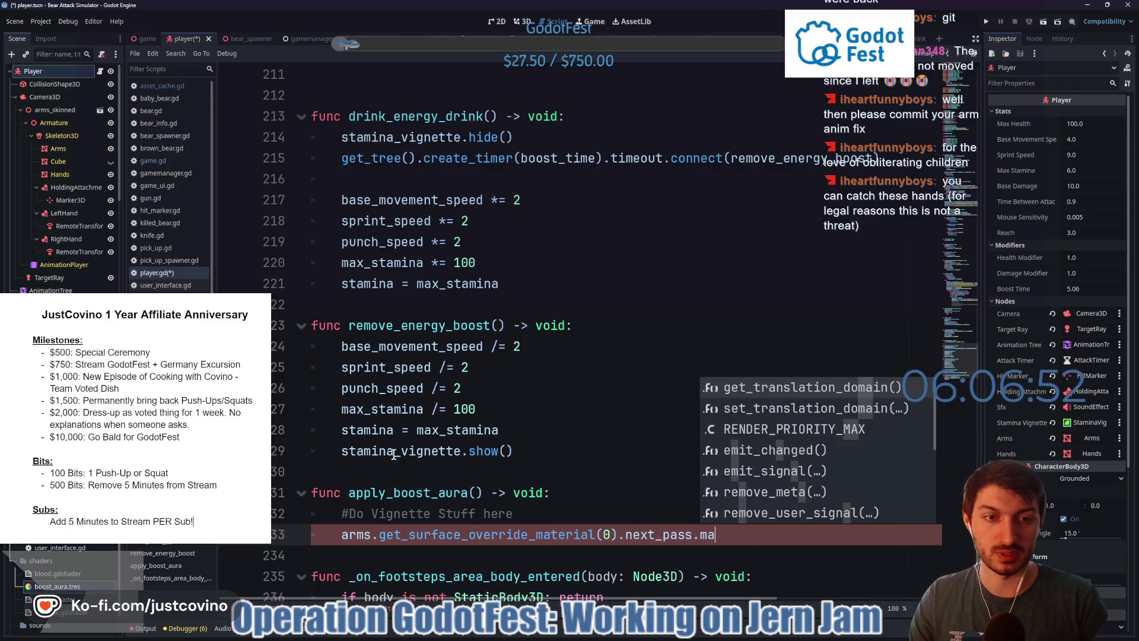
key("BackSpace")
key("BackSpace")
key("BackSpace")
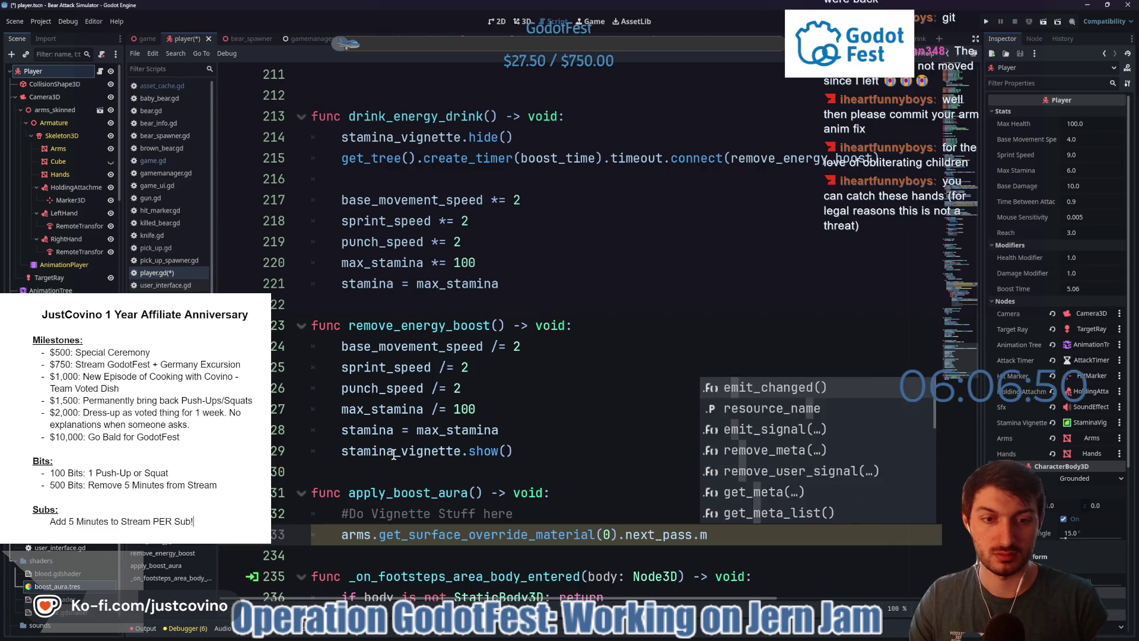
type("set")
key("Escape")
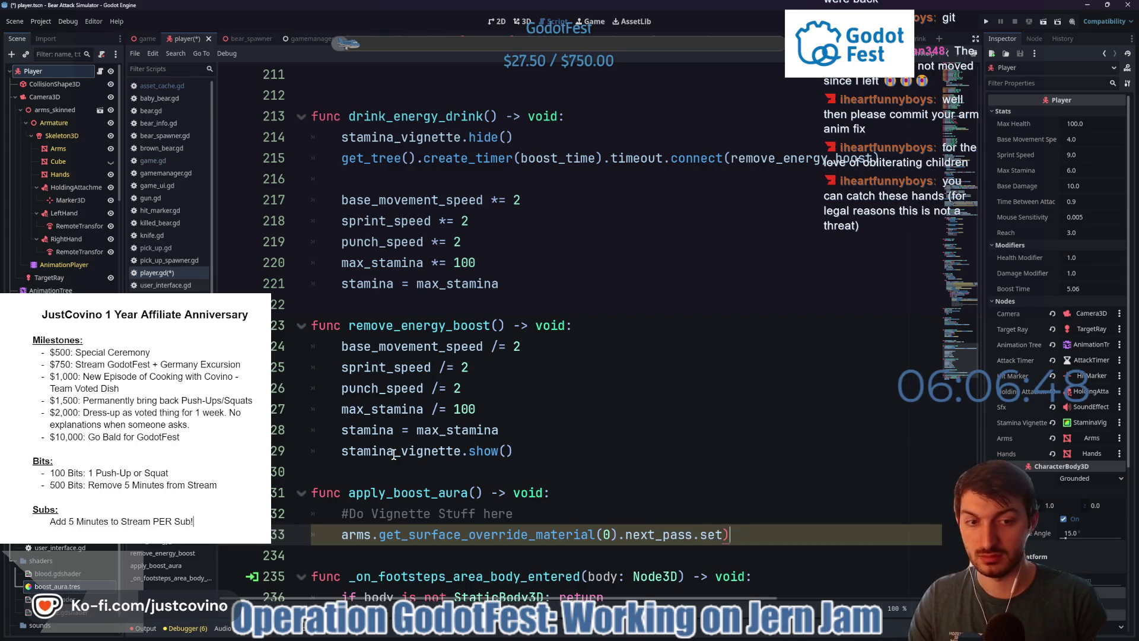
key("BackSpace")
type("_")
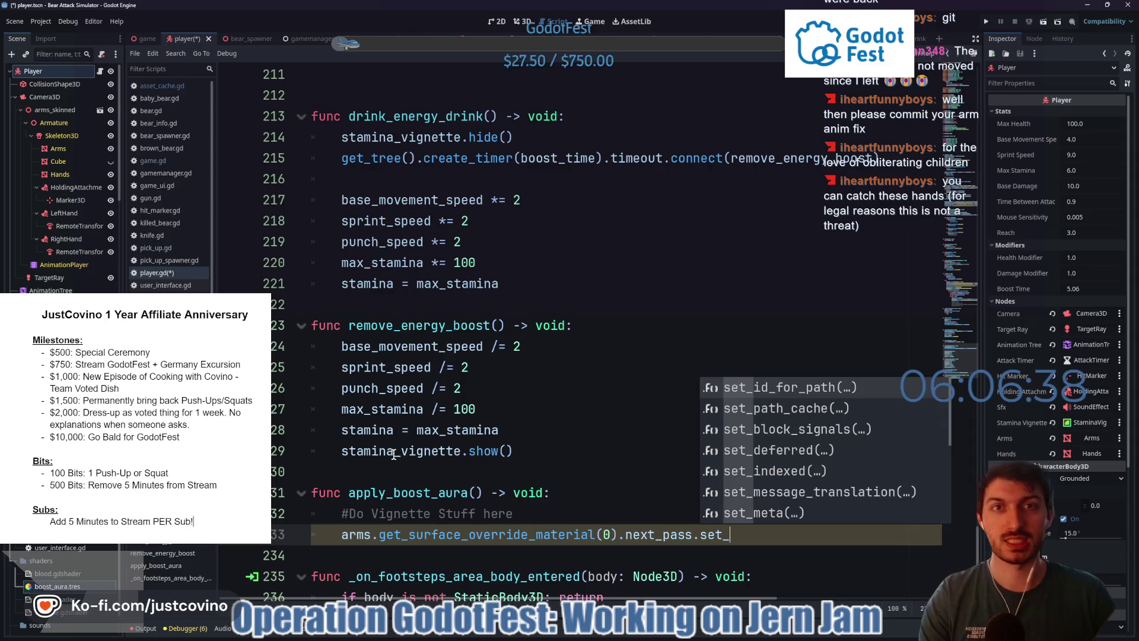
key("Down")
key("Down")
key("Down")
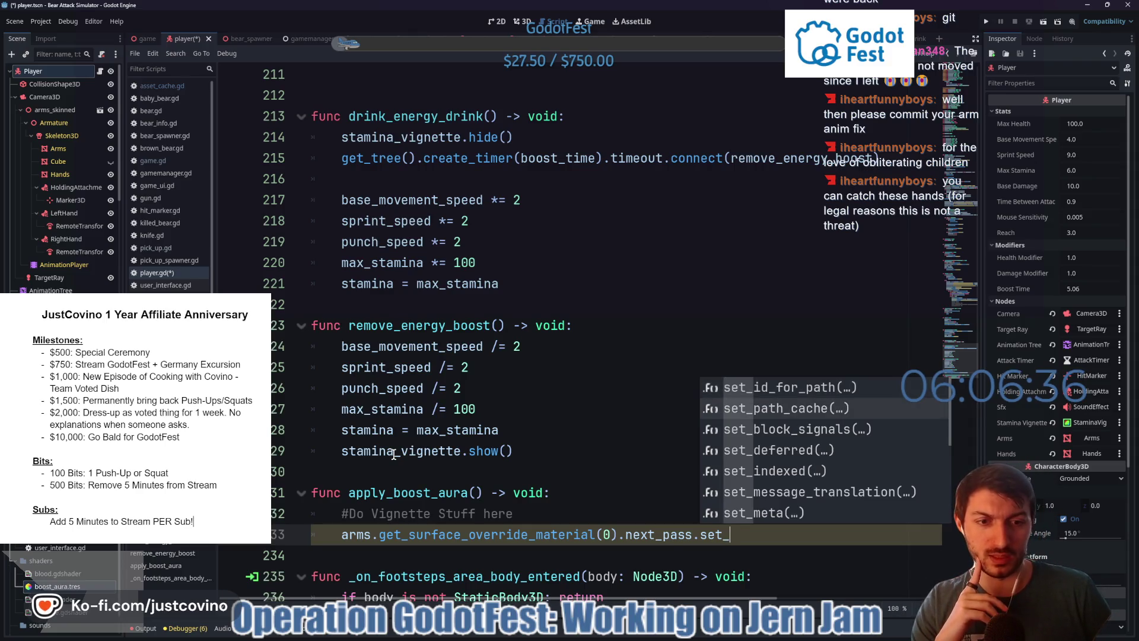
key("Down")
key("Down")
key("Down")
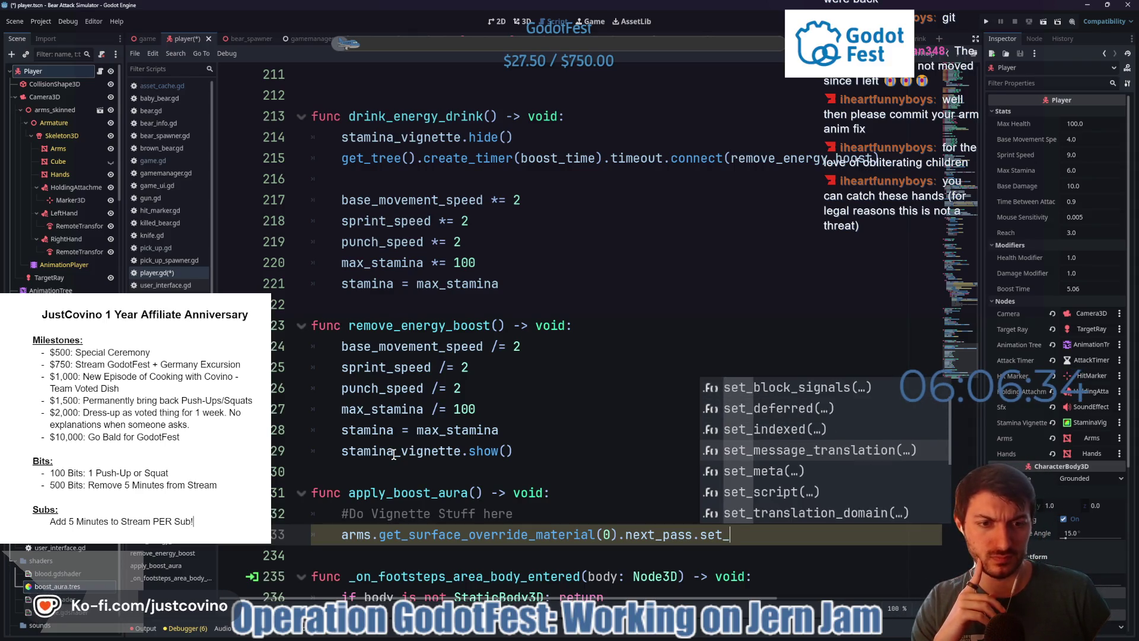
key("Down")
key("Down")
key("Down")
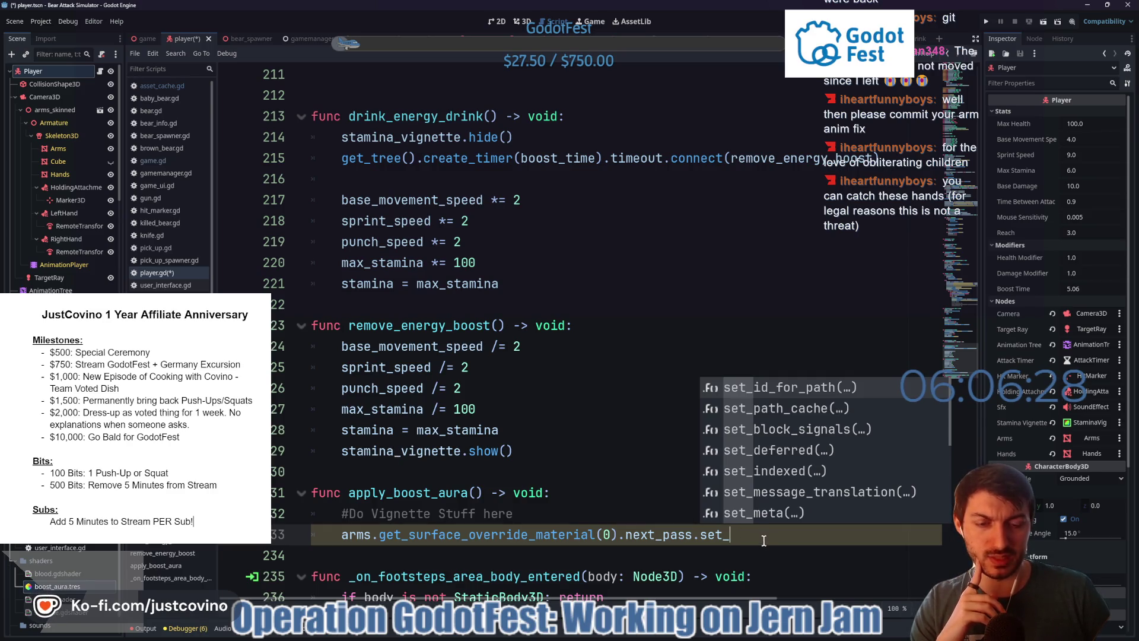
key("Escape")
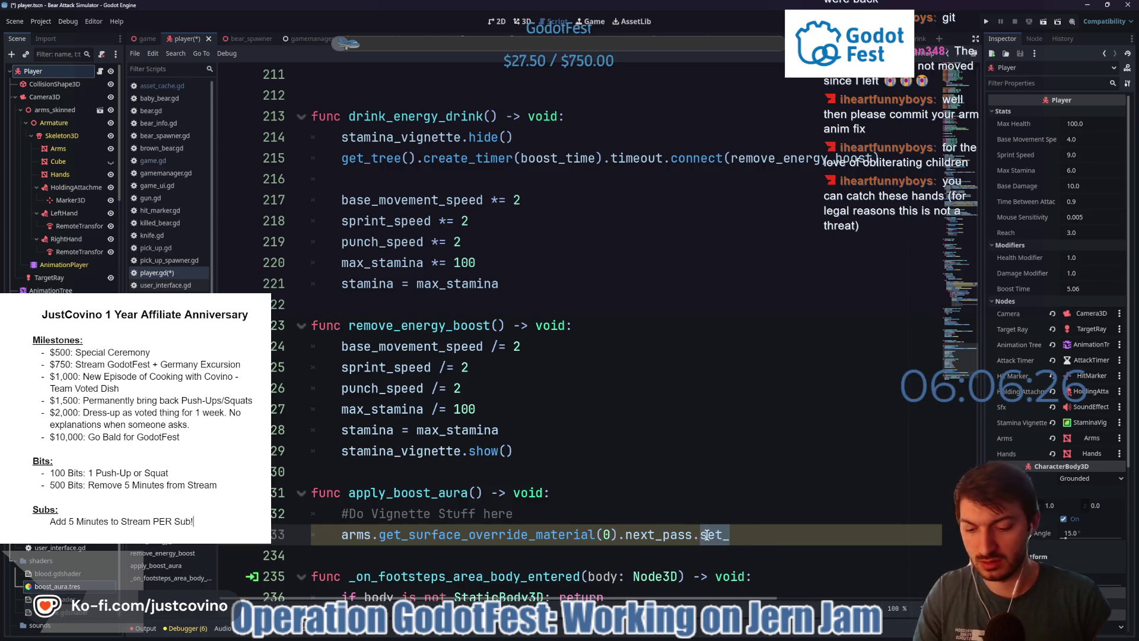
type("get_m")
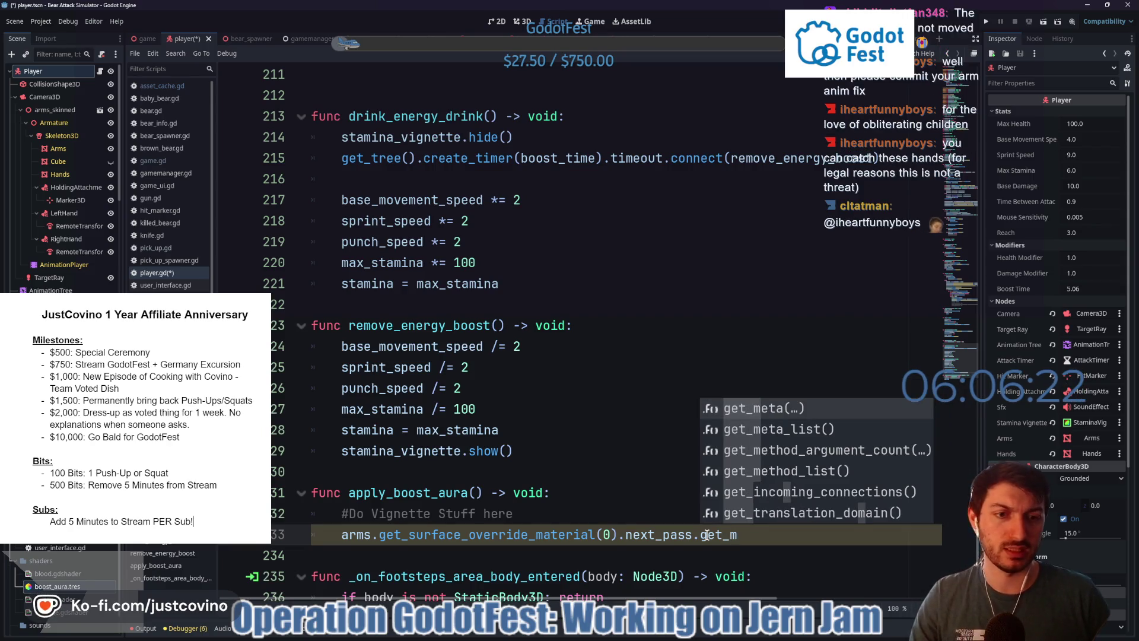
key("Down")
key("Down")
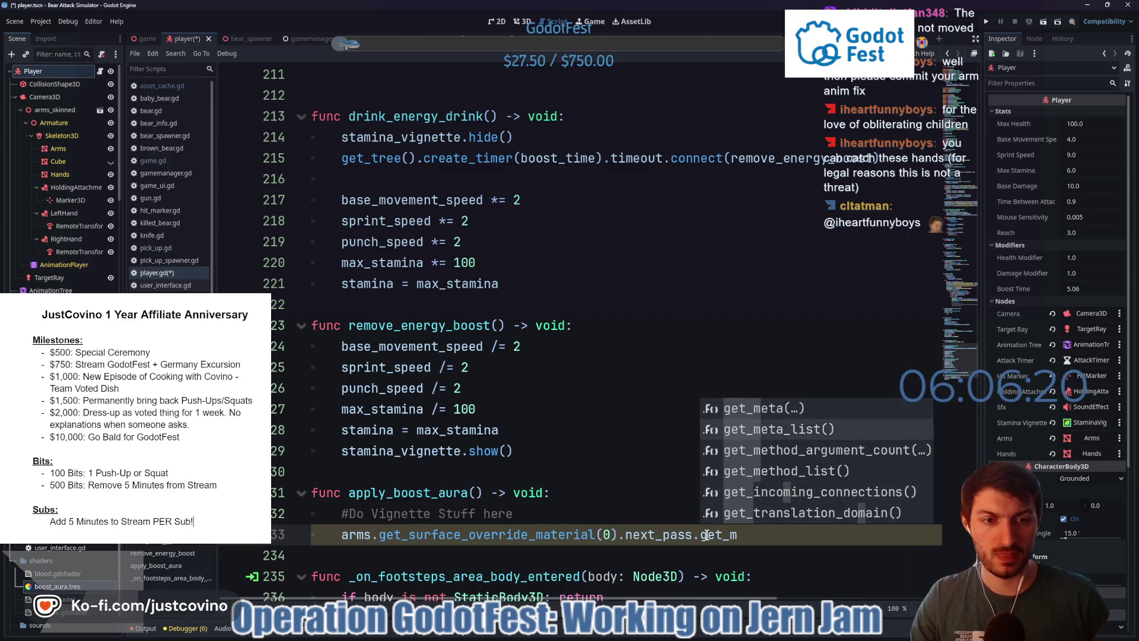
key("Escape")
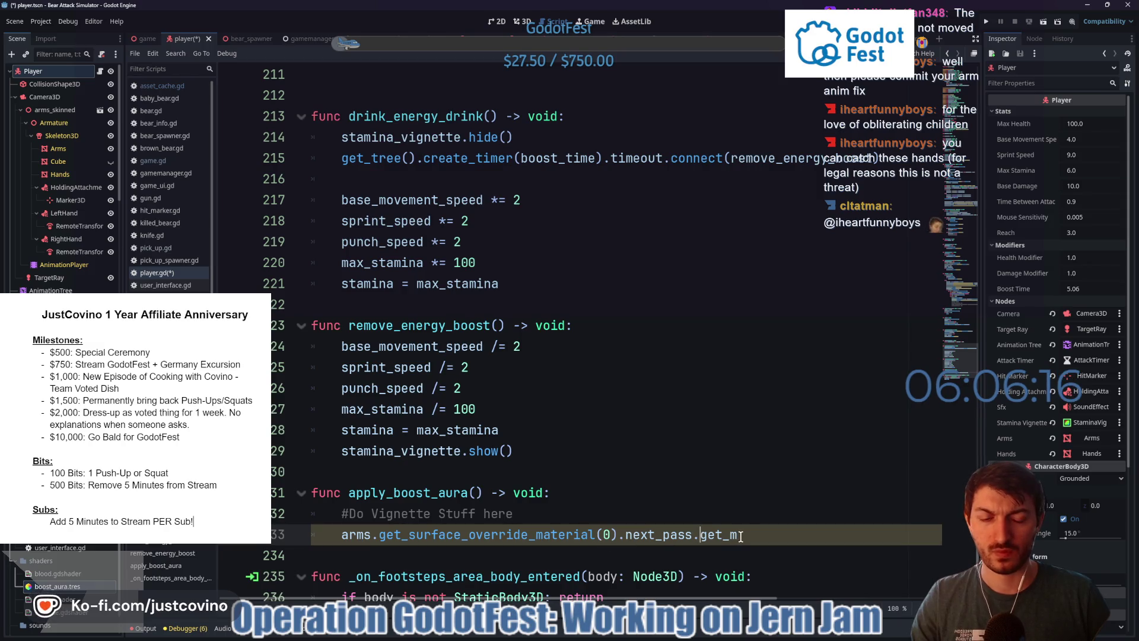
Step: Replace next_pass.get_m and test other members, leaving the line ending in a trailing dot
left_click_drag(753, 535, 627, 534)
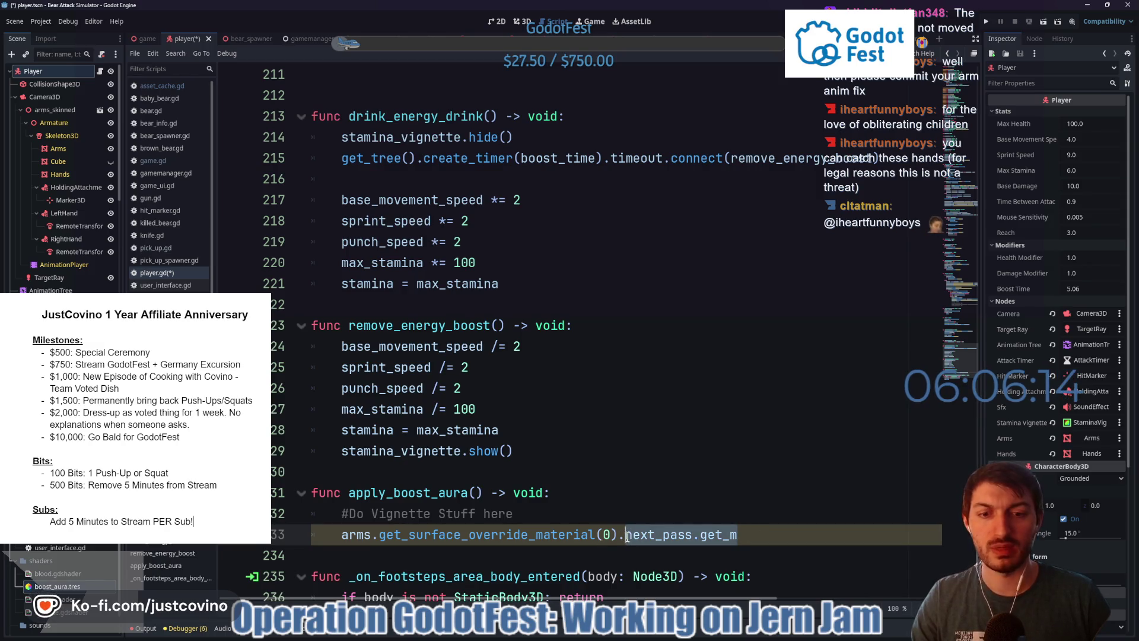
type("add")
key("BackSpace")
key("BackSpace")
key("BackSpace")
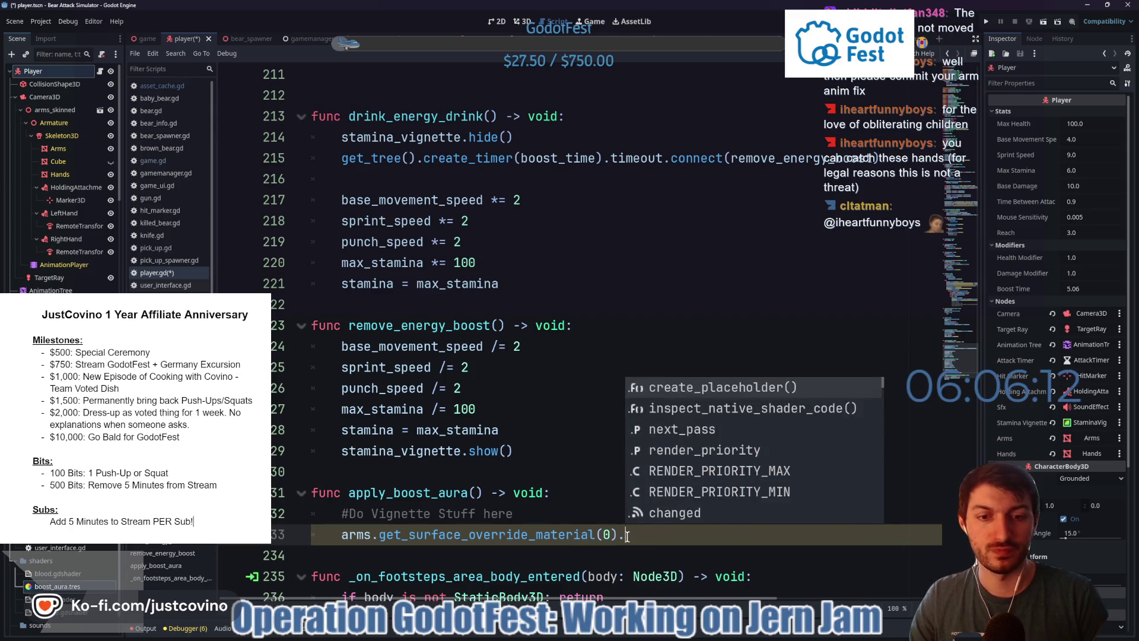
type("set")
key("BackSpace")
key("BackSpace")
key("BackSpace")
type("get_ma")
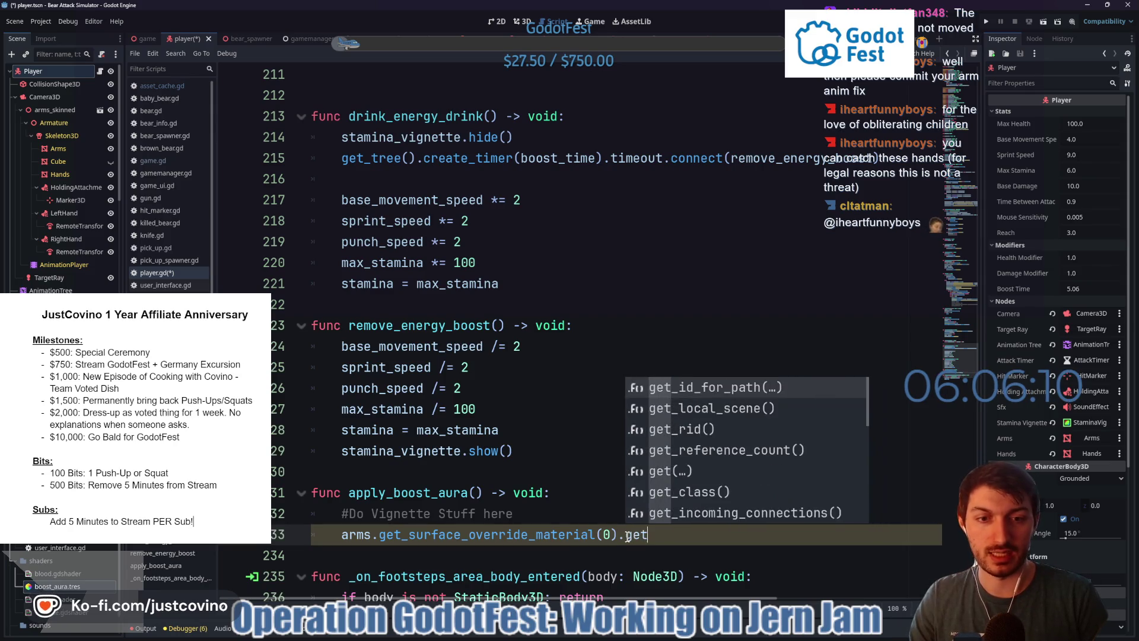
key("BackSpace")
key("BackSpace")
key("BackSpace")
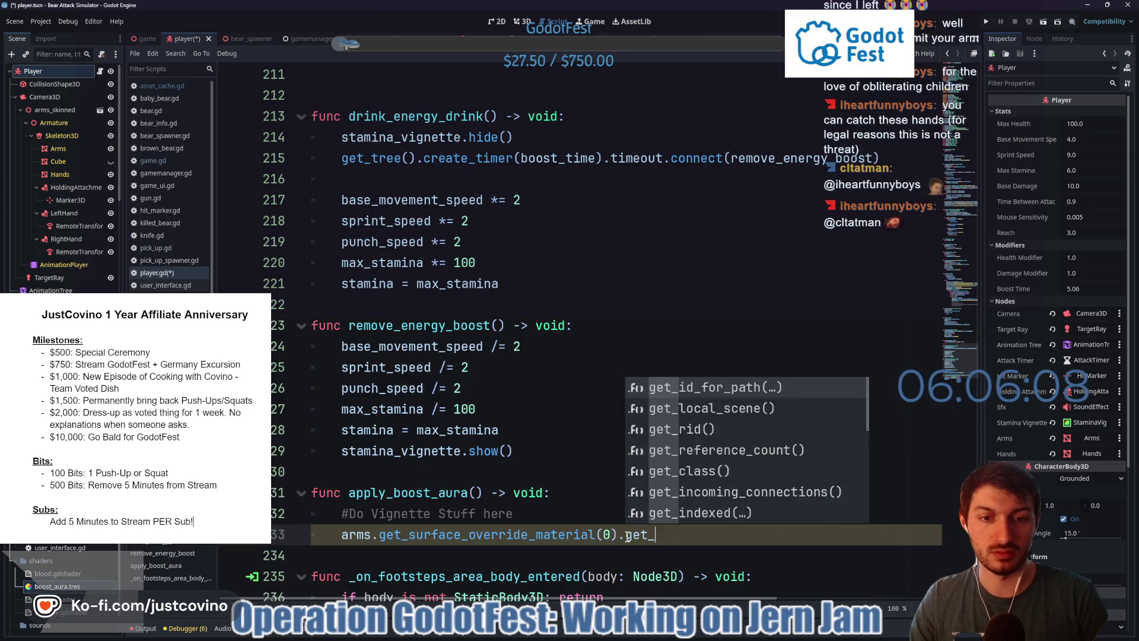
type("mate")
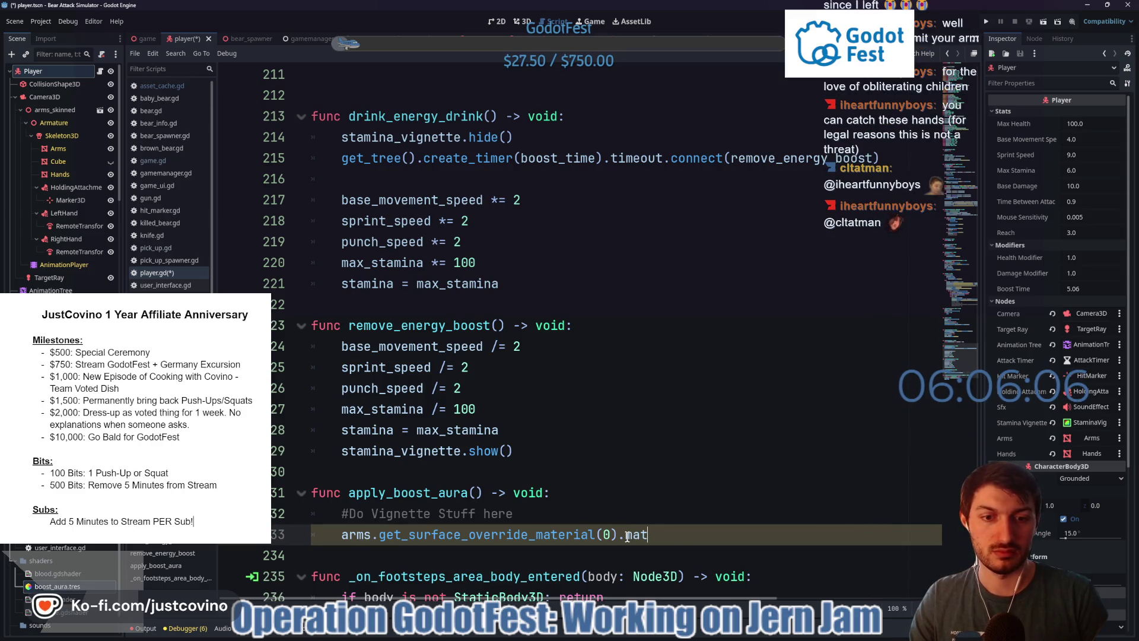
key("BackSpace")
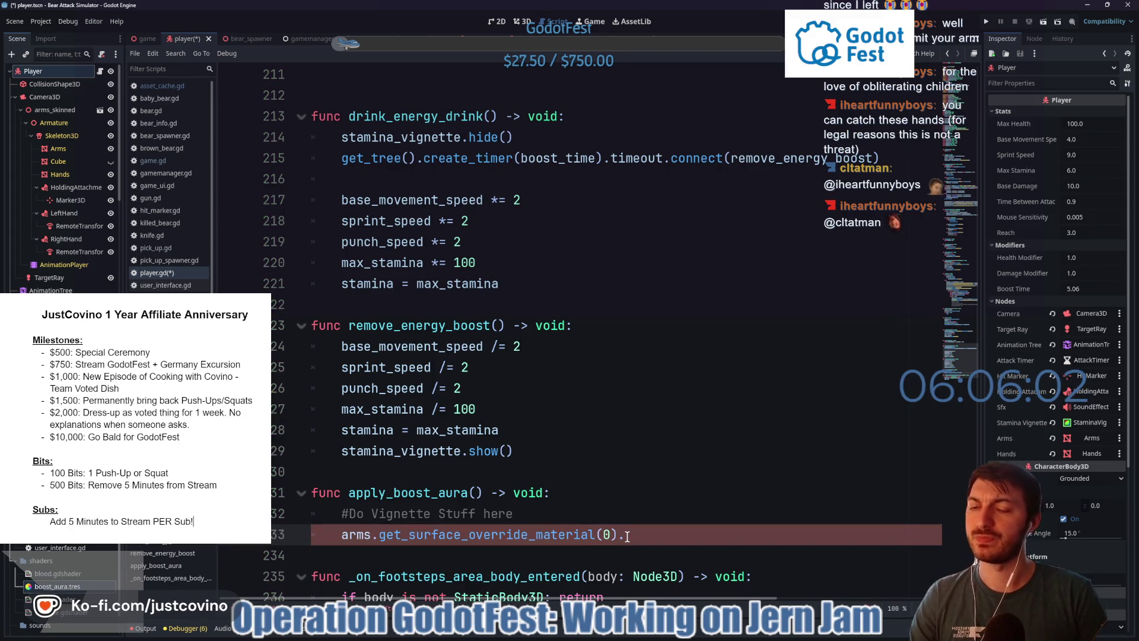
type("s")
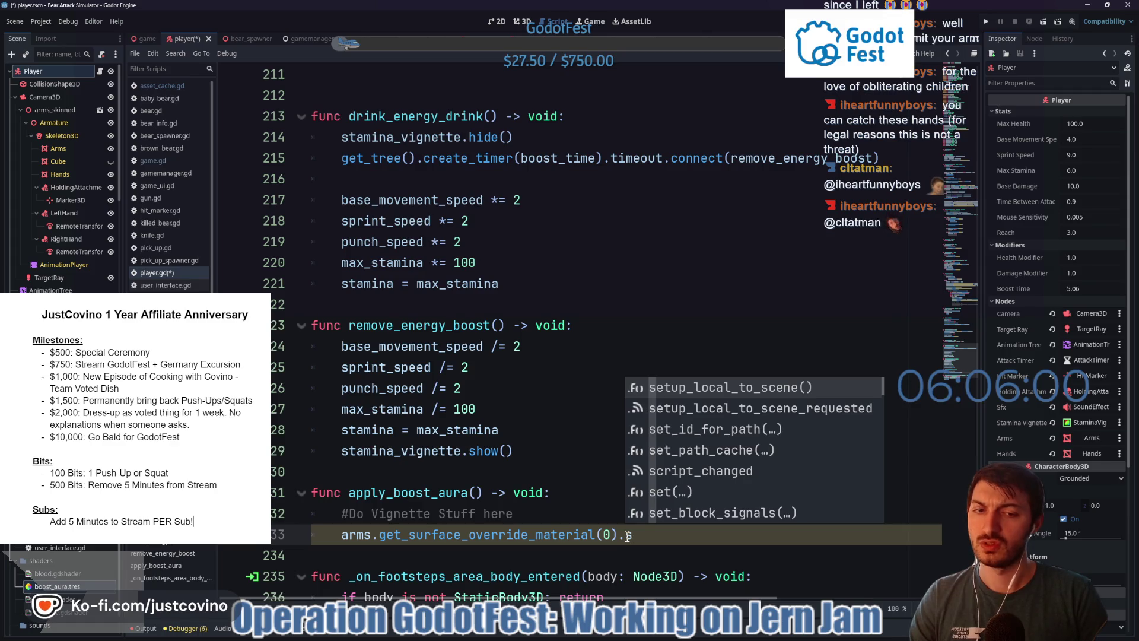
type("ur")
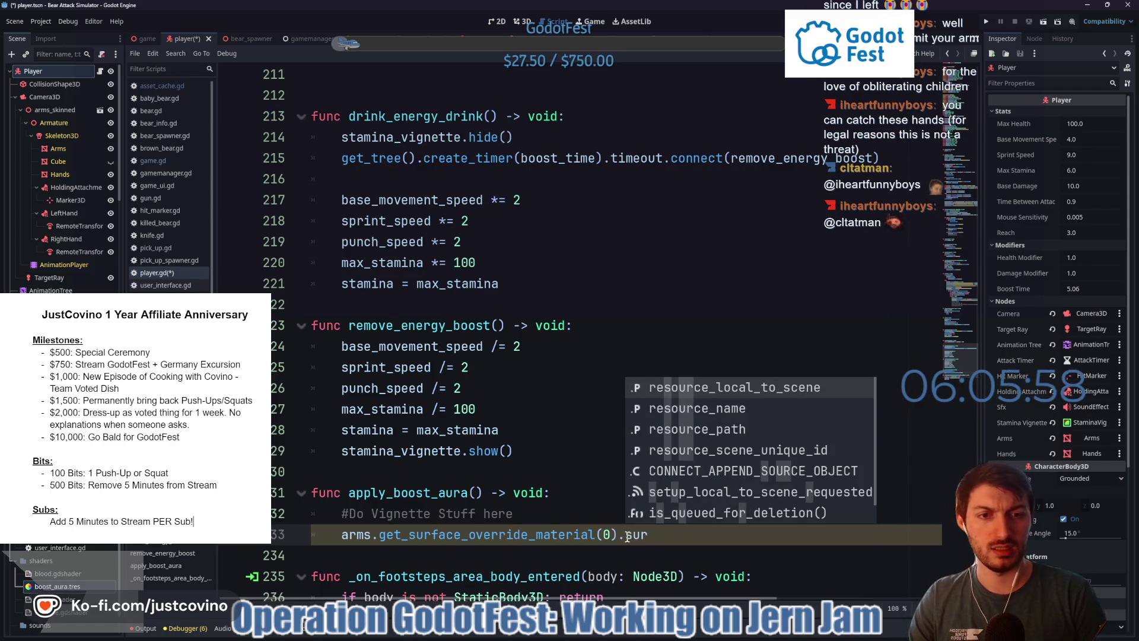
type("f")
key("BackSpace")
mouse_move(491, 541)
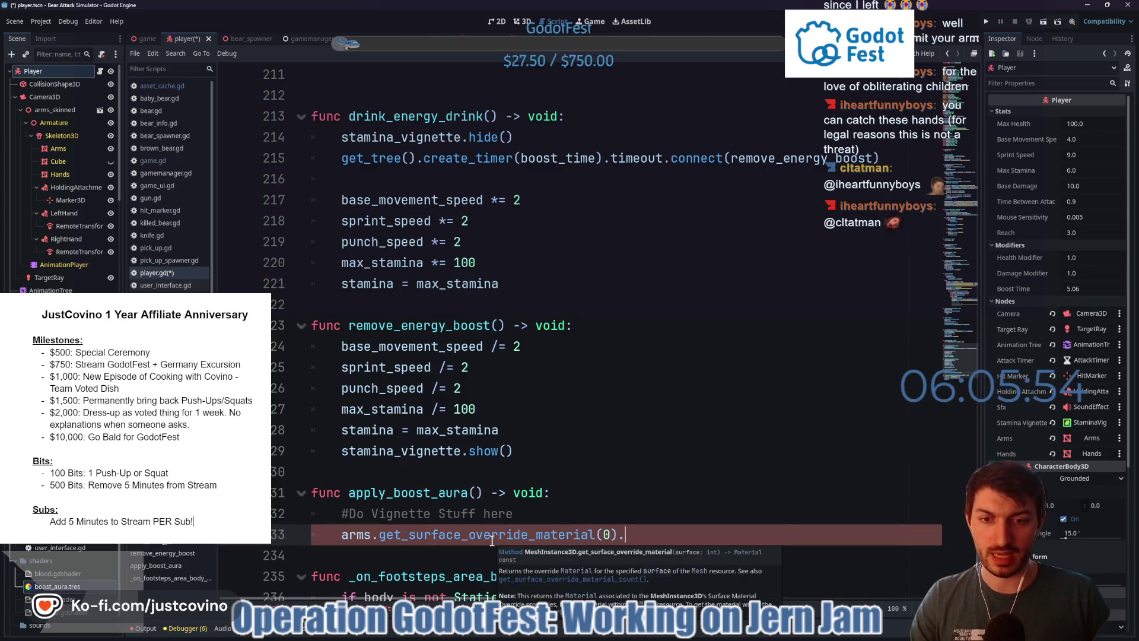
Step: Read the MeshInstance3D documentation for get_surface_override_material, then return to player.gd
left_click(538, 541, "ctrl")
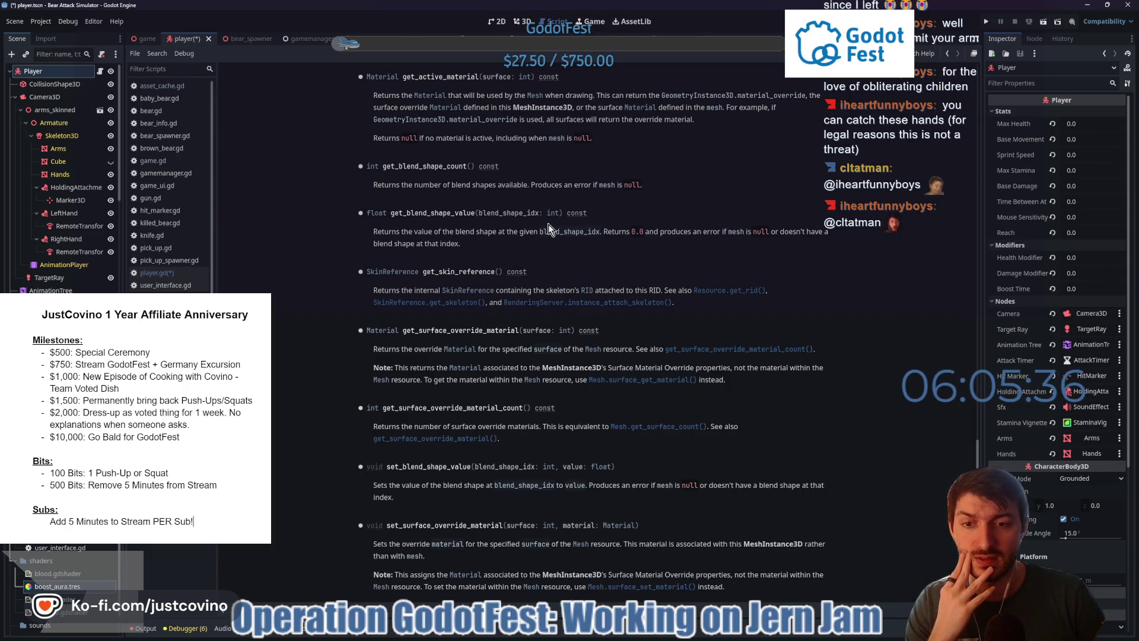
scroll(571, 362, "up", 3)
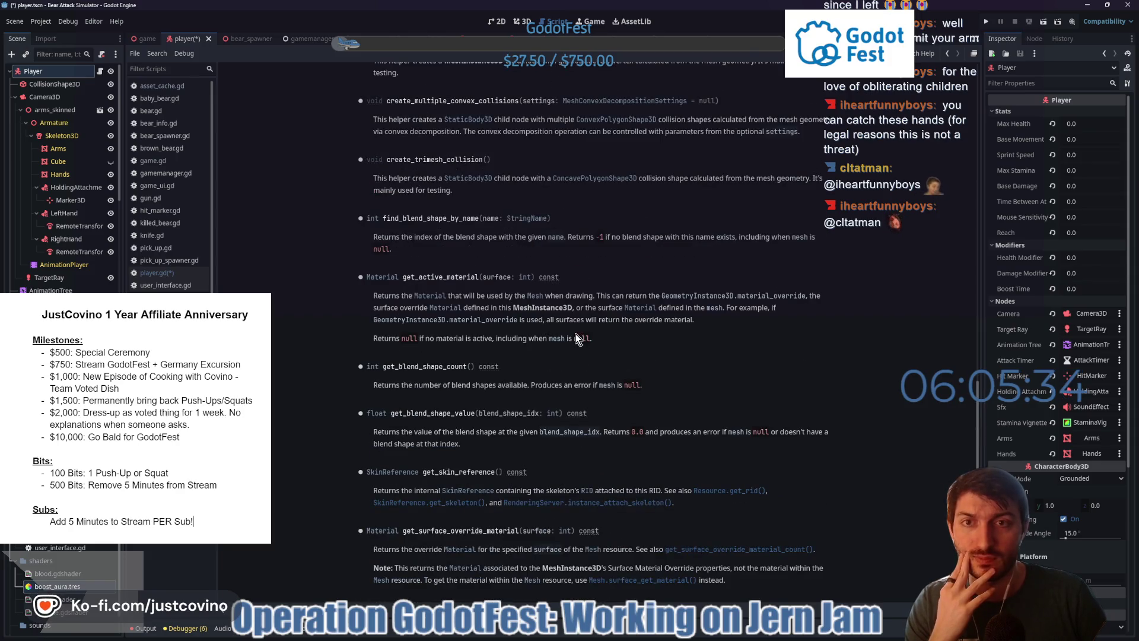
scroll(572, 329, "up", 4)
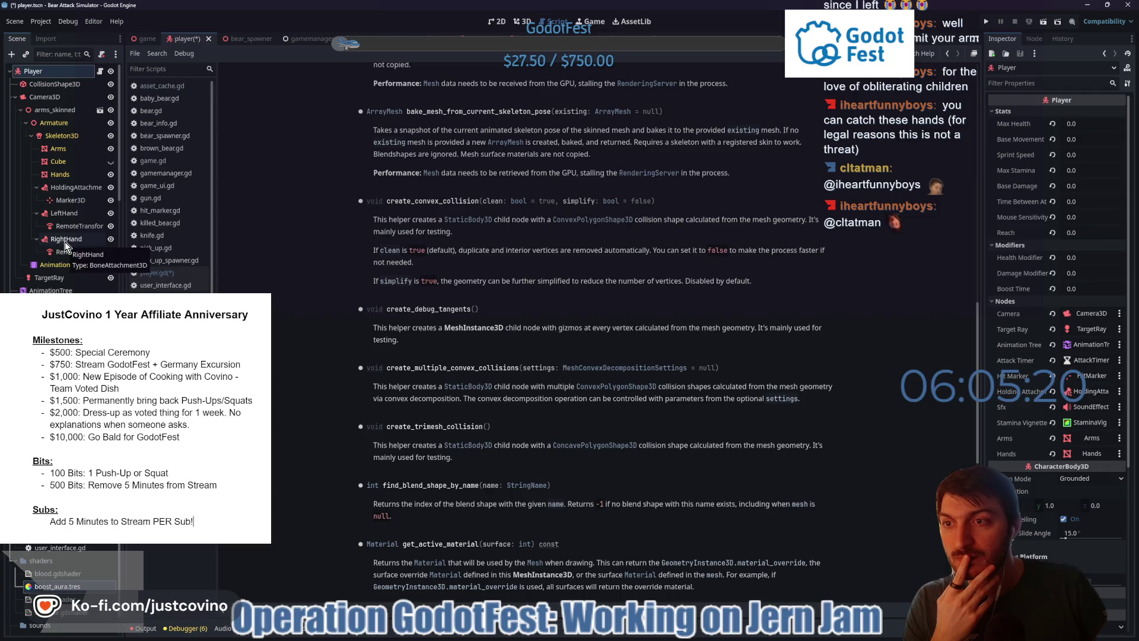
left_click(72, 172)
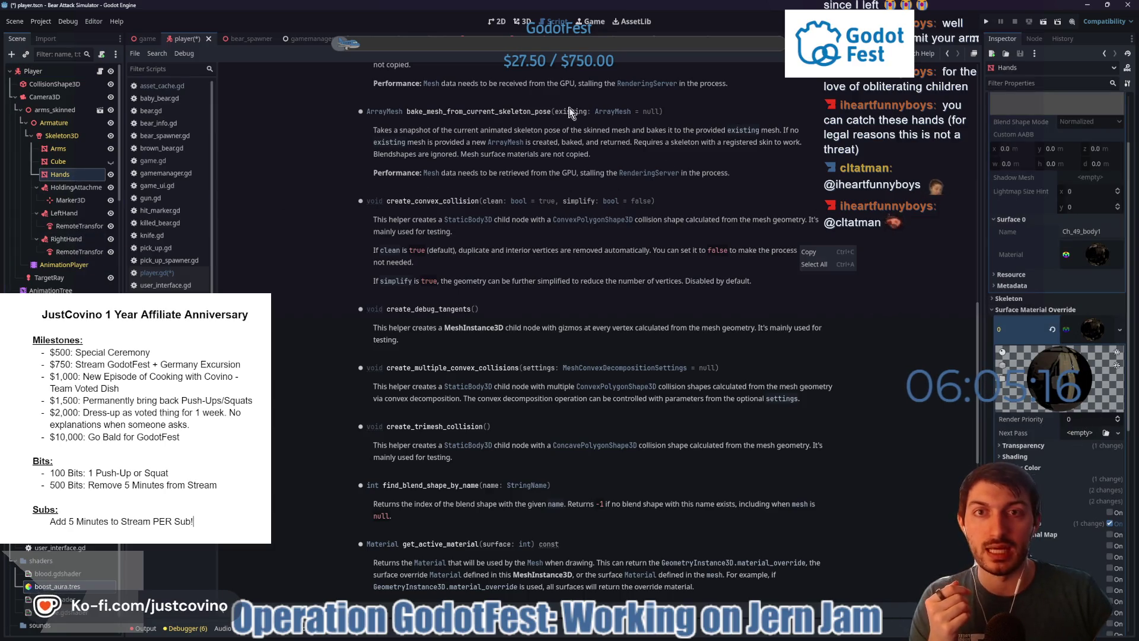
key("alt+Left")
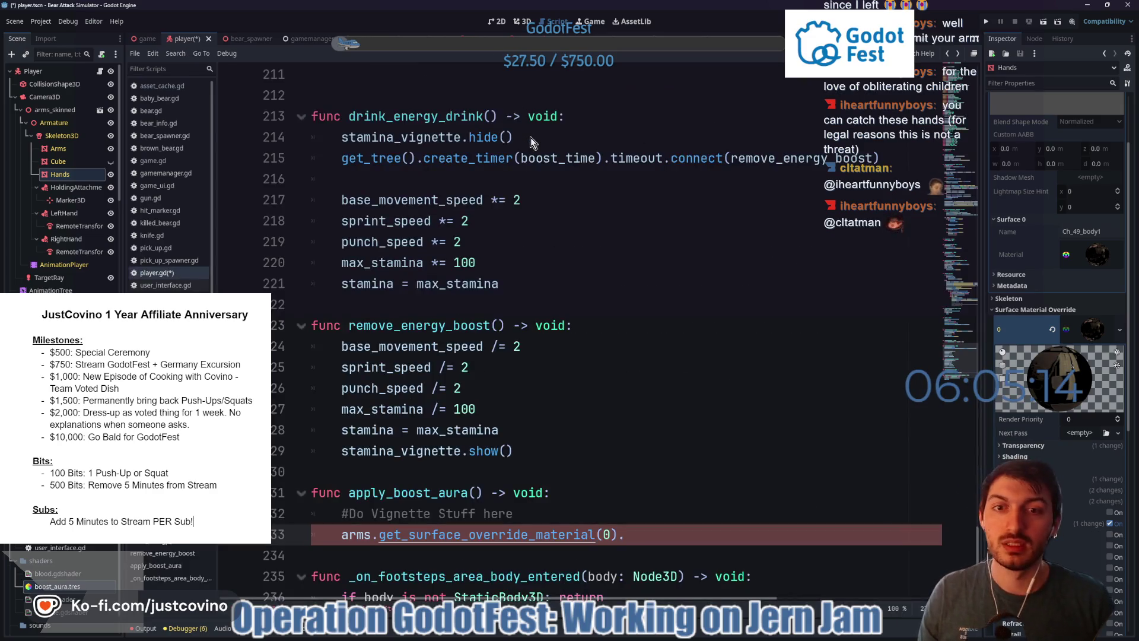
Step: Scroll to line 233 of apply_boost_aura, then view the player's red-sleeved arms in the 3D viewport
scroll(634, 484, "down", 1)
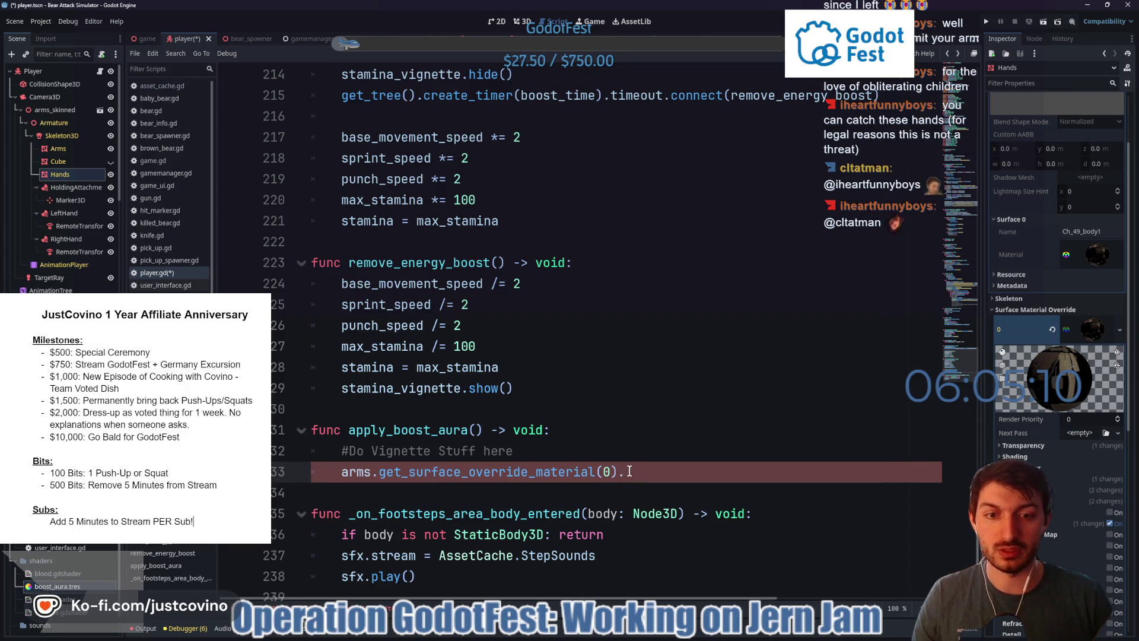
type(".")
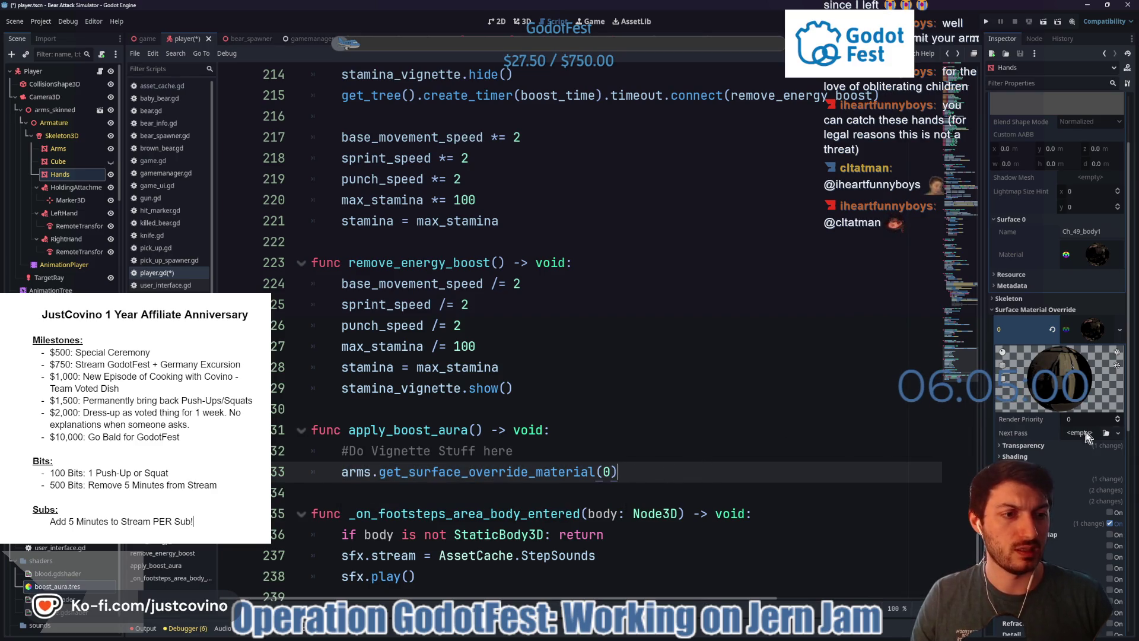
left_click(517, 25)
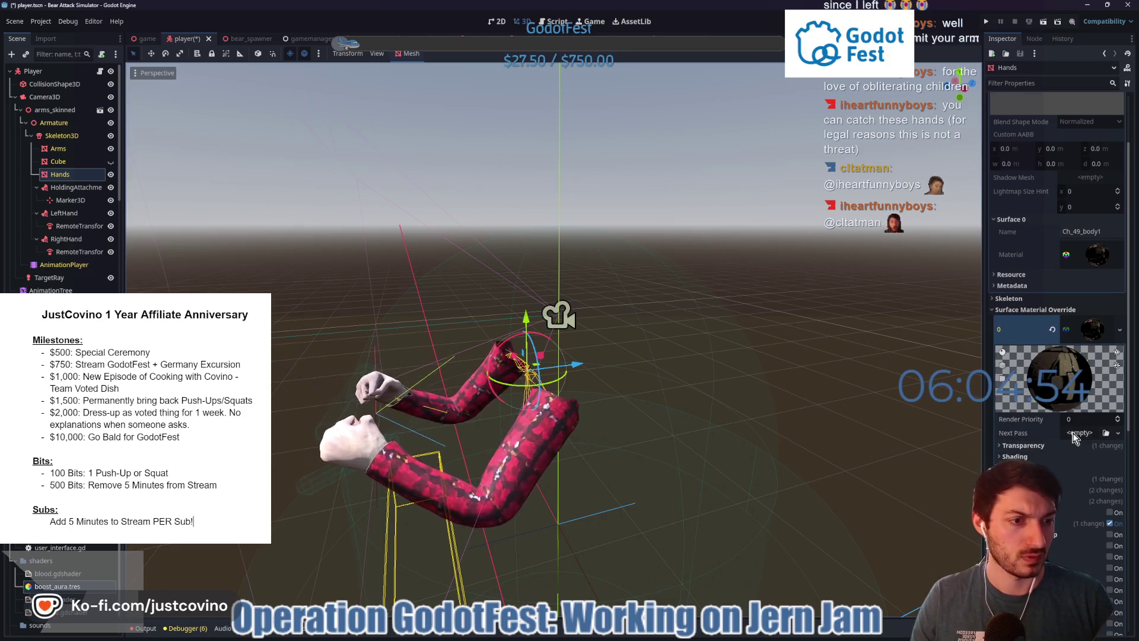
Step: Load boost_aura.tres as the Next Pass material of the Hands override material
left_click(1117, 432)
left_click(1094, 584)
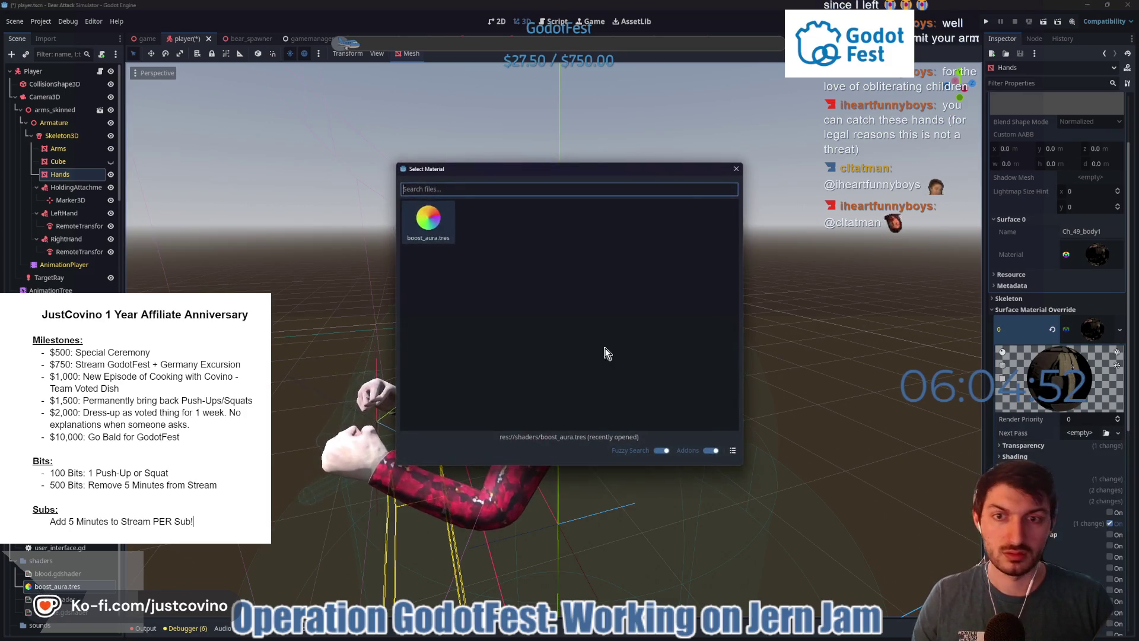
key("Return")
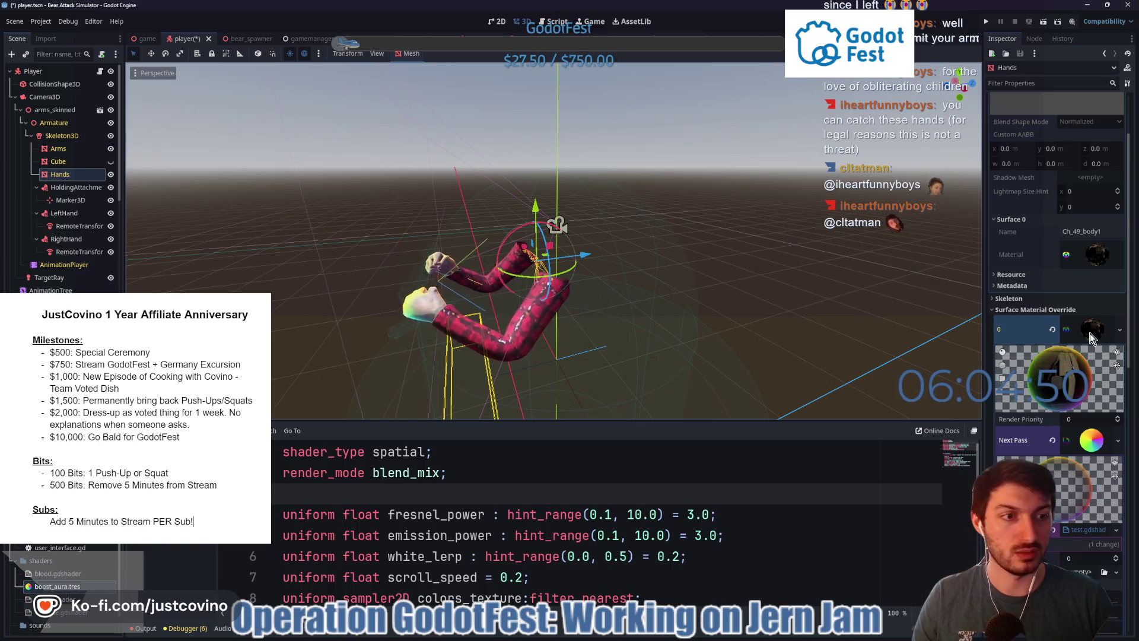
left_click(1092, 331)
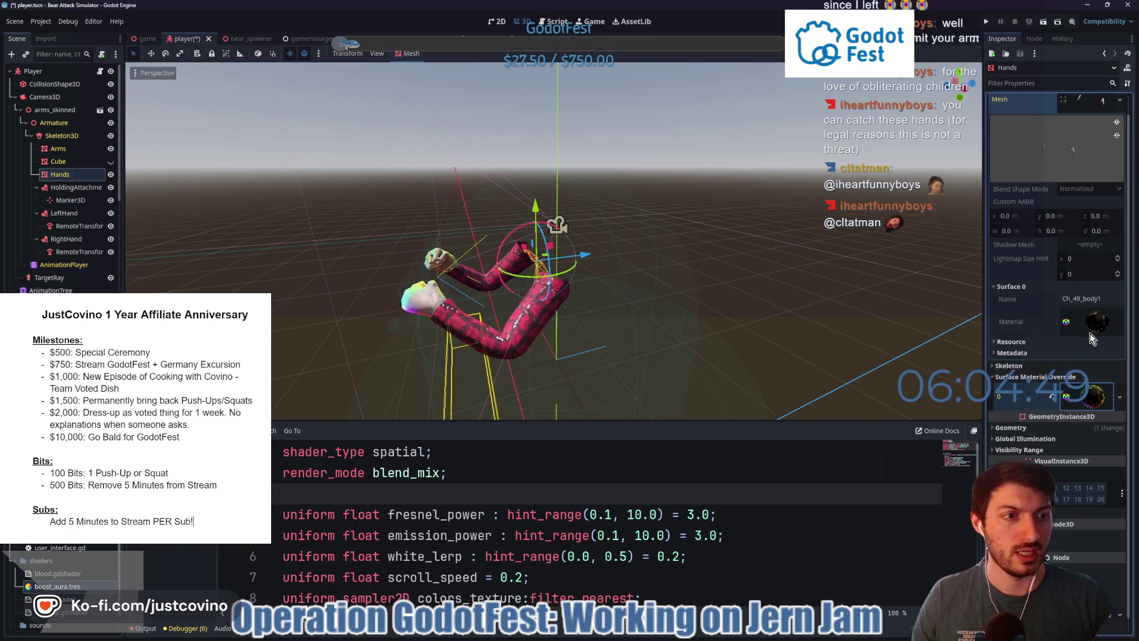
Step: Save the Hands surface override material as res://shaders/hands_boost.tres, then clear the override slot
right_click(1088, 401)
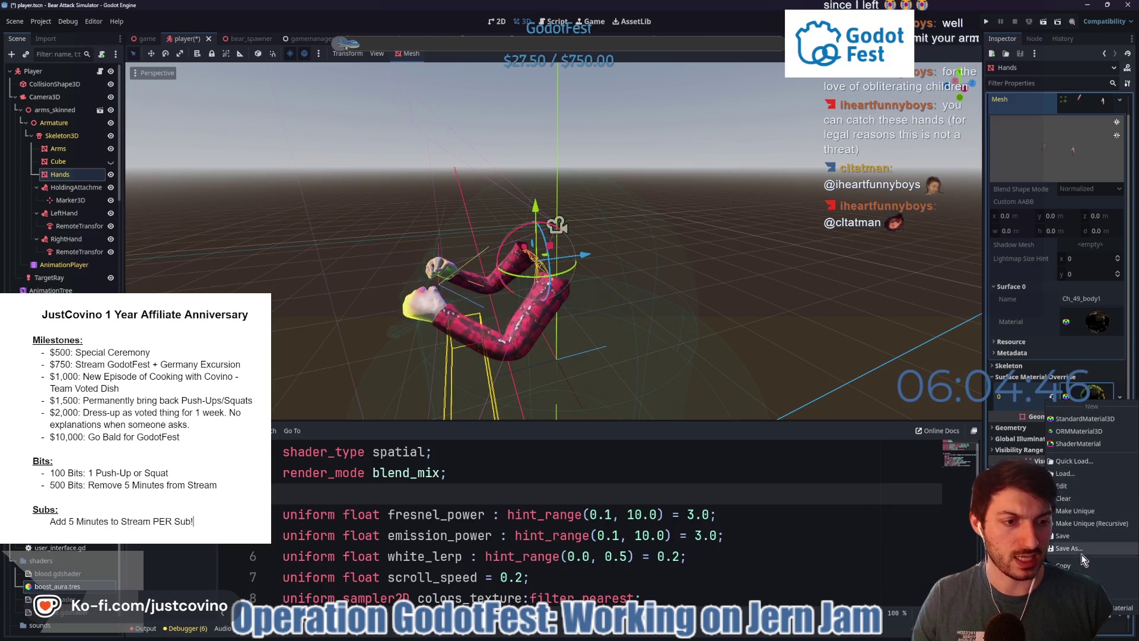
left_click(1070, 547)
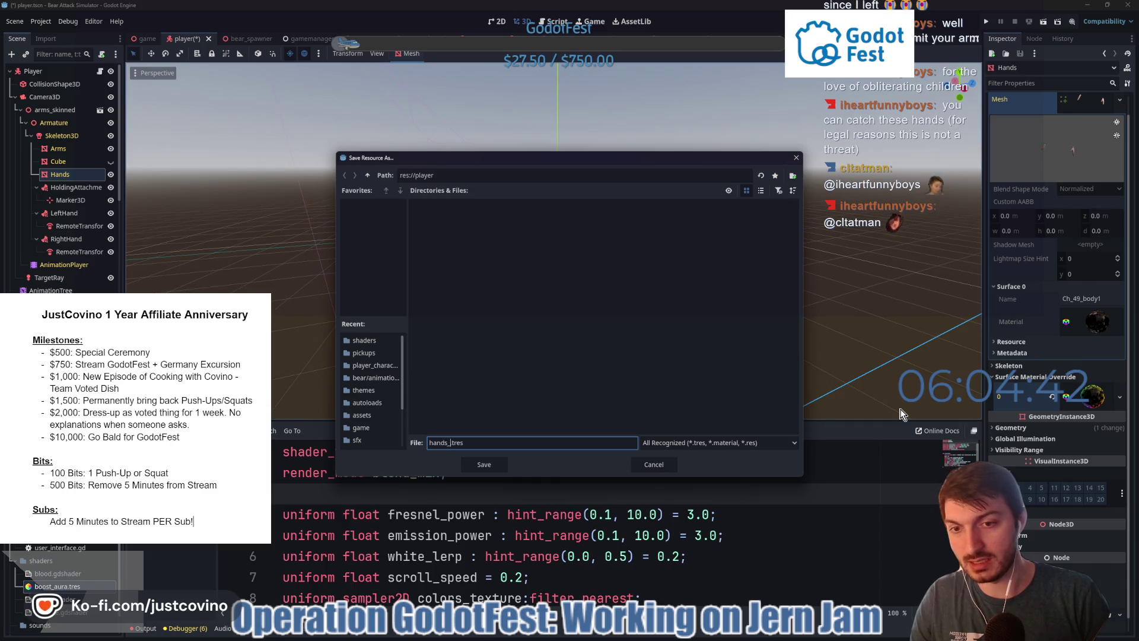
type("_boost")
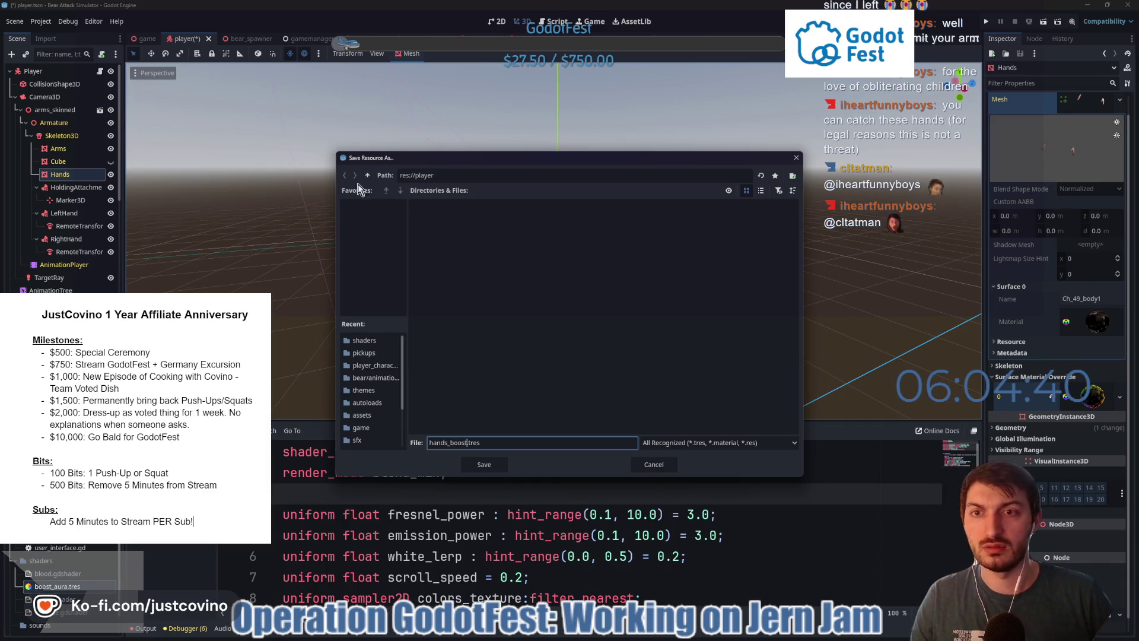
left_click(367, 176)
double_click(749, 251)
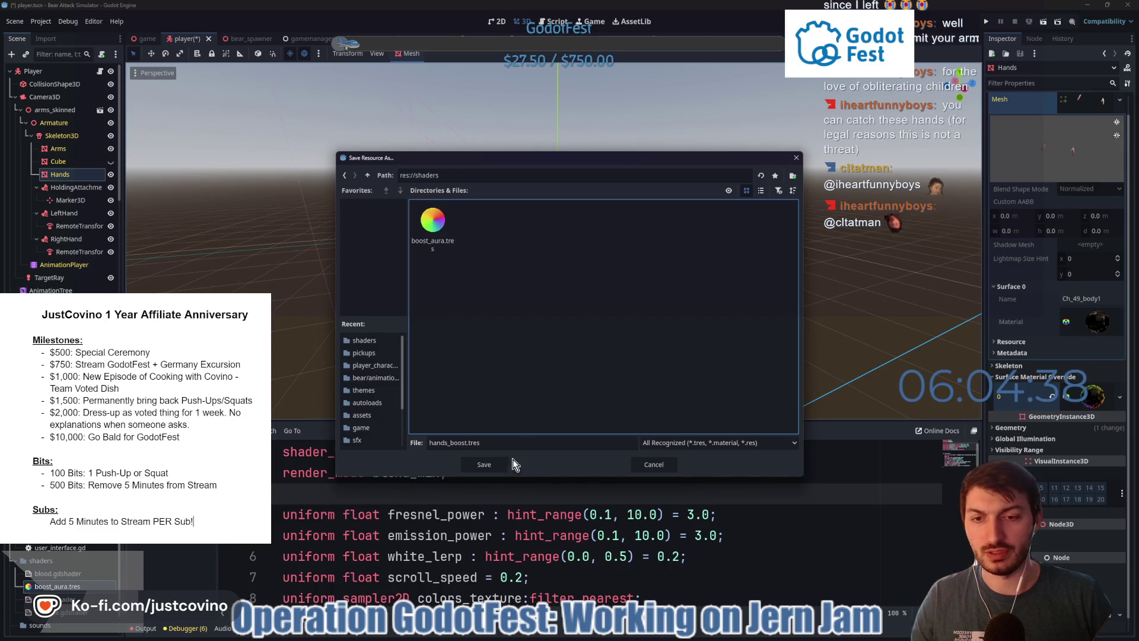
left_click(495, 464)
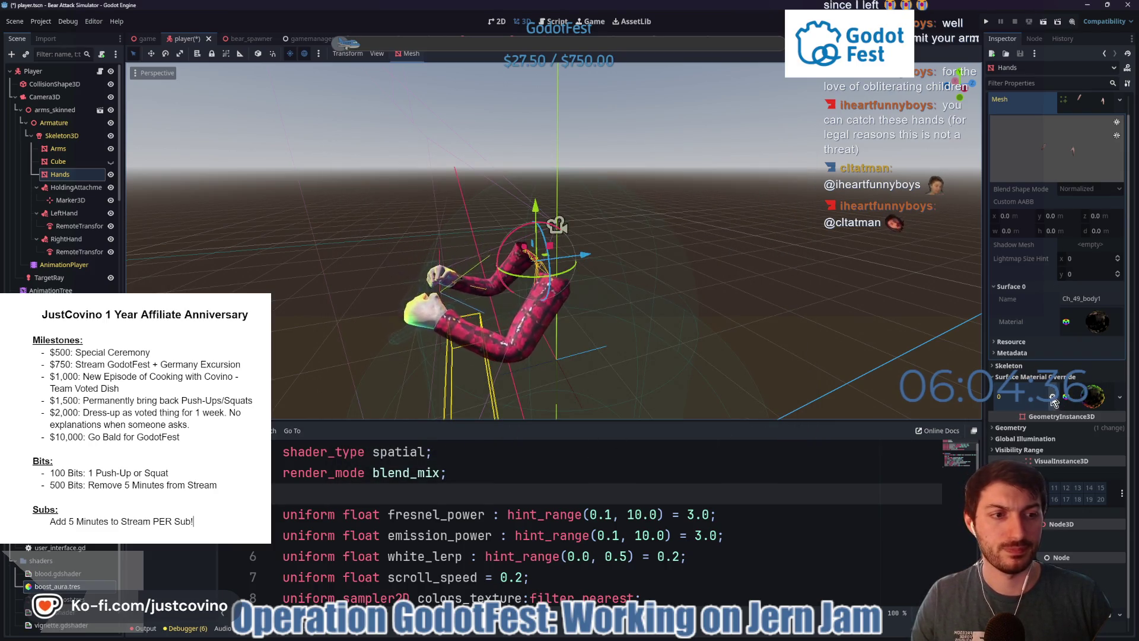
left_click(1052, 398)
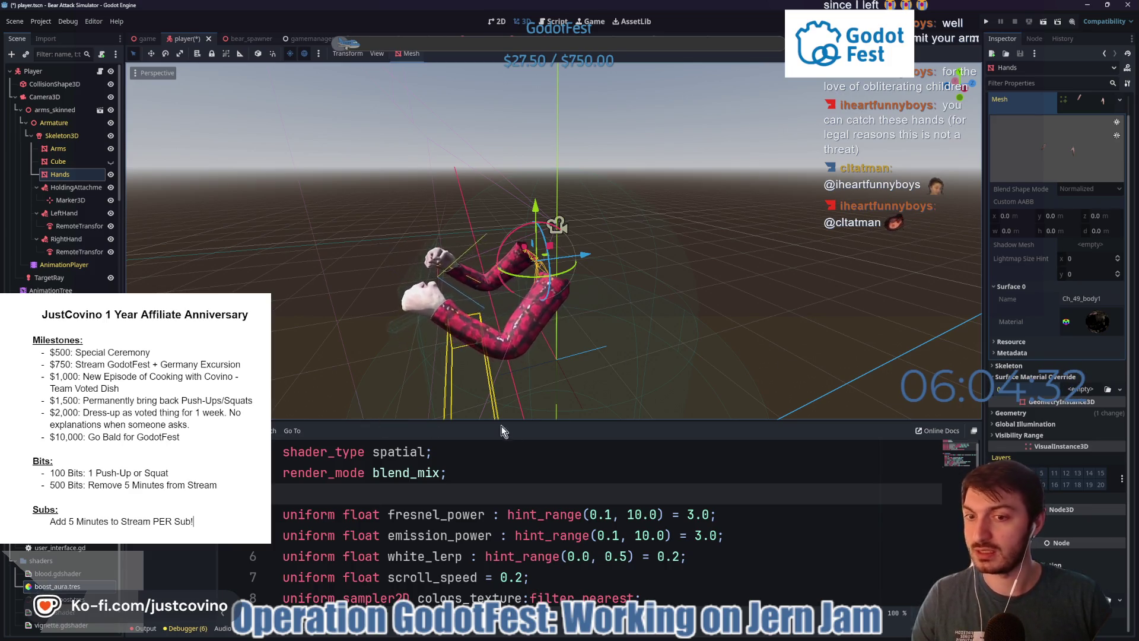
Step: Bring up player.gd and hide the shader code panel below it
left_click(100, 71)
left_click_drag(504, 420, 458, 467)
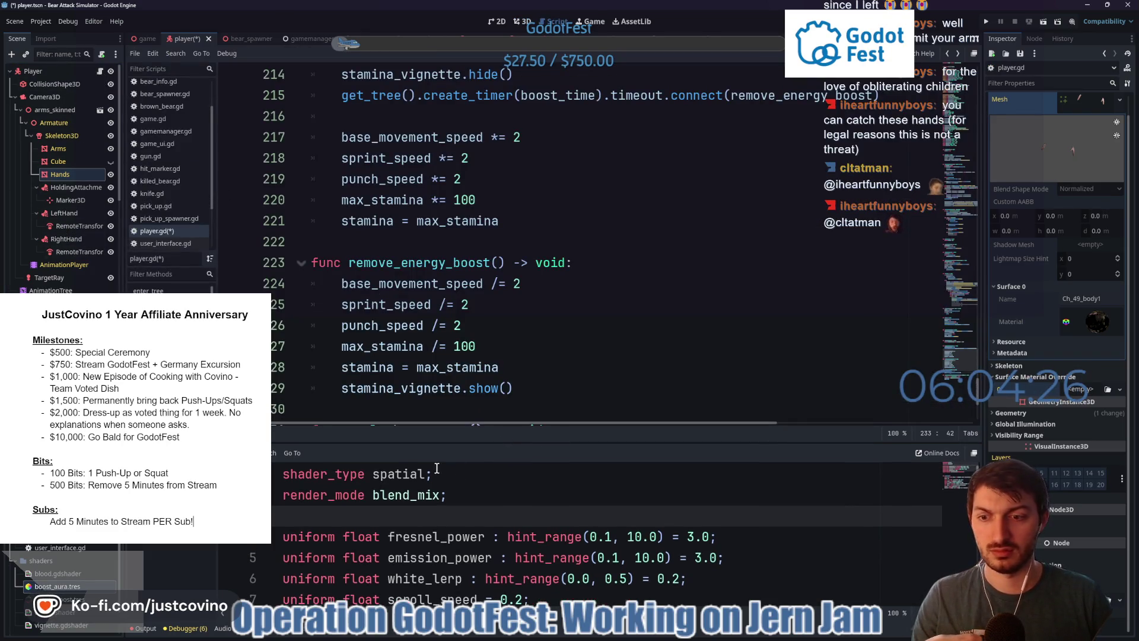
left_click(148, 628)
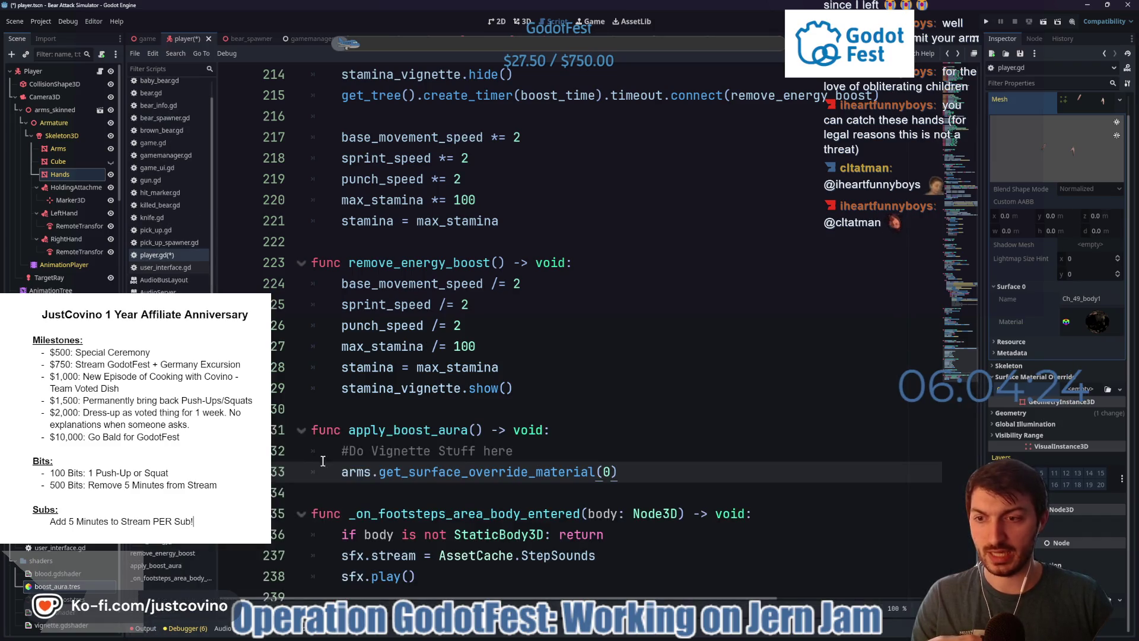
scroll(650, 444, "down", 1)
Step: Change line 233 to arms.set_surface_override_material(0, AssetCache.HandsBoost)
left_click_drag(618, 452, 380, 455)
type("set_")
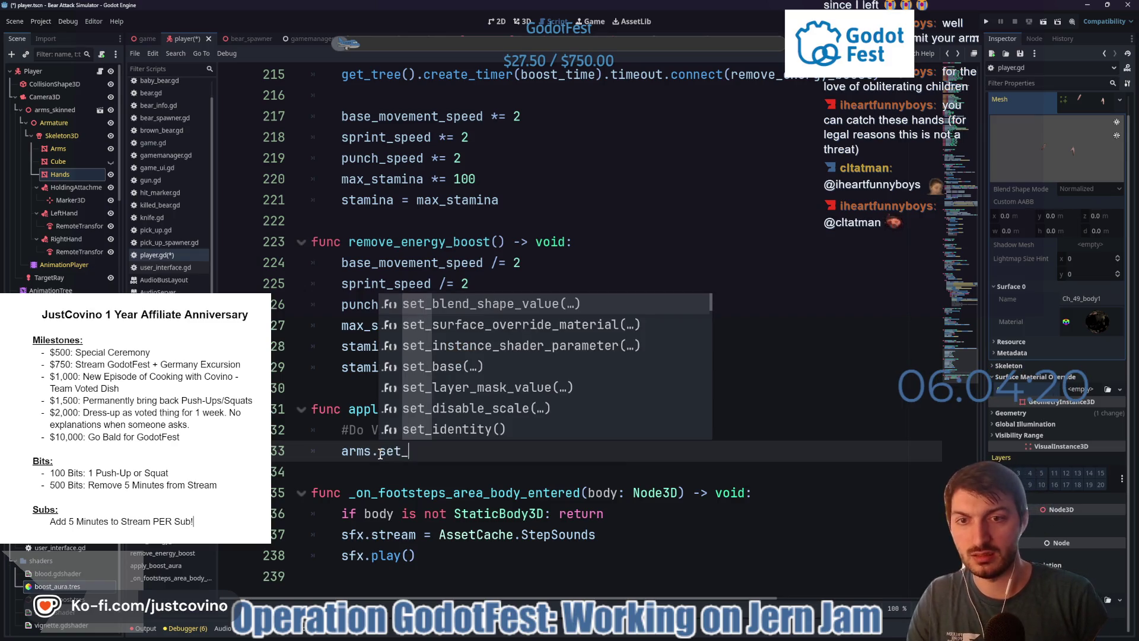
key("Down")
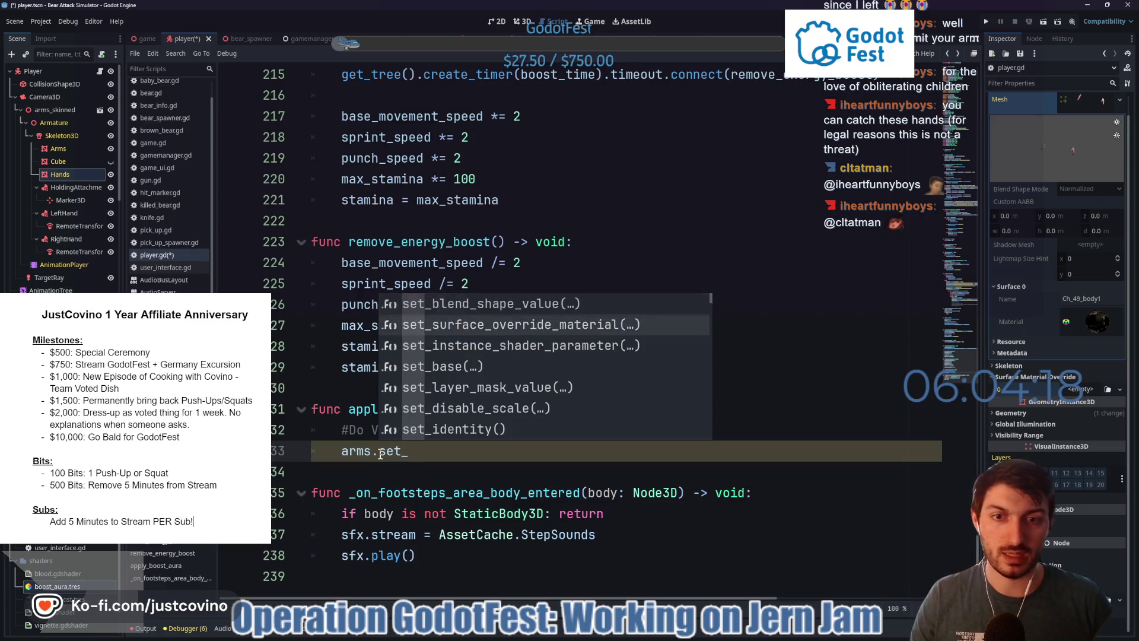
key("Return")
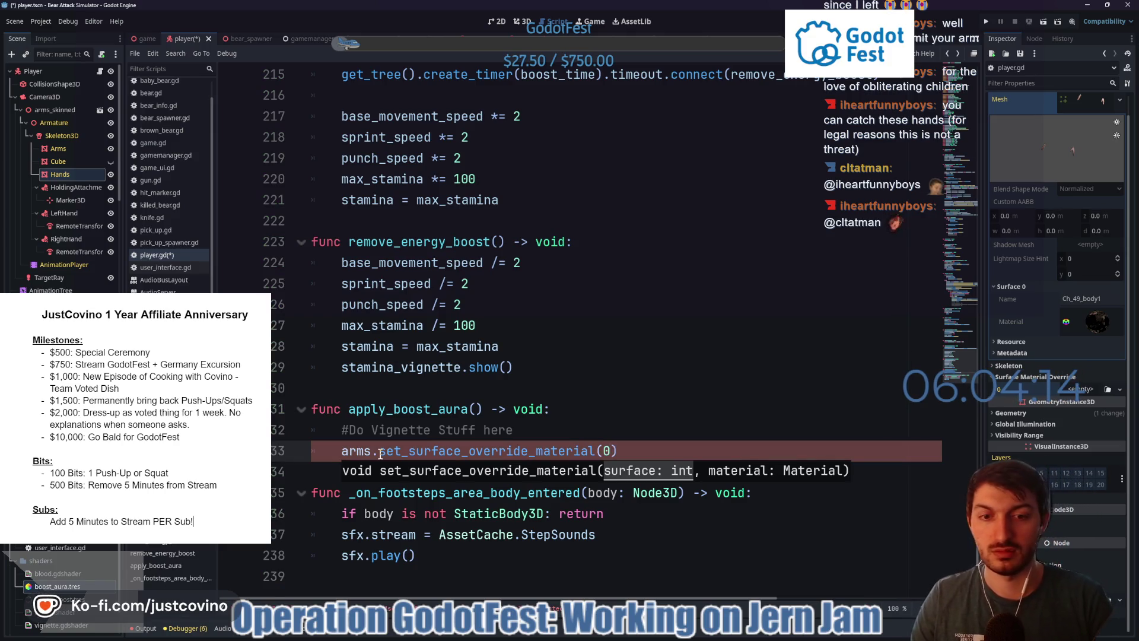
type(", ")
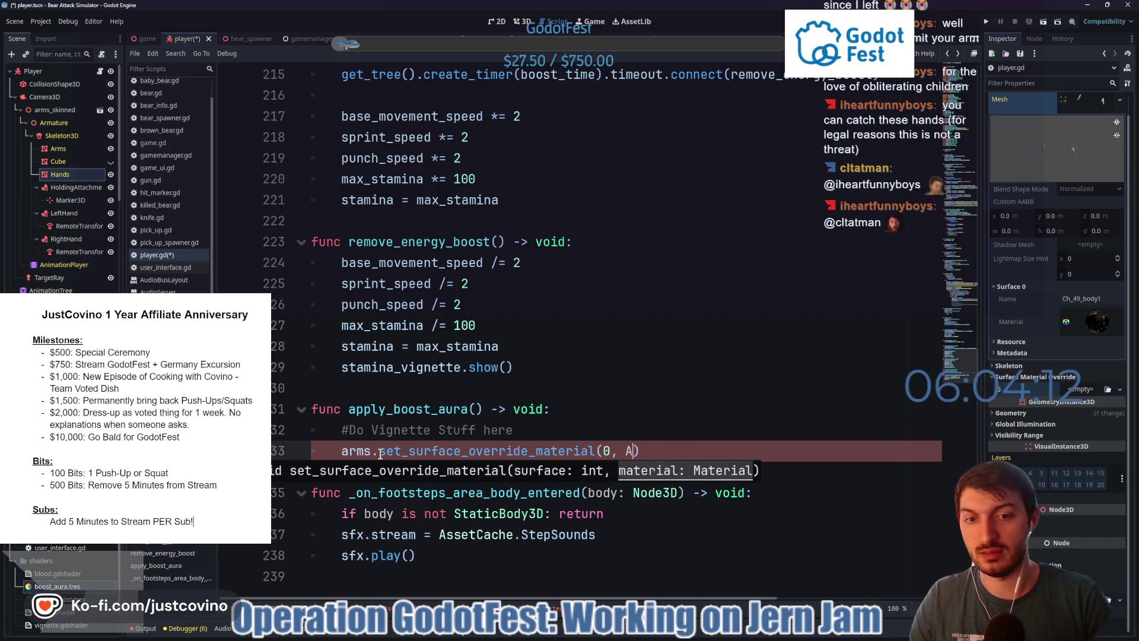
type("AssetCashe")
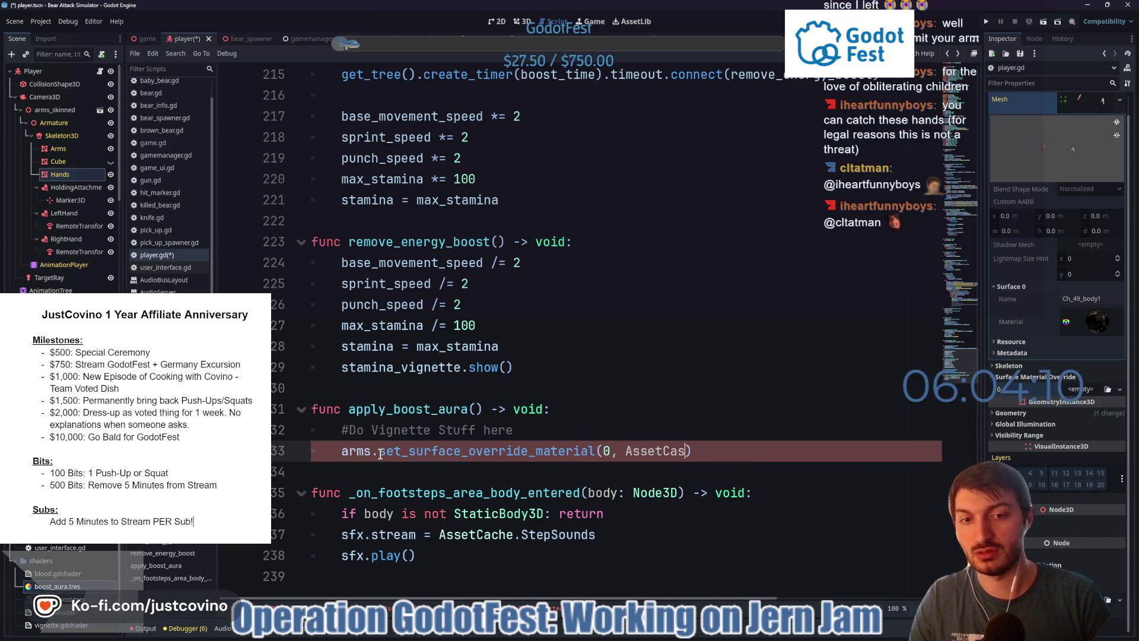
key("BackSpace")
key("BackSpace")
type("che")
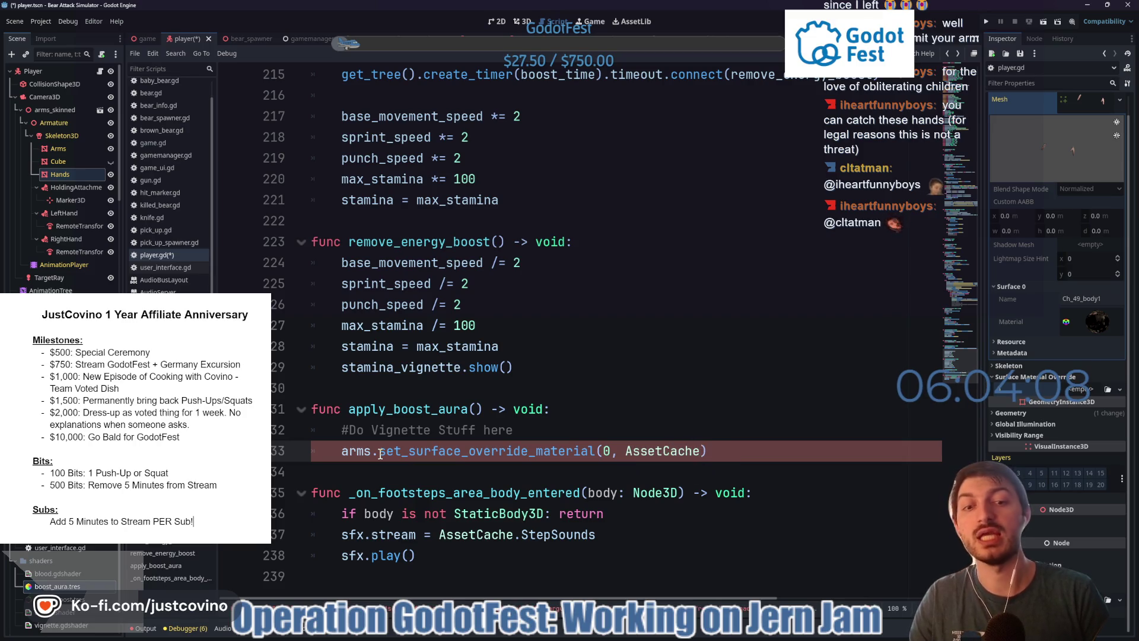
type(".HandsBoost")
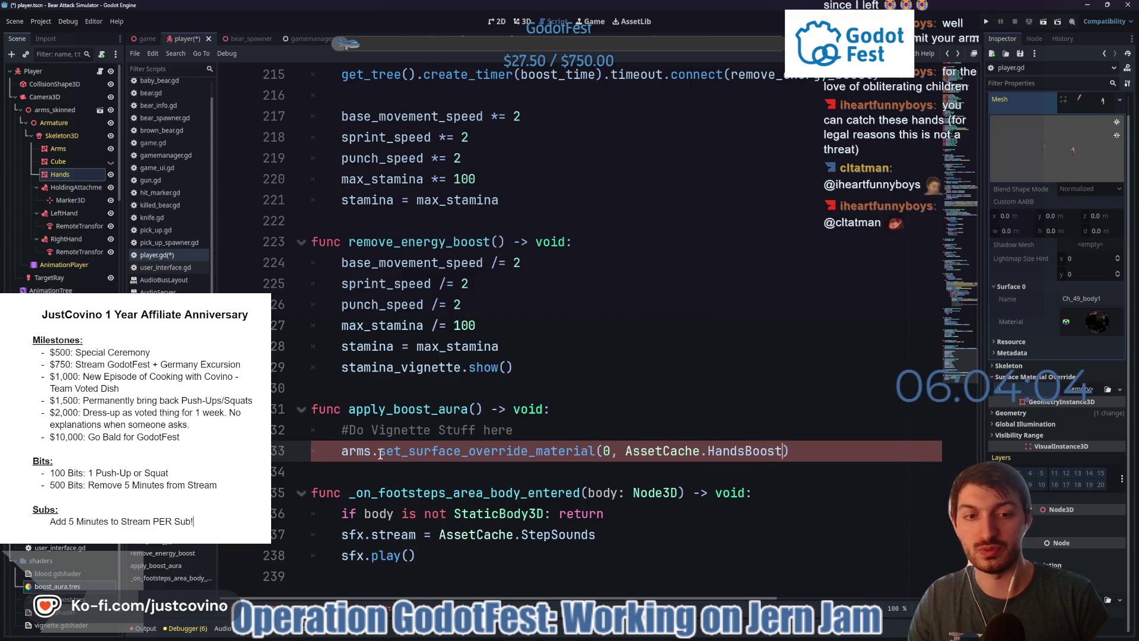
left_click(684, 452, "ctrl")
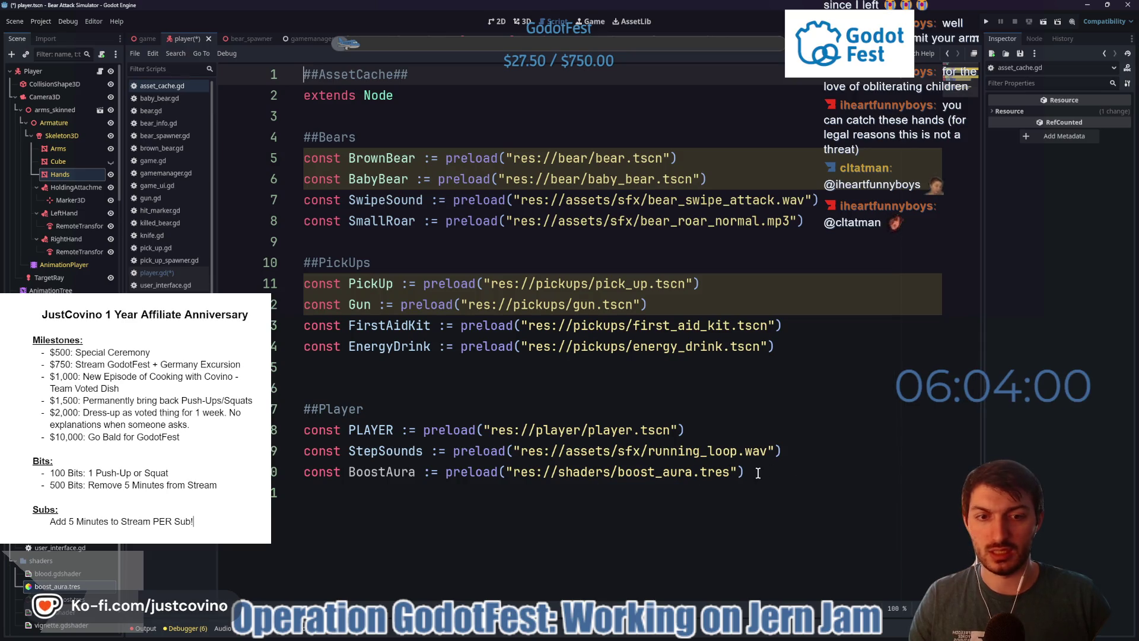
Step: Add const HandsBoost := preload("res://shaders/hands_boost.tres") below StepSounds in asset_cache.gd
left_click(807, 452)
key("Return")
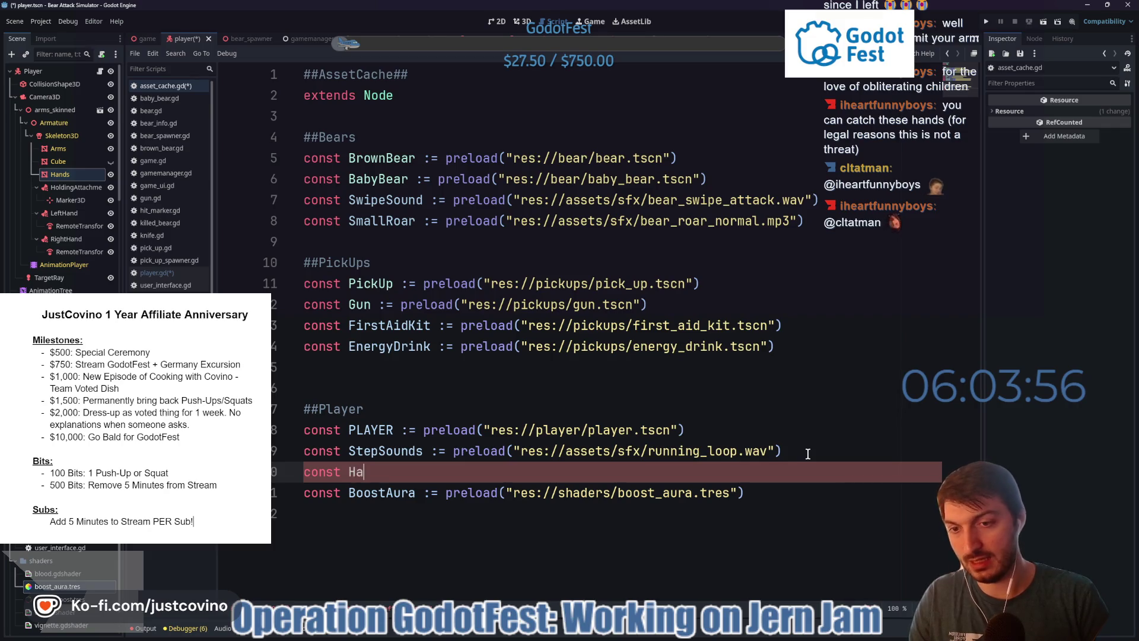
type("st :")
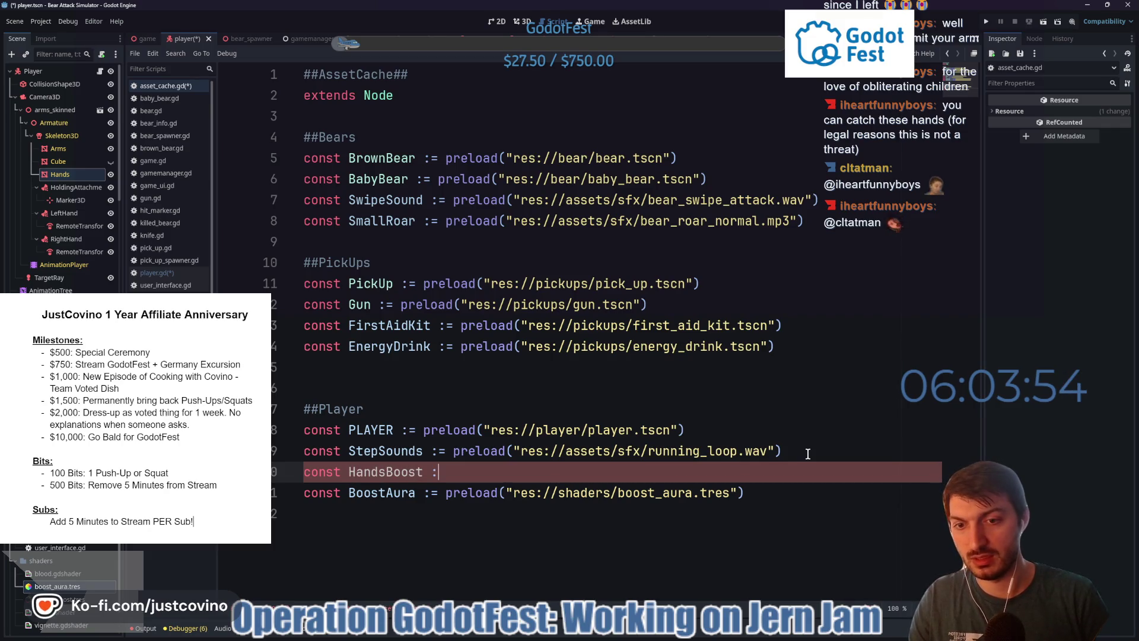
type("= preload")
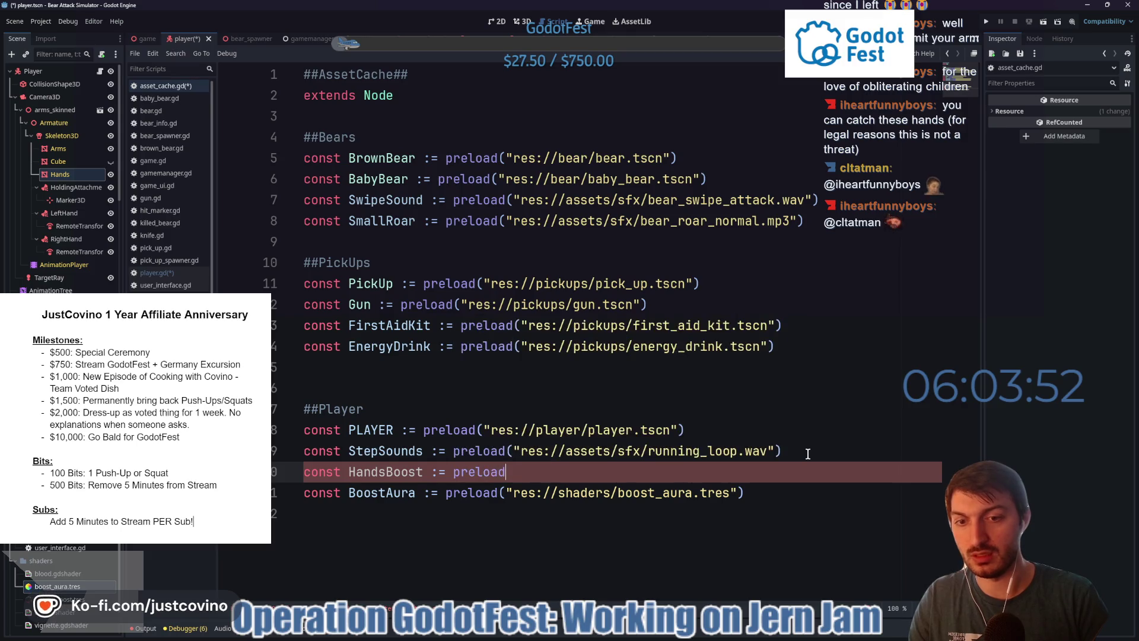
type("(")
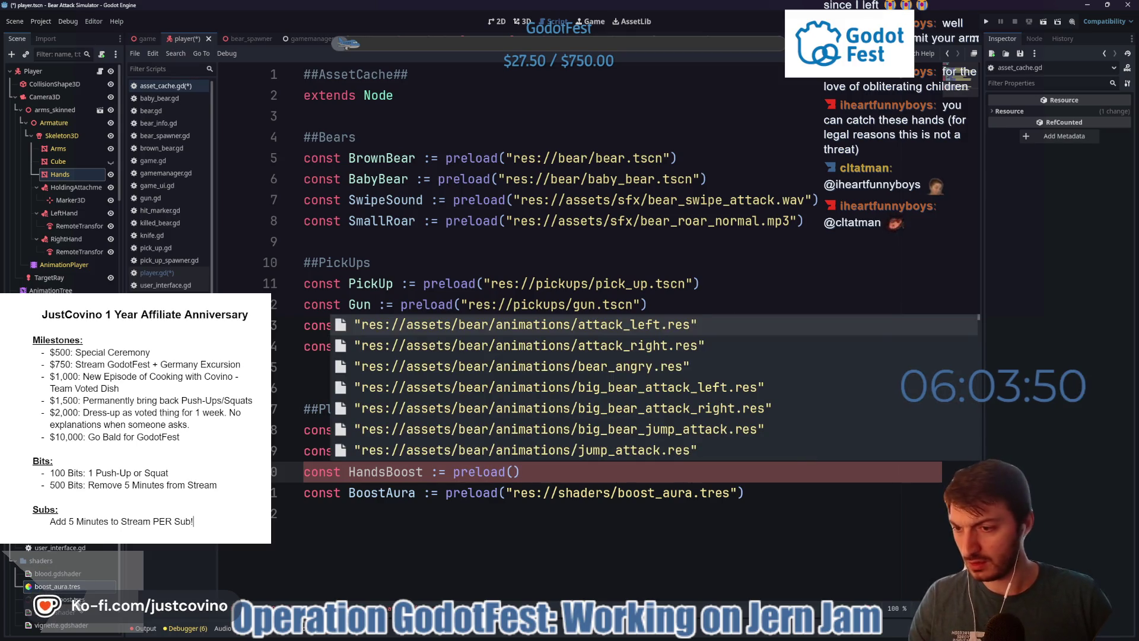
right_click(76, 586)
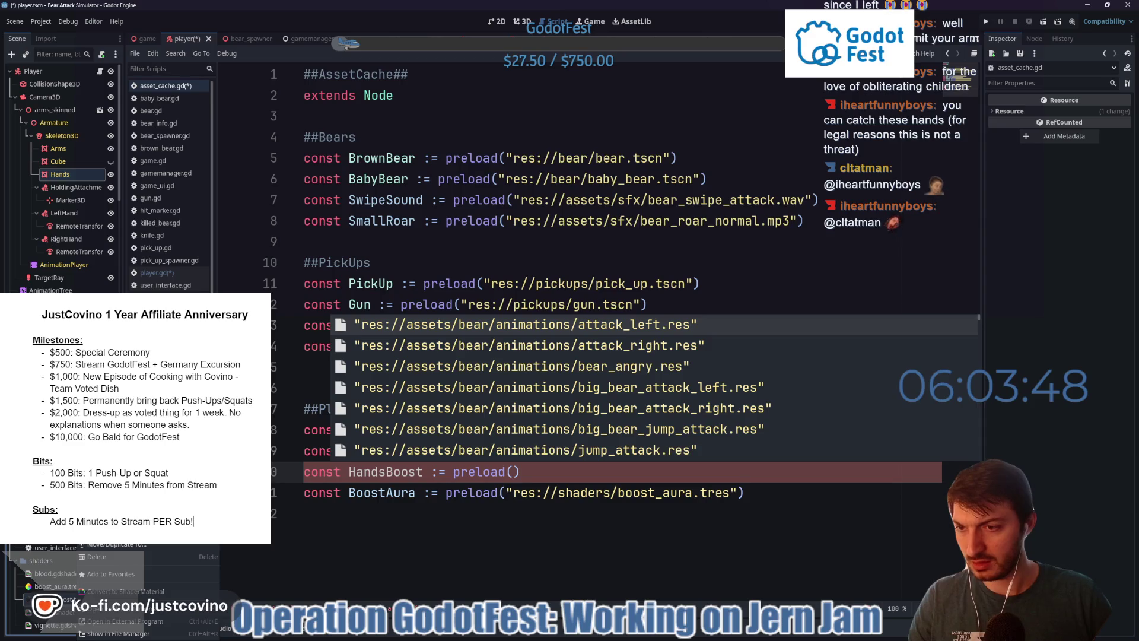
left_click(511, 472)
left_click(511, 472)
type("\"res://shaders/hands_boost.tres")
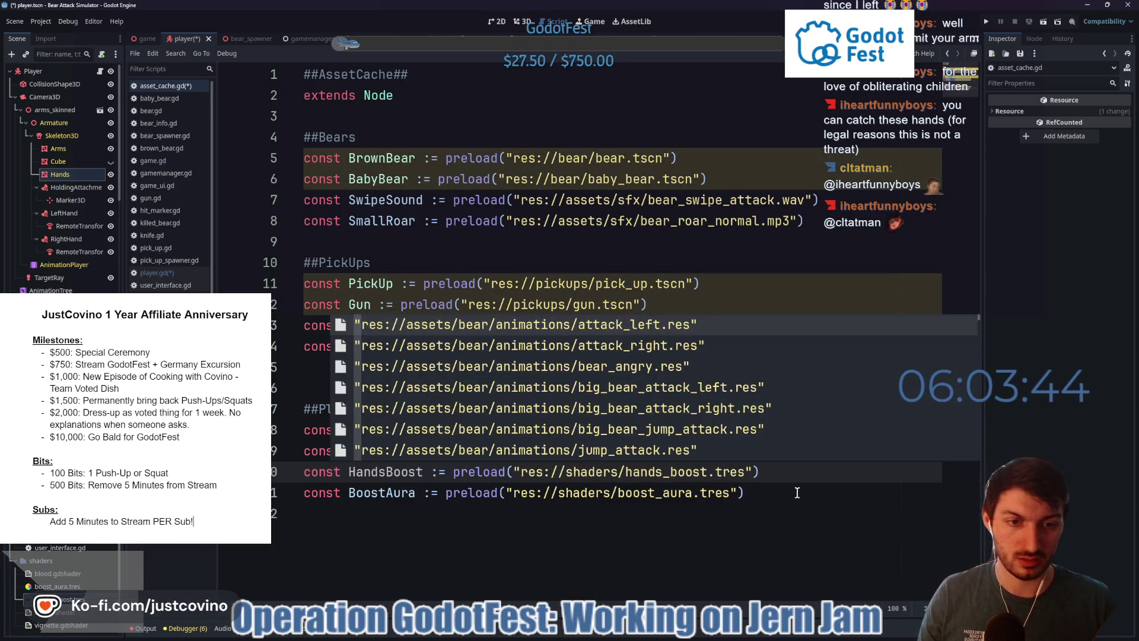
left_click(783, 481)
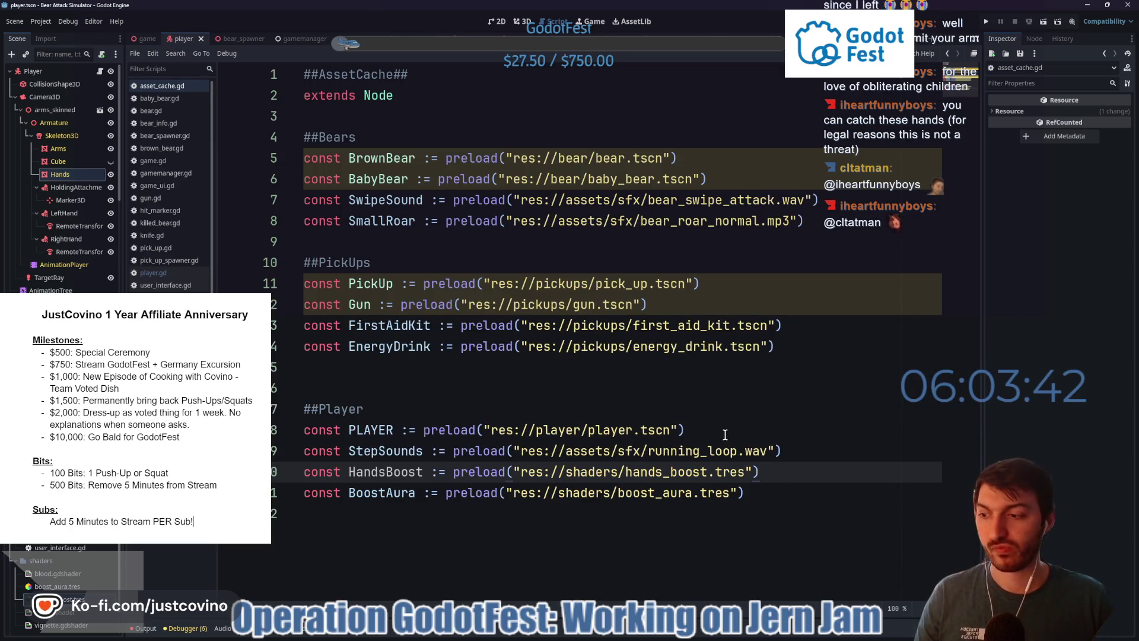
left_click(99, 71)
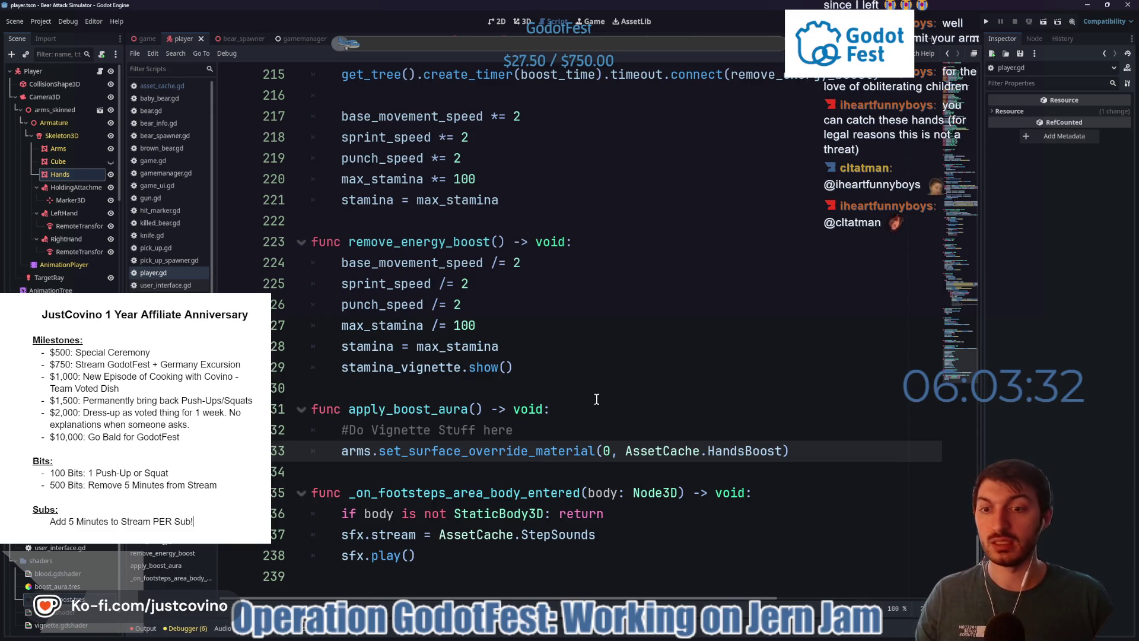
Step: Call apply_boost_aura() on line 75 at the end of _ready, and save player.gd
scroll(597, 399, "up", 20)
scroll(595, 406, "up", 20)
left_click(456, 352)
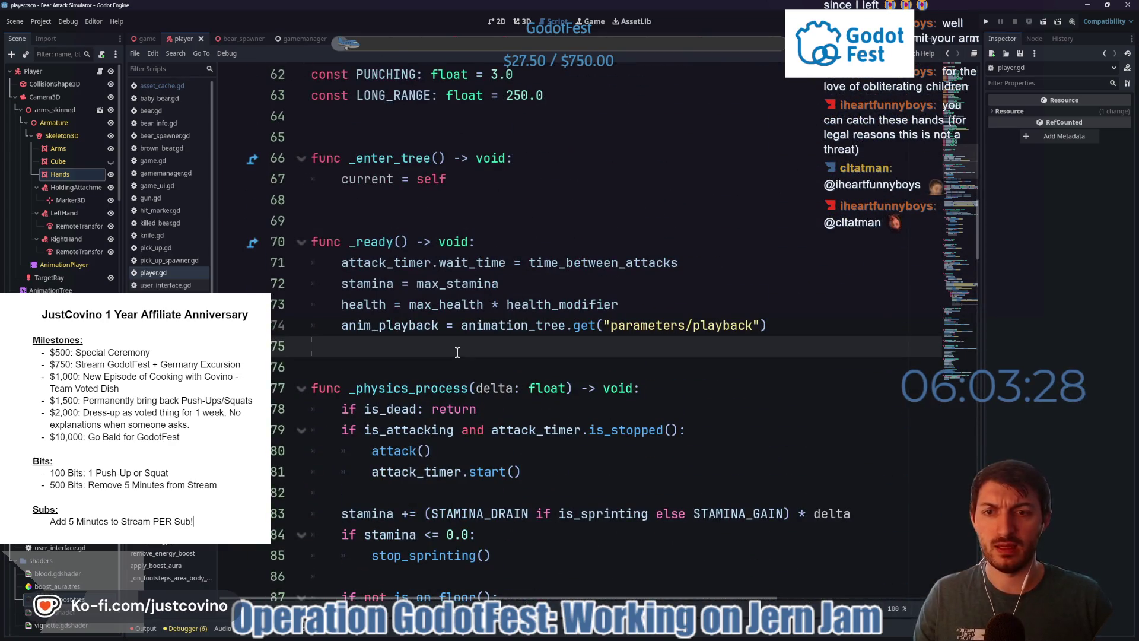
type("appl")
key("Return")
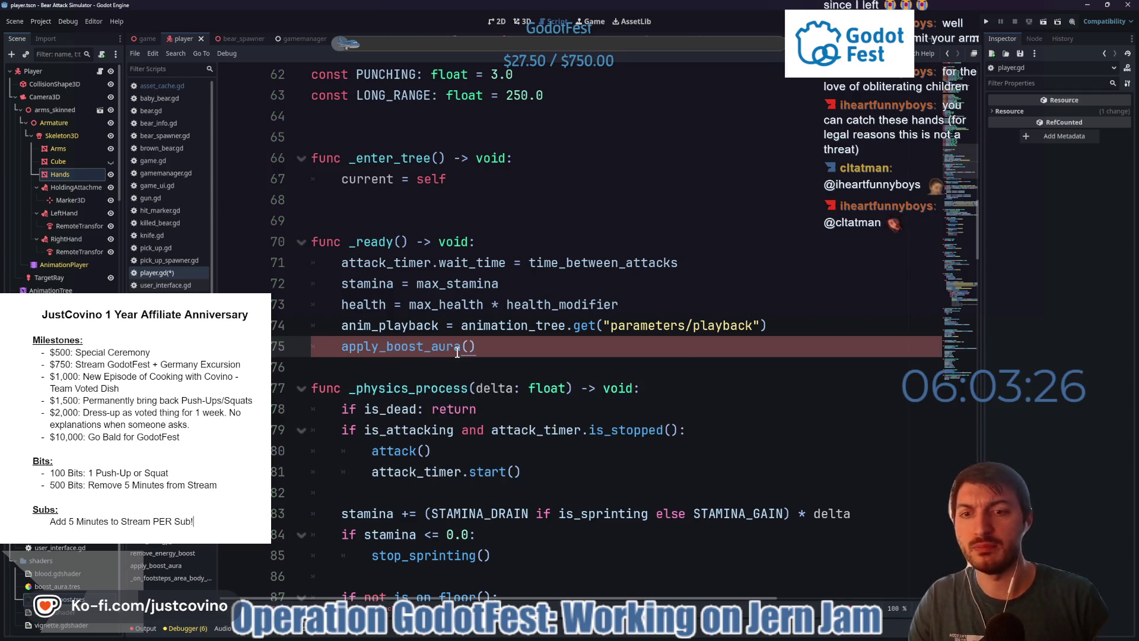
key("ctrl+s")
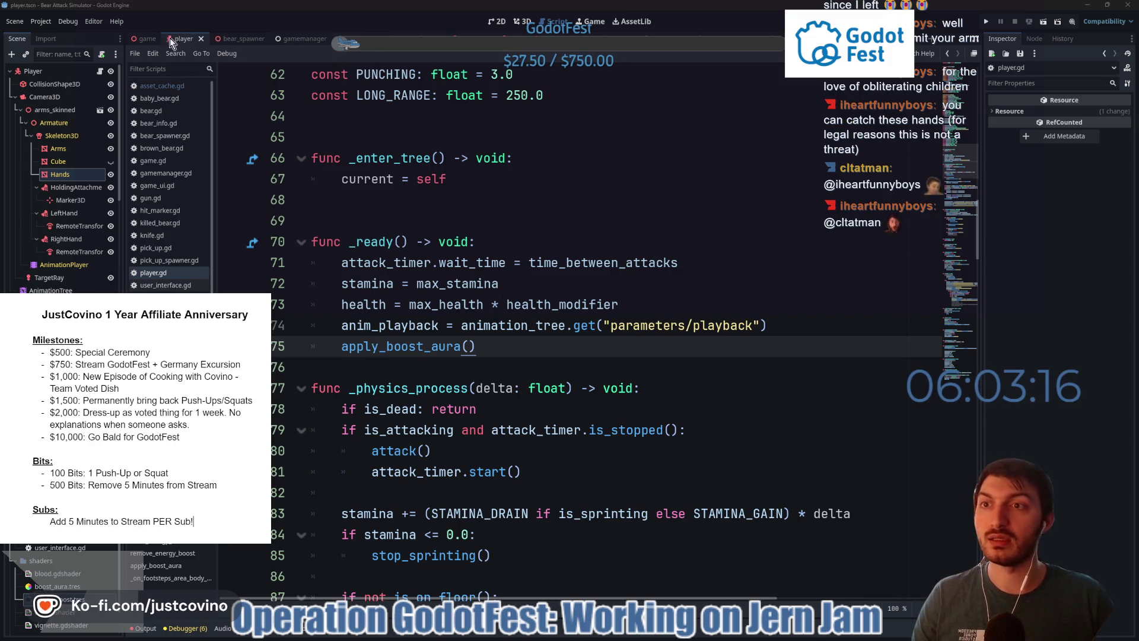
key("ctrl+shift+Tab")
key("F5")
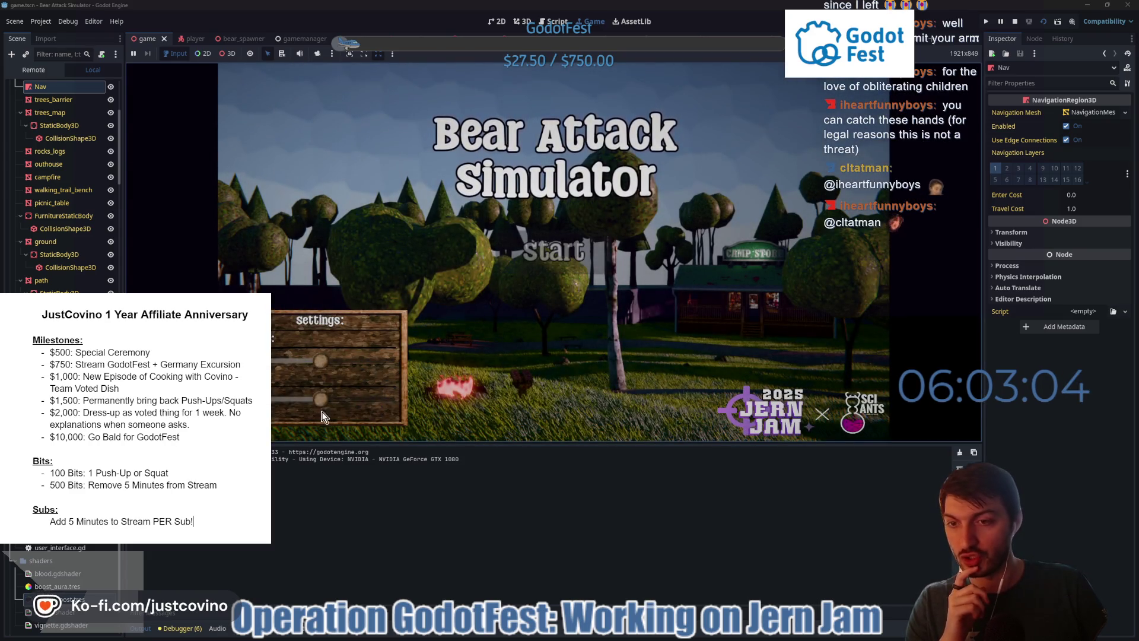
left_click(546, 263)
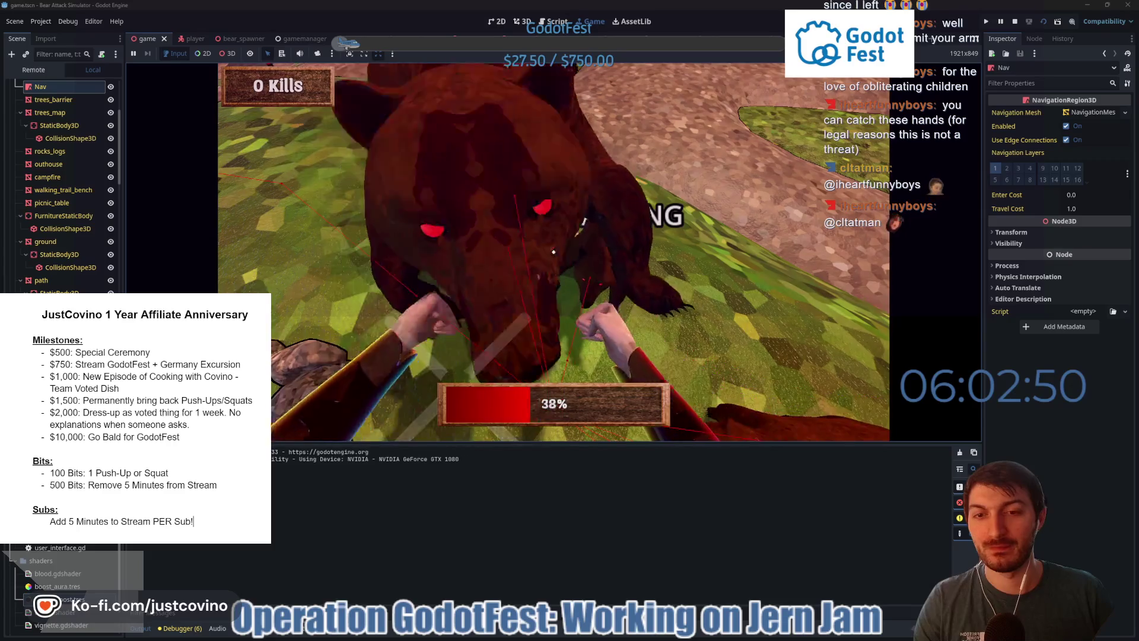
key("F8")
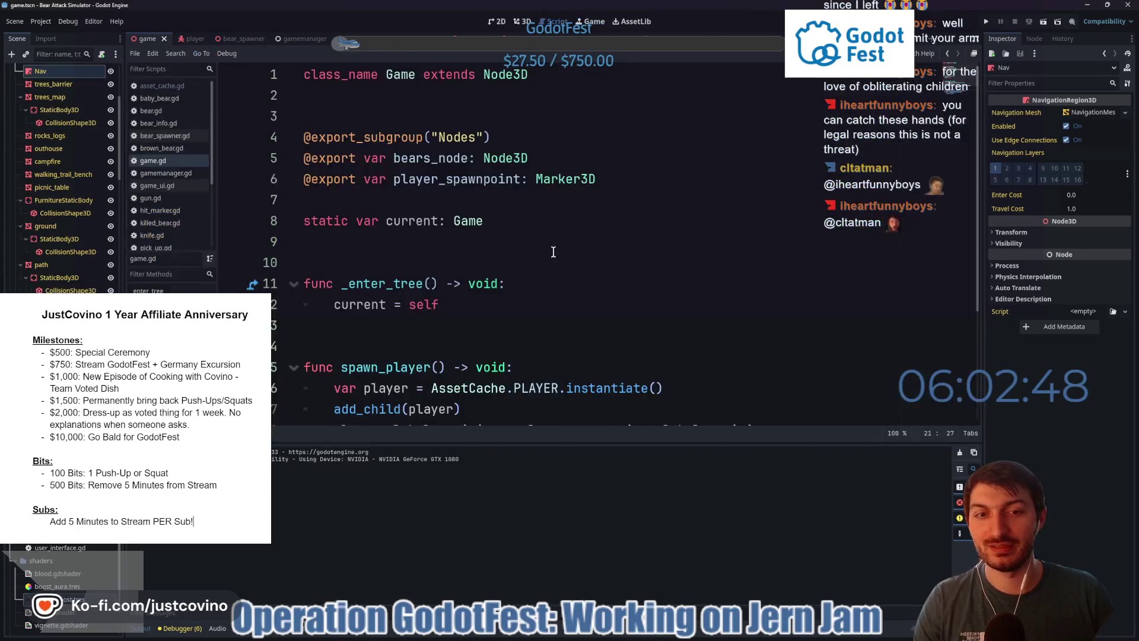
Step: In player.gd, change arms to hands in line 233's set_surface_override_material call
left_click(196, 40)
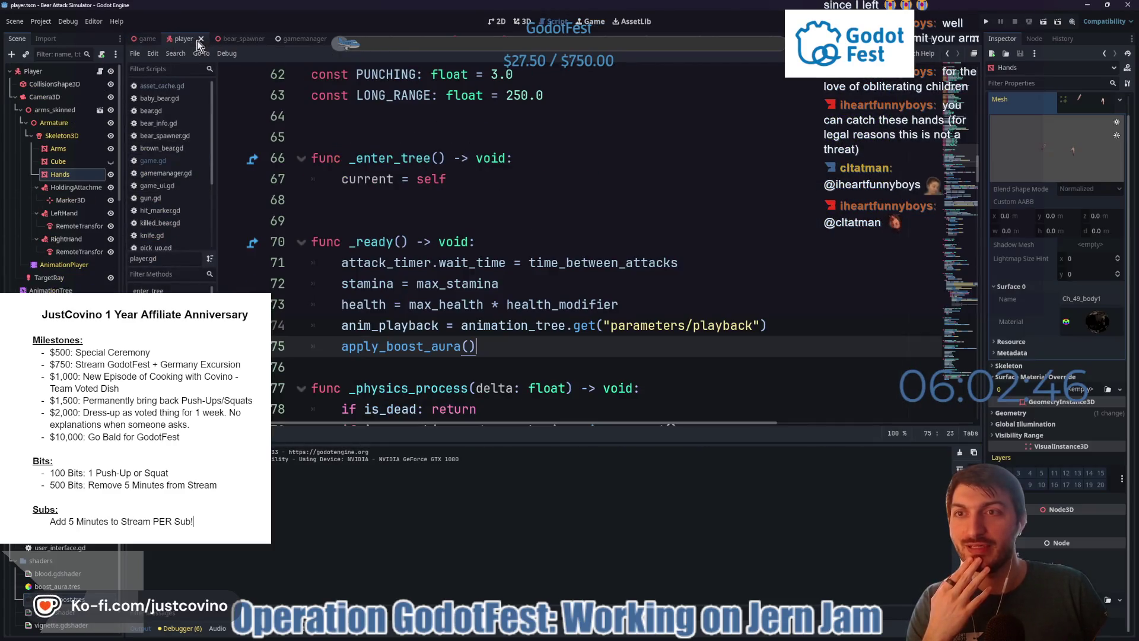
scroll(480, 291, "down", 20)
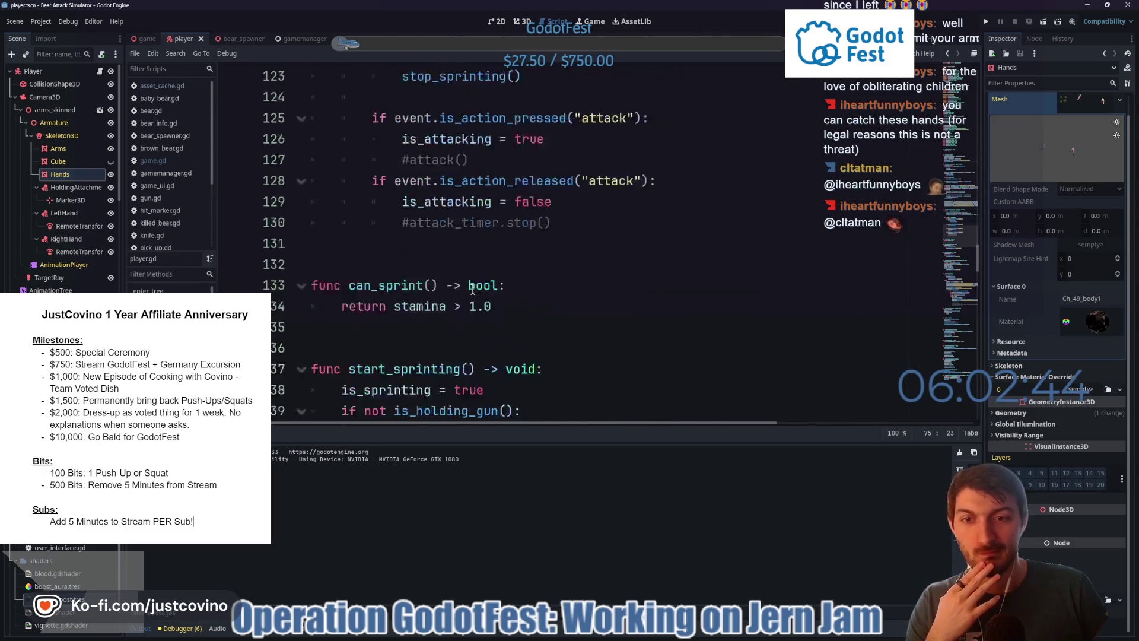
scroll(473, 290, "down", 20)
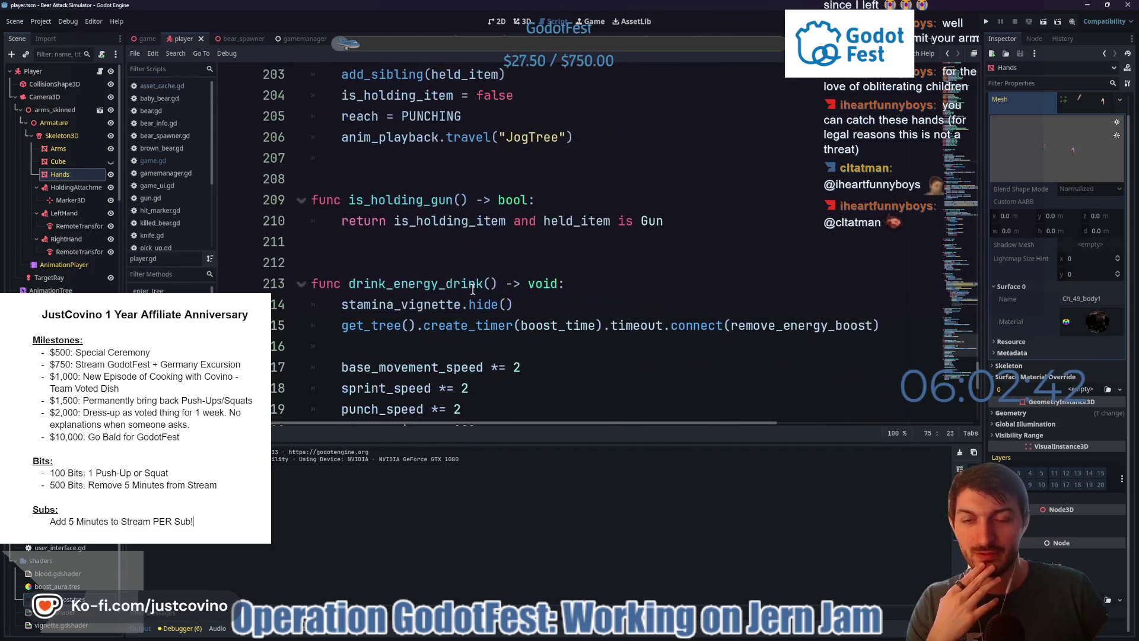
scroll(473, 290, "down", 7)
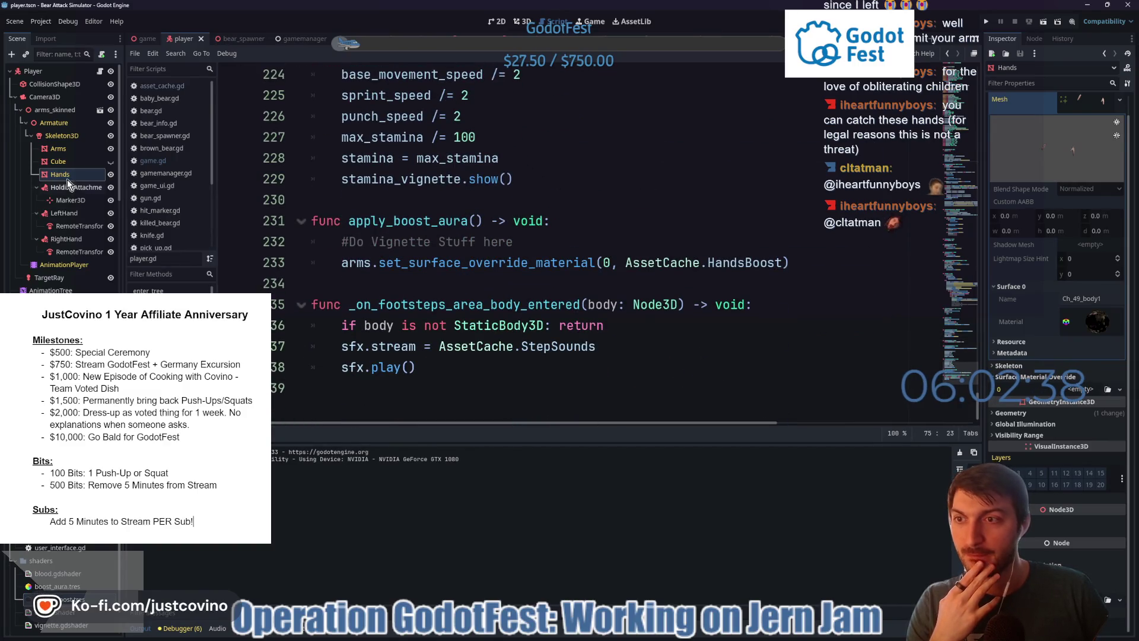
left_click(100, 72)
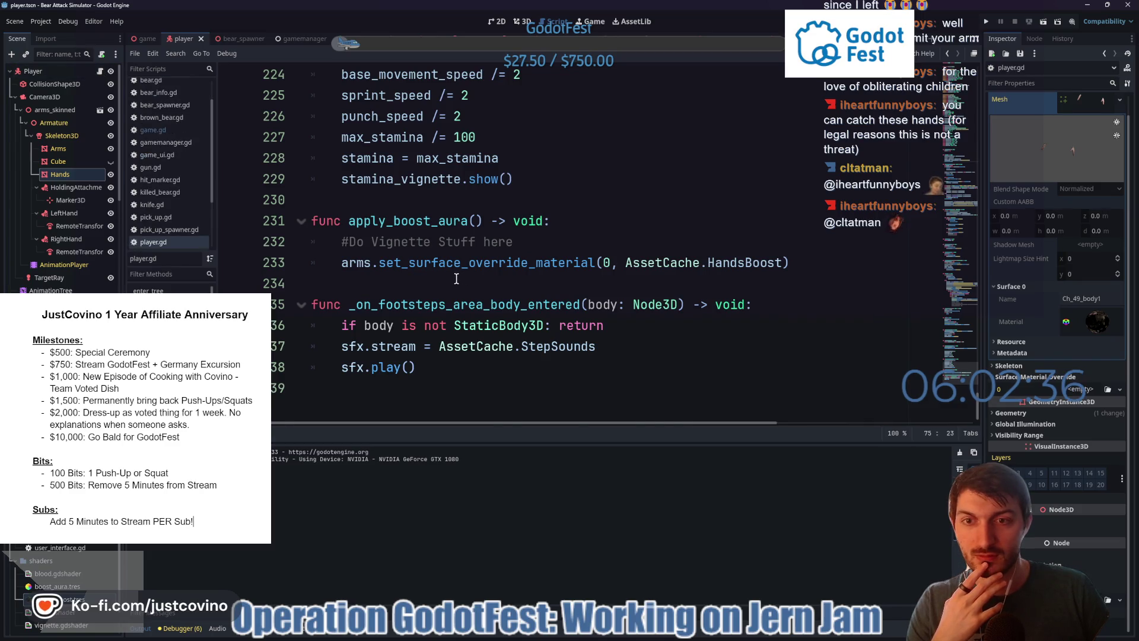
scroll(457, 278, "up", 2)
left_click(358, 388)
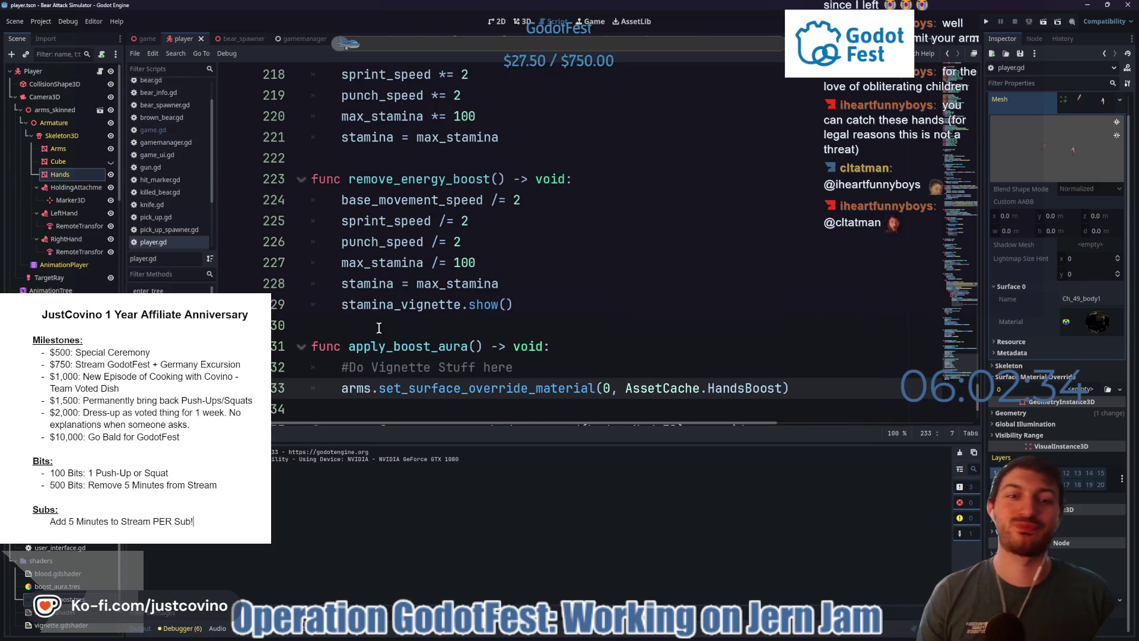
double_click(348, 386)
type("hands")
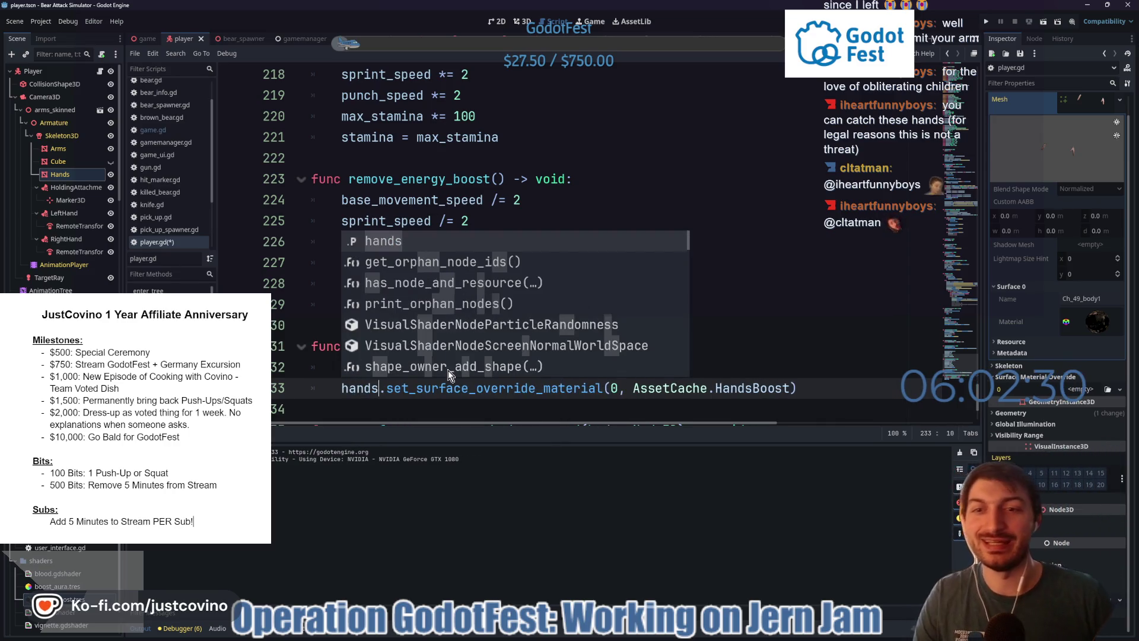
key("Escape")
key("Down")
Step: Add line 234: arms.set_surface_override_material(0, AssetCache.ArmsBoost)
left_click(829, 254)
key("Return")
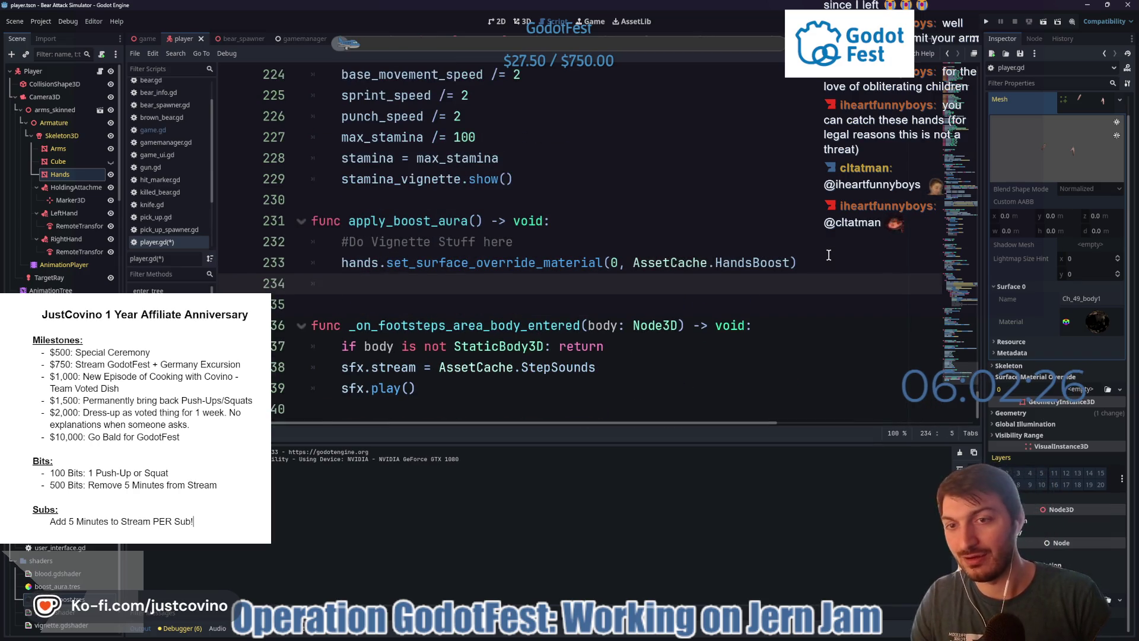
type("arms.set")
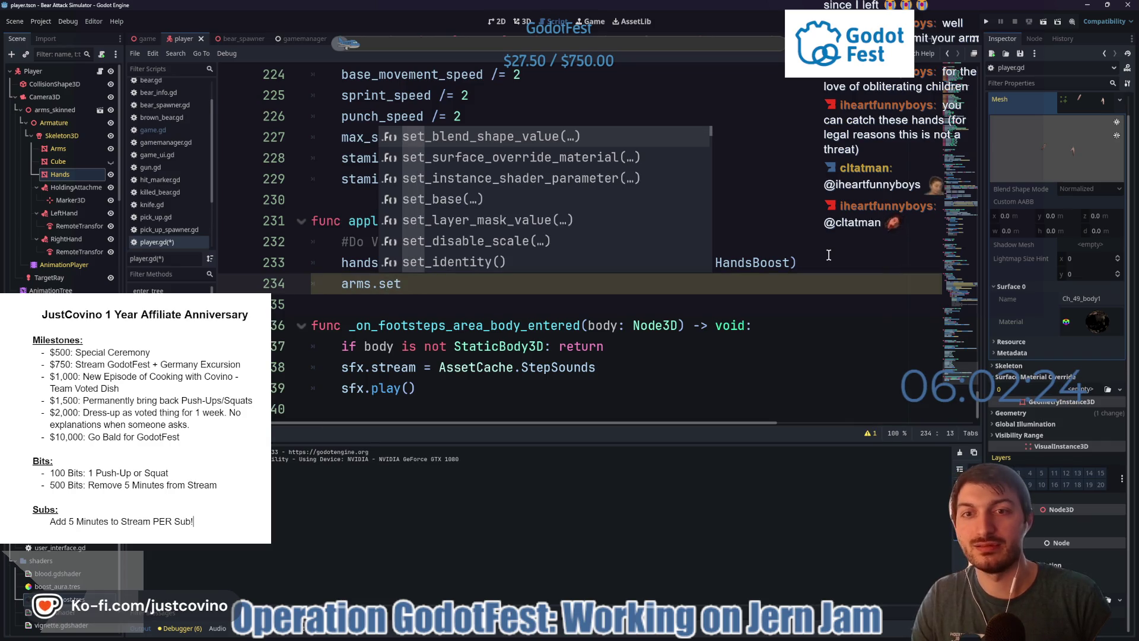
key("Down")
key("Return")
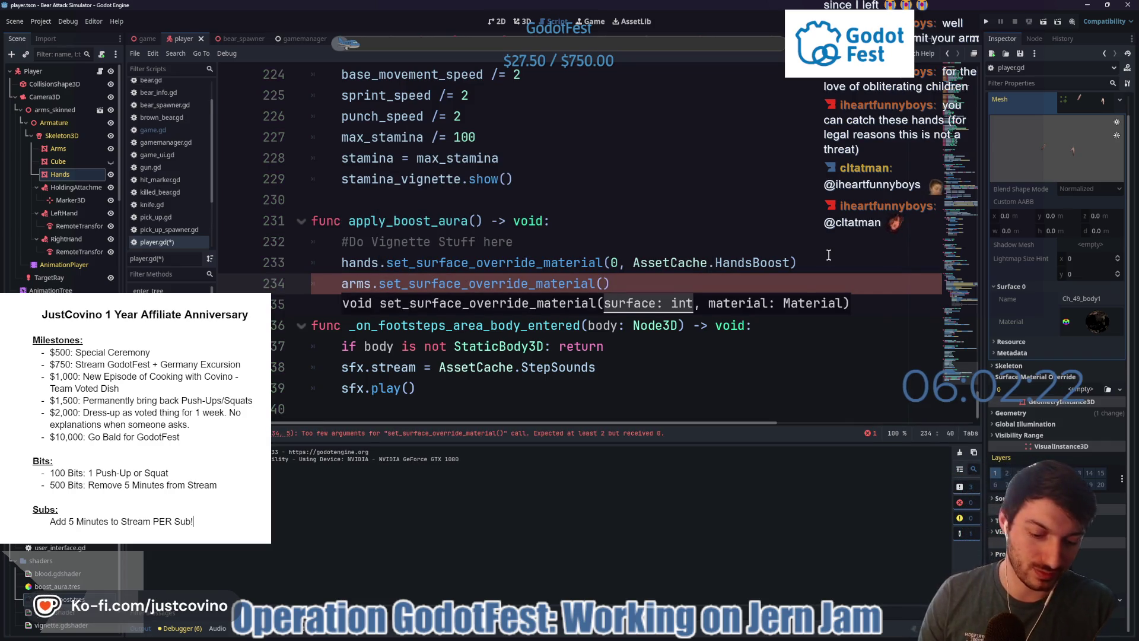
type("0, AssetCa")
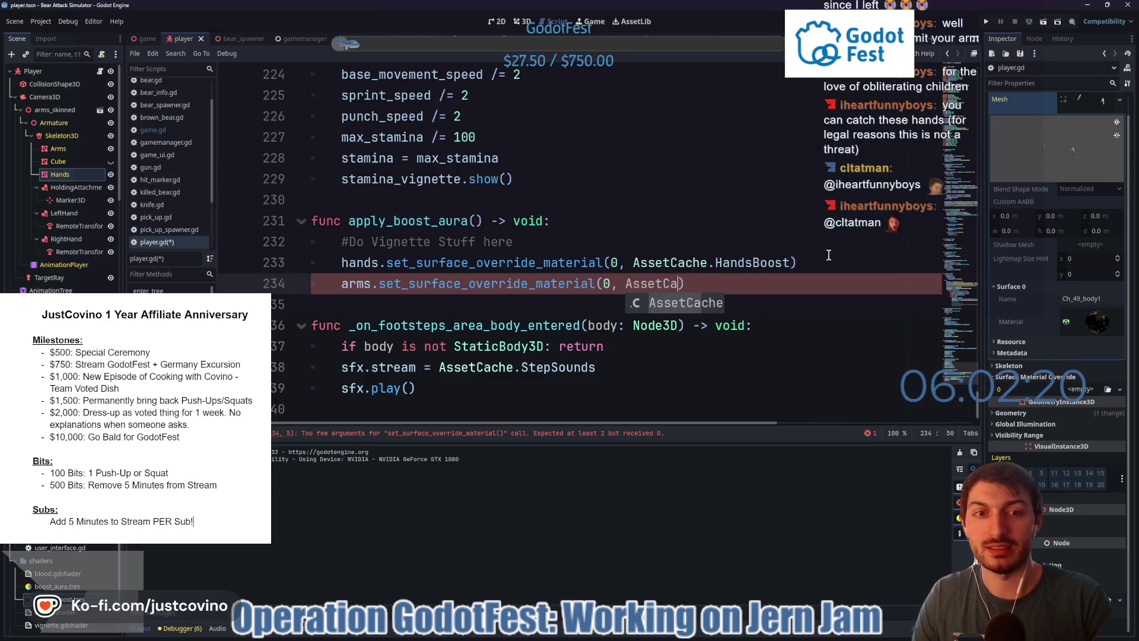
key("Return")
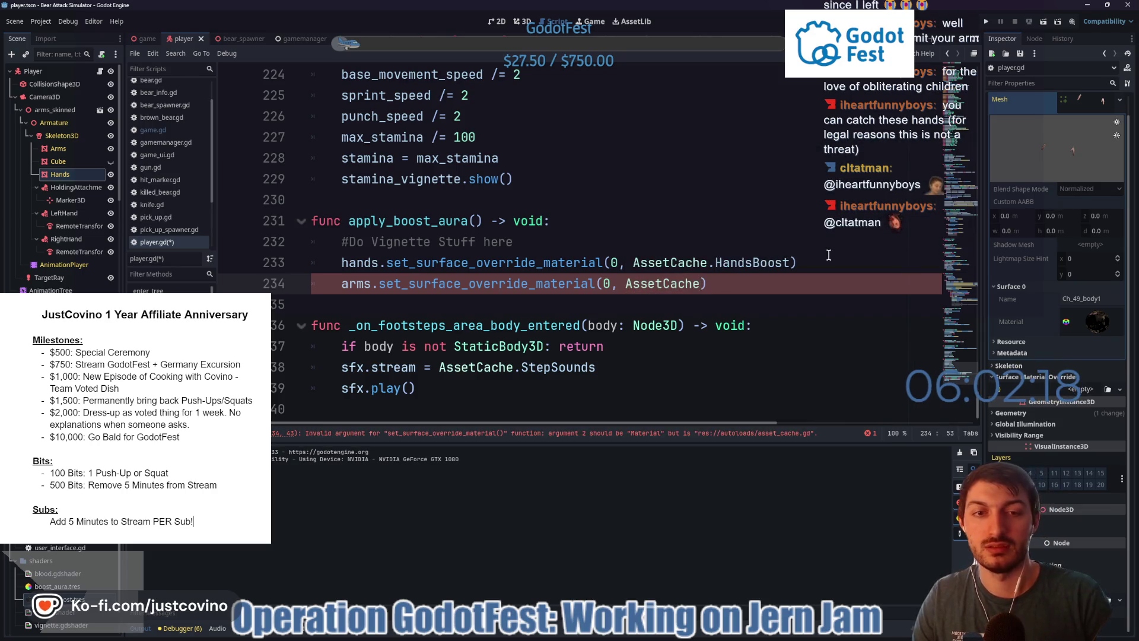
type(".ArmsB")
key("Return")
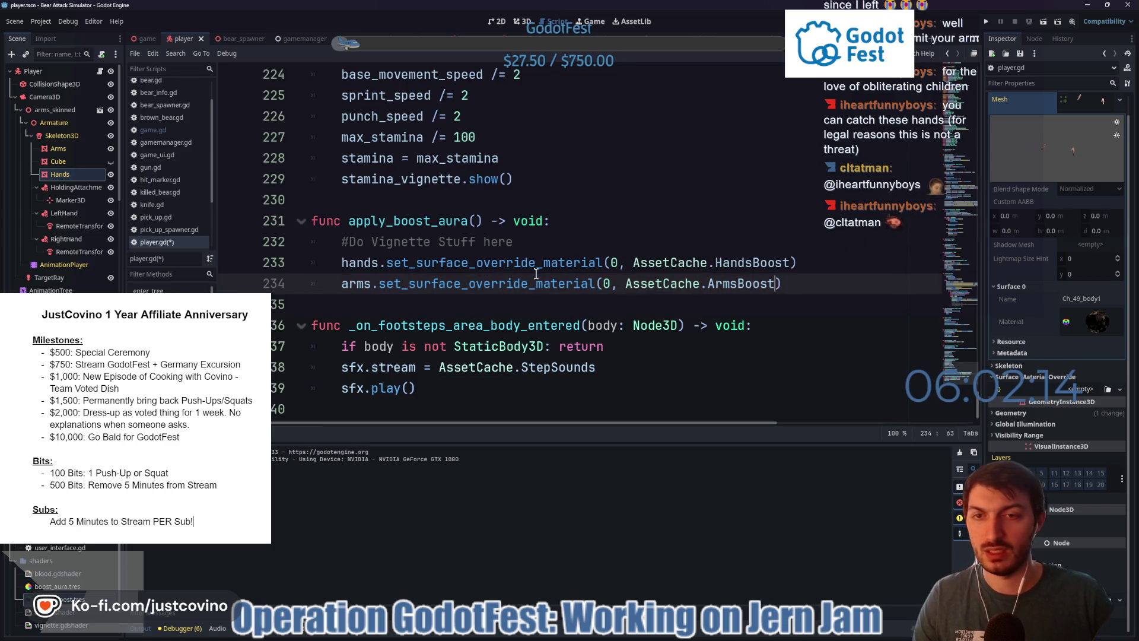
left_click(58, 151)
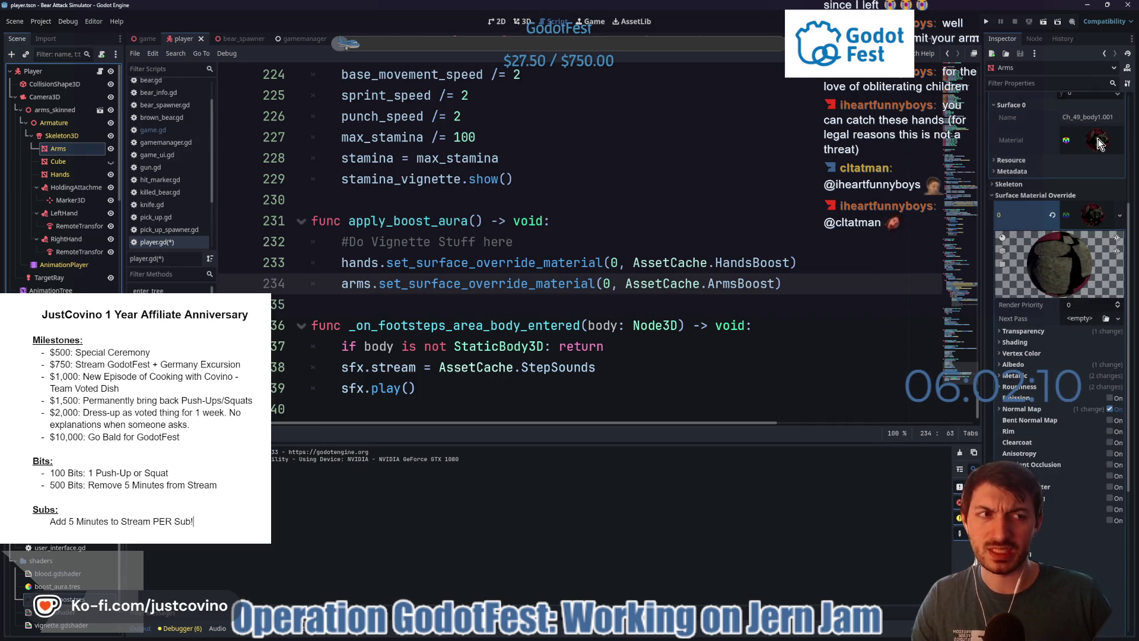
Step: In the 3D view, try loading a Next Pass material on Arms, then leave it empty
left_click(521, 22)
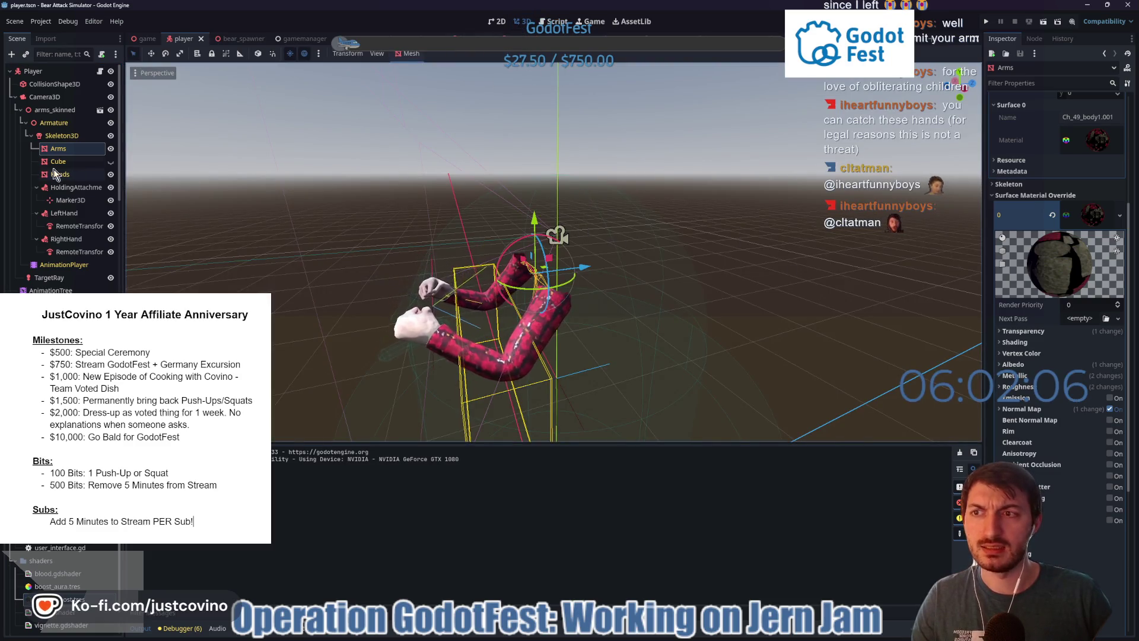
left_click(1075, 318)
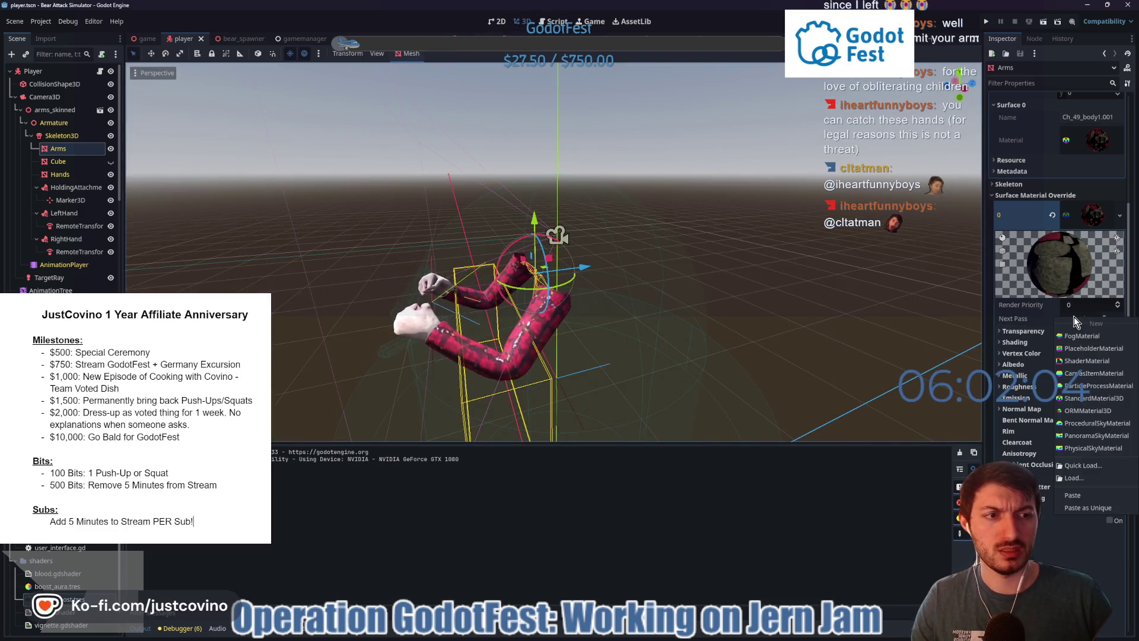
left_click(1077, 481)
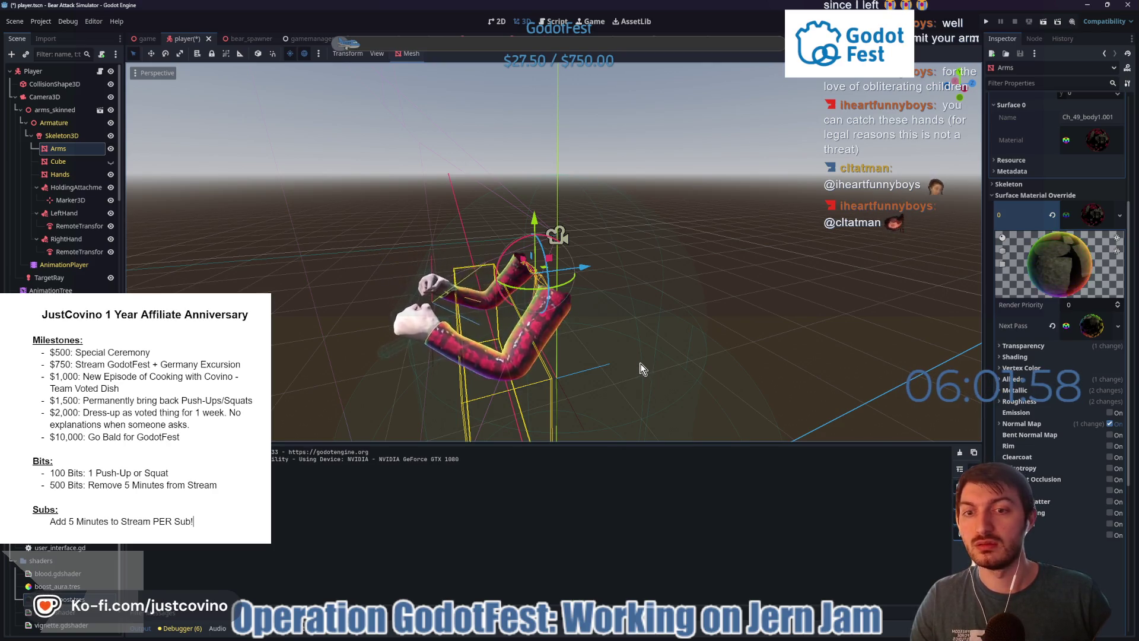
left_click(1052, 326)
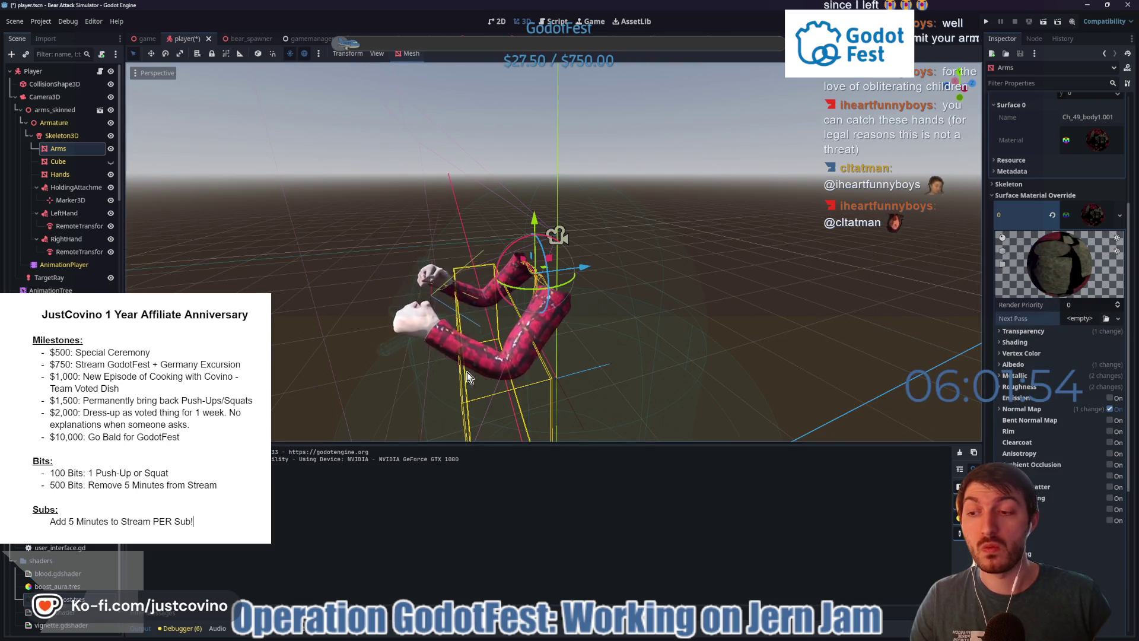
Step: Check the file actions for the shader resources, including boost_aura.tres, then save the player scene
right_click(53, 596)
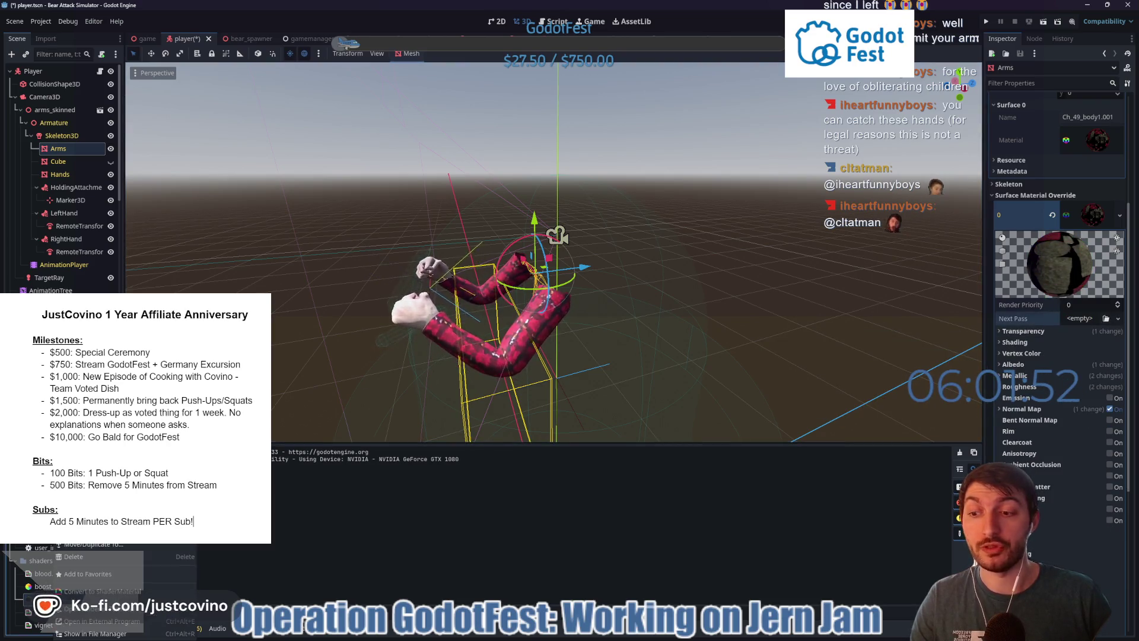
left_click(55, 597)
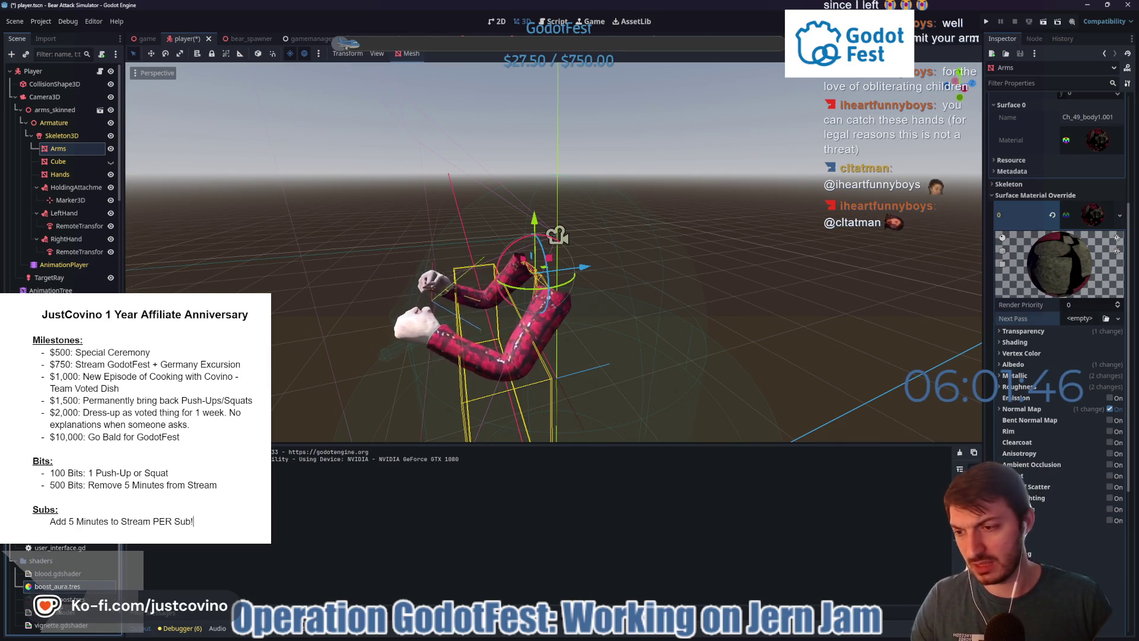
right_click(57, 586)
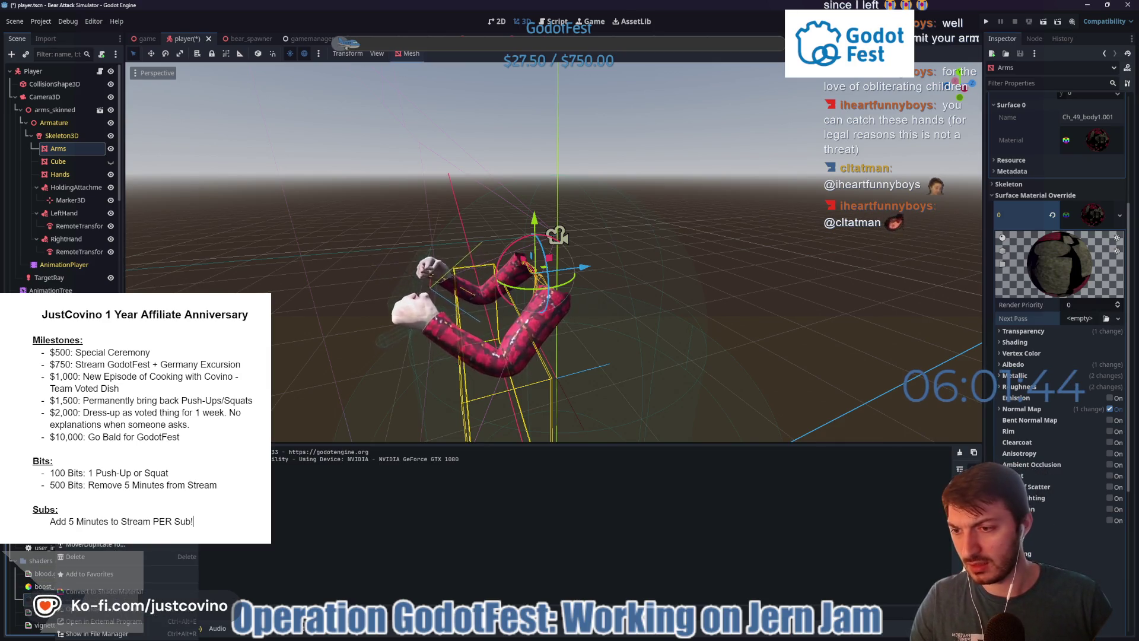
left_click(107, 595)
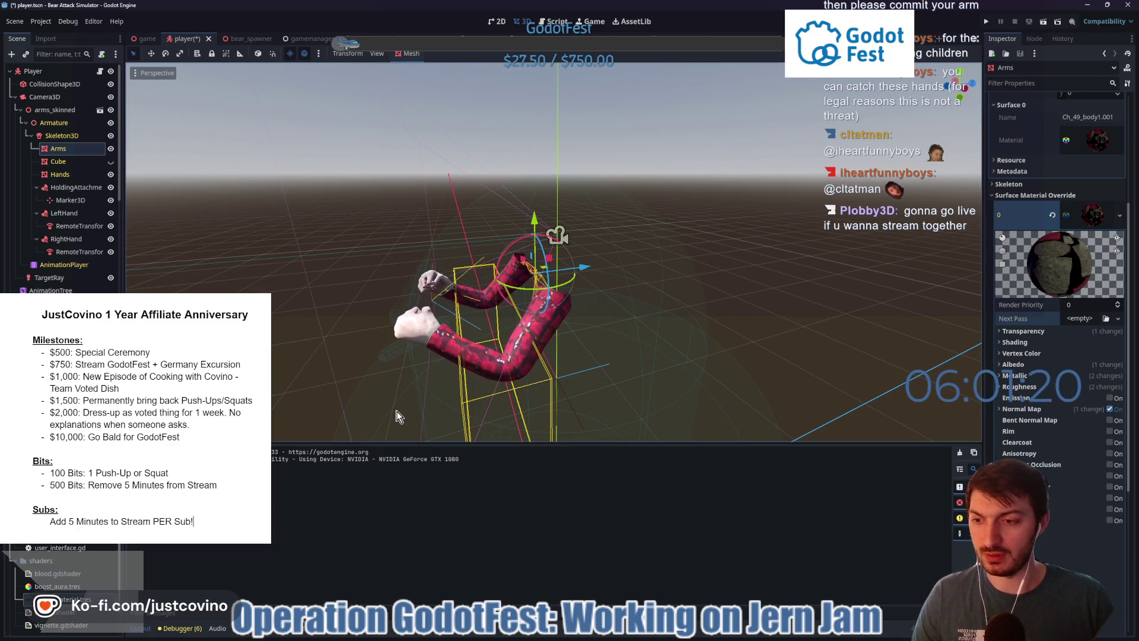
key("ctrl+s")
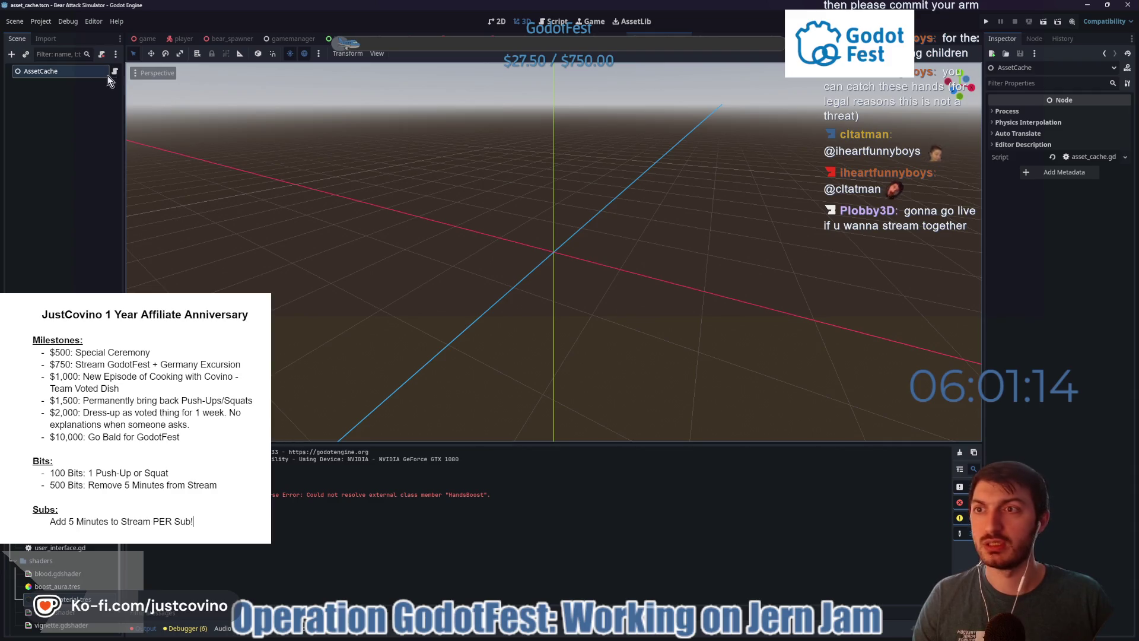
Step: Rename line 20's HandsBoost to BoostMaterial, preloading res://shaders/boost_material.tres
left_click(114, 72)
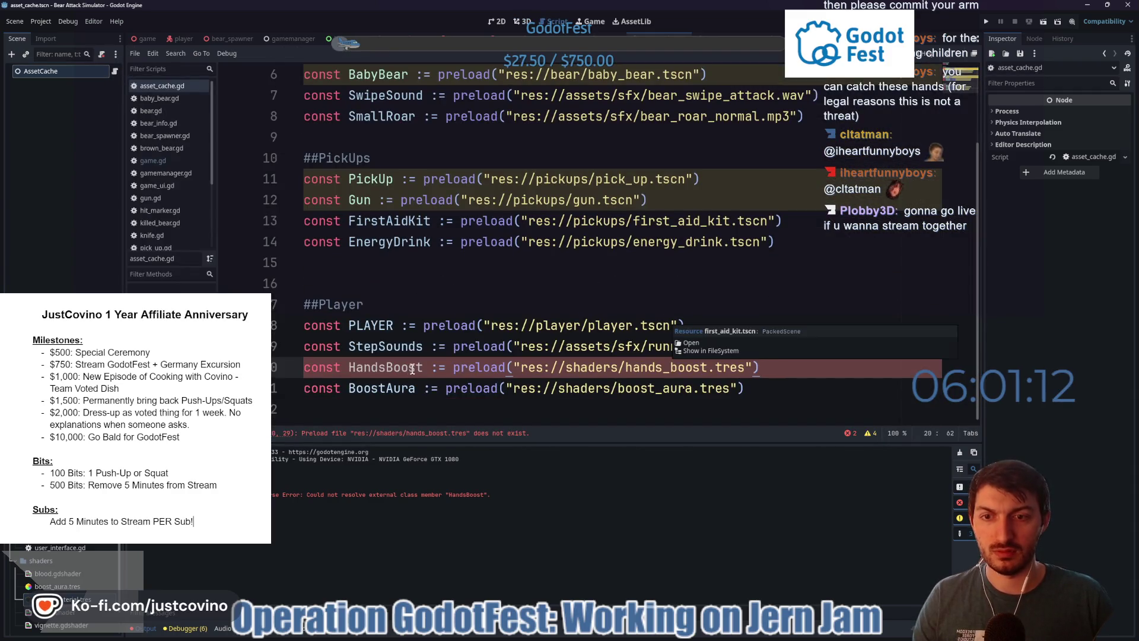
left_click_drag(423, 369, 348, 369)
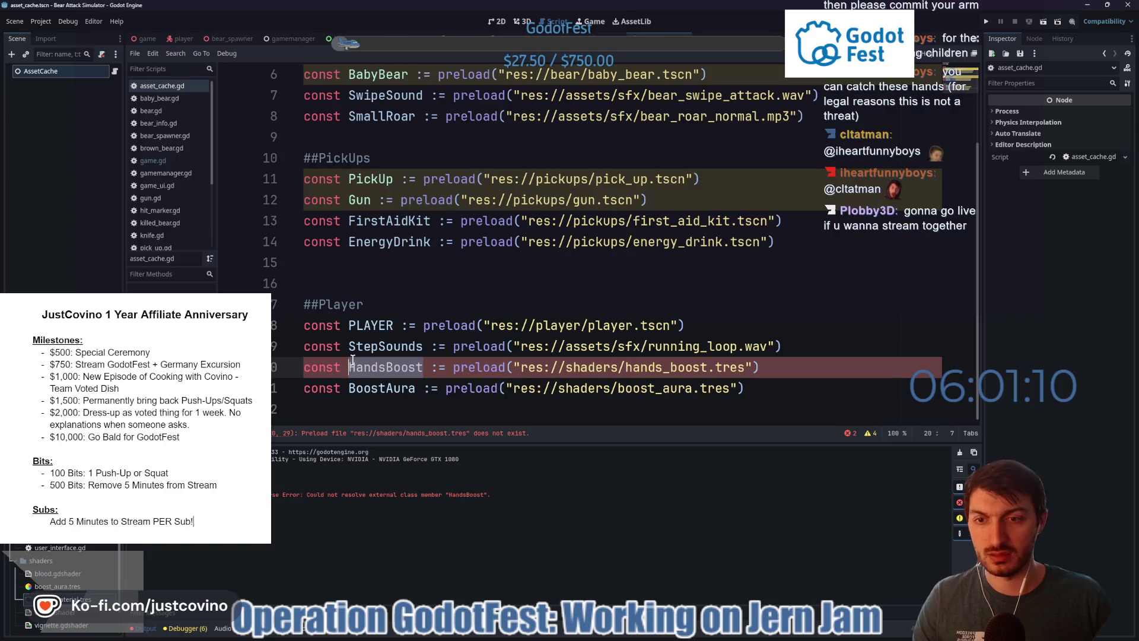
type("BoostMaterial")
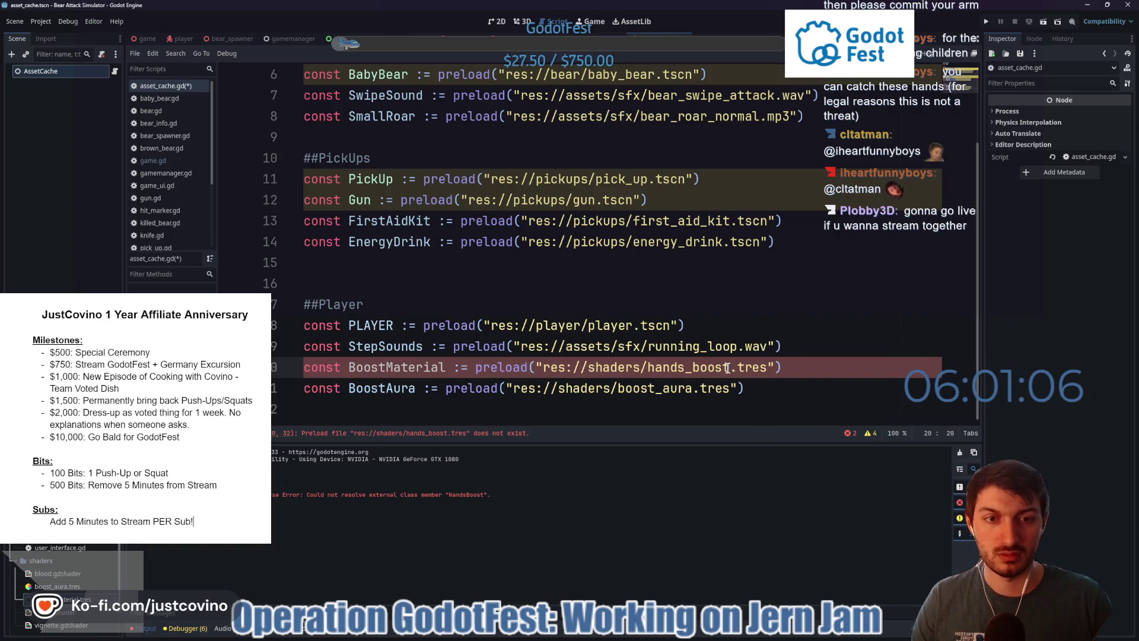
left_click_drag(730, 368, 649, 367)
type("boost")
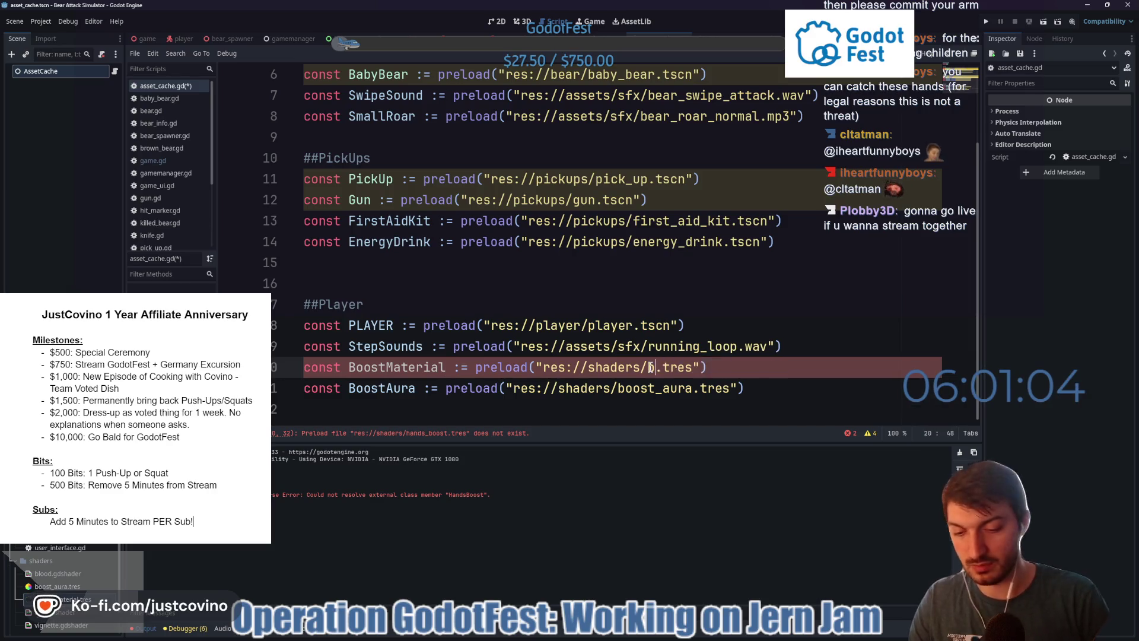
left_click(682, 345)
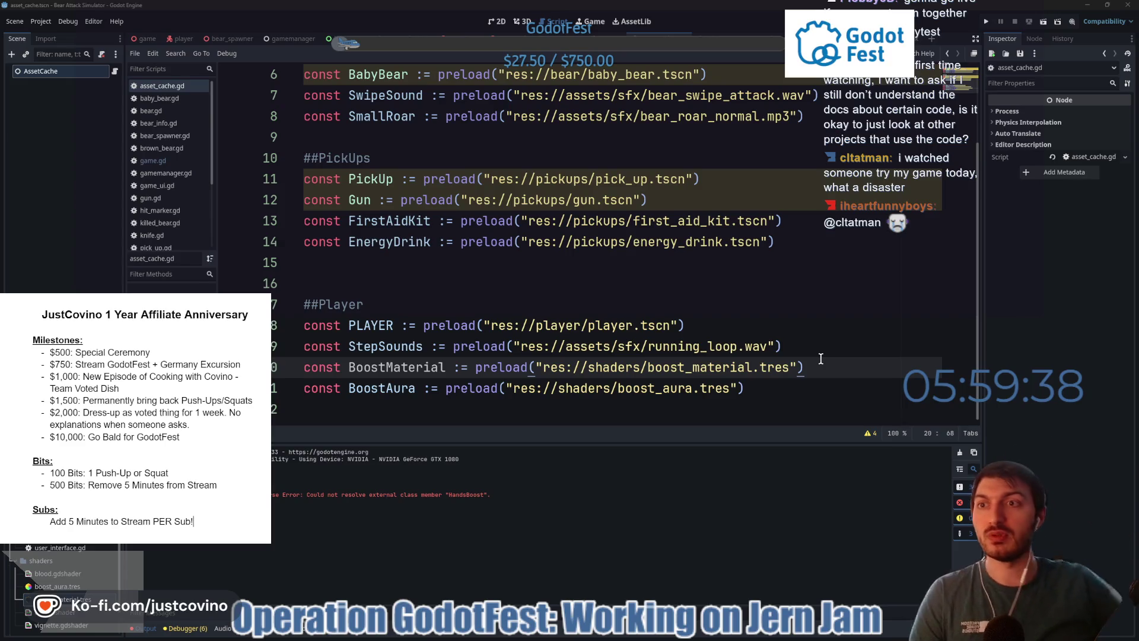
Step: Click into the asset_cache.gd script, then open the energy_drink scene
left_click(556, 284)
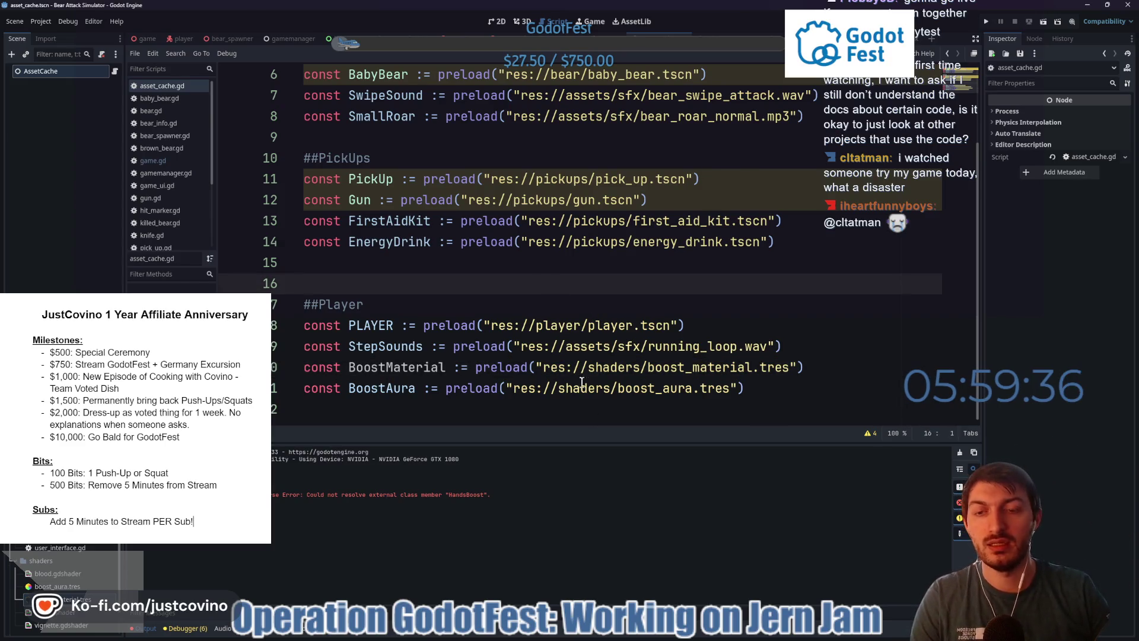
mouse_move(634, 637)
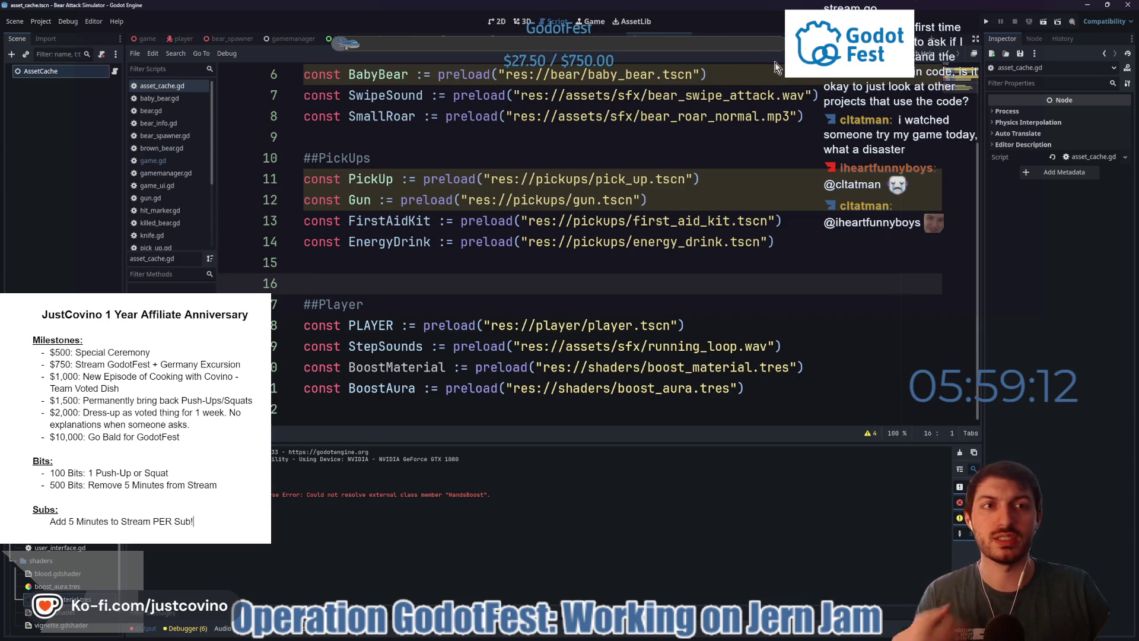
left_click(386, 40)
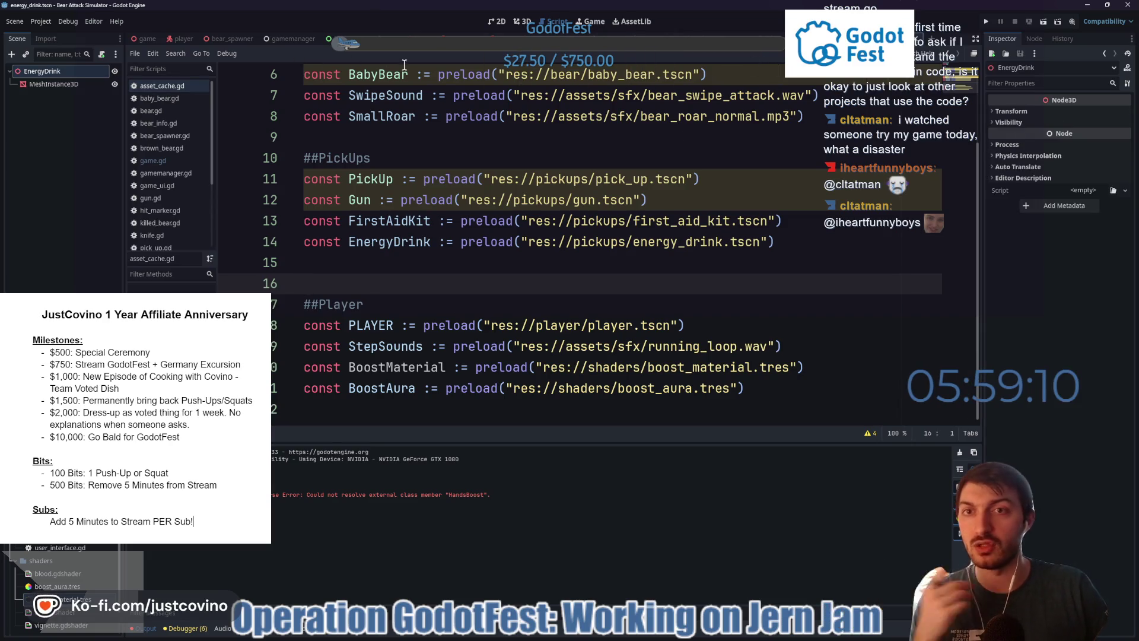
Step: In the player script, replace HandsBoost with BoostMaterial on line 233
left_click(184, 39)
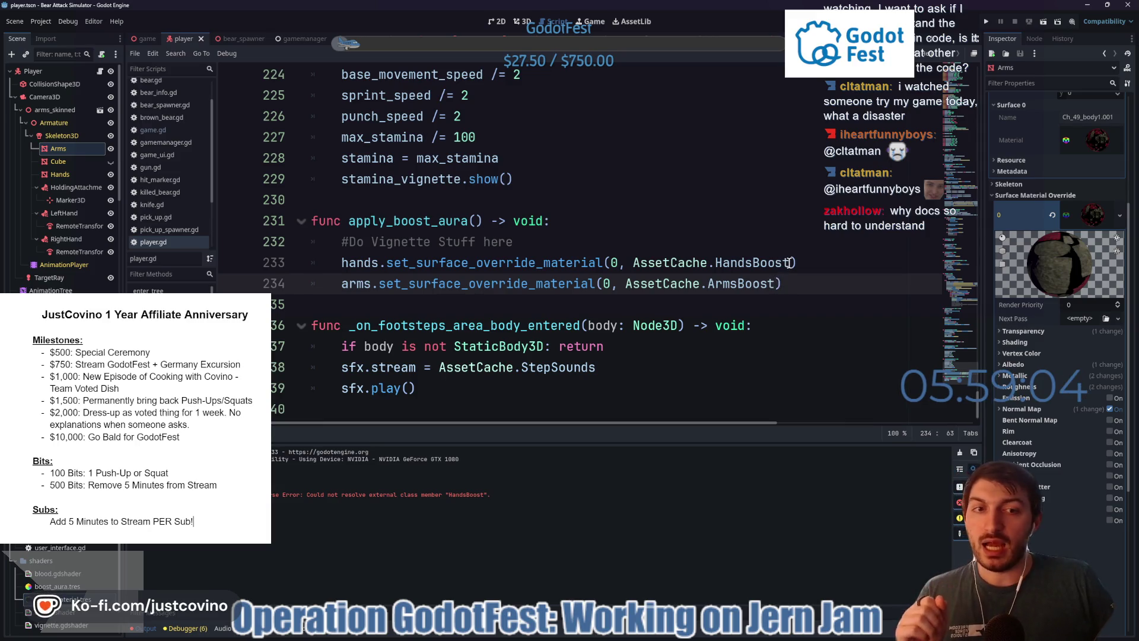
left_click(723, 261)
double_click(713, 261)
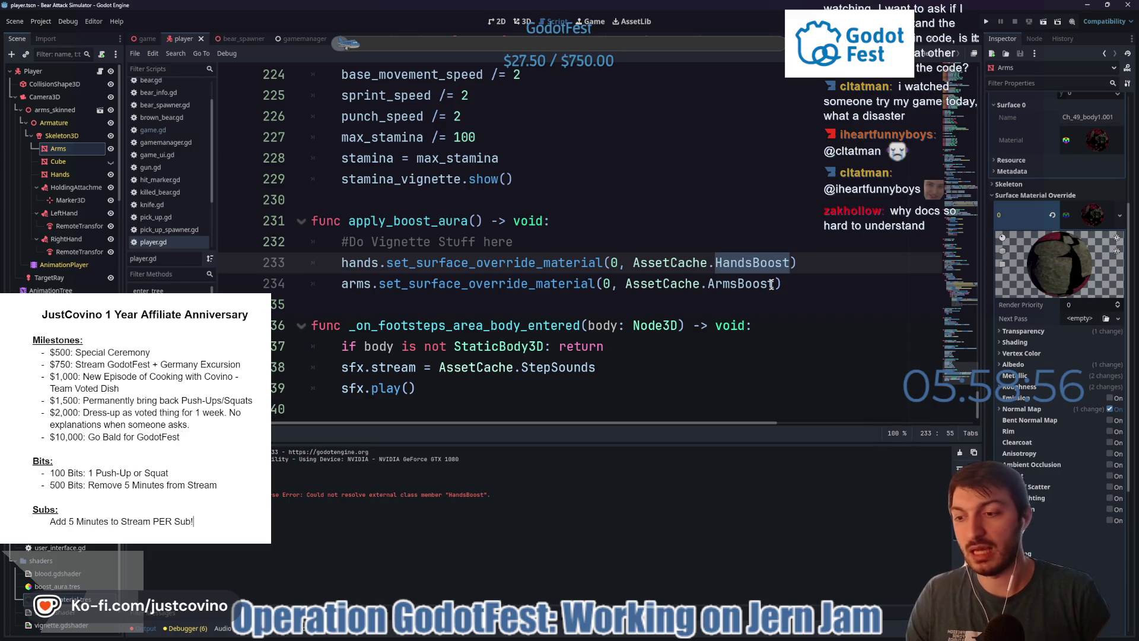
type("Boo")
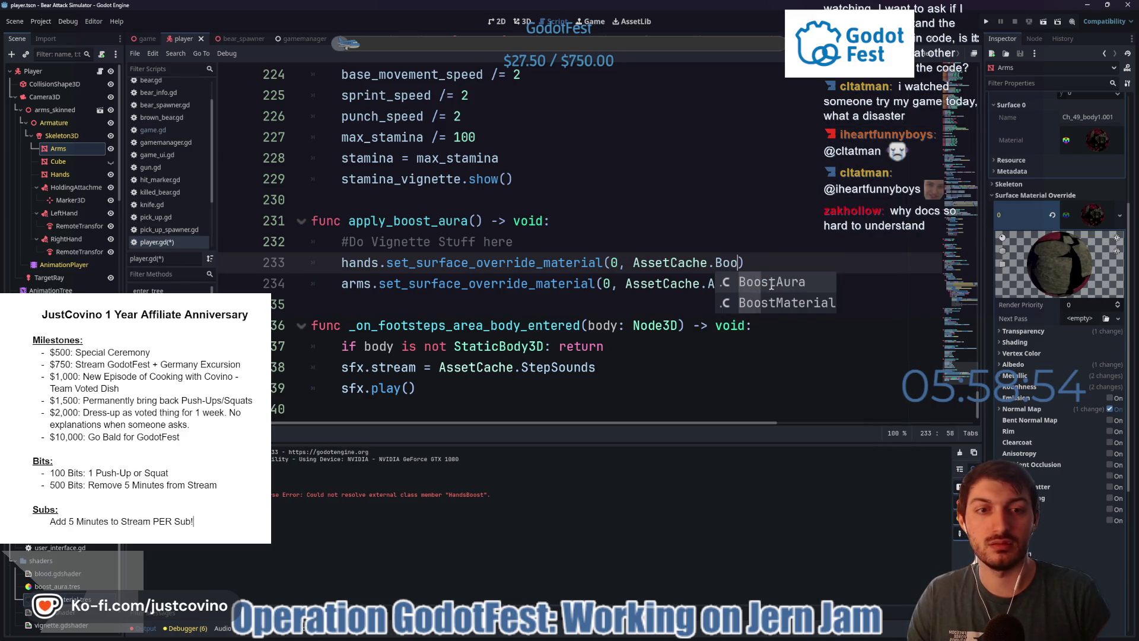
key("Down")
key("Return")
Step: Replace ArmsBoost with BoostMaterial on line 234 and save player.gd
left_click_drag(774, 284, 710, 285)
type("Boo")
key("Down")
key("Return")
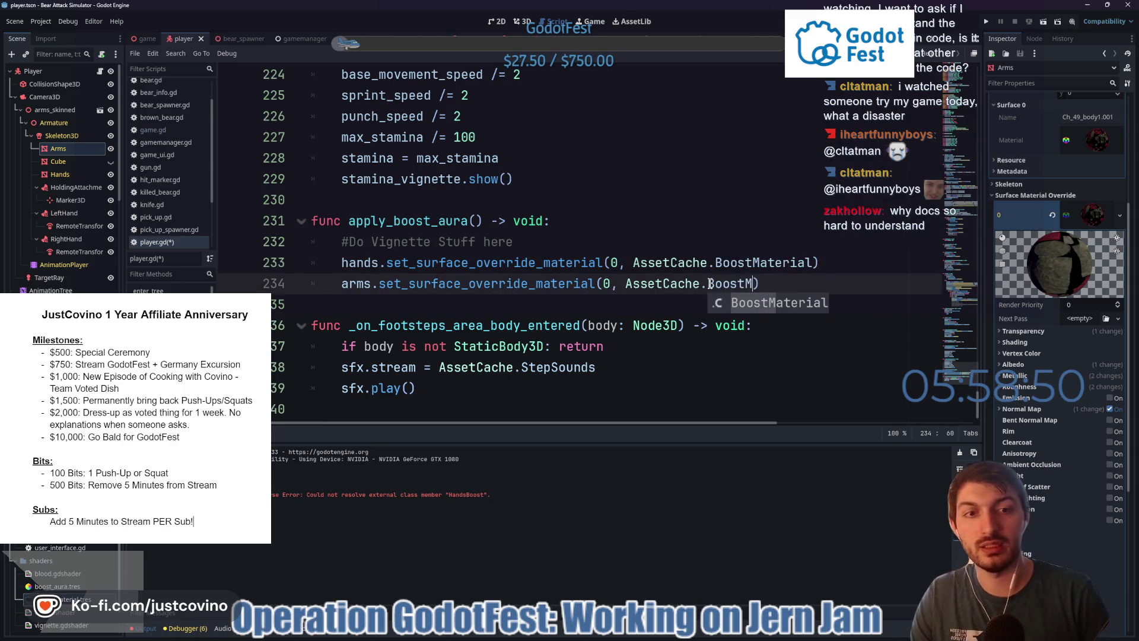
left_click(825, 285)
key("ctrl+s")
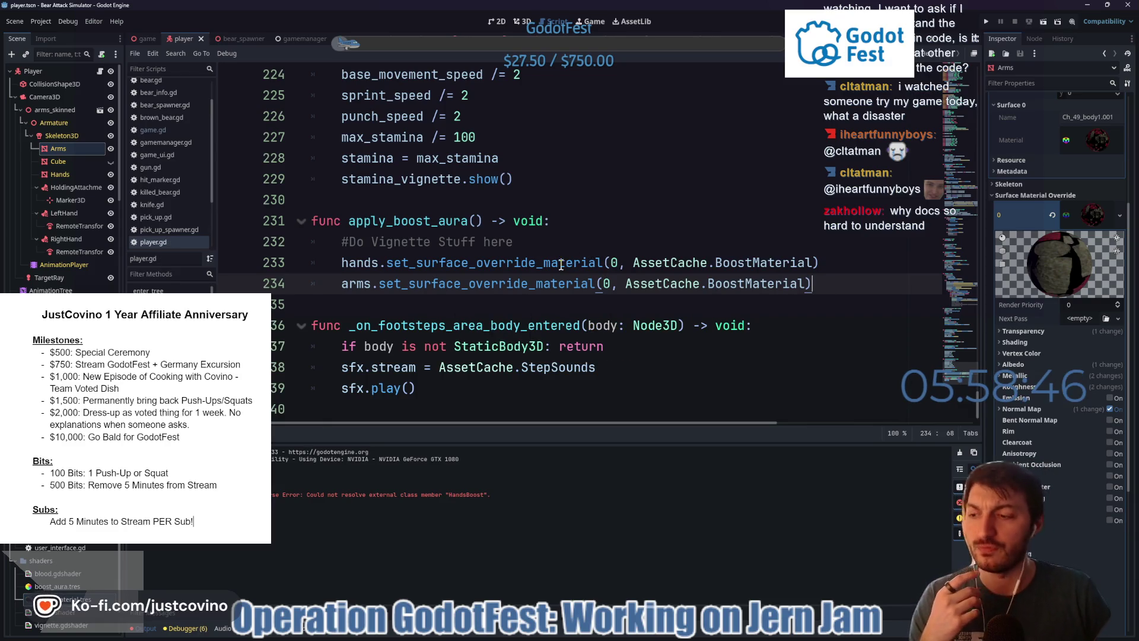
Step: Launch Google Chrome from the system search
key("super")
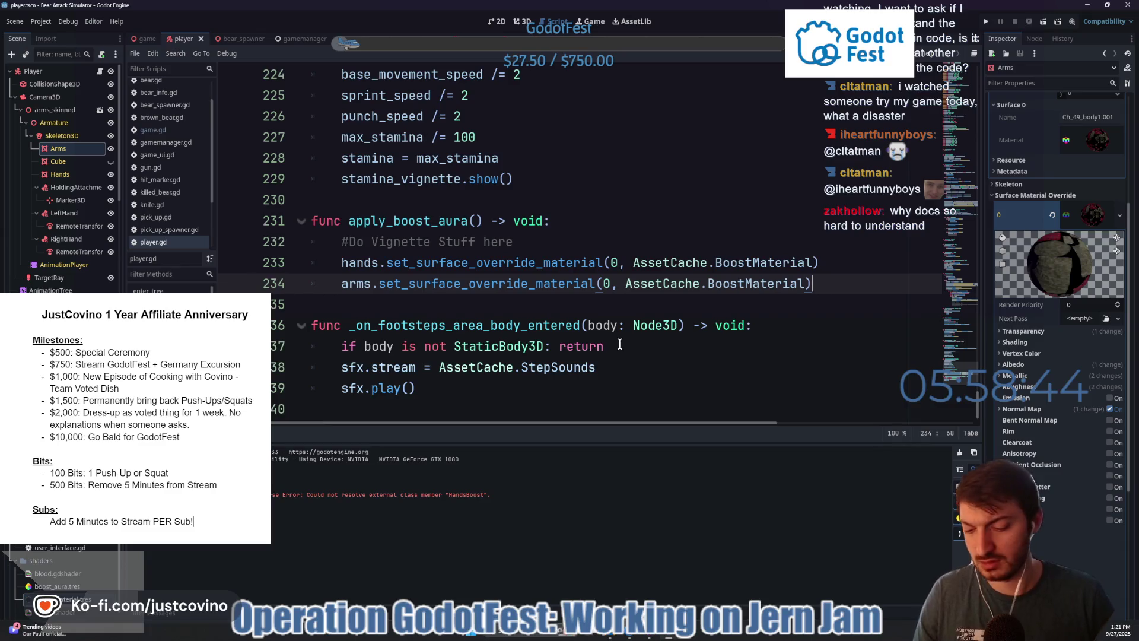
type("google")
key("Return")
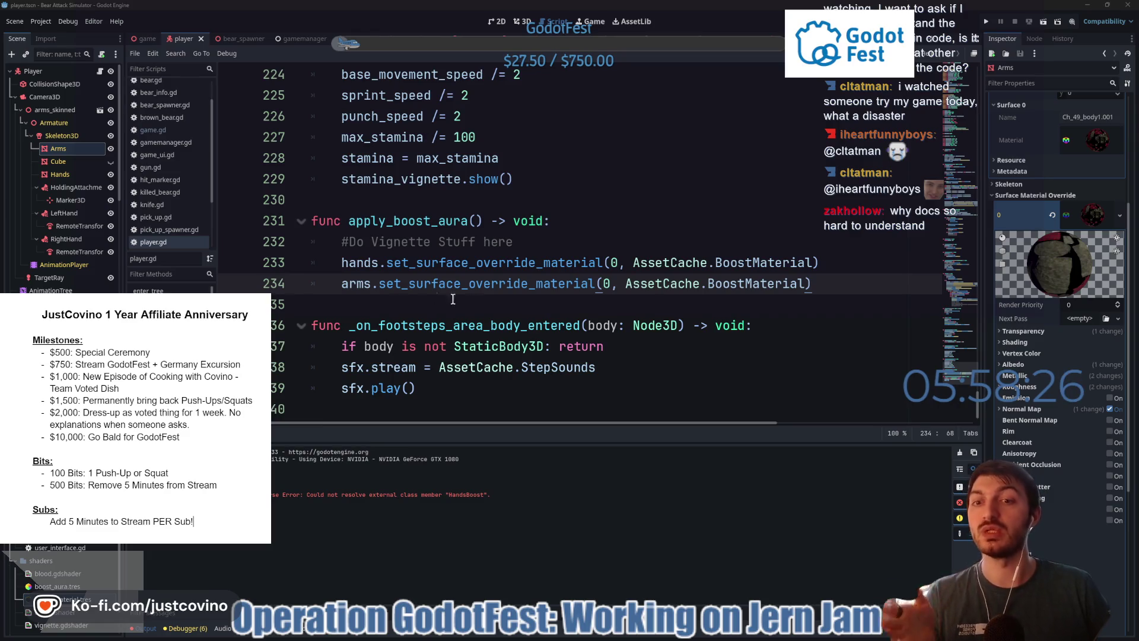
key("Down")
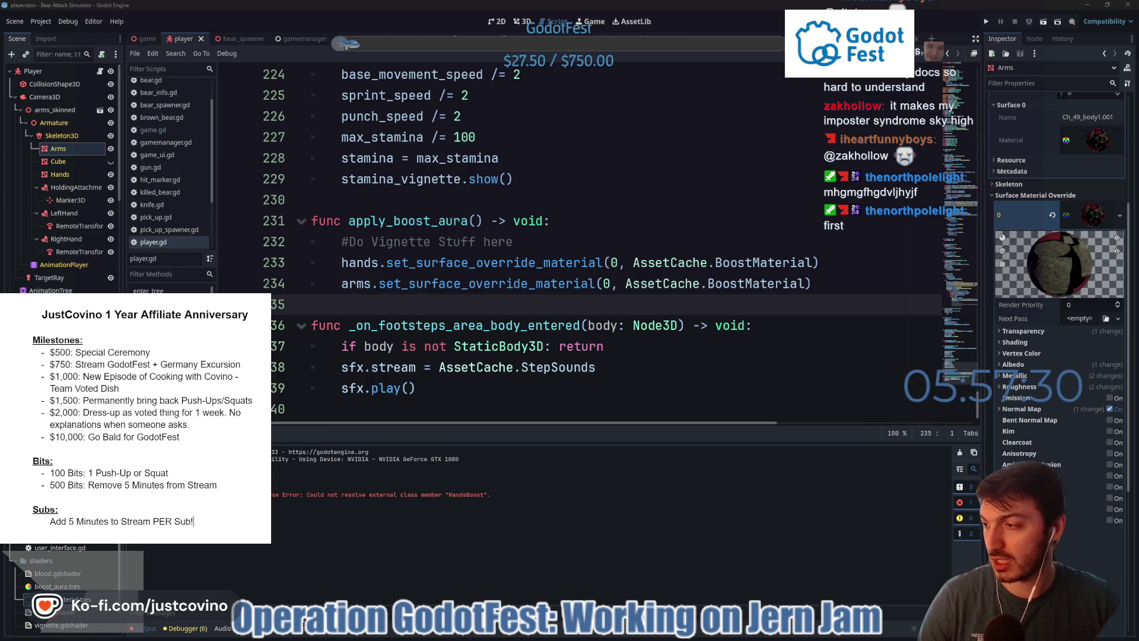
left_click_drag(0, 153, 560, 153)
Step: Send the Twitch guest-star invite, then shrink, reposition and minimize the Twitch window
left_click_drag(492, 384, 493, 554)
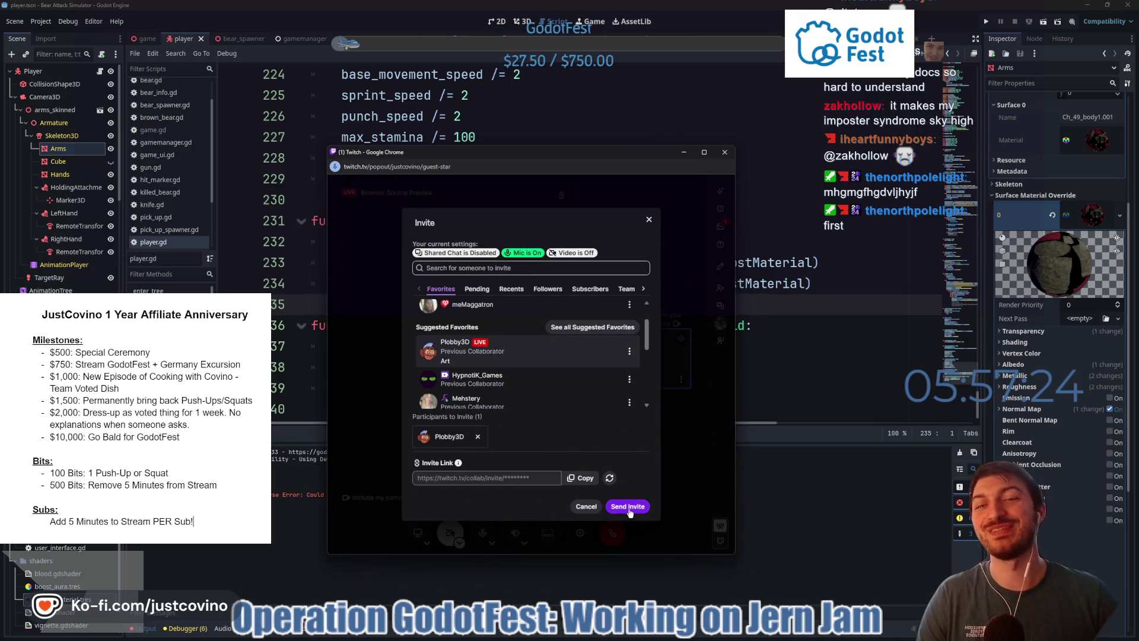
left_click(627, 507)
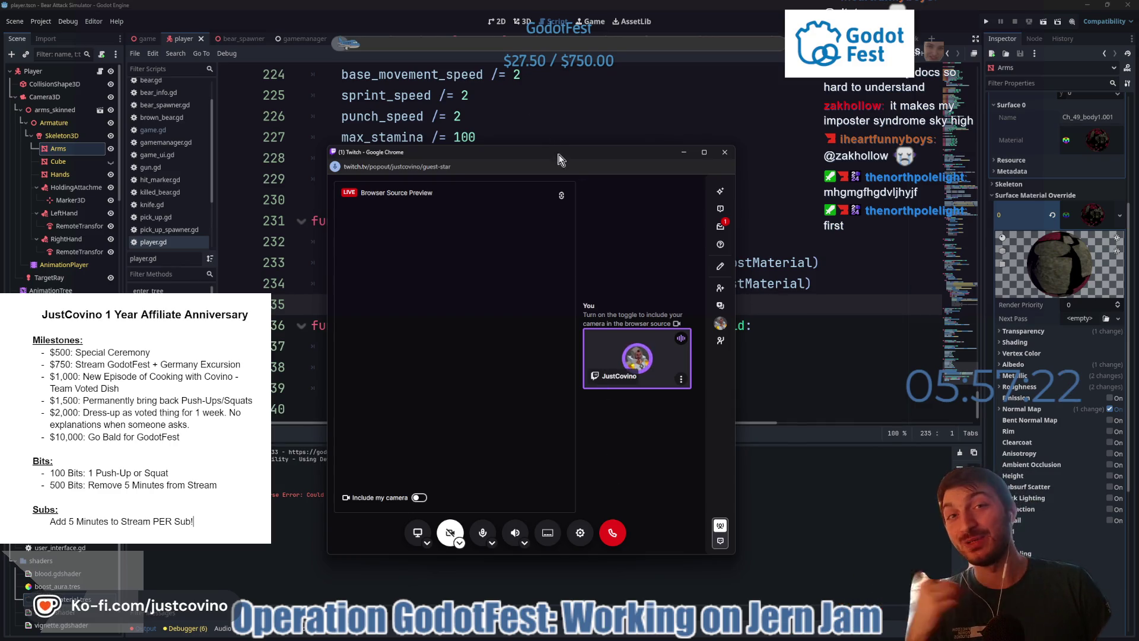
mouse_move(550, 153)
left_mouse_down()
mouse_move(343, 53)
mouse_move(481, 67)
left_mouse_up()
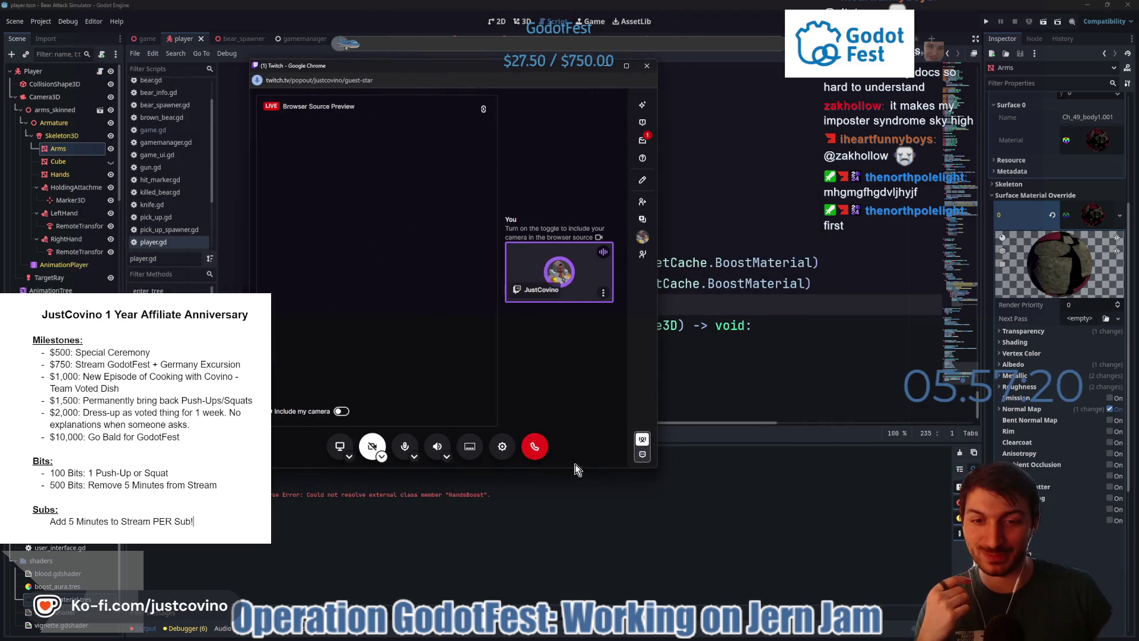
mouse_move(662, 467)
left_mouse_down()
mouse_move(623, 345)
mouse_move(674, 344)
mouse_move(593, 284)
left_mouse_up()
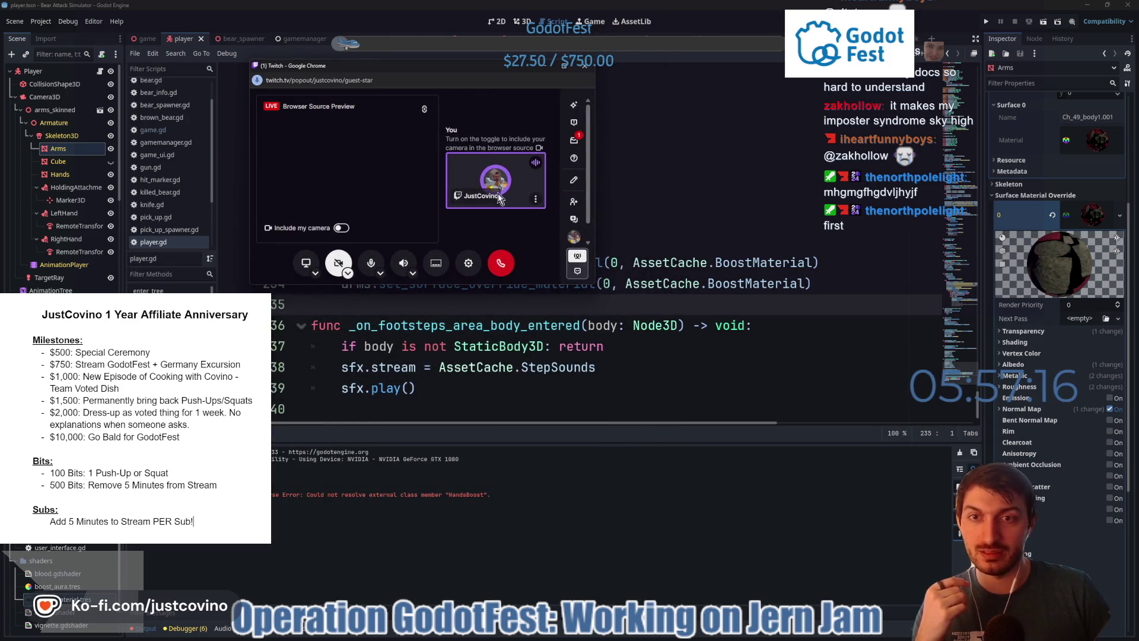
left_click_drag(432, 71, 481, 105)
left_click(592, 99)
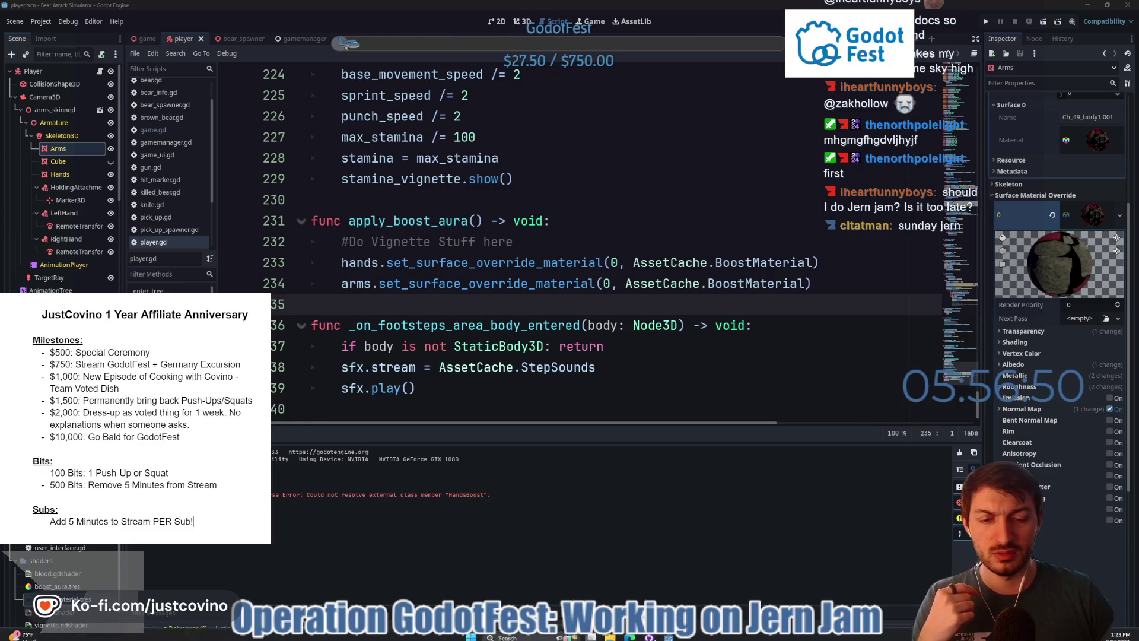
key("alt+Tab")
key("ctrl+Tab")
scroll(558, 243, "up", 10)
scroll(568, 268, "up", 3)
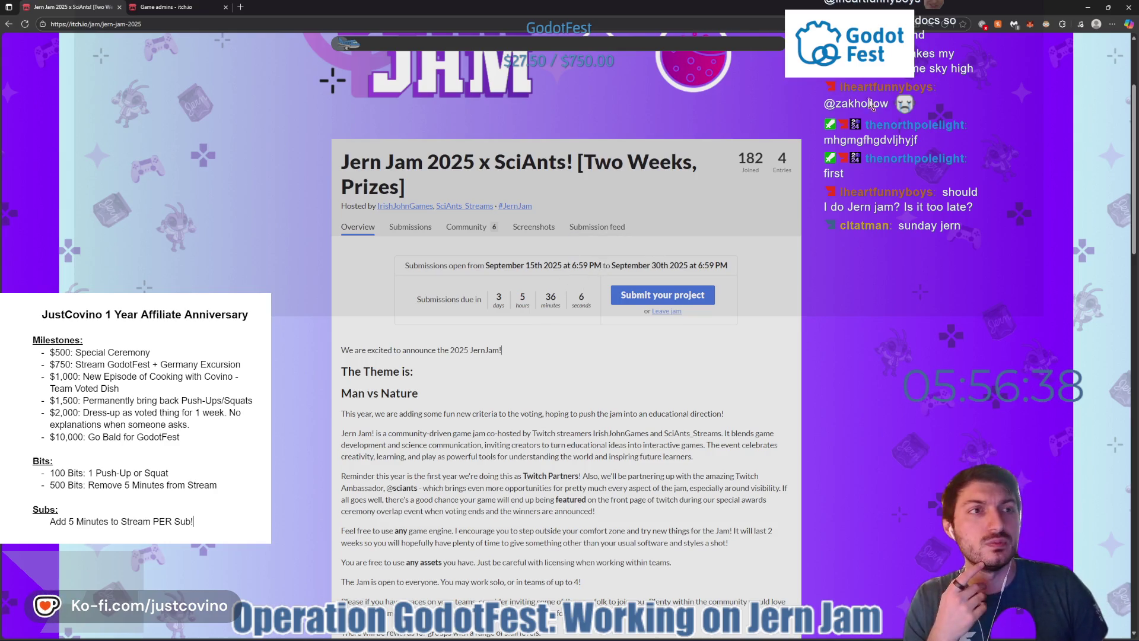
left_click(1107, 7)
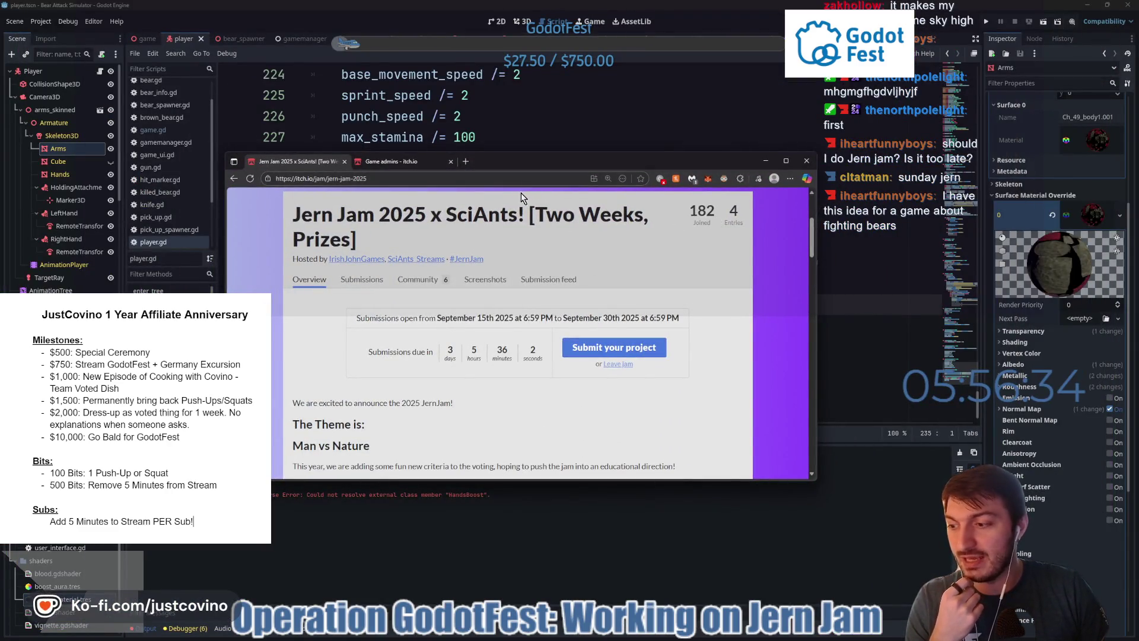
left_click(588, 118)
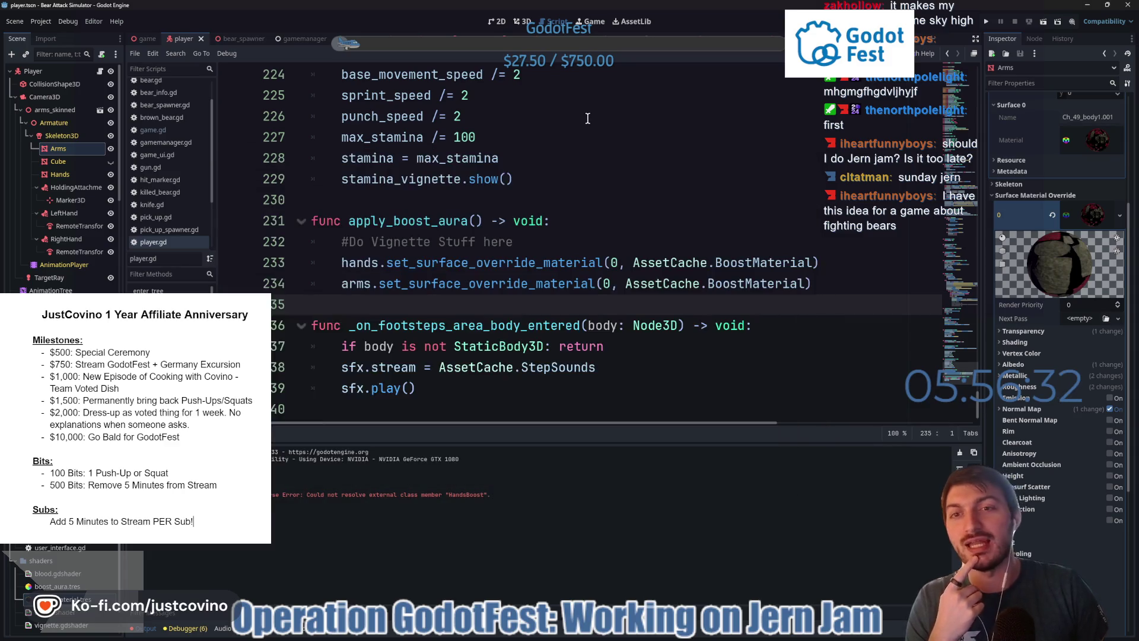
Step: Add blank lines after line 230 and before _on_footsteps_area_body_entered, then review the function
left_click(545, 203)
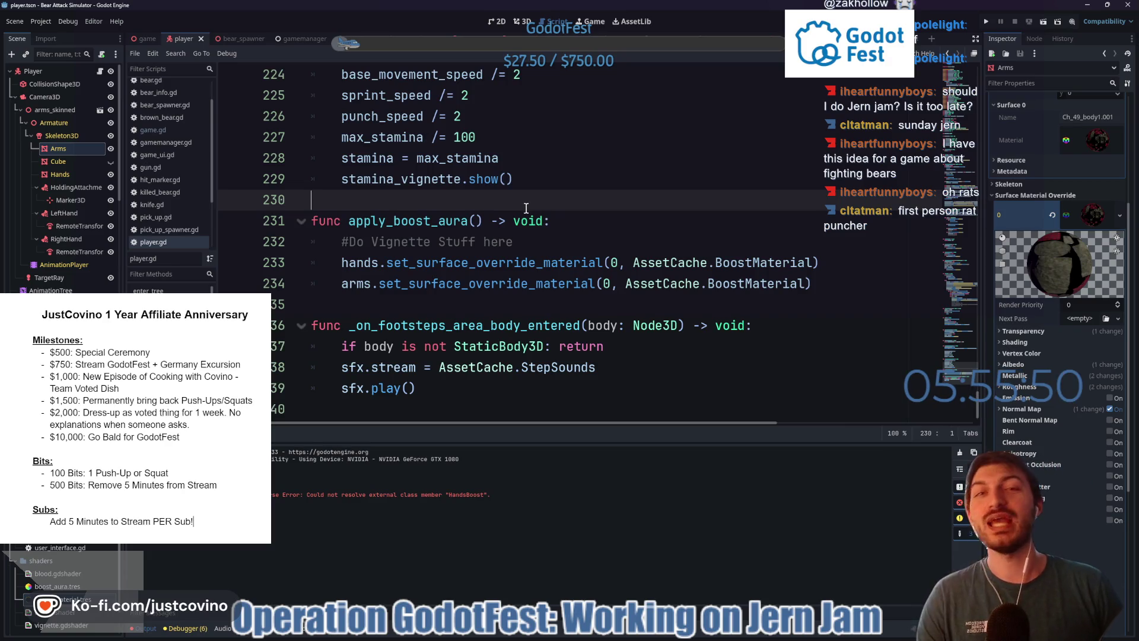
key("Return")
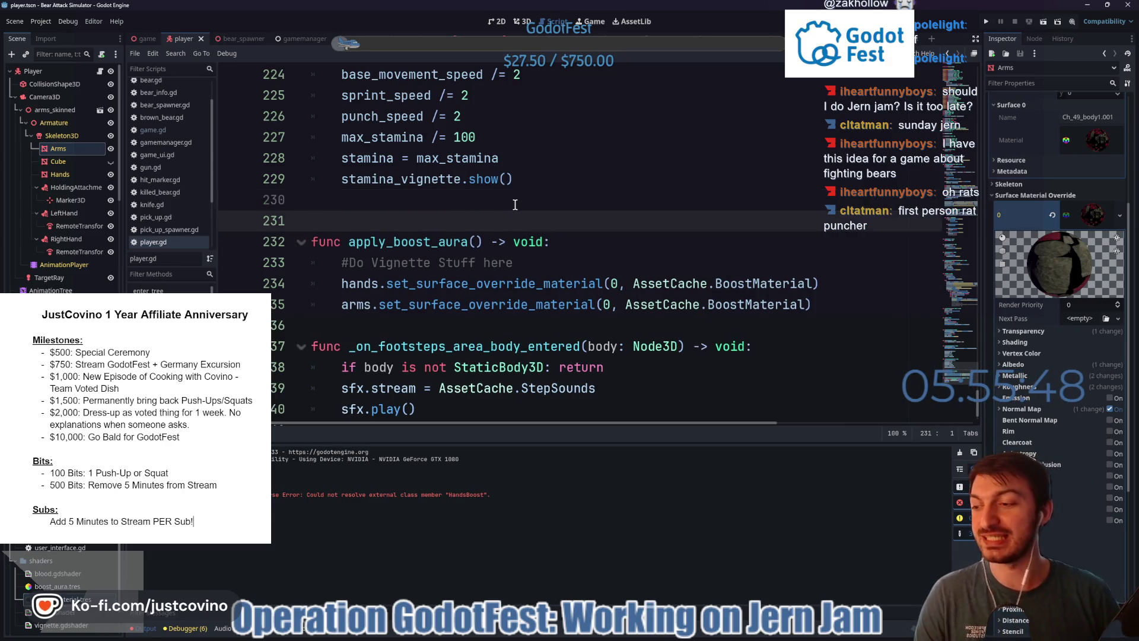
scroll(445, 237, "down", 1)
left_click(426, 285)
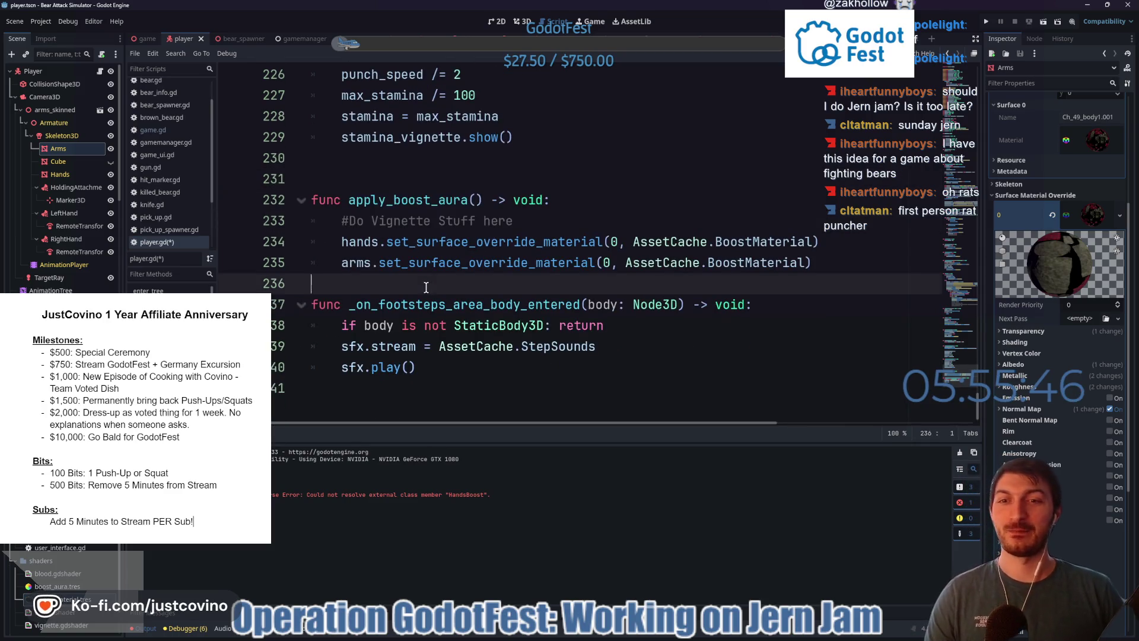
key("Return")
scroll(425, 277, "down", 1)
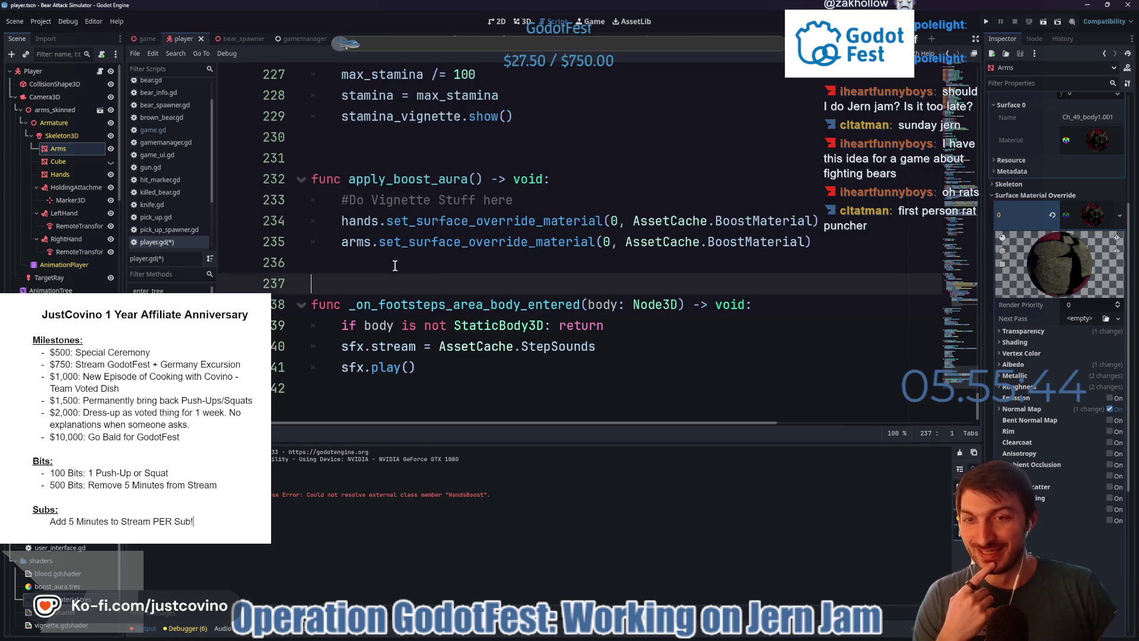
left_click(400, 264)
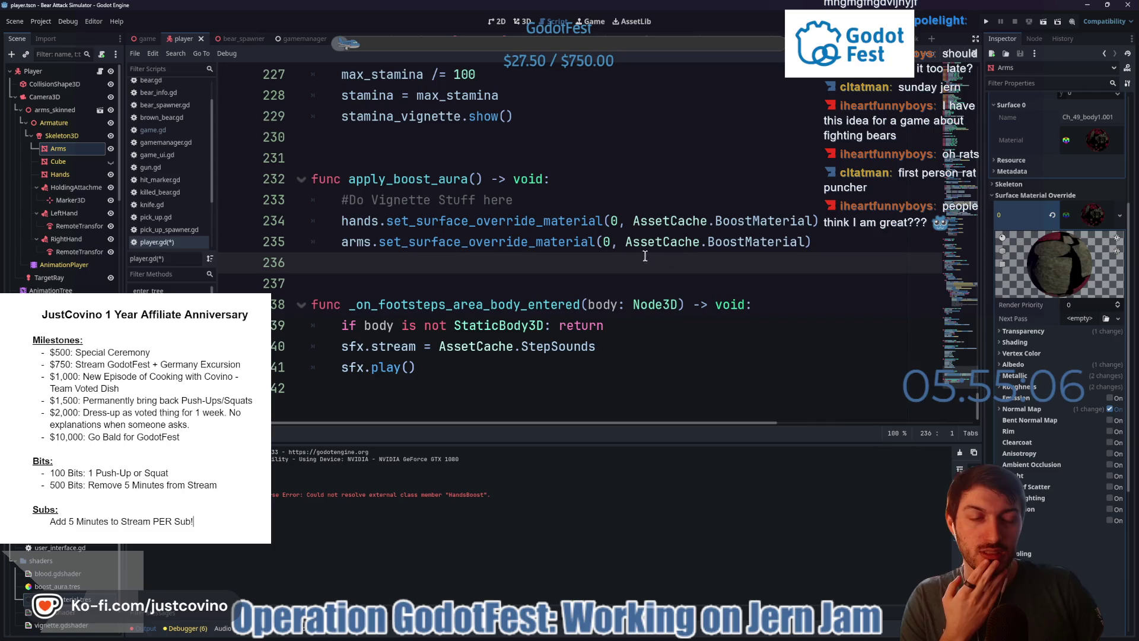
scroll(486, 265, "up", 2)
scroll(486, 265, "up", 1)
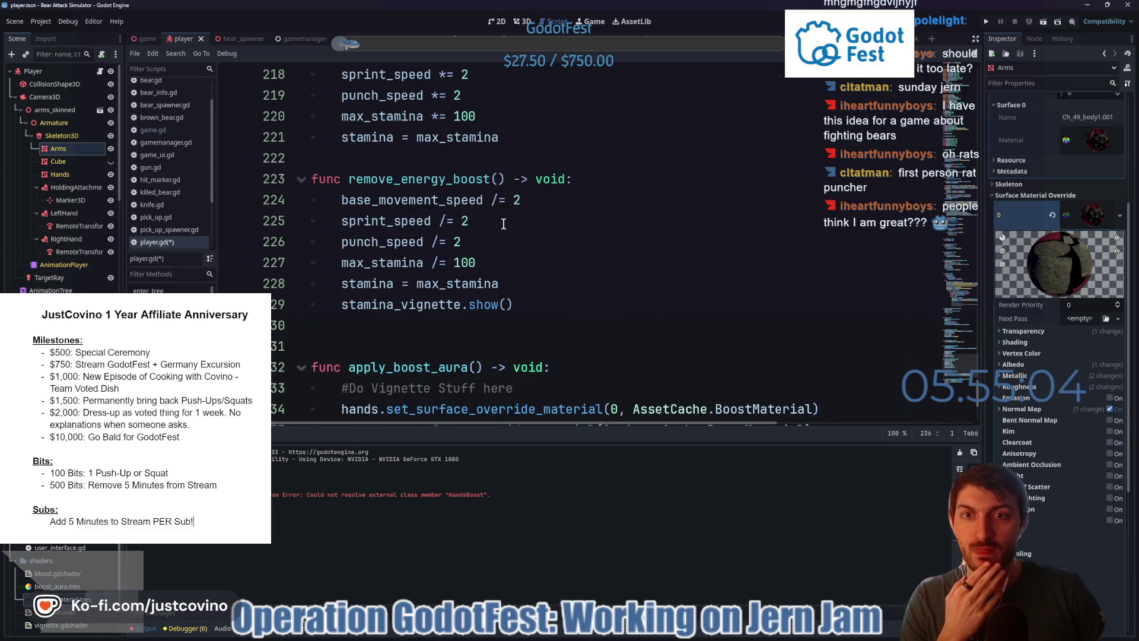
scroll(505, 232, "down", 2)
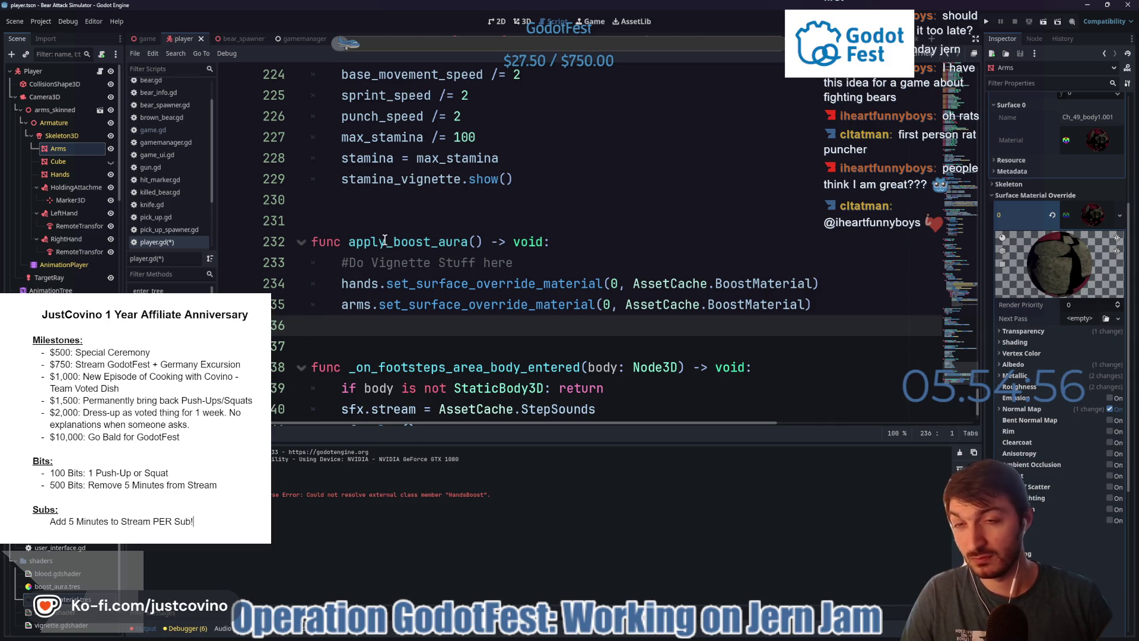
Step: Rename the apply_boost_aura function to edit_boost_aura
left_click(350, 239)
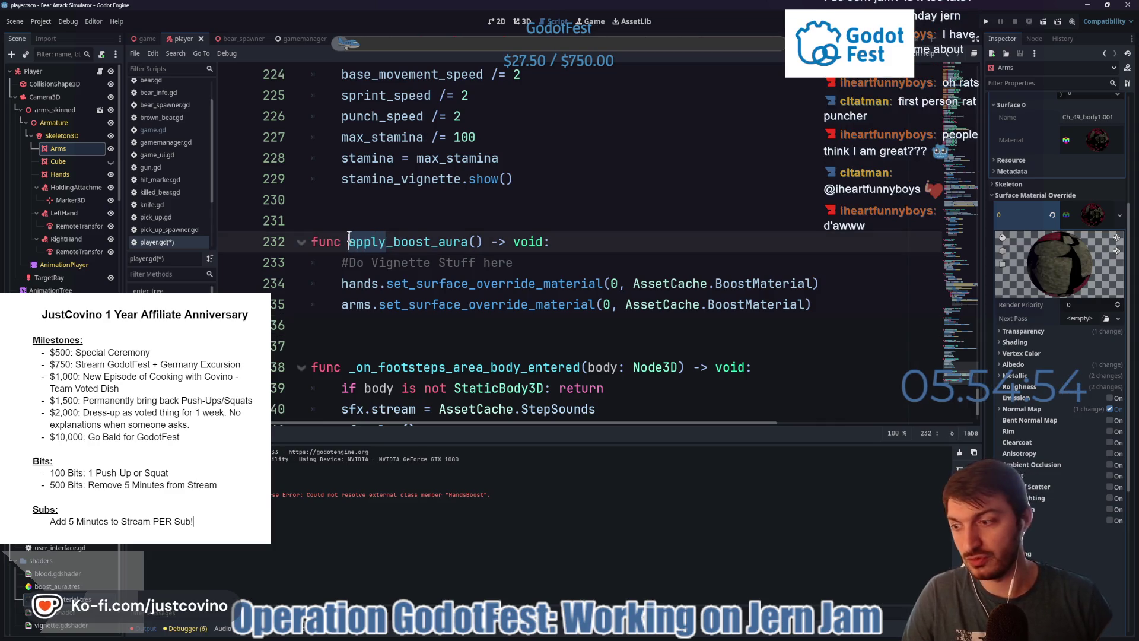
type("add")
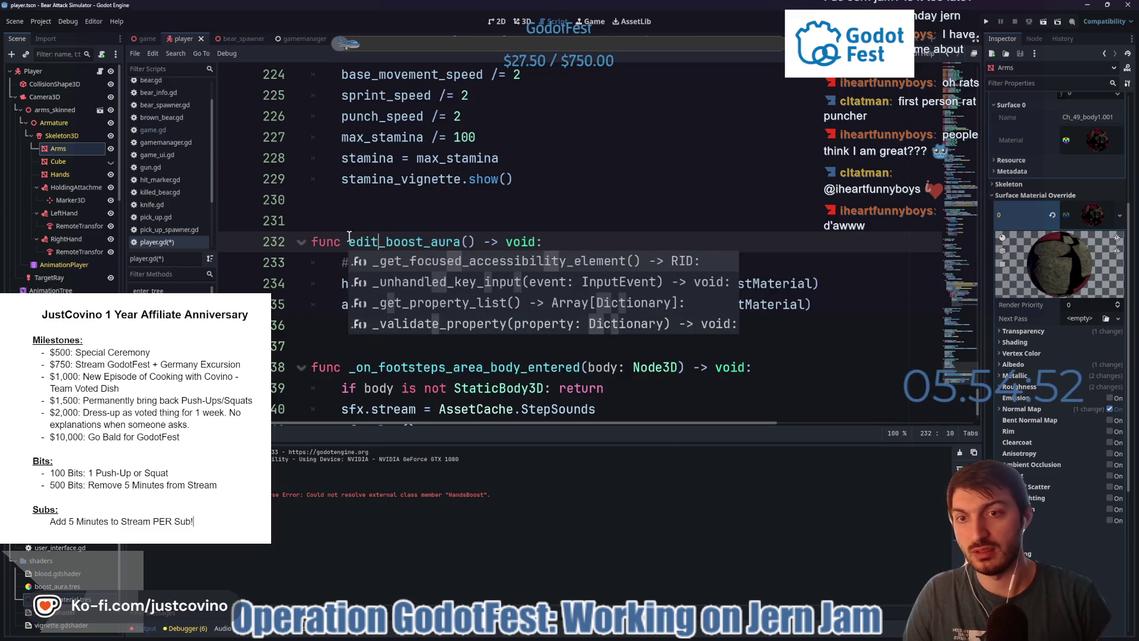
scroll(481, 236, "up", 4)
scroll(481, 236, "up", 20)
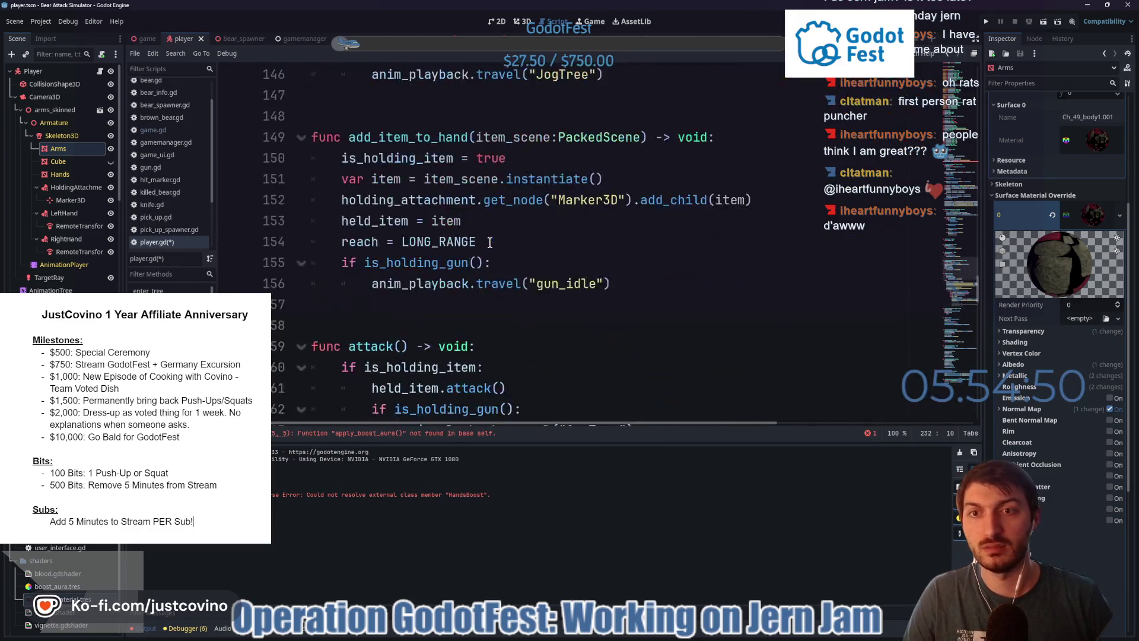
scroll(522, 267, "up", 15)
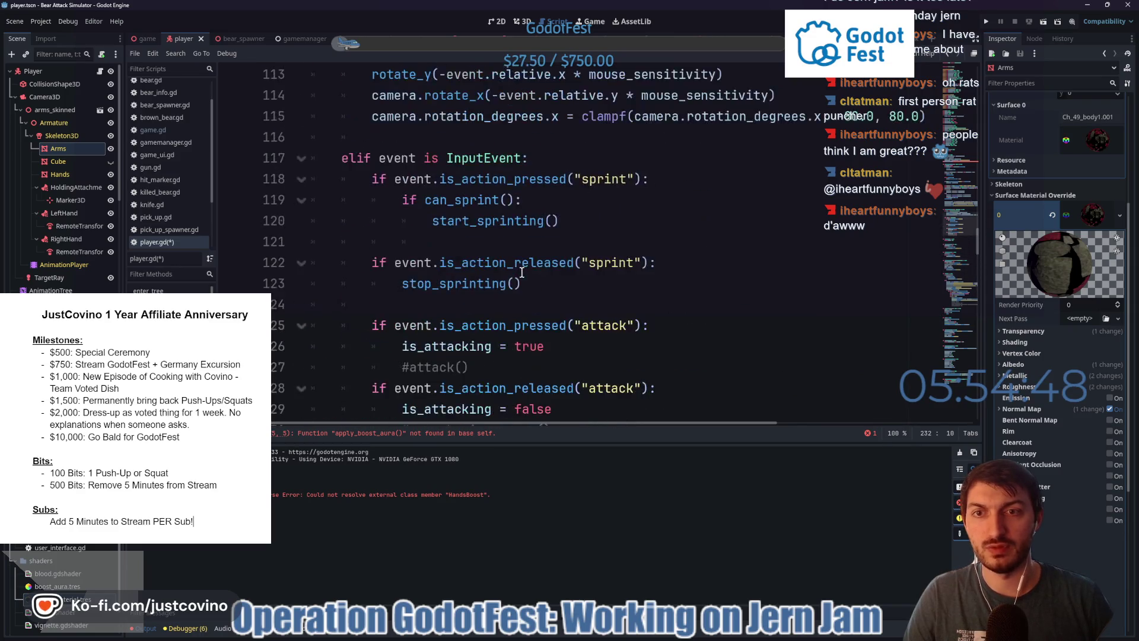
scroll(521, 270, "up", 5)
Step: Delete the apply_boost_aura() call line from _ready
left_click_drag(476, 222, 309, 228)
key("BackSpace")
key("BackSpace")
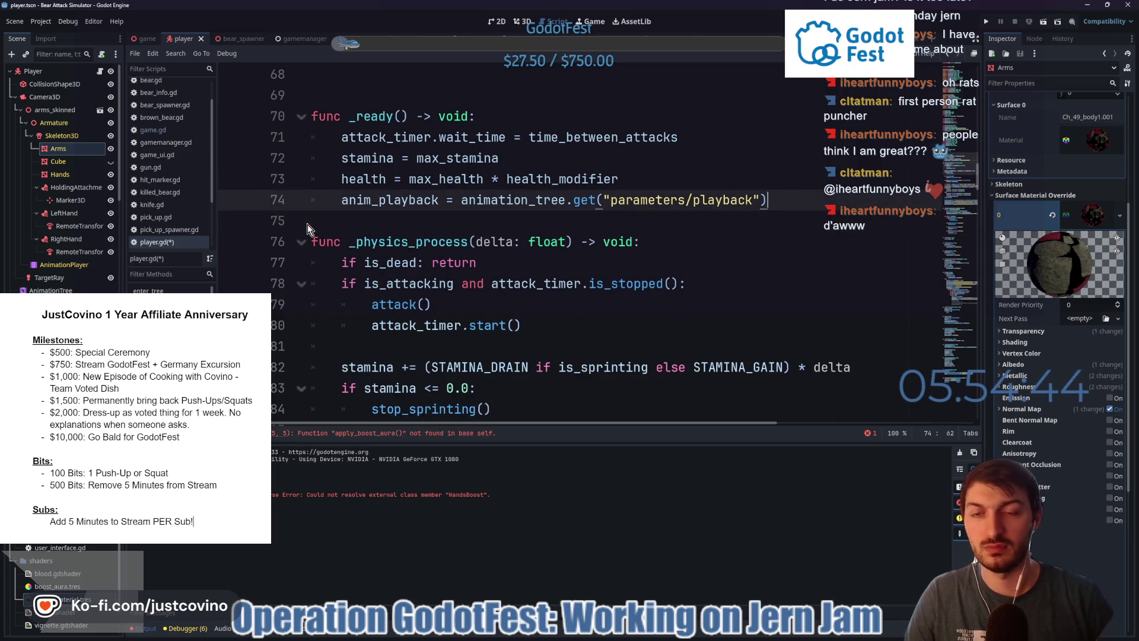
scroll(442, 245, "down", 6)
scroll(421, 254, "down", 20)
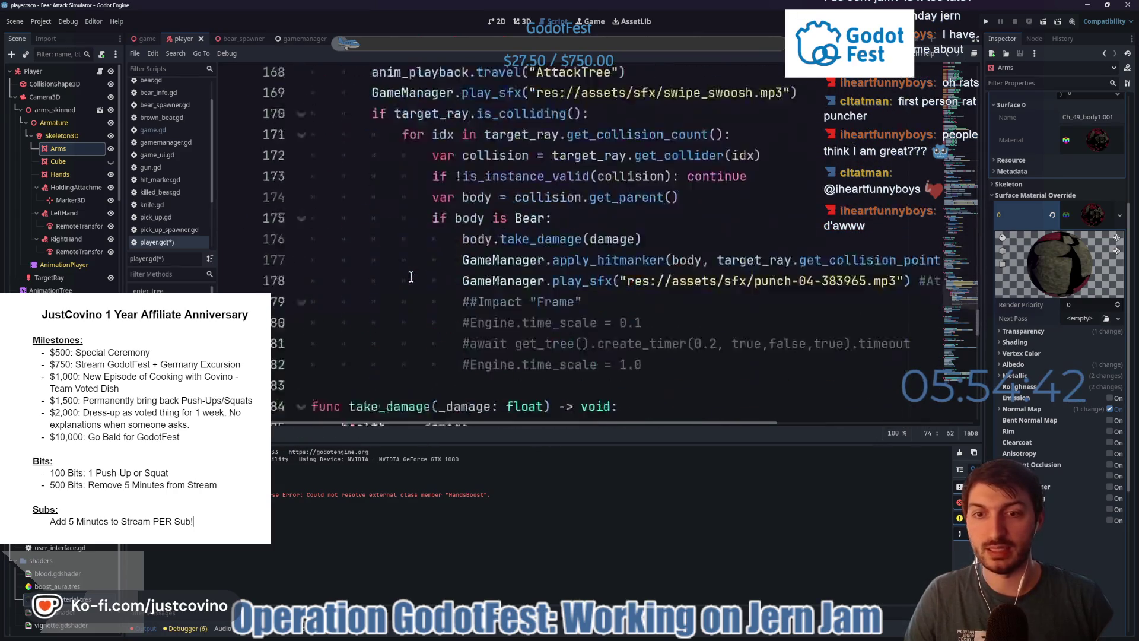
scroll(458, 290, "up", 2)
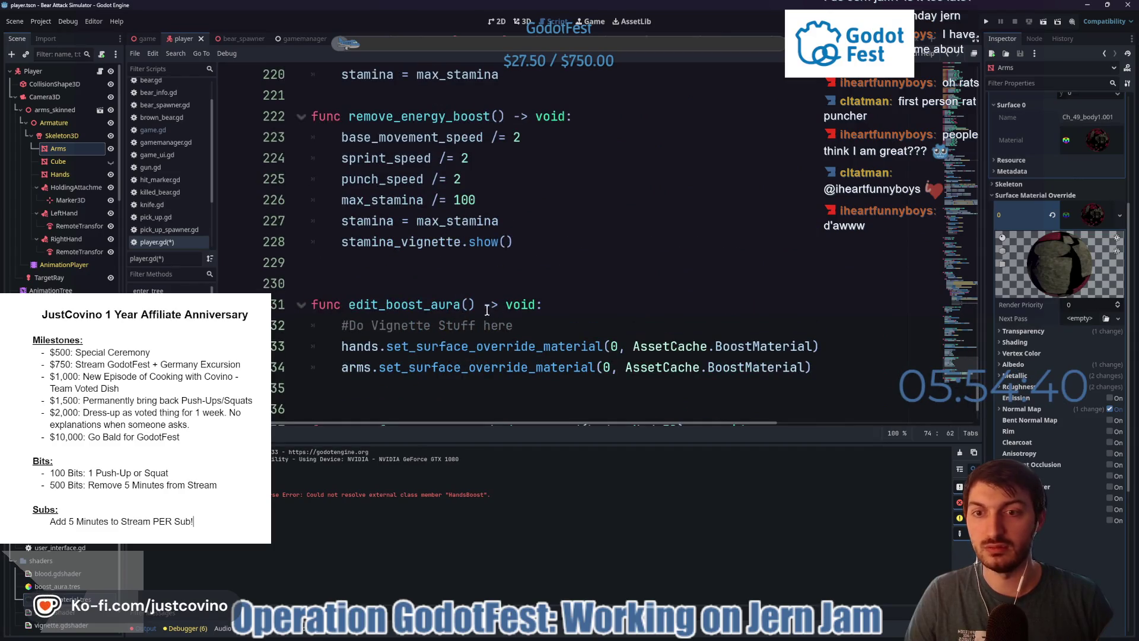
left_click(472, 305)
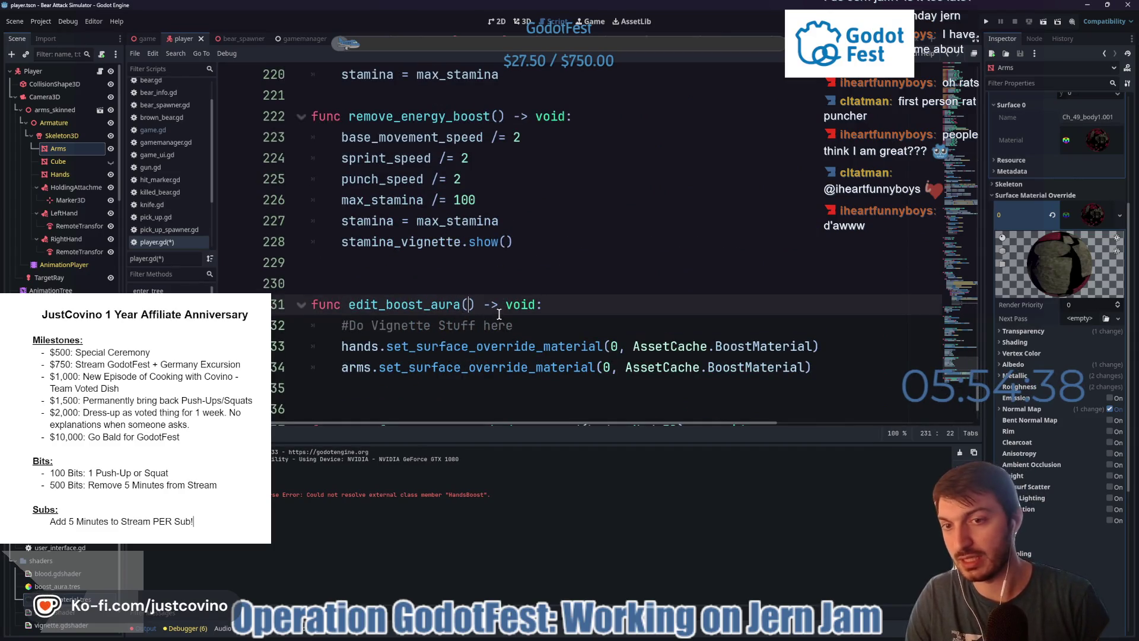
Step: Add a turned_on: bool parameter and indent the material lines under if turned_on:
type("turned")
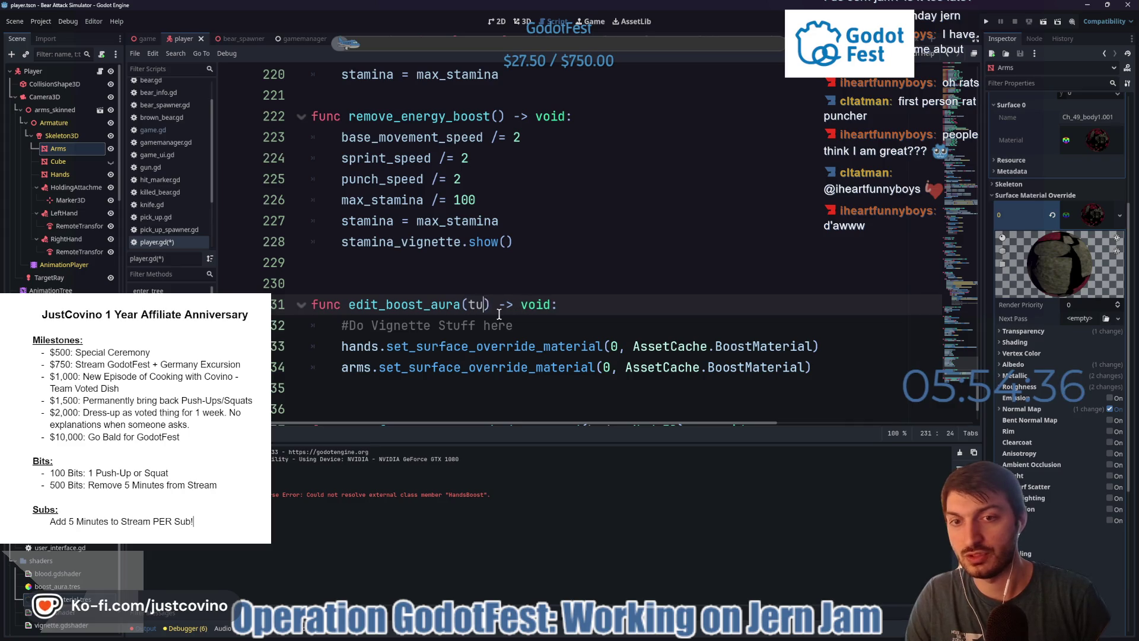
type("_on: bool")
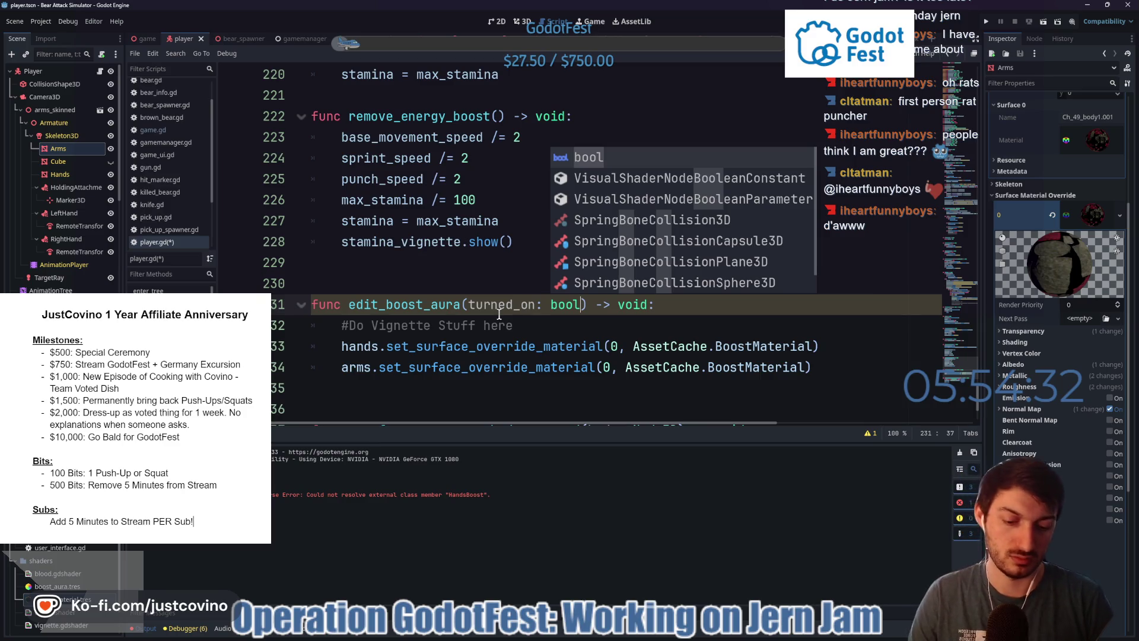
key("Escape")
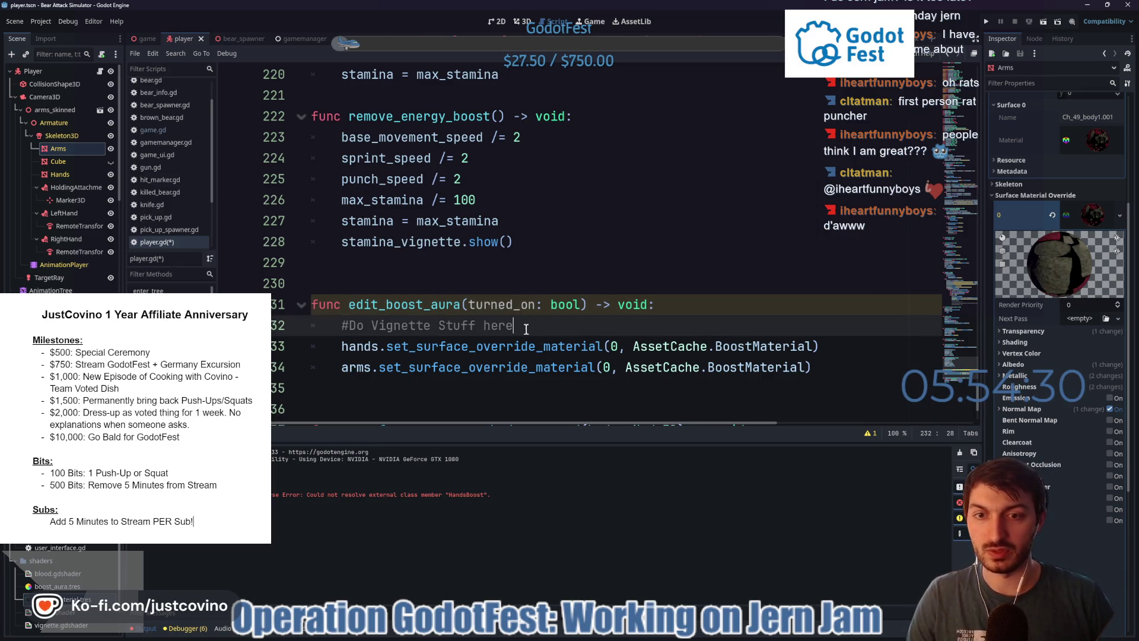
left_click(701, 304)
key("Return")
type("if turned")
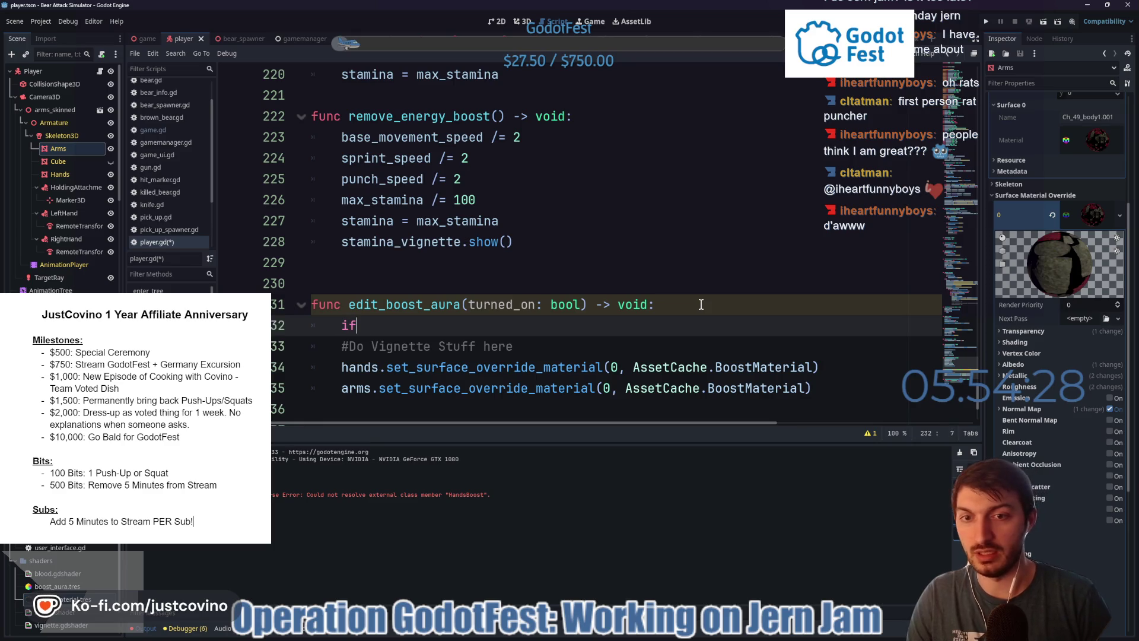
key("Return")
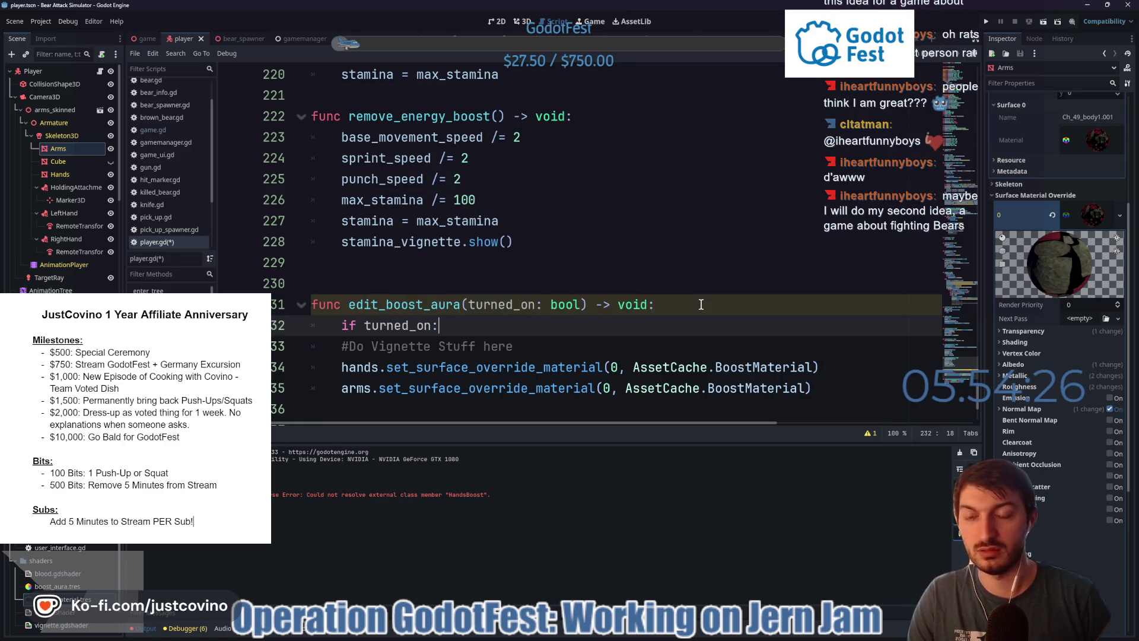
mouse_move(338, 349)
left_mouse_down()
mouse_move(818, 368)
mouse_move(824, 388)
left_mouse_up()
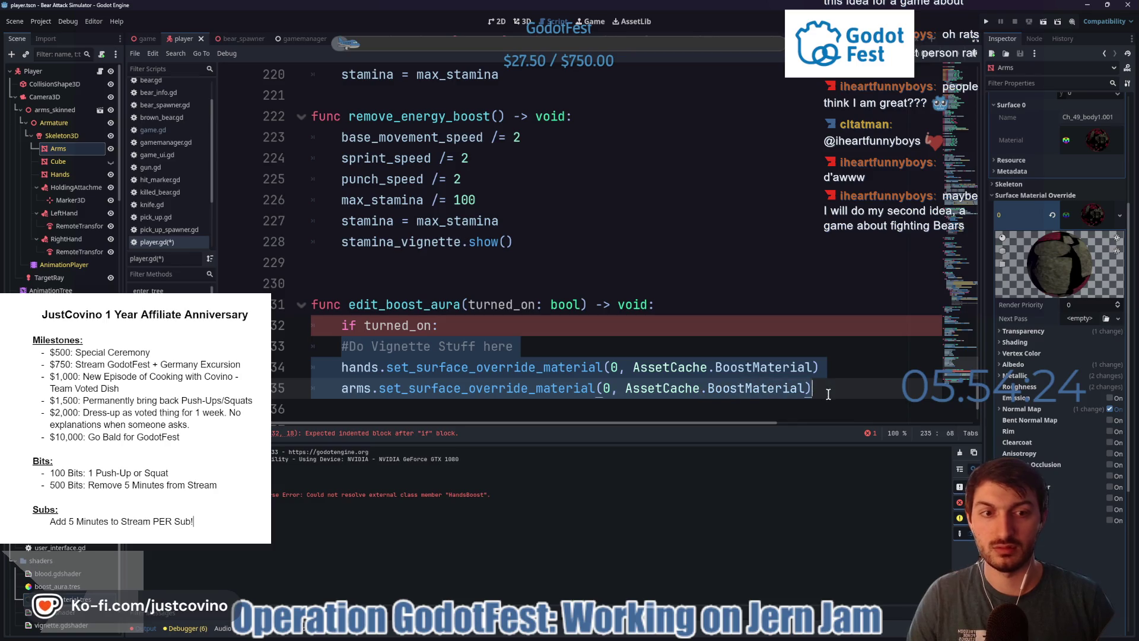
key("Tab")
Step: Add an else: branch after the if block
left_click(853, 388)
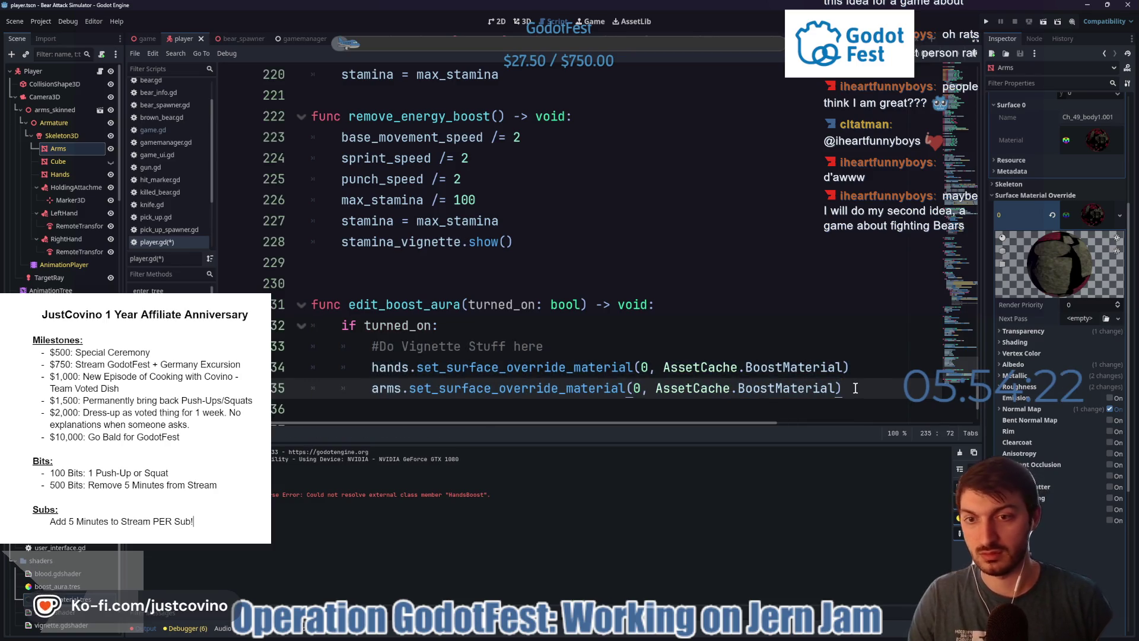
key("Return")
key("BackSpace")
type("else:")
key("Return")
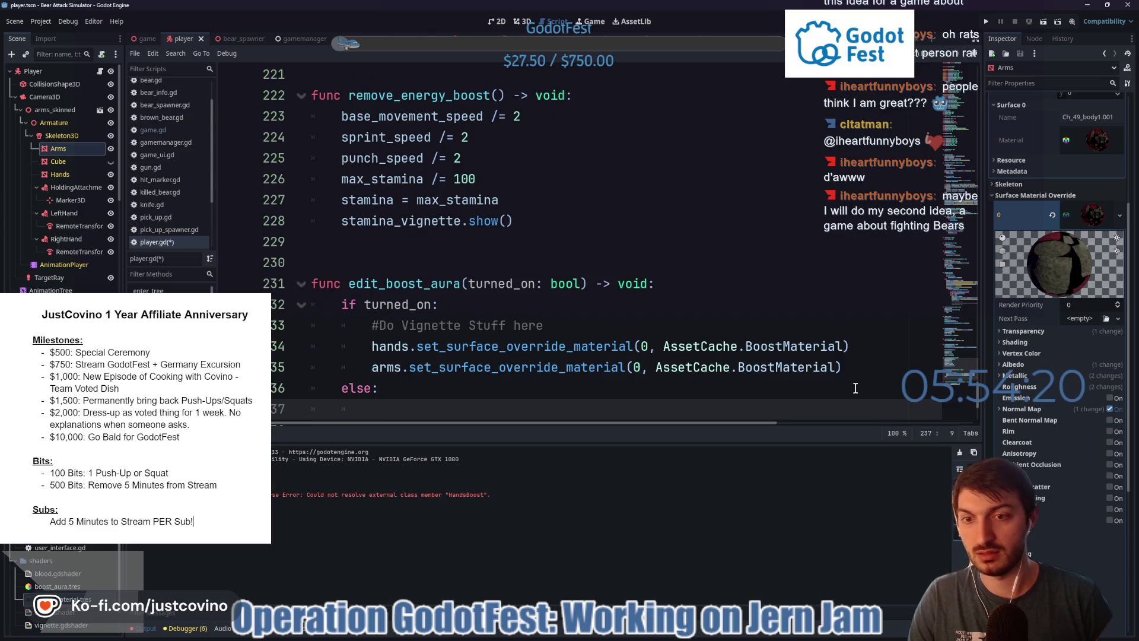
Step: Write hands.get_surface_override_material(0).clear in the else body
type("hands.")
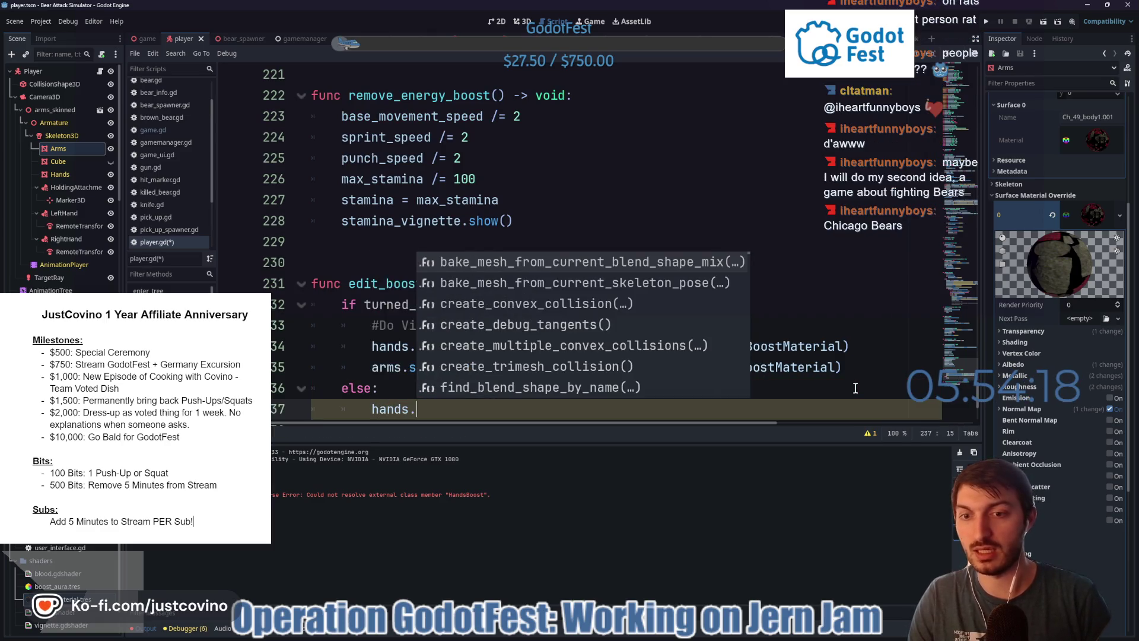
type("remove_s")
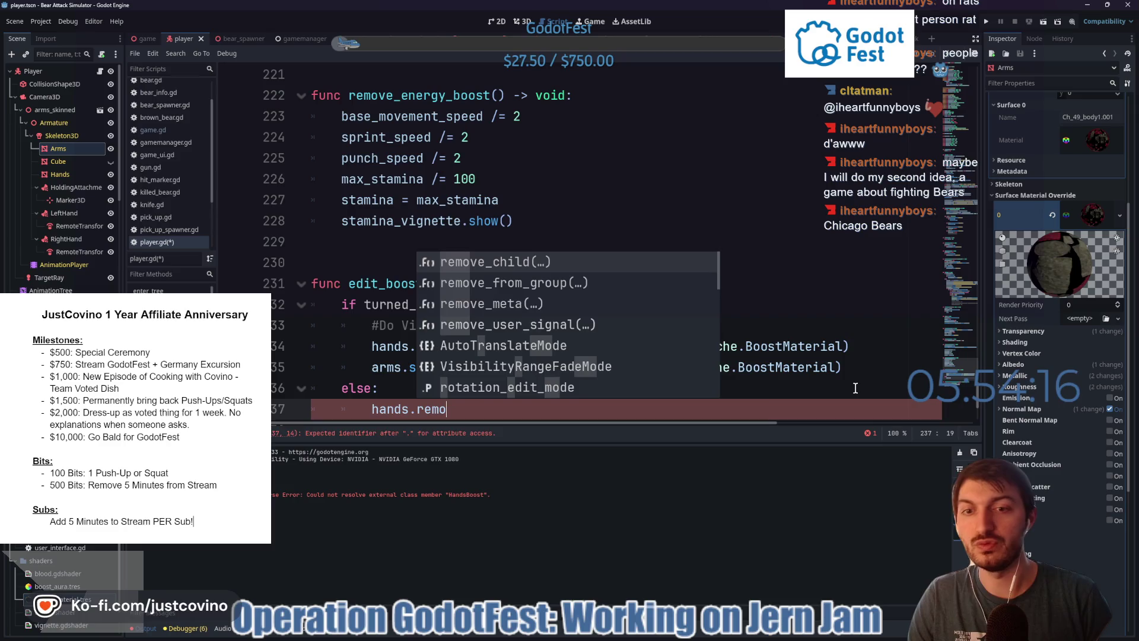
type("ur")
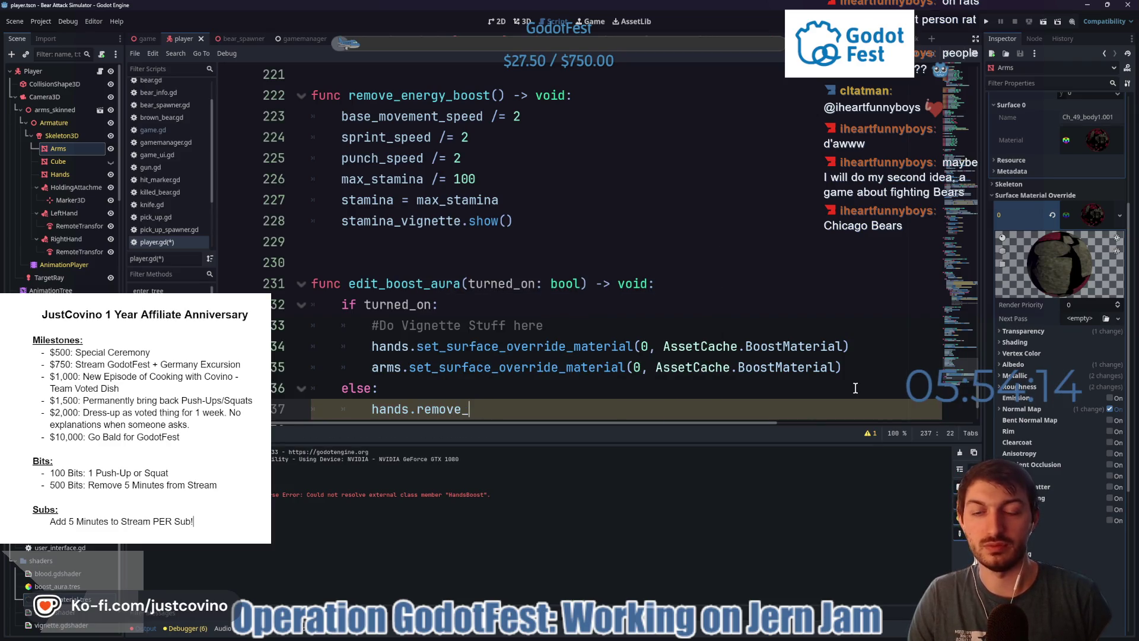
key("BackSpace")
key("BackSpace")
type("get")
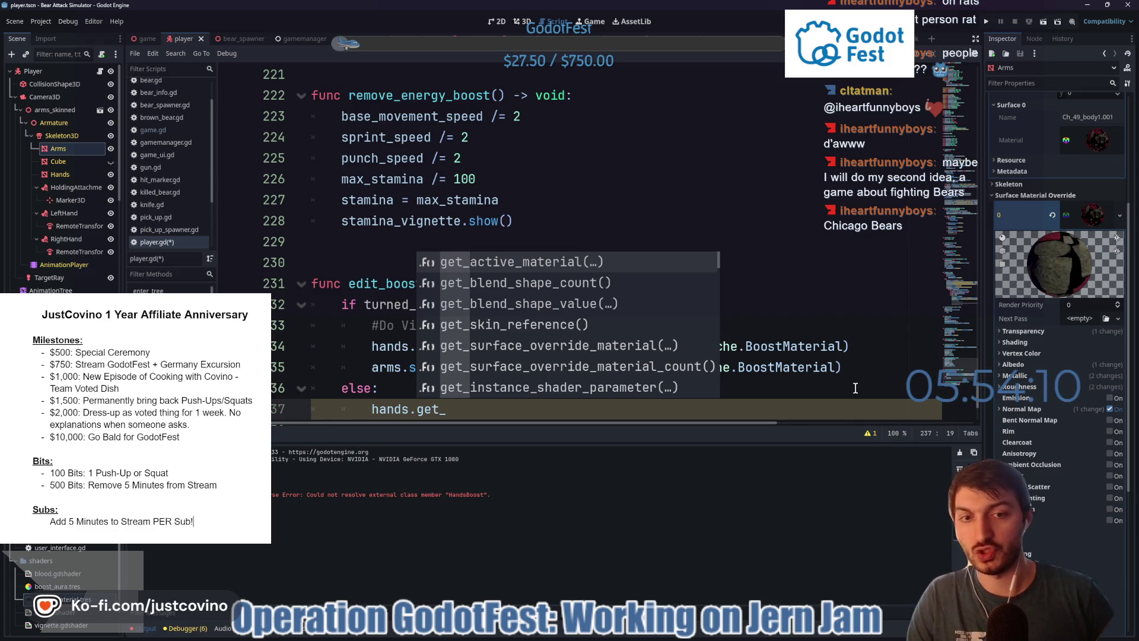
type("_")
key("Down")
key("Down")
key("Down")
key("Return")
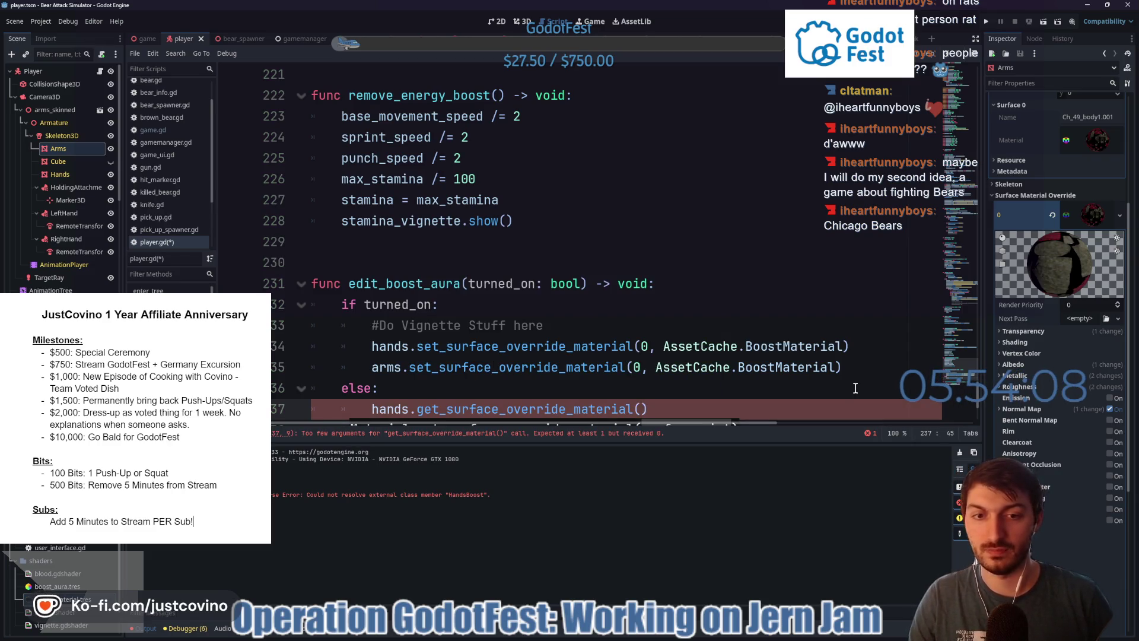
type("0)")
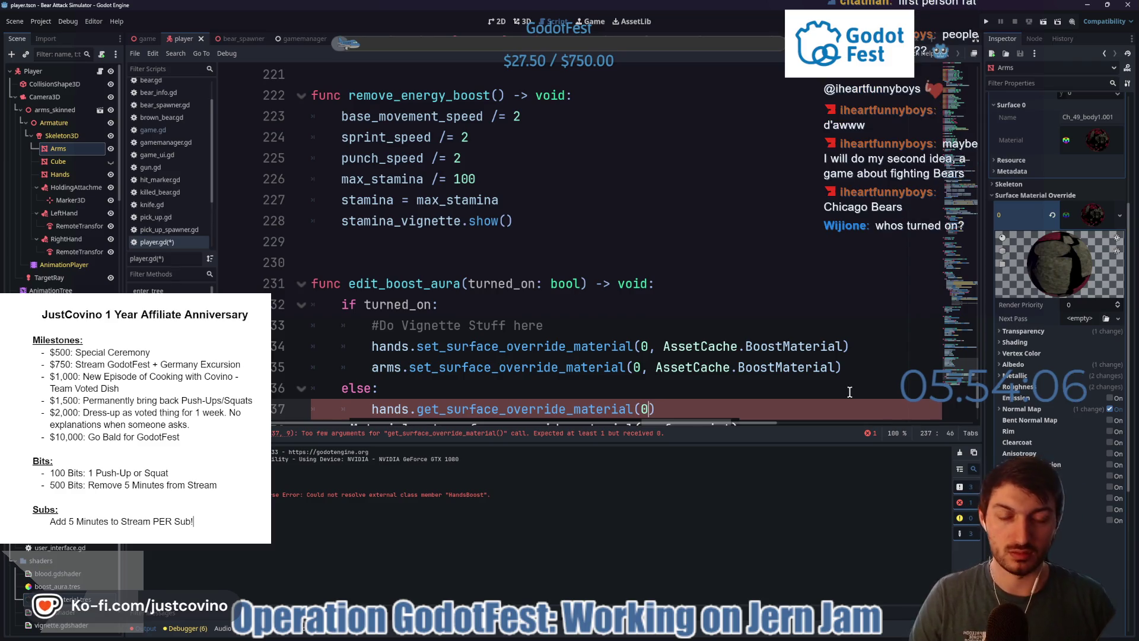
type(".")
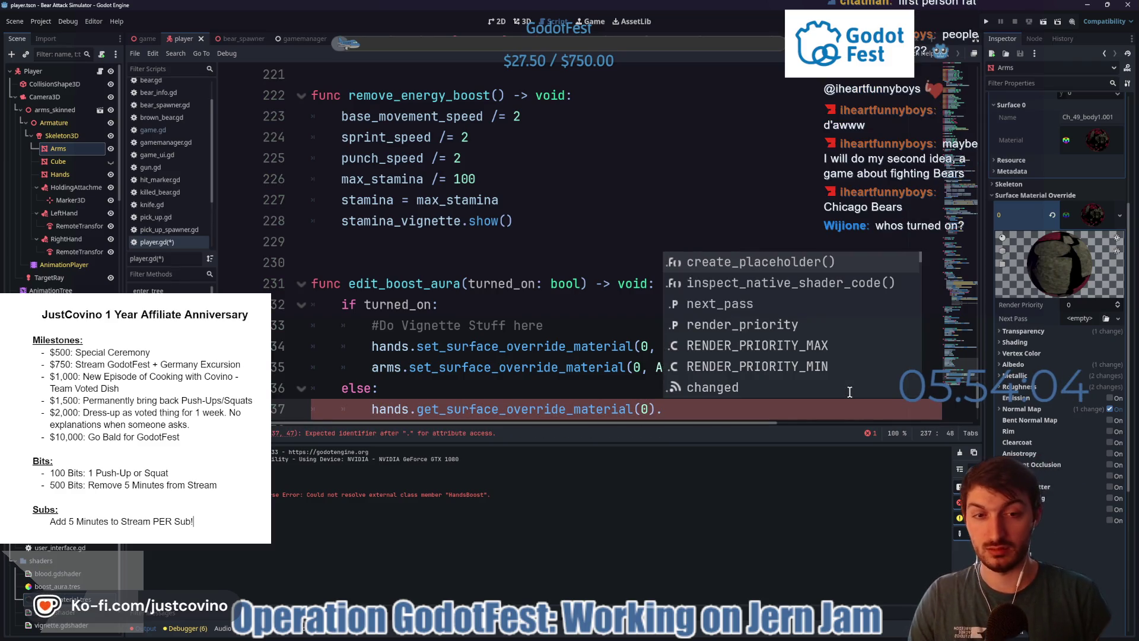
type("rem")
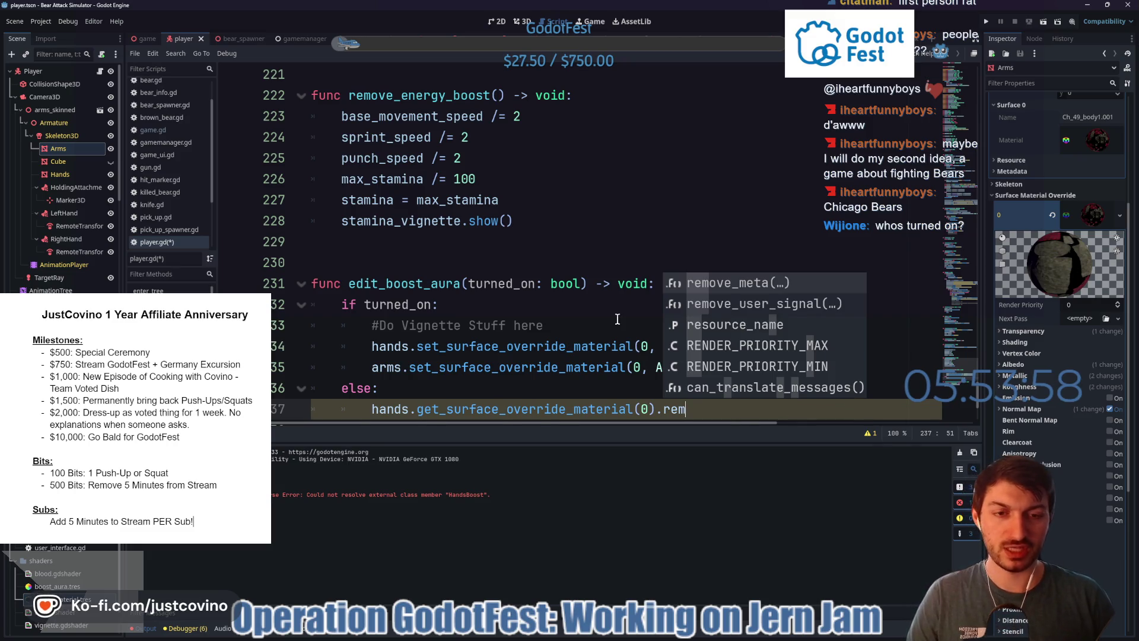
scroll(661, 330, "down", 1)
key("BackSpace")
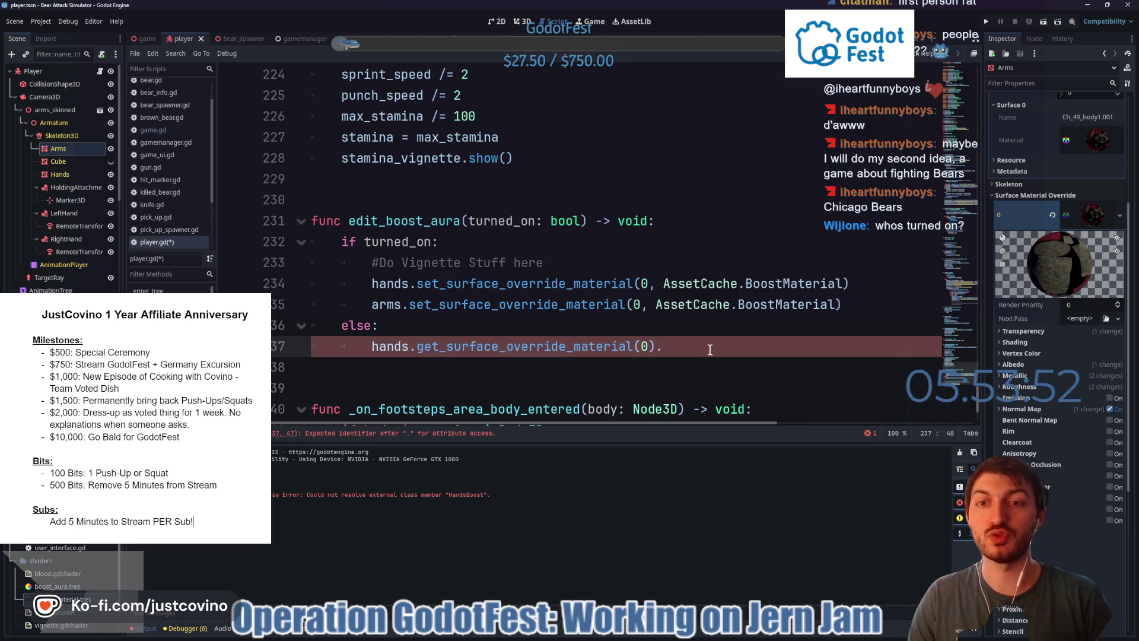
type("cle")
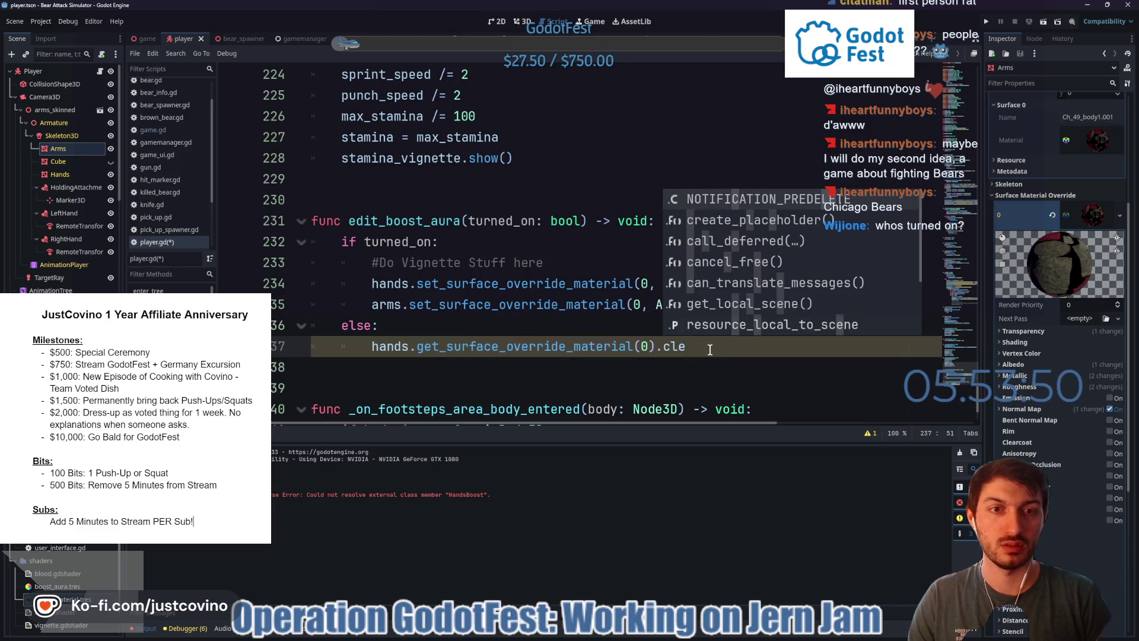
type("ar")
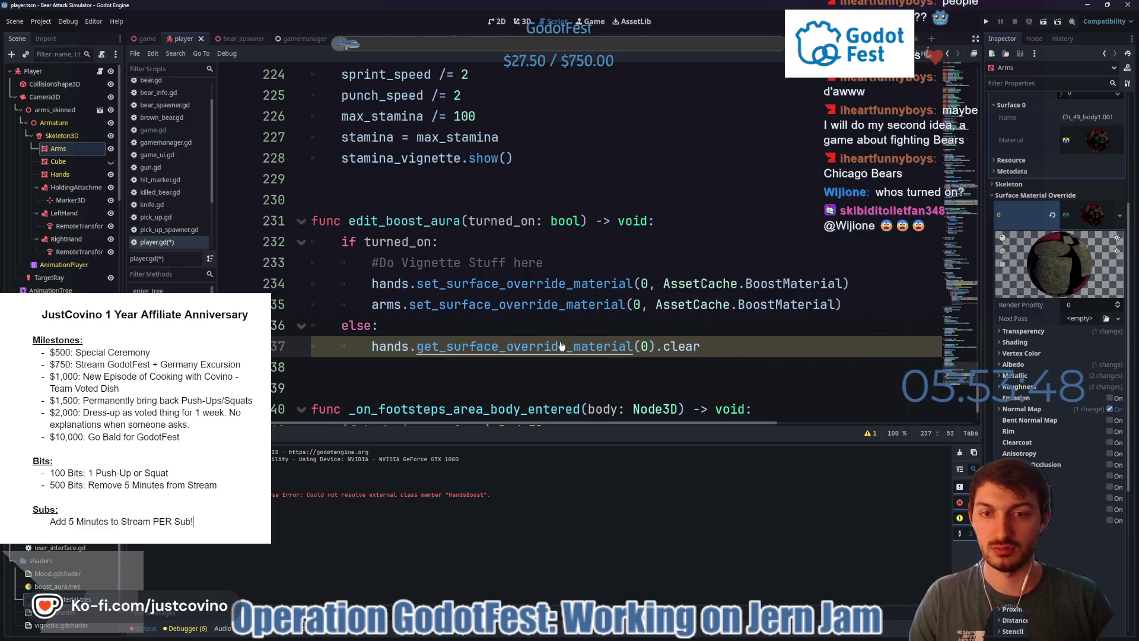
left_click(561, 346, "ctrl")
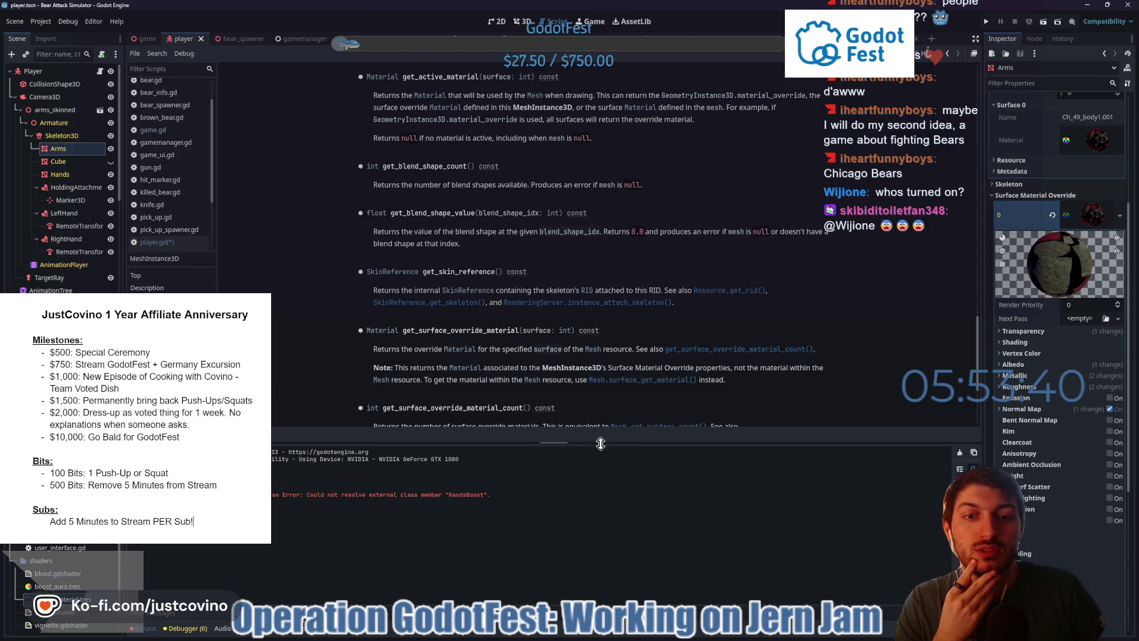
Step: Enlarge and scroll the MeshInstance3D help page, and check the arms' override material options
left_click_drag(600, 443, 600, 514)
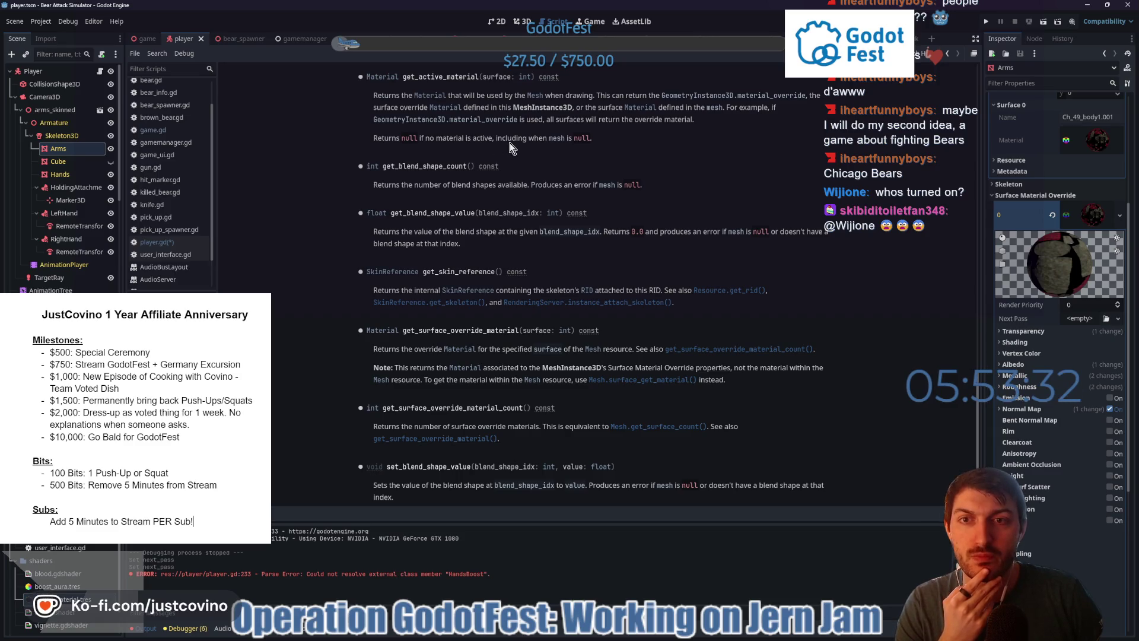
scroll(513, 151, "down", 3)
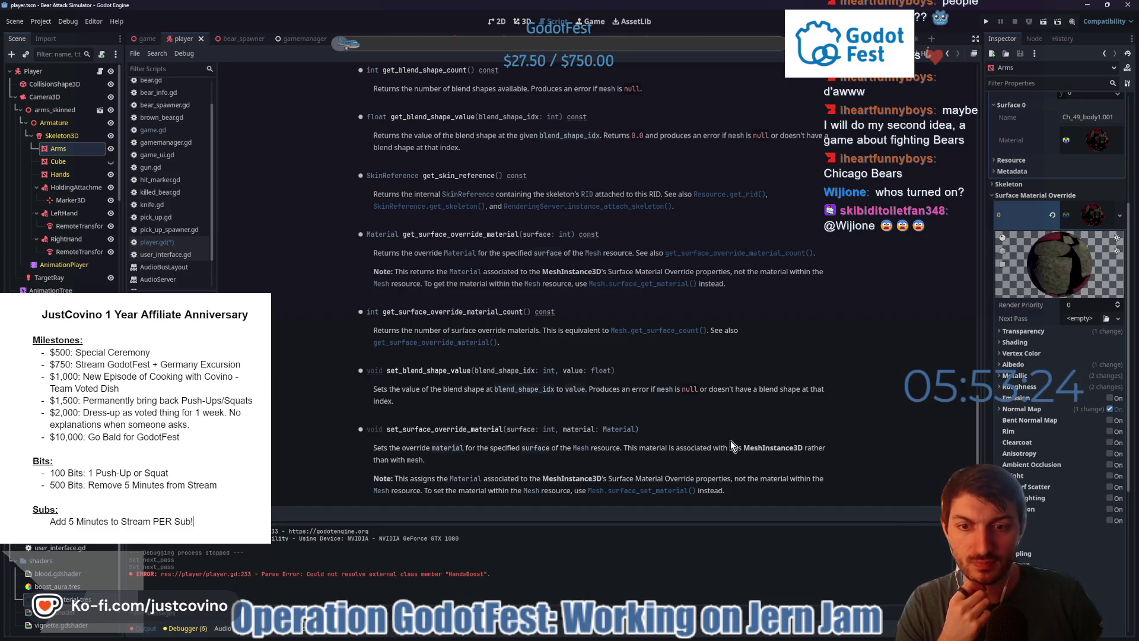
right_click(1091, 209)
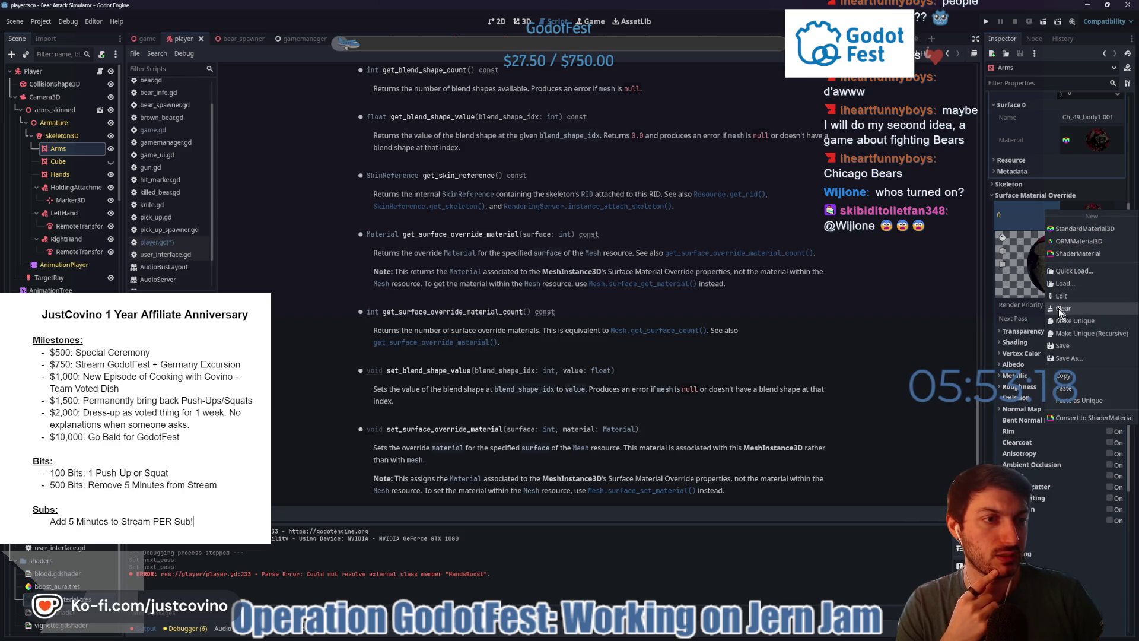
left_click(1018, 213)
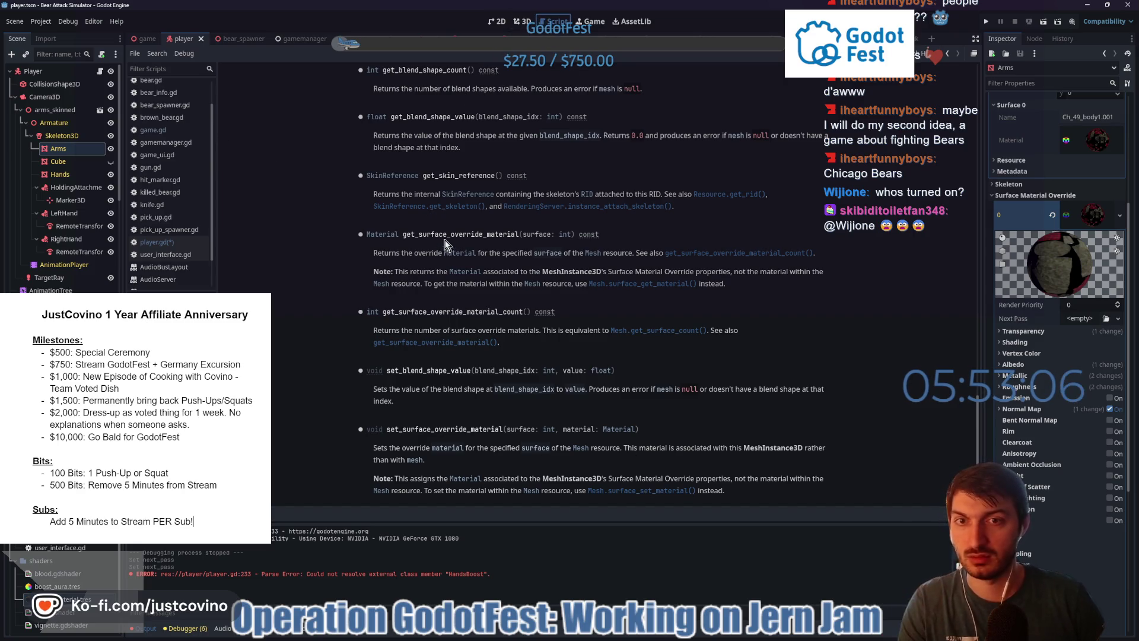
Step: On line 237, change get to set and remove the trailing .clear
key("alt+Left")
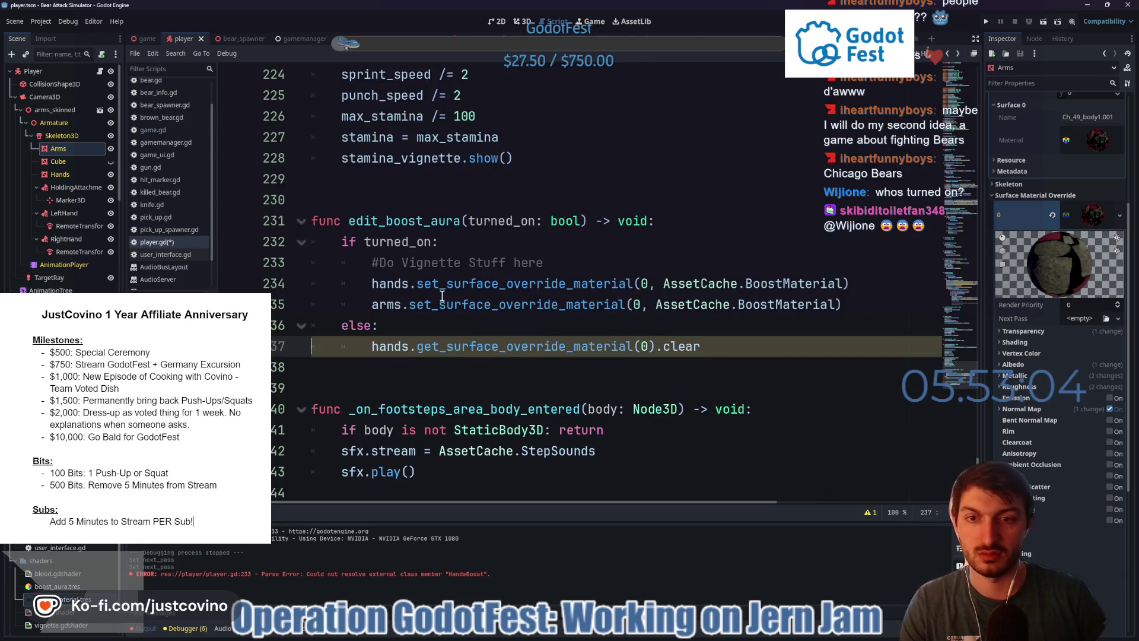
key("BackSpace")
type("s")
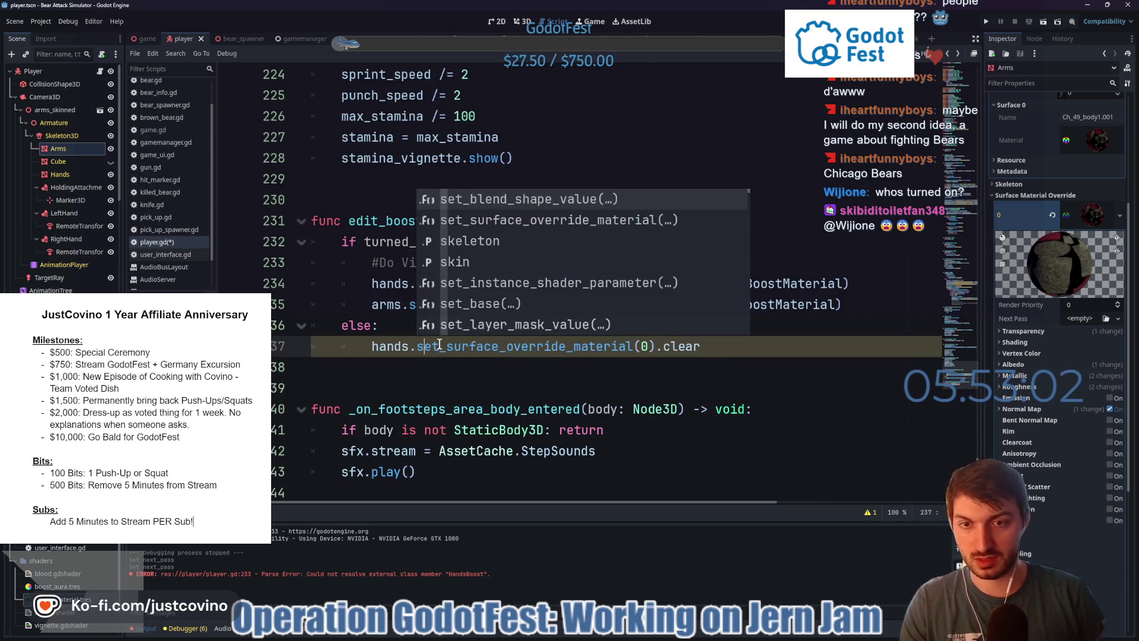
left_click(709, 347)
left_click_drag(709, 347, 653, 348)
key("BackSpace")
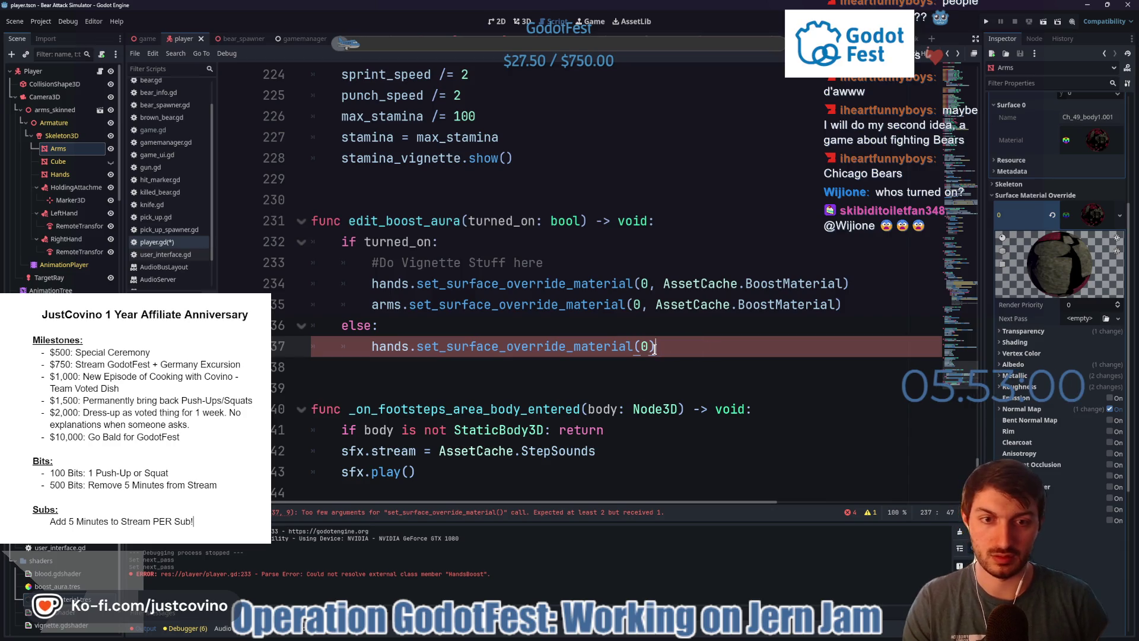
Step: Add hands.get_surface_override_material(0).clear as the second argument on line 237
type(", ")
type("clear")
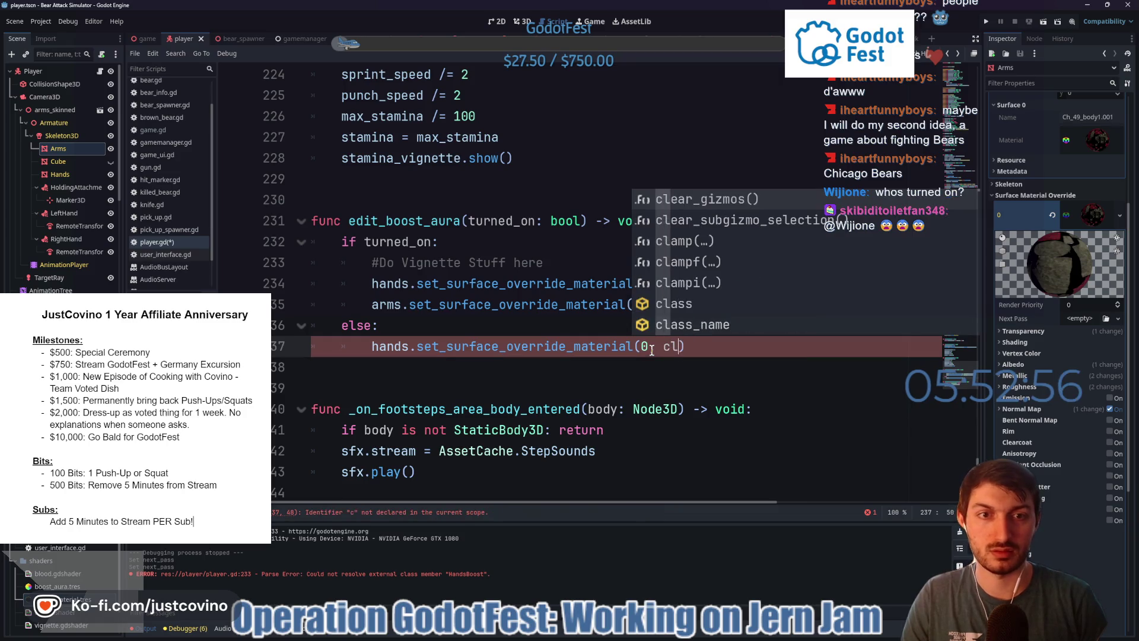
key("BackSpace")
key("BackSpace")
key("BackSpace")
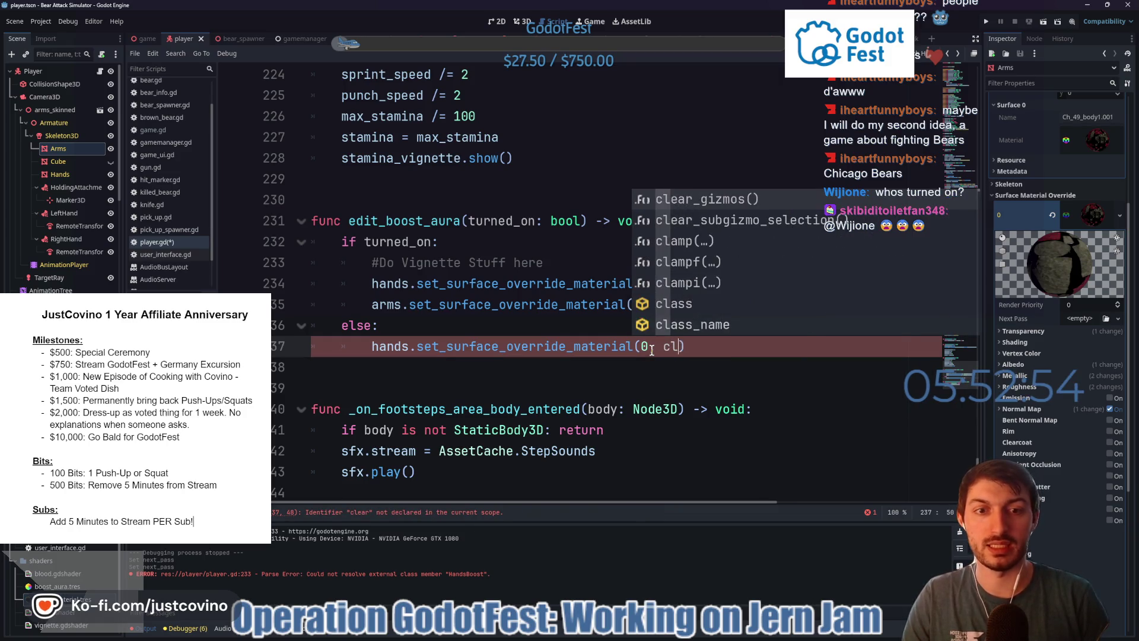
type("hands.get")
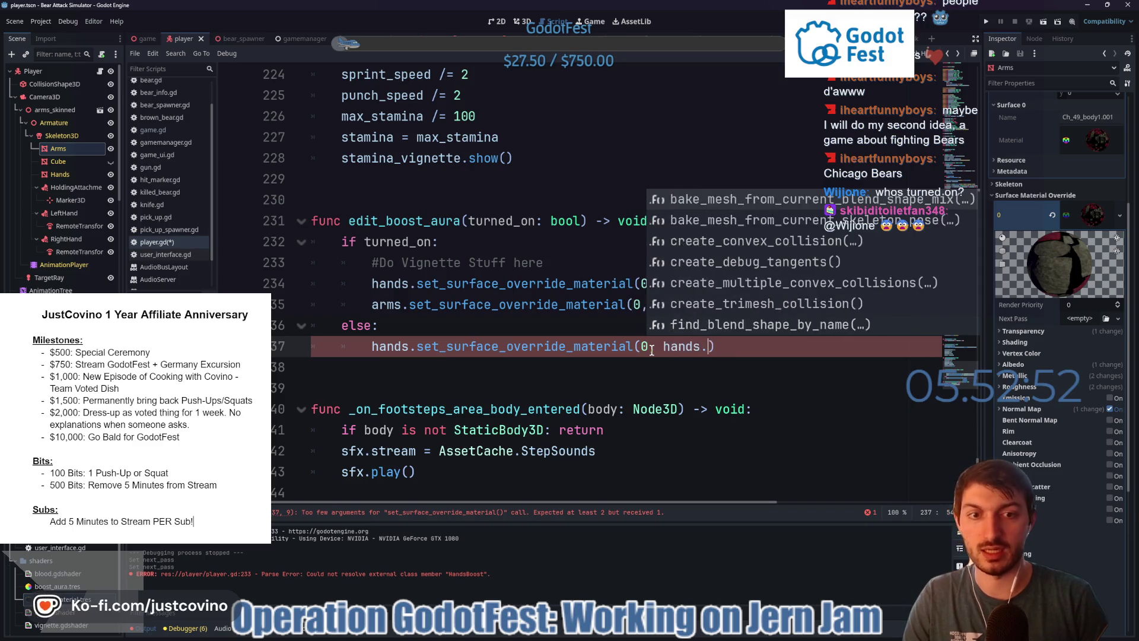
type("_sur")
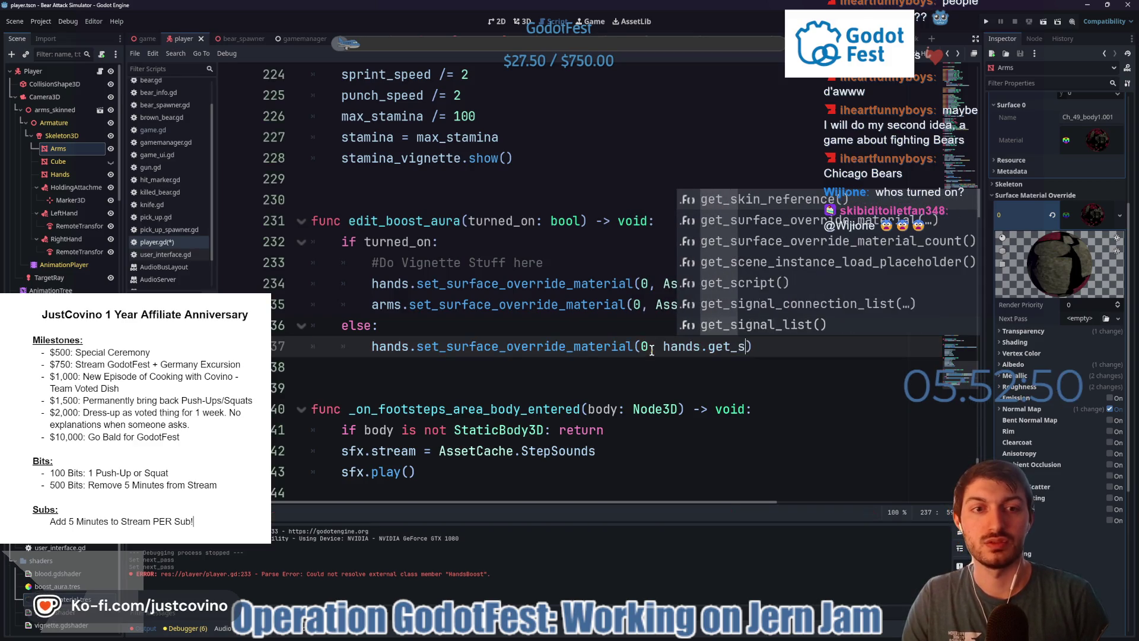
key("Return")
type("0")
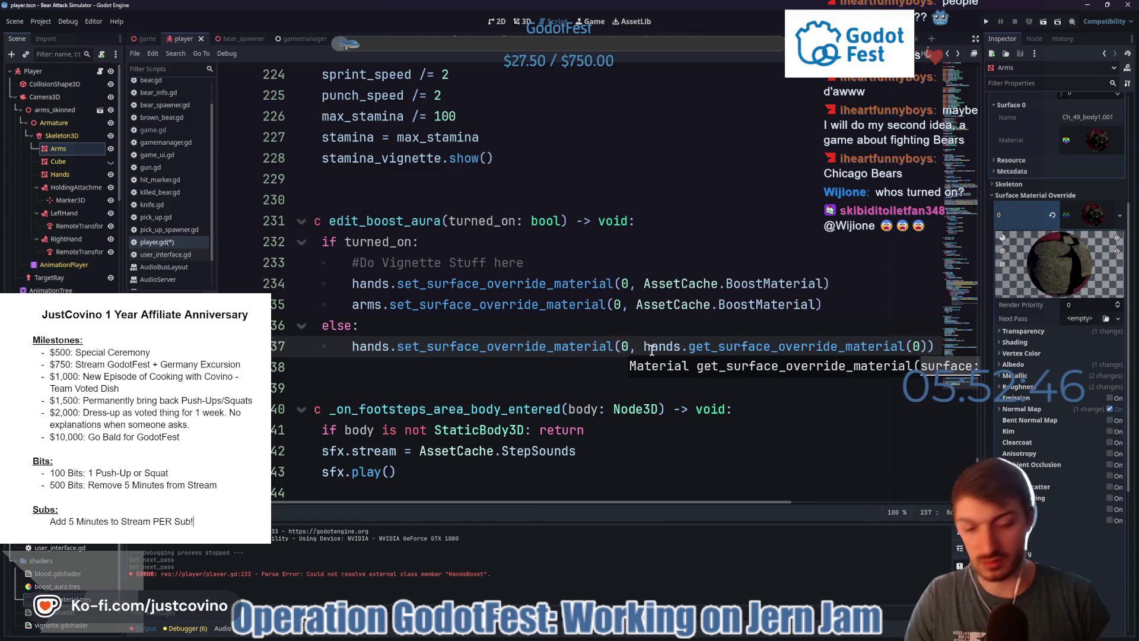
type(").clear")
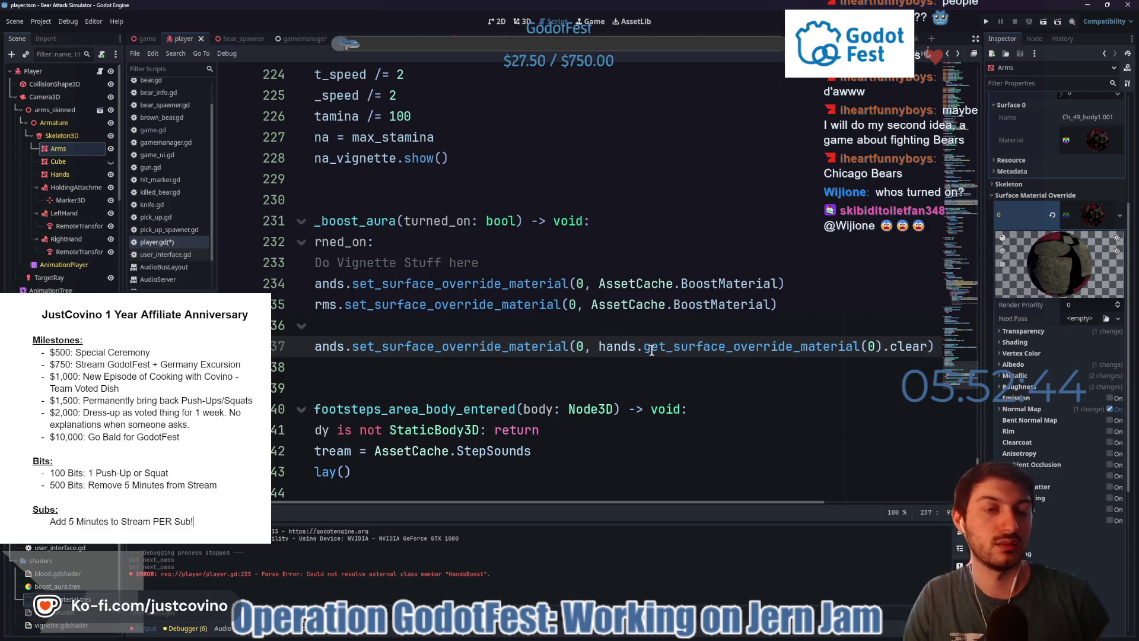
key("BackSpace")
key("BackSpace")
key("BackSpace")
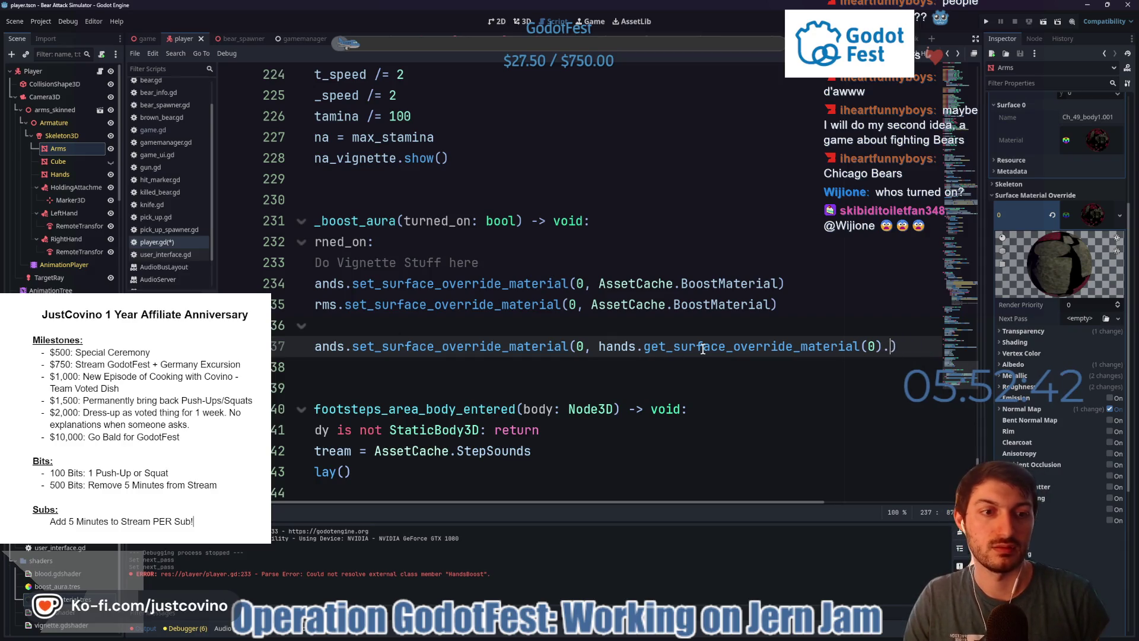
type("c")
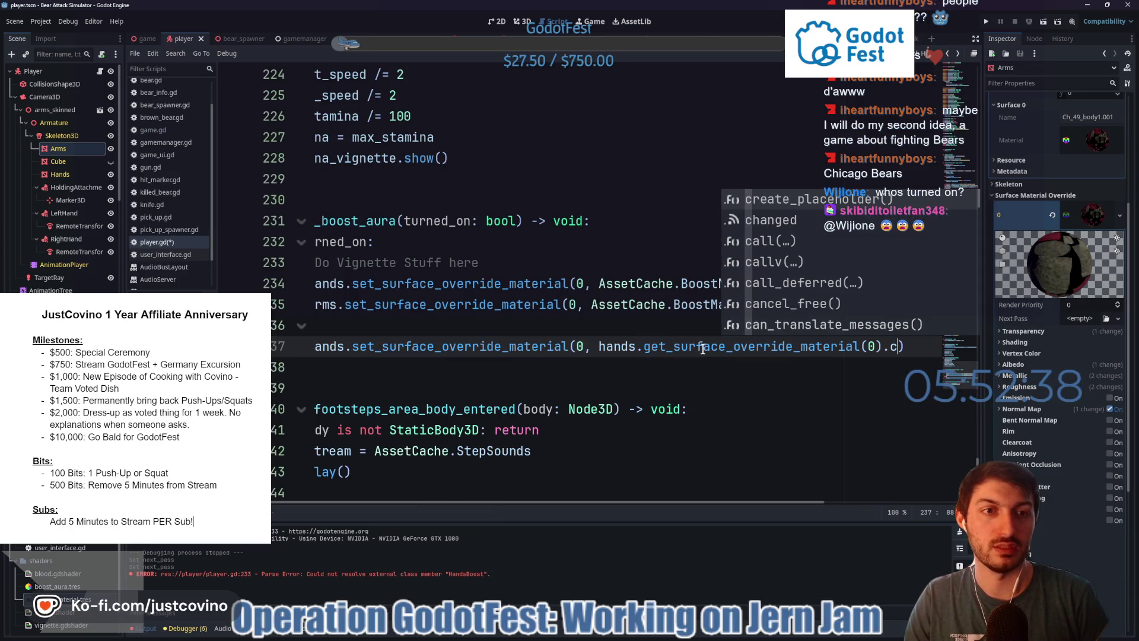
type("lear")
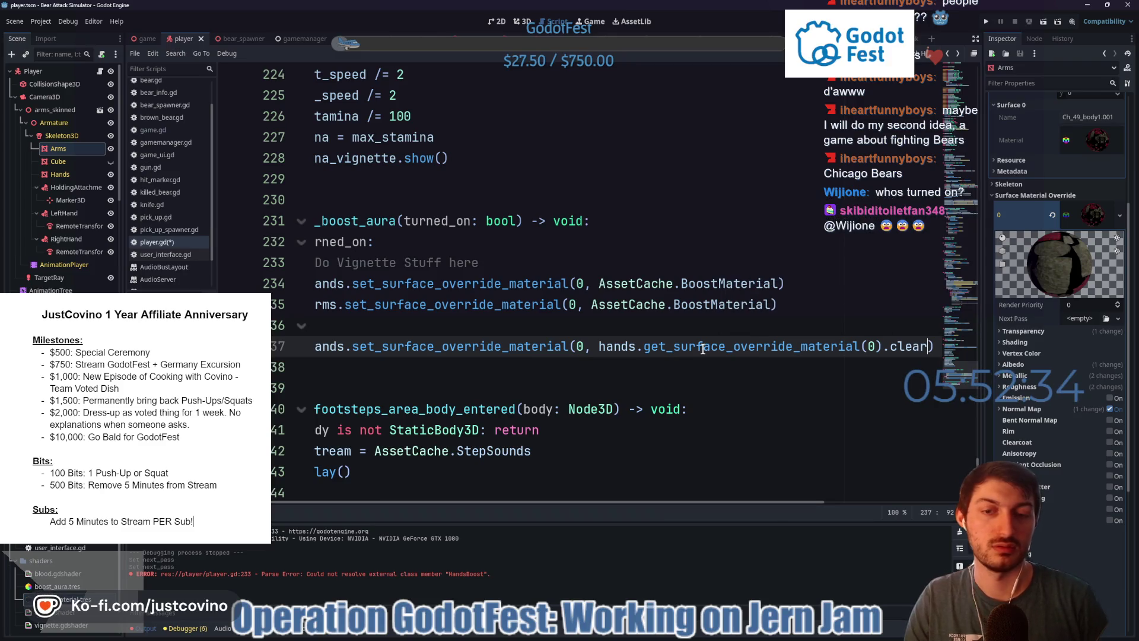
scroll(589, 501, "left", 3)
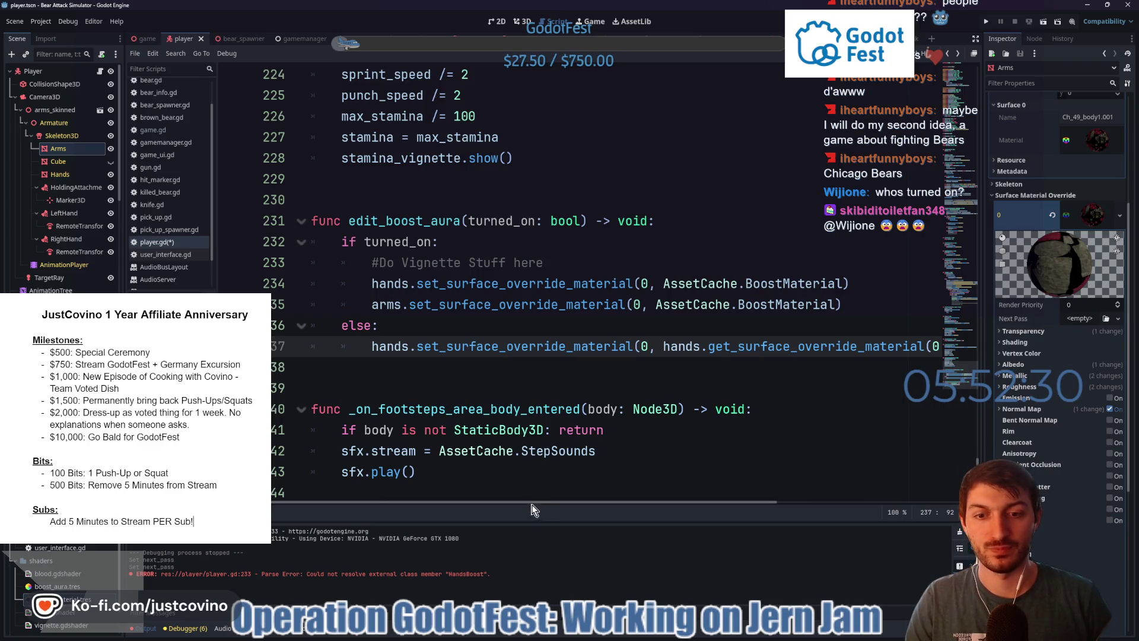
left_click_drag(371, 346, 944, 347)
Step: Paste line 237 onto line 238 and change both hands references to arms
left_click(414, 371)
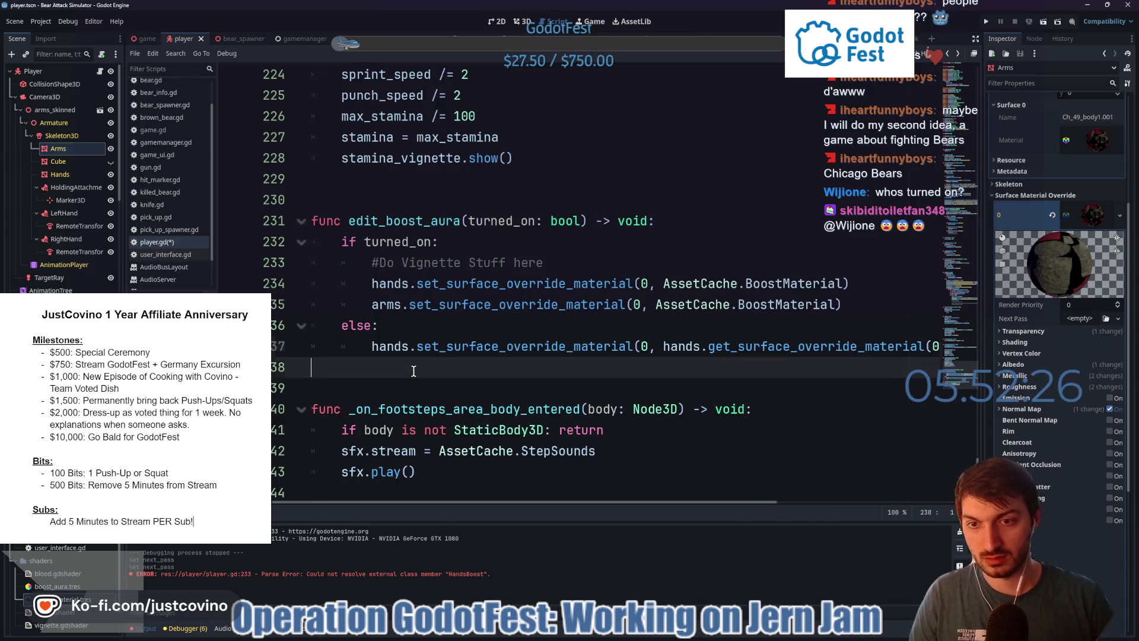
key("Tab")
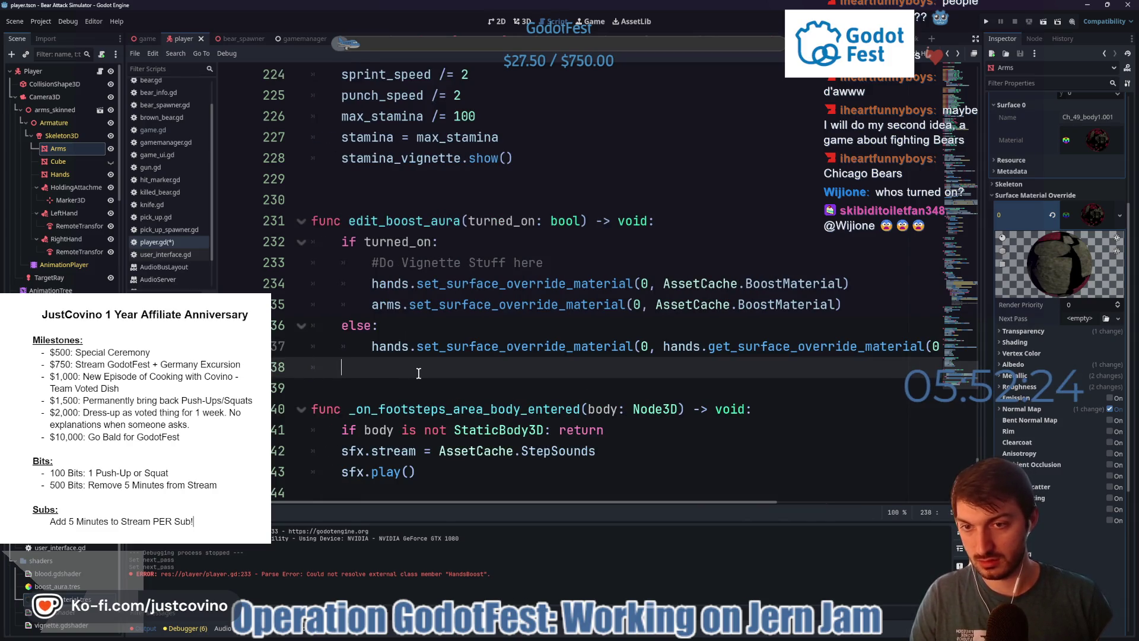
key("ctrl+v")
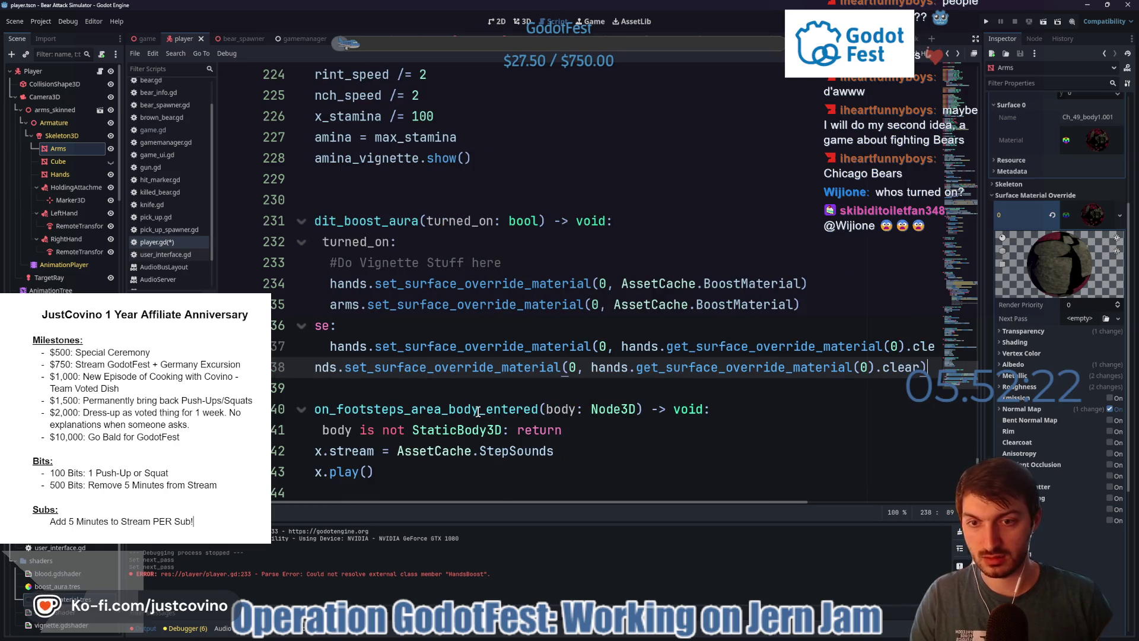
key("Home")
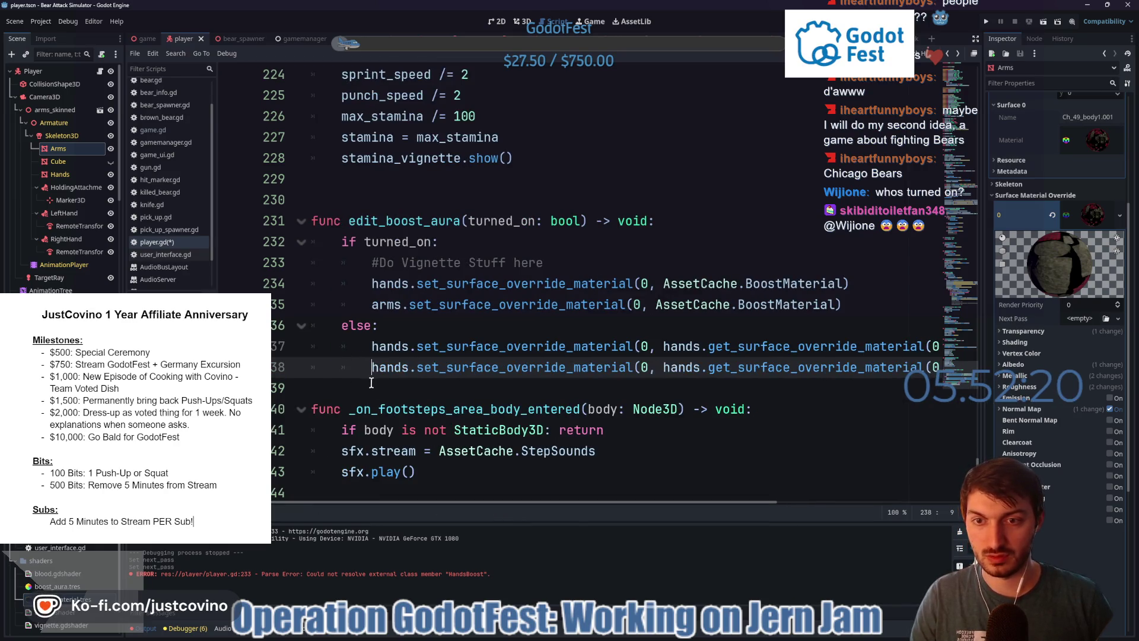
double_click(404, 367)
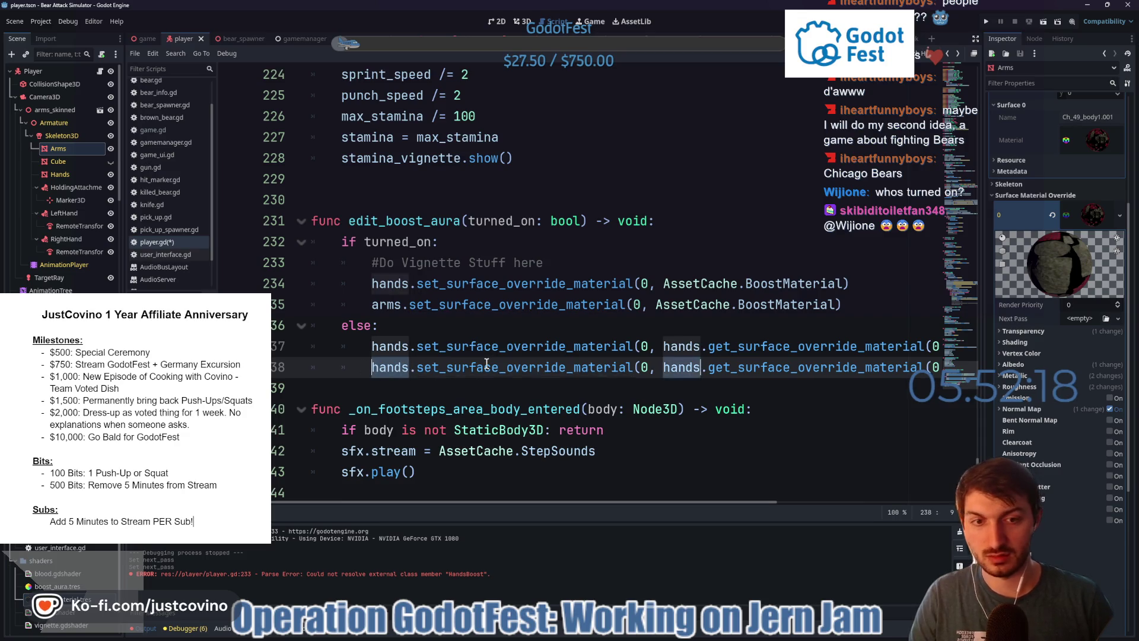
key("ctrl+d")
type("arms")
left_click(459, 385)
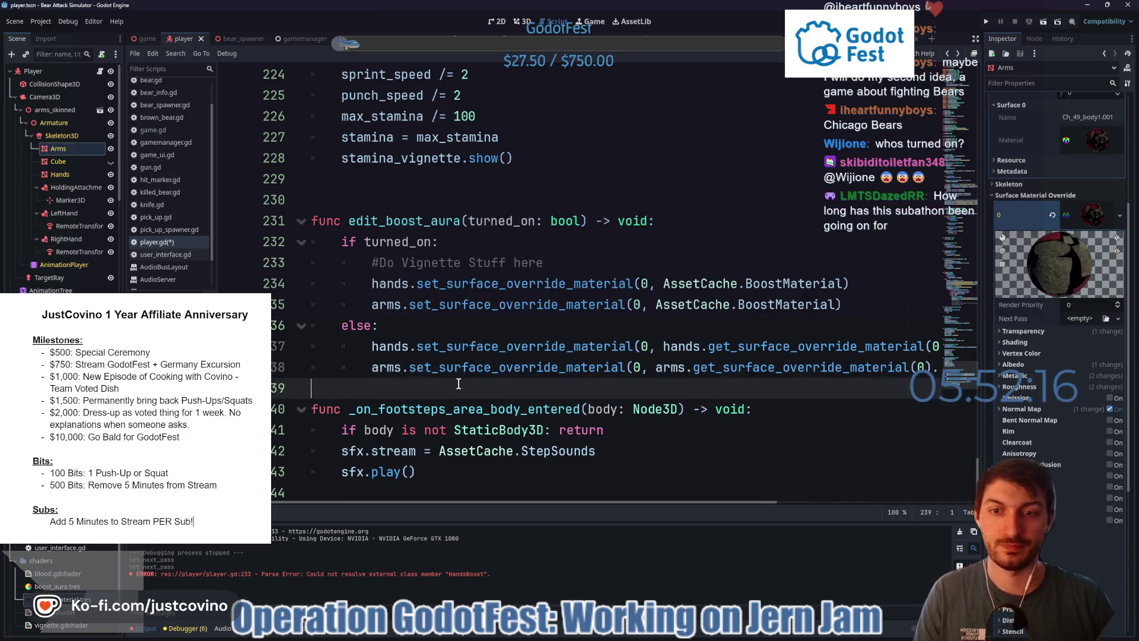
Step: Save player.gd and review the if turned_on block
key("ctrl+s")
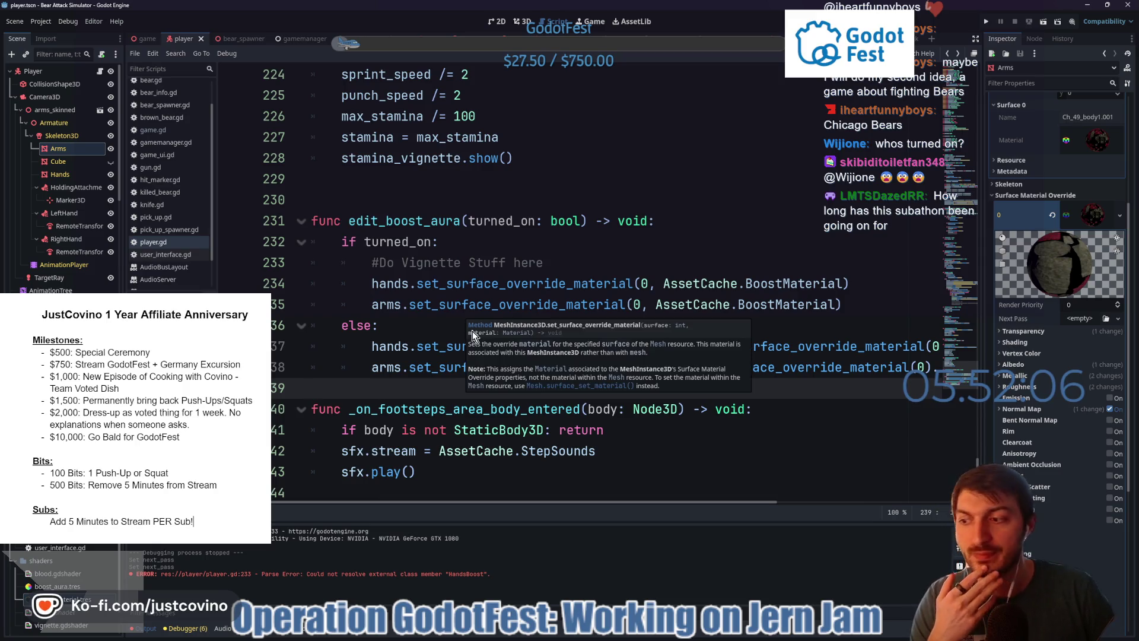
left_click(499, 251)
scroll(534, 263, "up", 3)
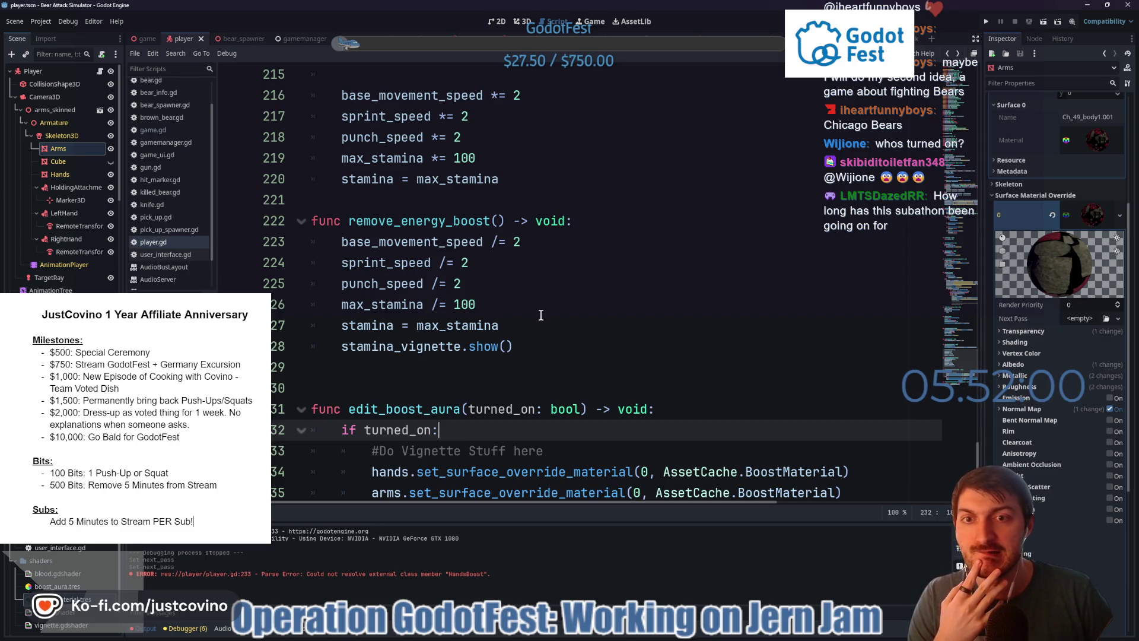
scroll(541, 311, "down", 3)
scroll(430, 277, "up", 3)
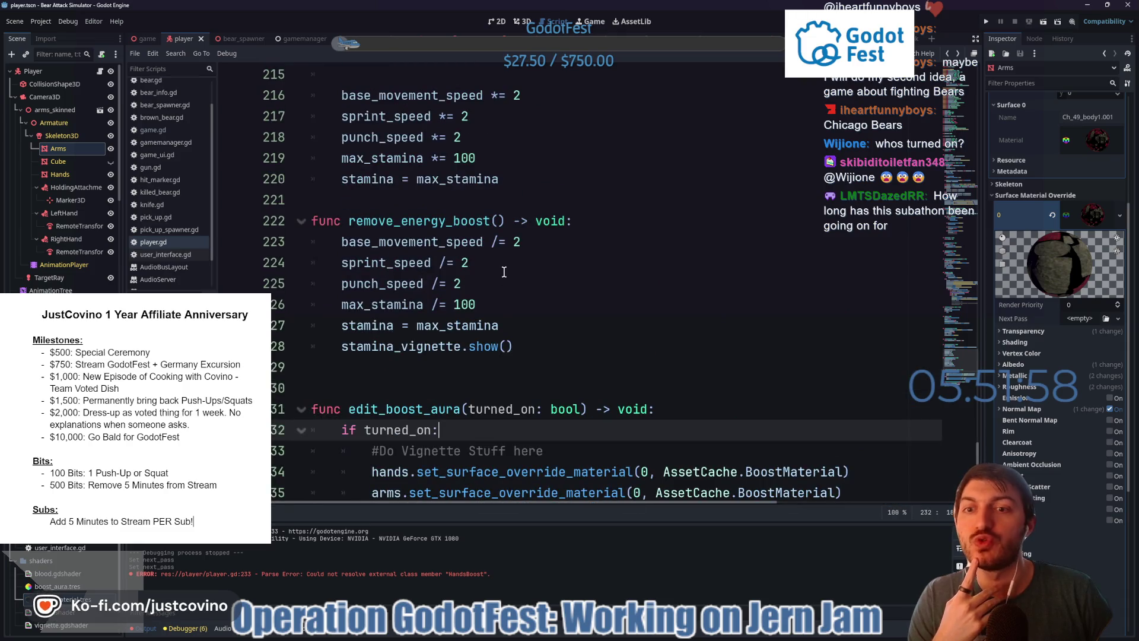
Step: Call edit_boost_aura(false) at the top of remove_energy_boost
left_click(594, 220)
key("Return")
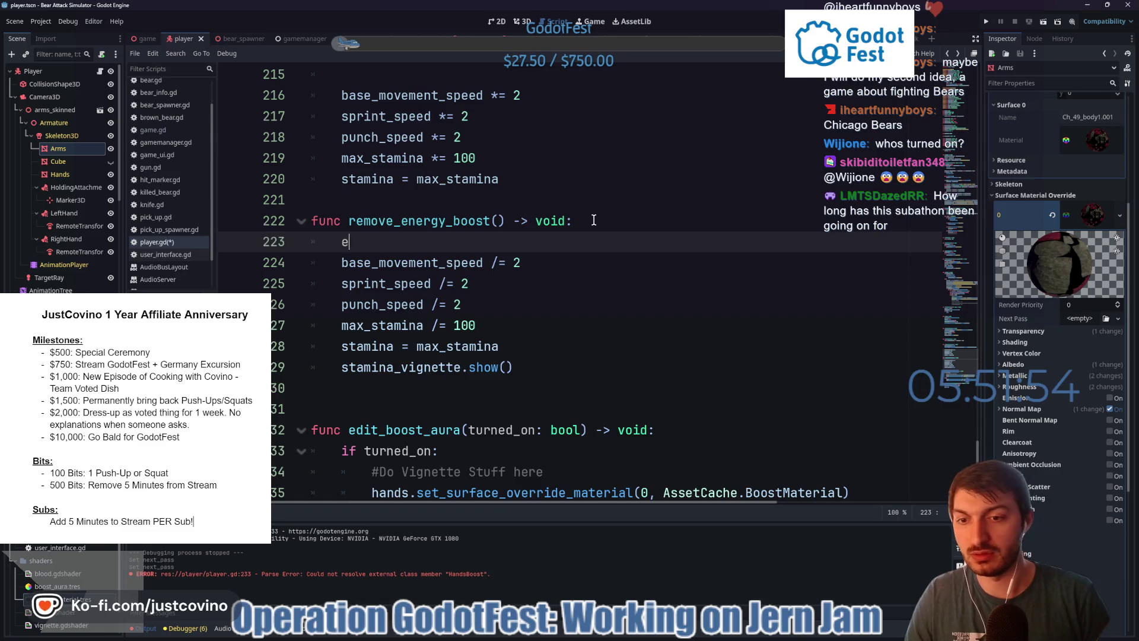
type("edit")
key("Return")
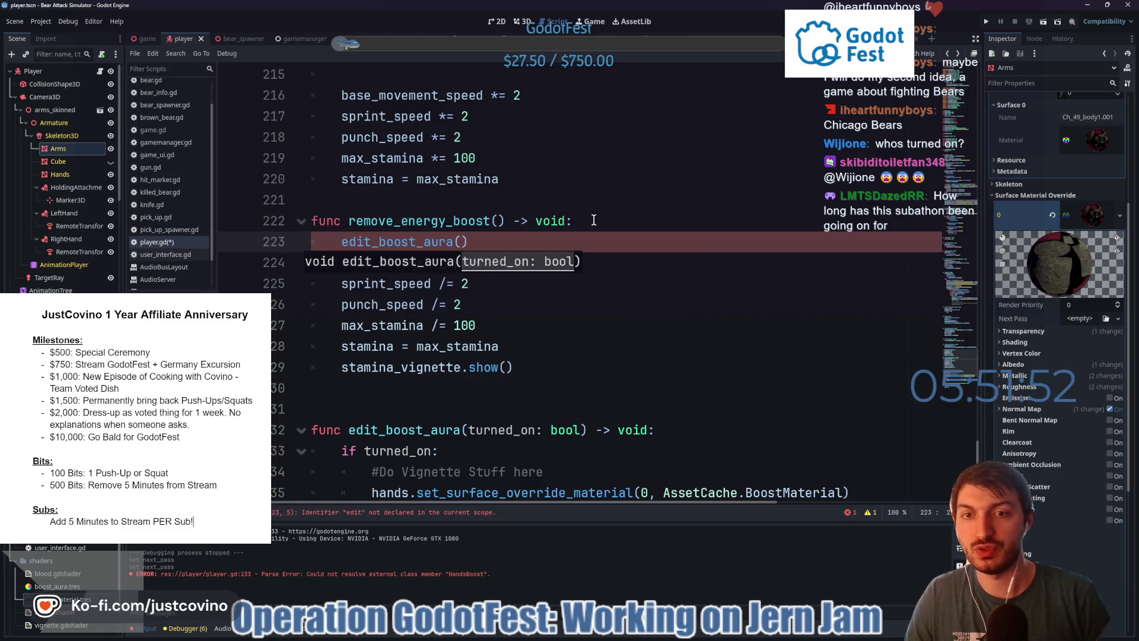
type("false")
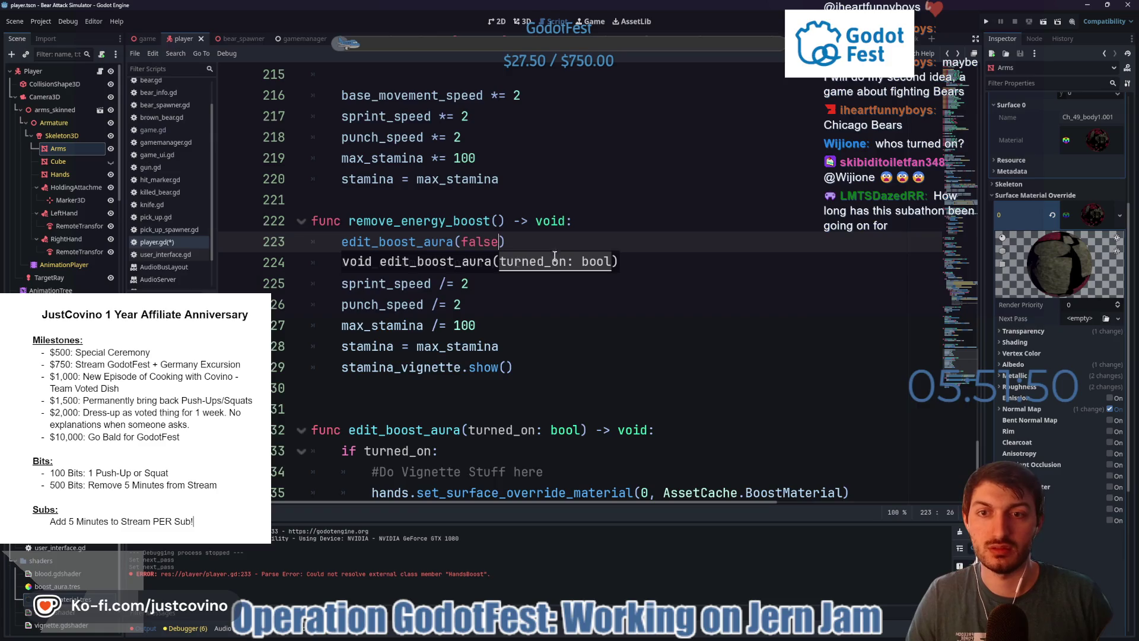
scroll(550, 308, "up", 3)
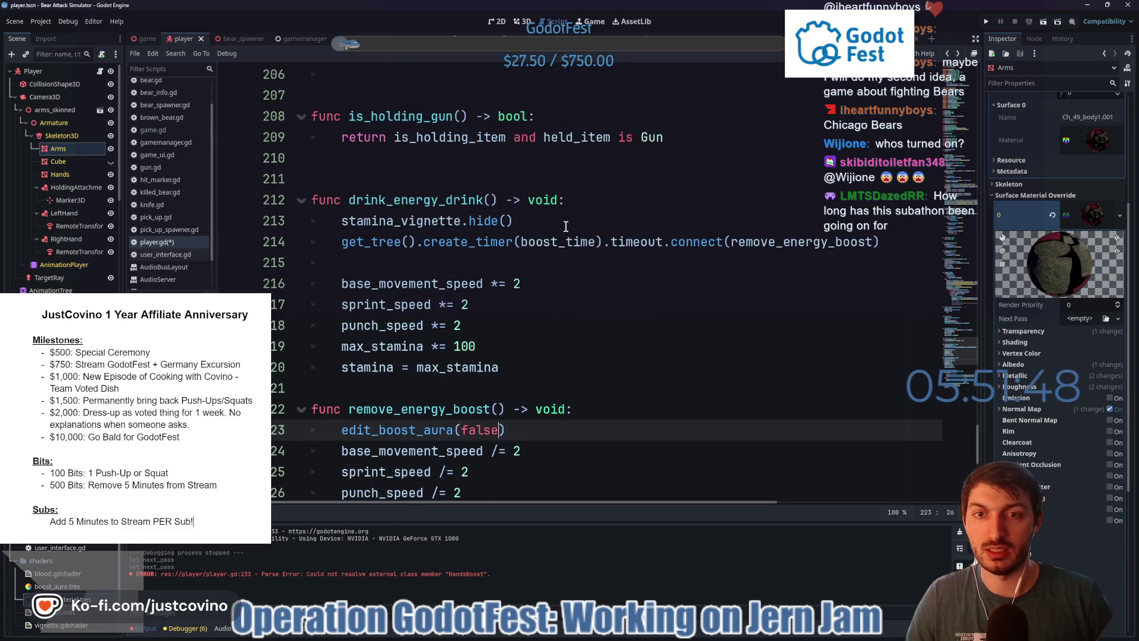
Step: Call edit_boost_aura(true) in drink_energy_drink and save player.gd
left_click(458, 258)
type("edi")
key("Return")
type("tru")
key("Return")
key("ctrl+s")
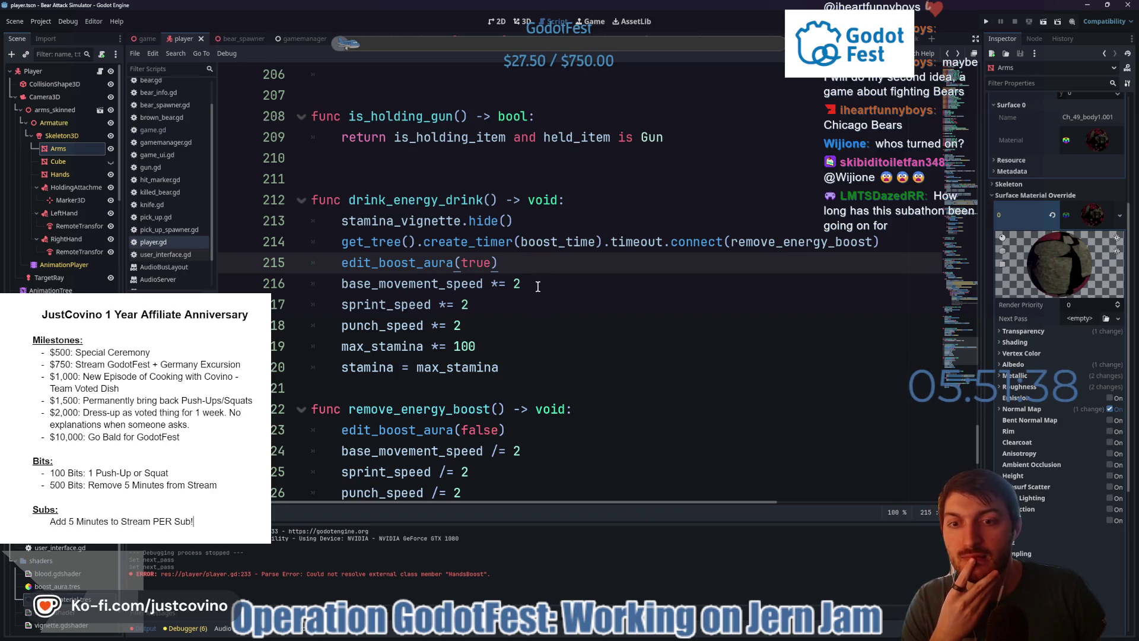
scroll(537, 286, "down", 3)
scroll(537, 287, "up", 3)
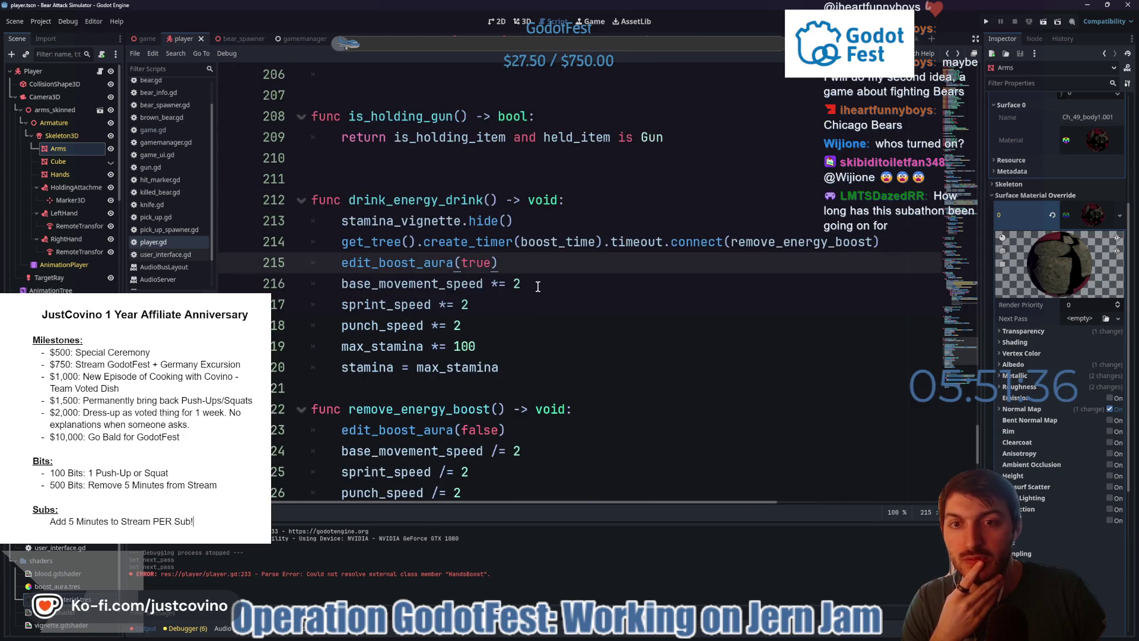